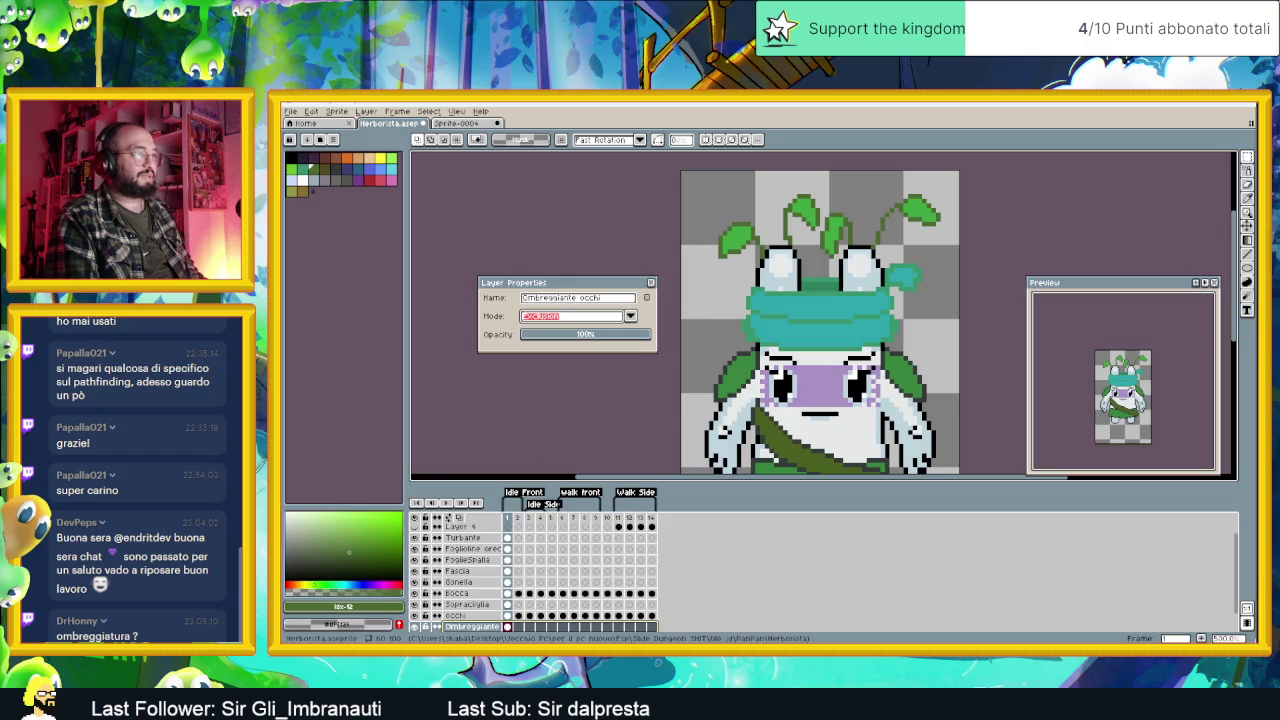
Step: Preview the Exclusion, Subtract, Divide and Hue blend modes on the eye-shading layer
left_click(570, 318)
left_click(552, 470)
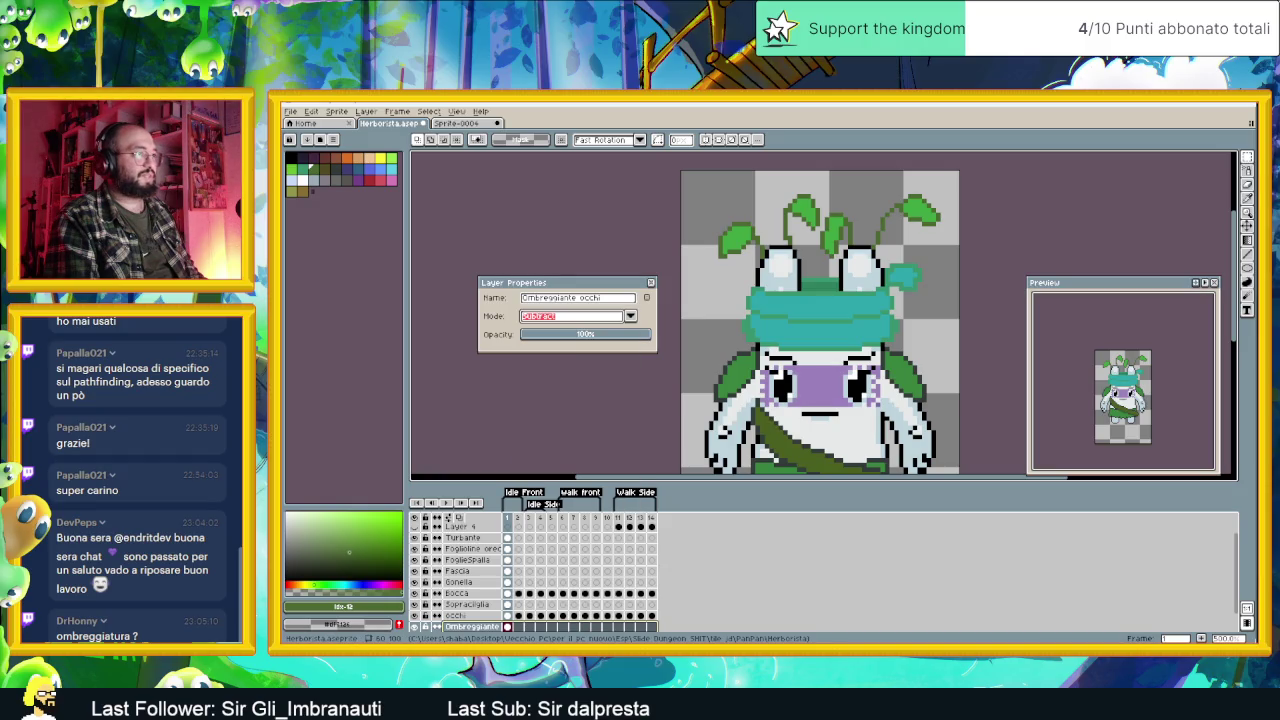
left_click(564, 318)
left_click(564, 478)
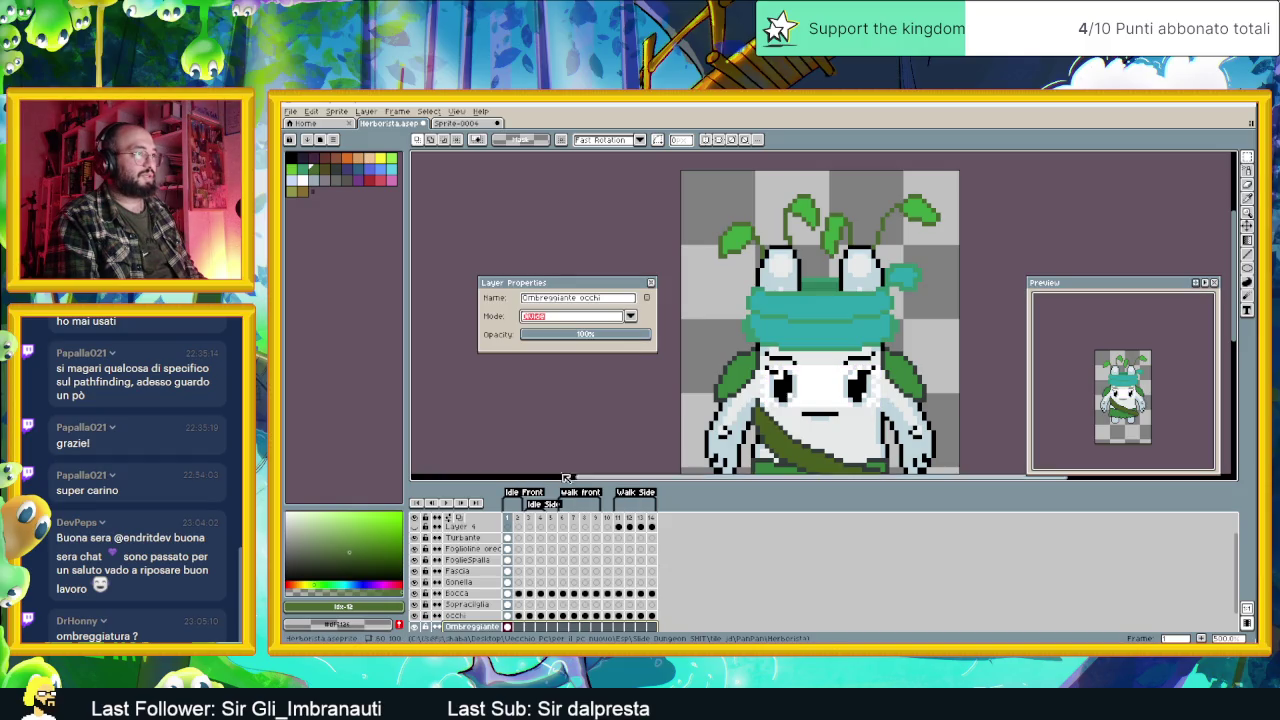
left_click(575, 318)
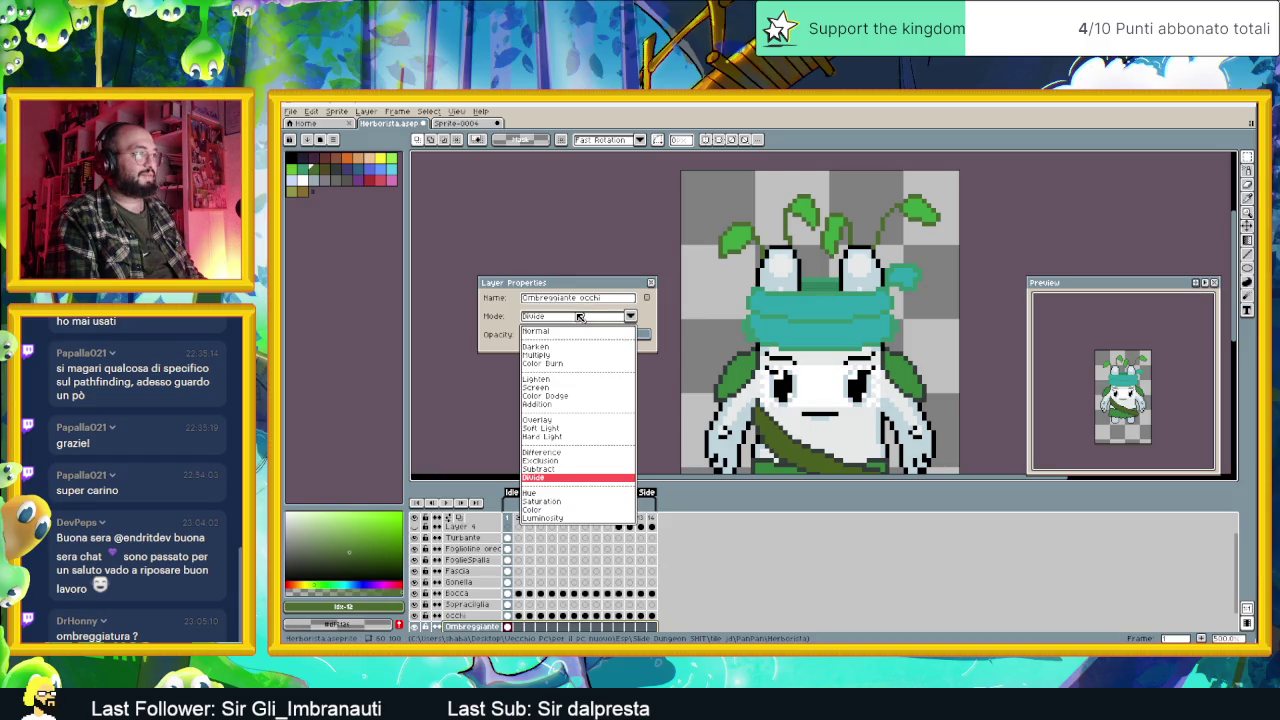
left_click(560, 493)
left_click(572, 320)
Step: Set the eye-shading layer to Normal blending at about 77% opacity
left_click(559, 331)
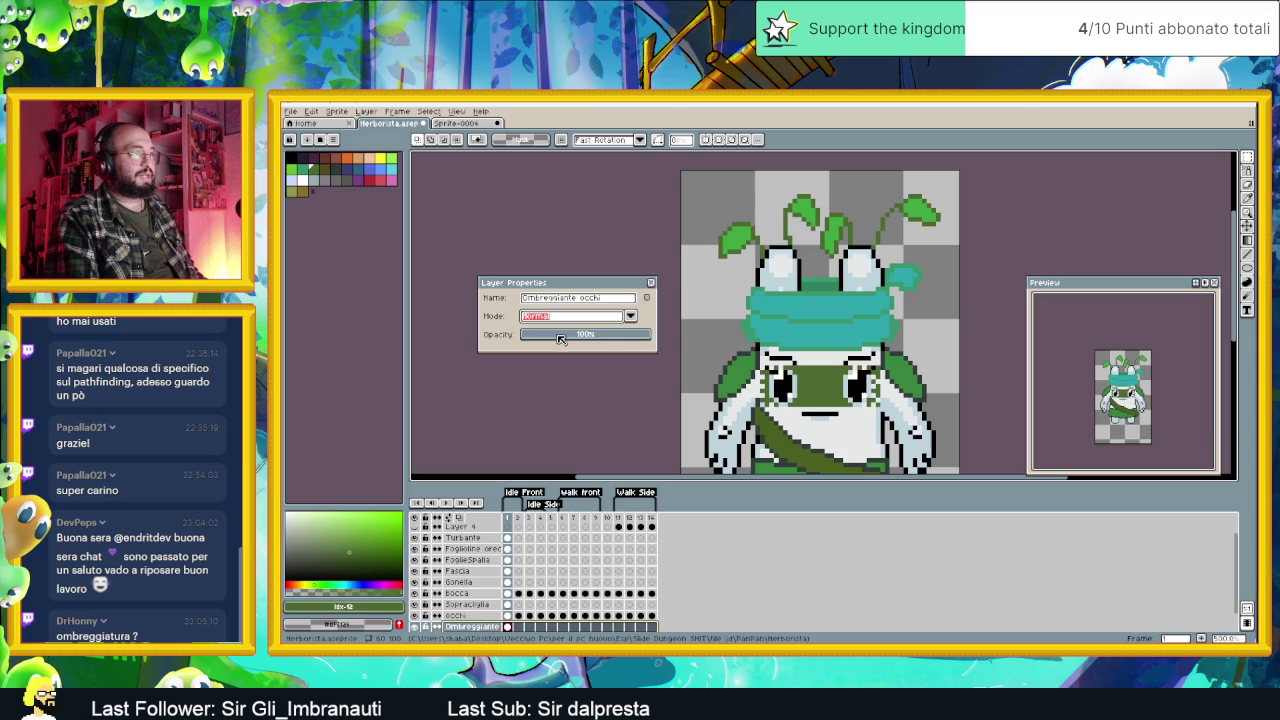
left_click_drag(605, 342, 622, 340)
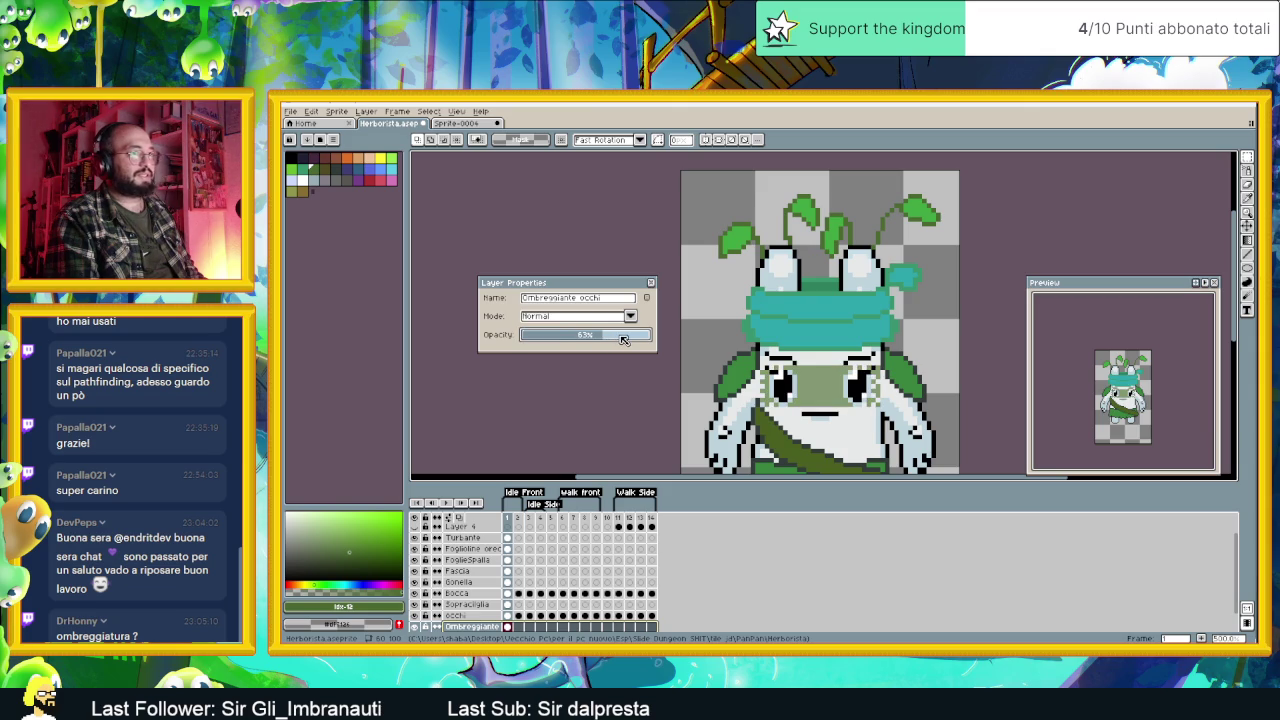
left_click(651, 284)
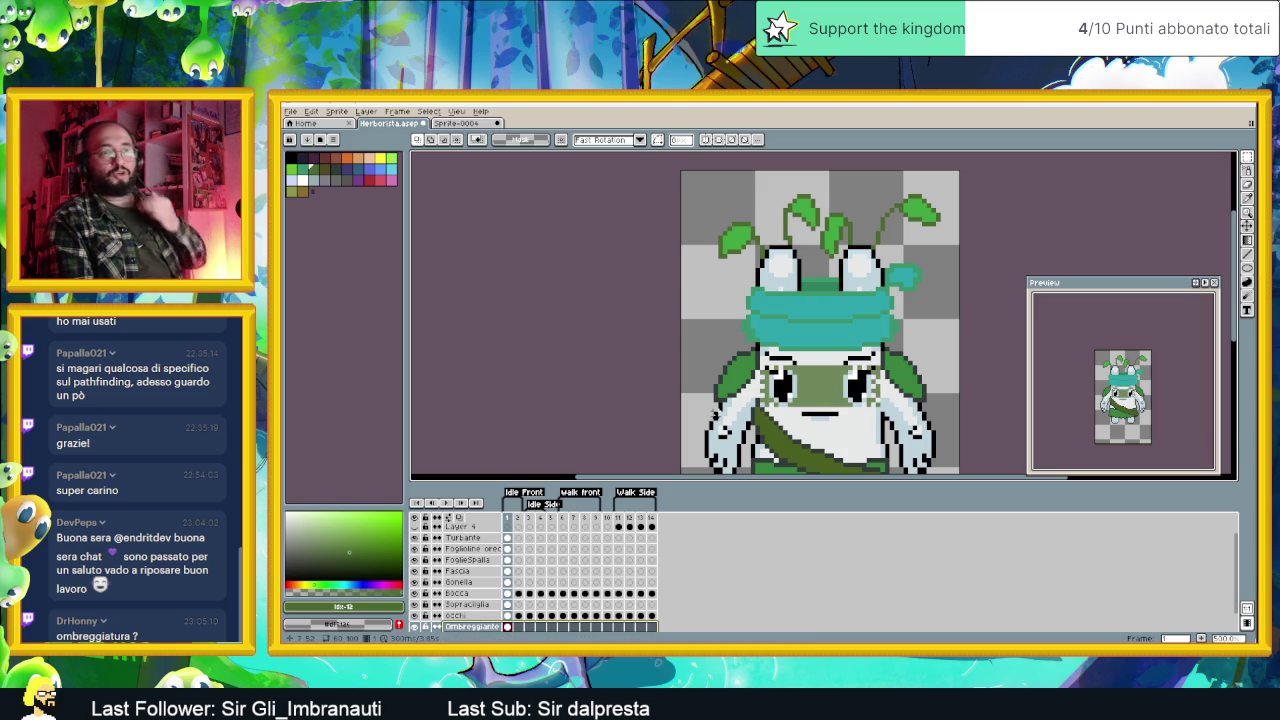
Step: Draw and refine a rectangular selection around the sprite's face, then switch to Krita
scroll(780, 436, "down", 1)
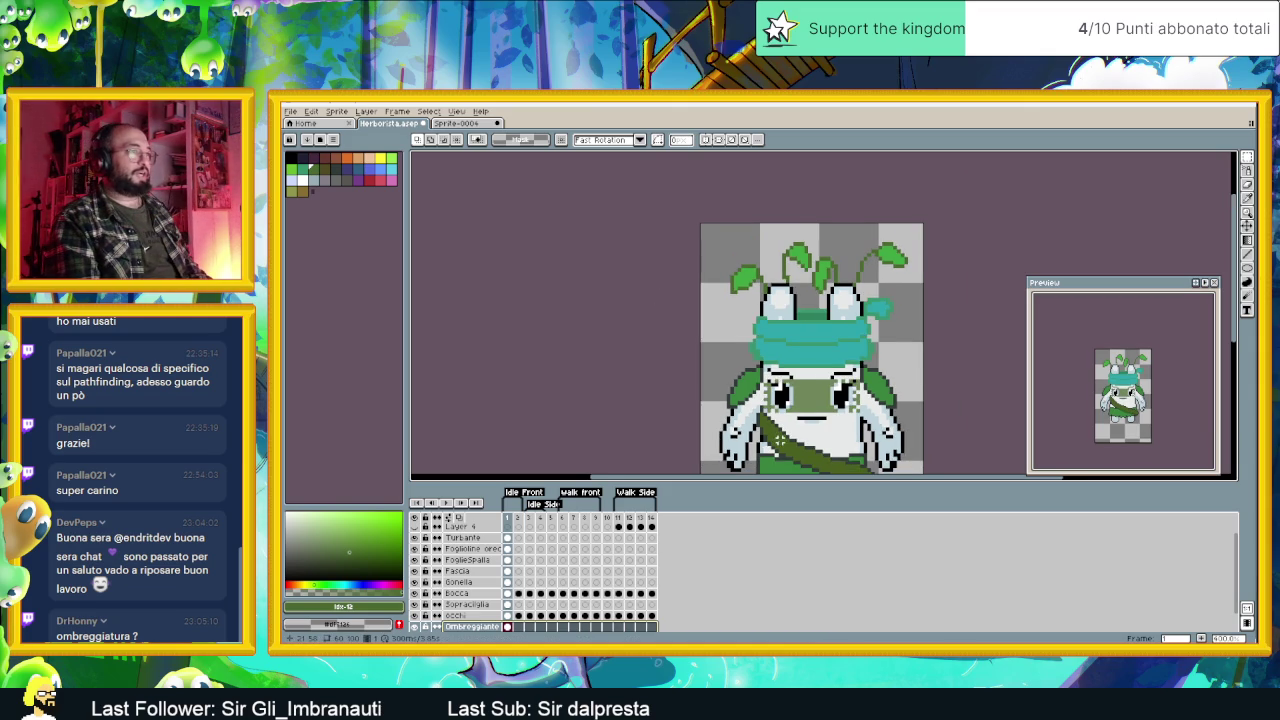
scroll(780, 437, "up", 1)
scroll(840, 415, "up", 1)
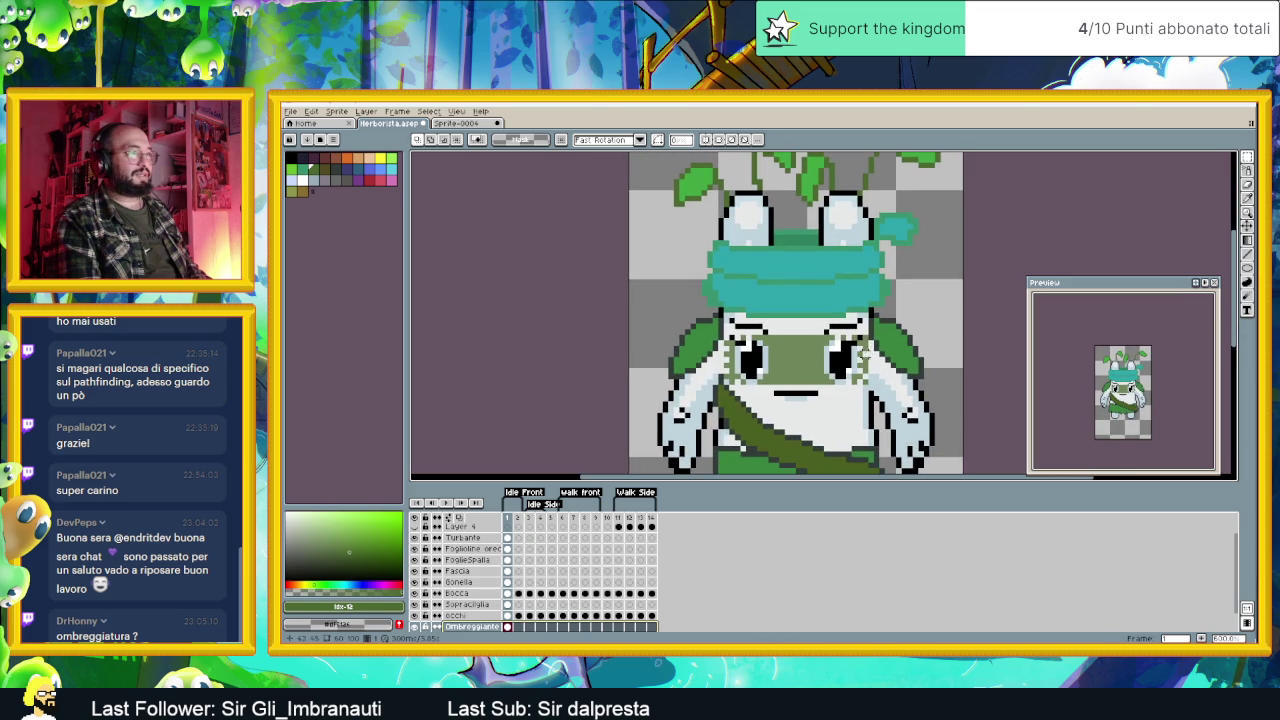
mouse_move(874, 334)
left_mouse_down()
mouse_move(700, 382)
mouse_move(716, 382)
left_mouse_up()
key("ctrl+d")
left_click_drag(876, 336, 724, 387)
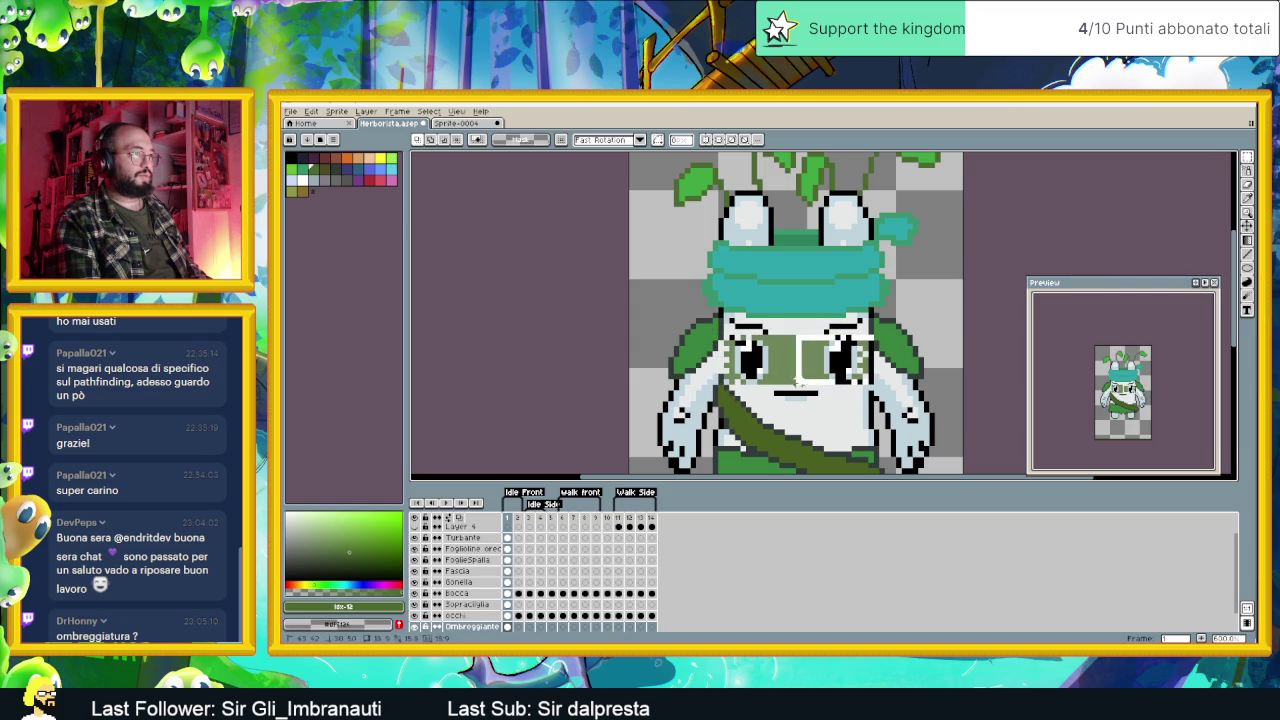
left_click_drag(721, 386, 727, 386)
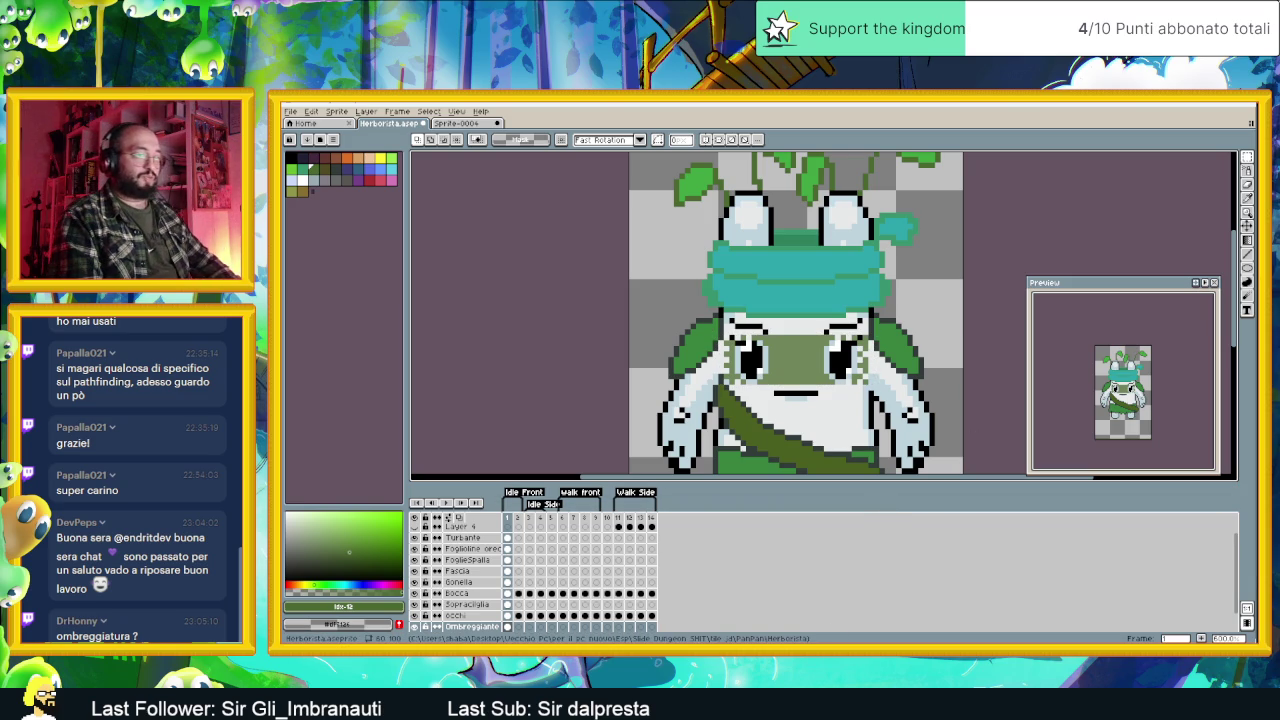
key("alt+Tab")
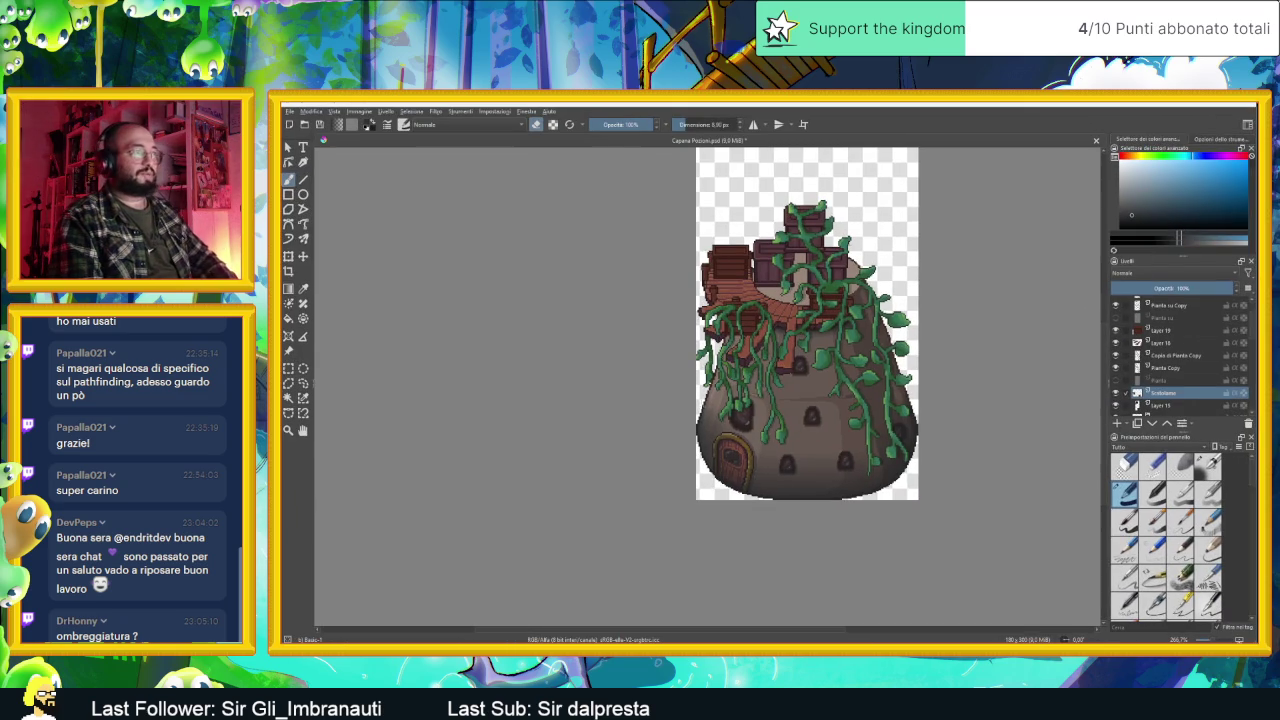
Step: Discard the house painting and create a new document using the 'Come sul web (sRGB)' profile
left_click(1097, 140)
left_click(786, 389)
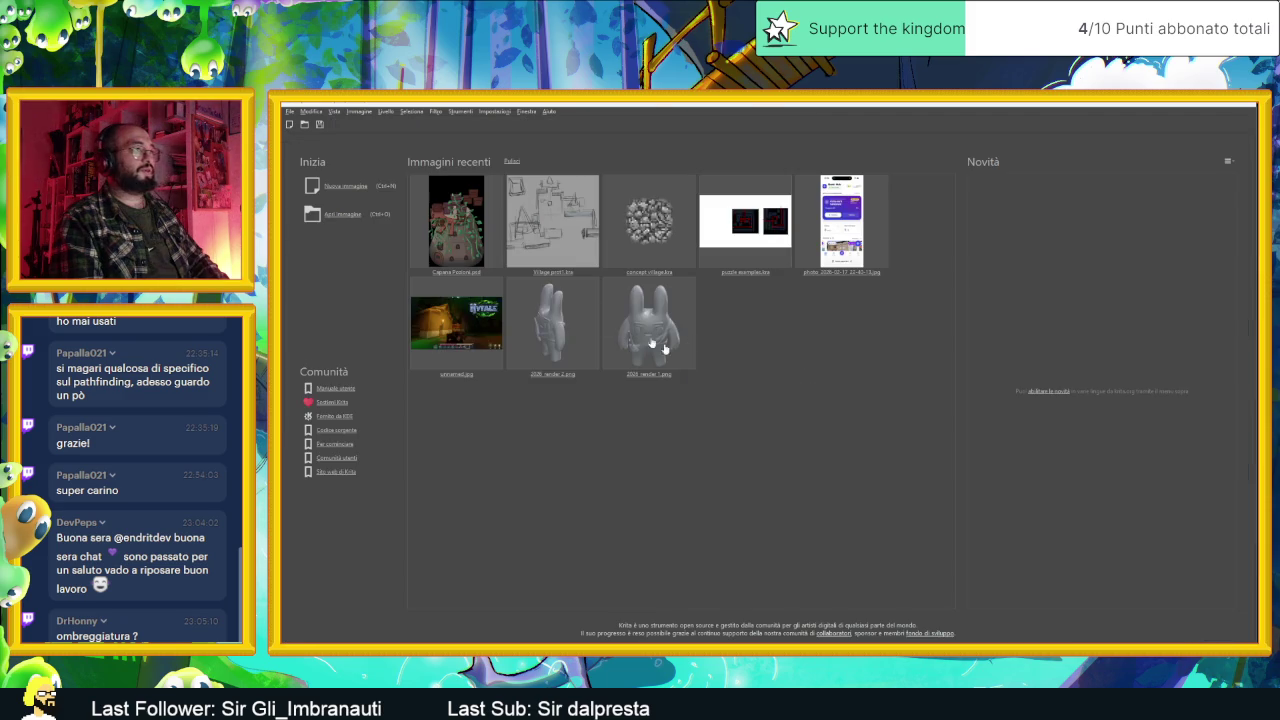
left_click(293, 112)
left_click(290, 112)
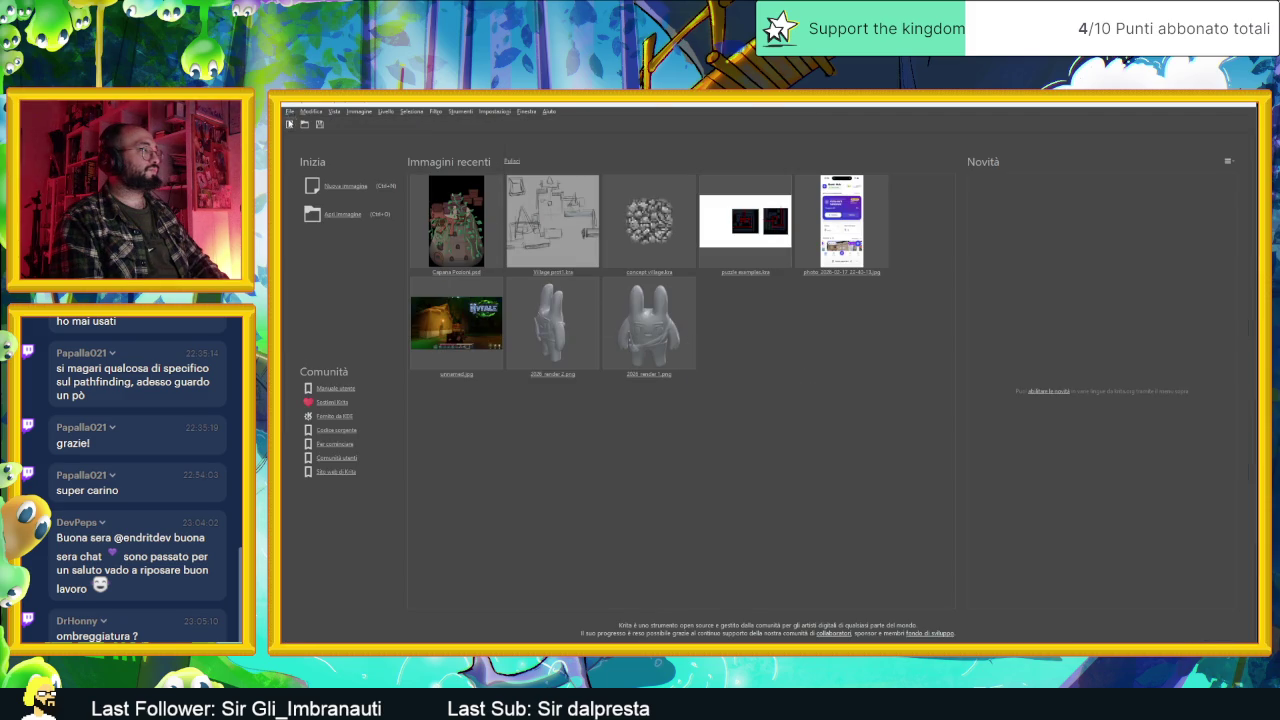
left_click(290, 124)
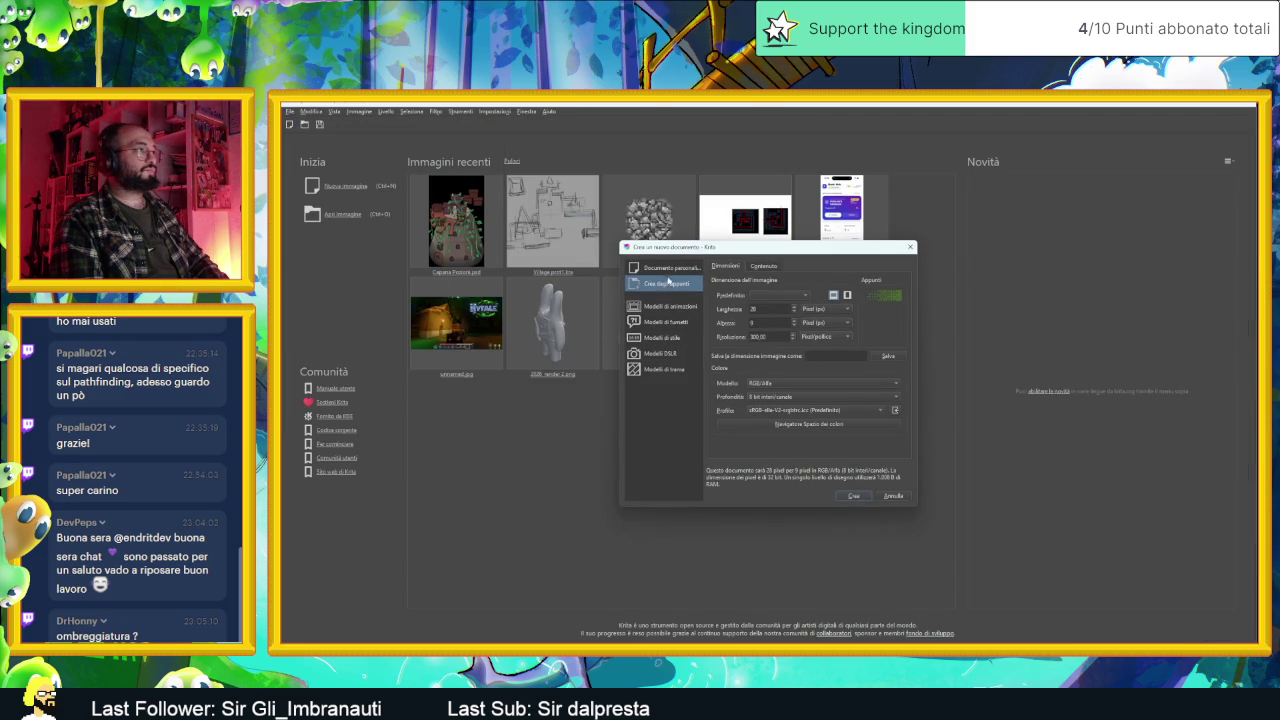
left_click(863, 499)
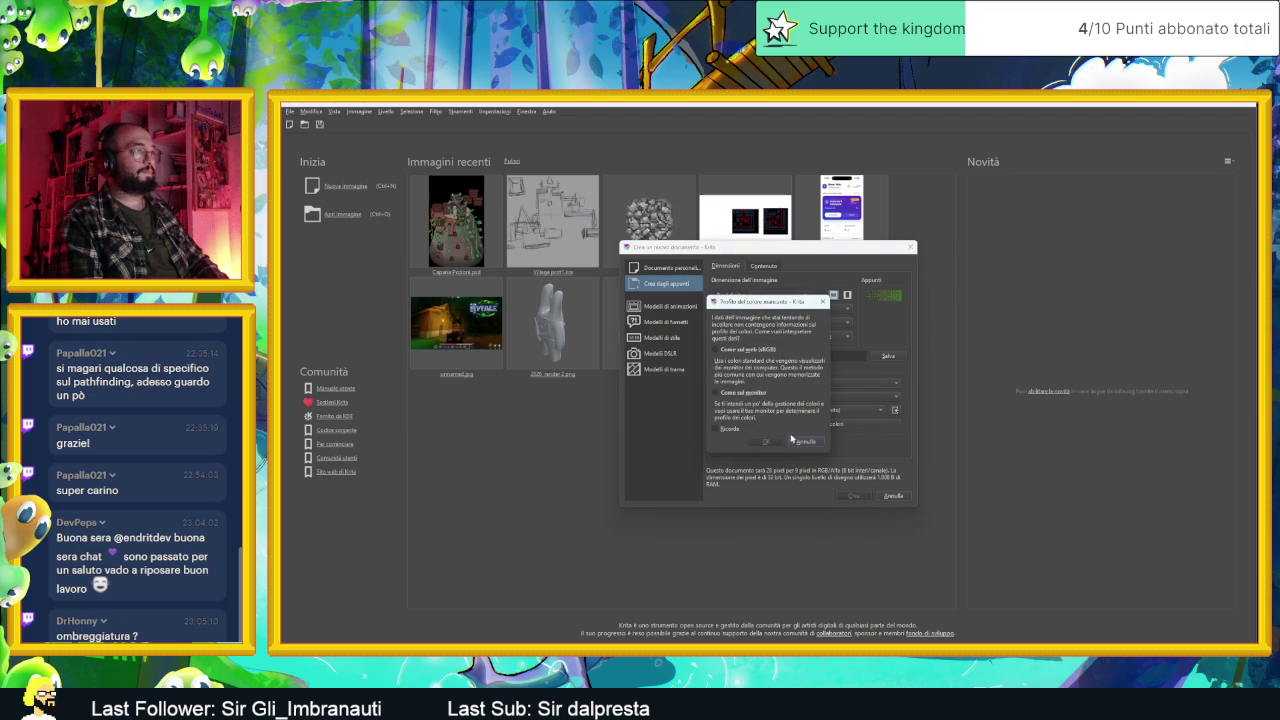
left_click(742, 349)
left_click(767, 442)
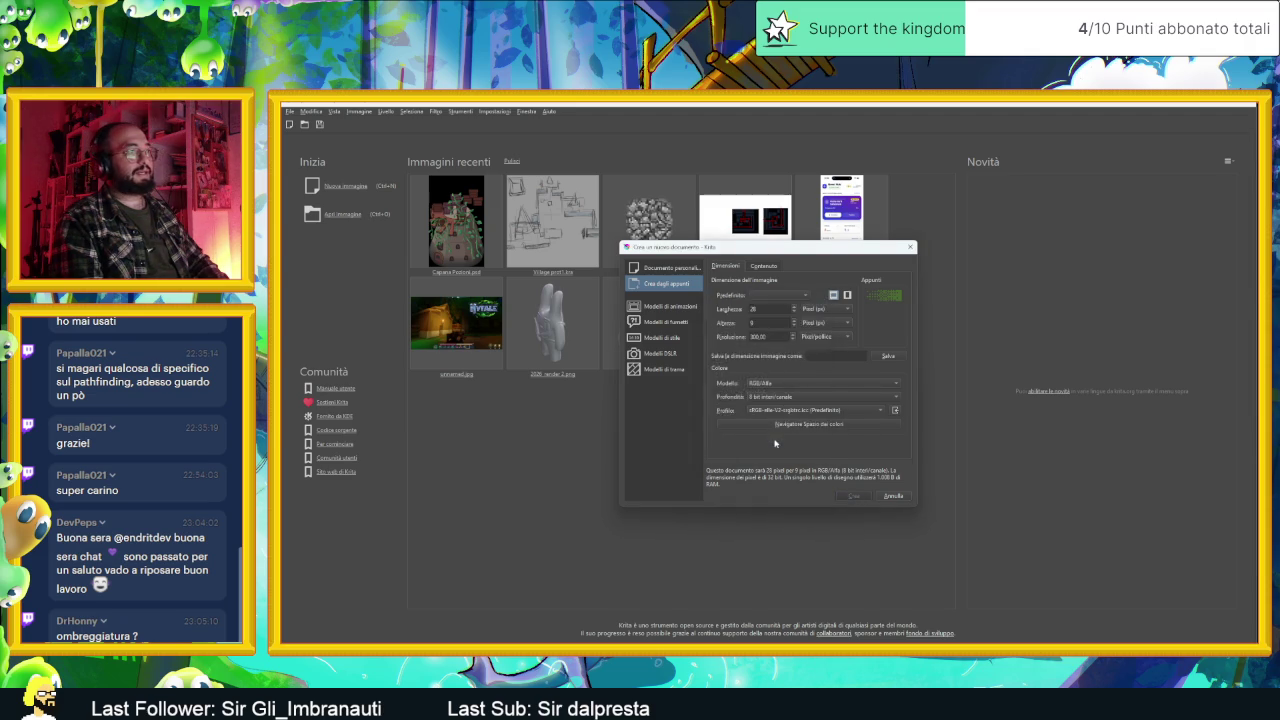
scroll(736, 393, "down", 4)
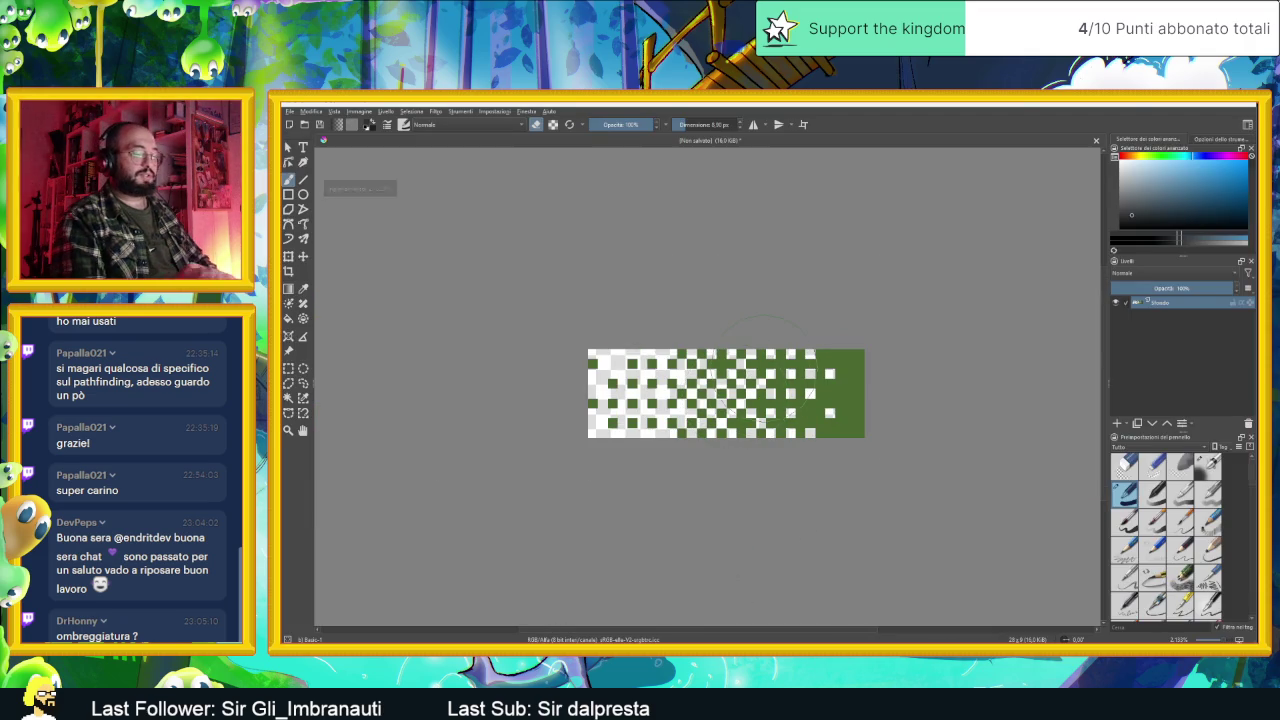
Step: Add a new paint layer above the background and bring up the brush presets
key("Insert")
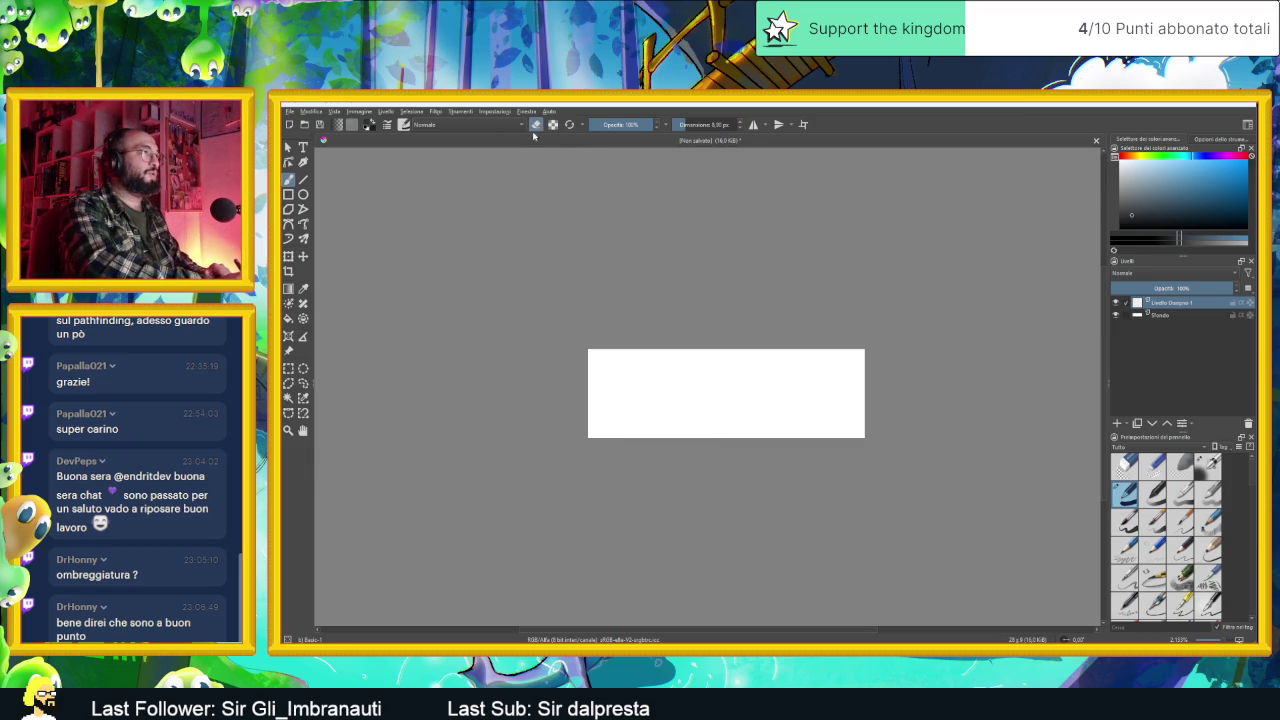
left_click(404, 125)
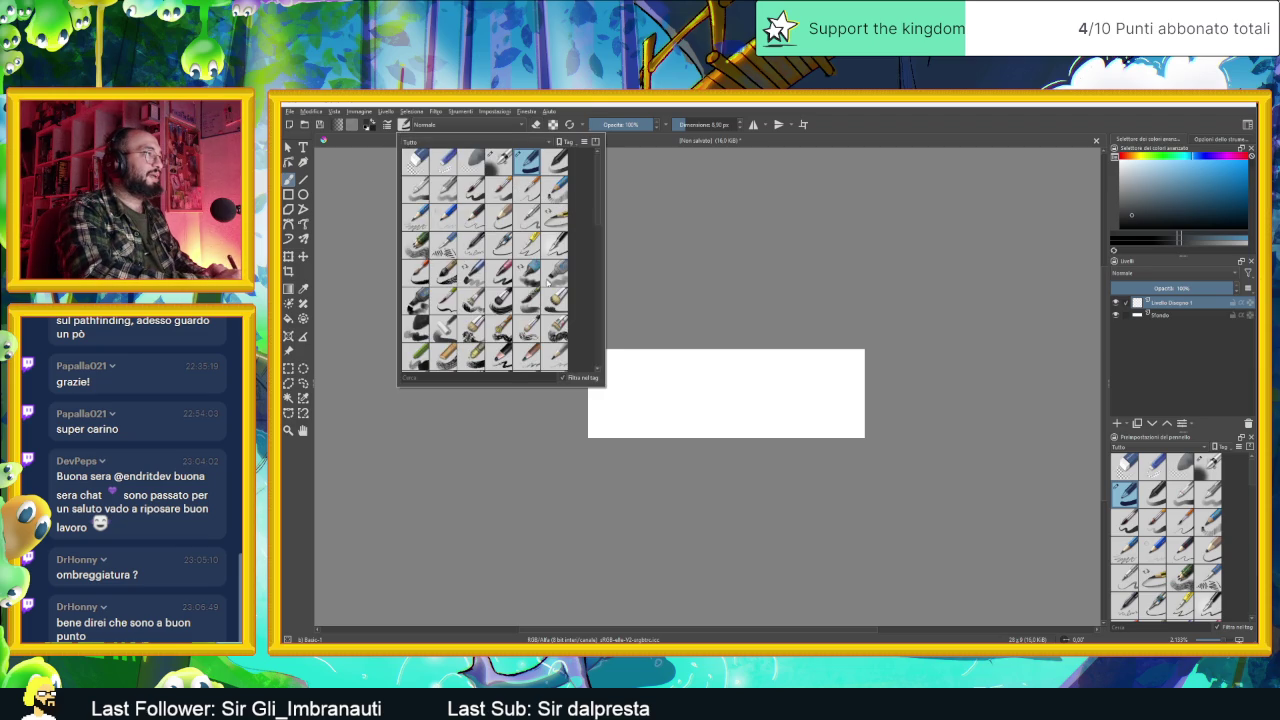
Step: Select the Chalk Grainy brush, paint grey test strokes, then clear them from the layer
left_click(445, 354)
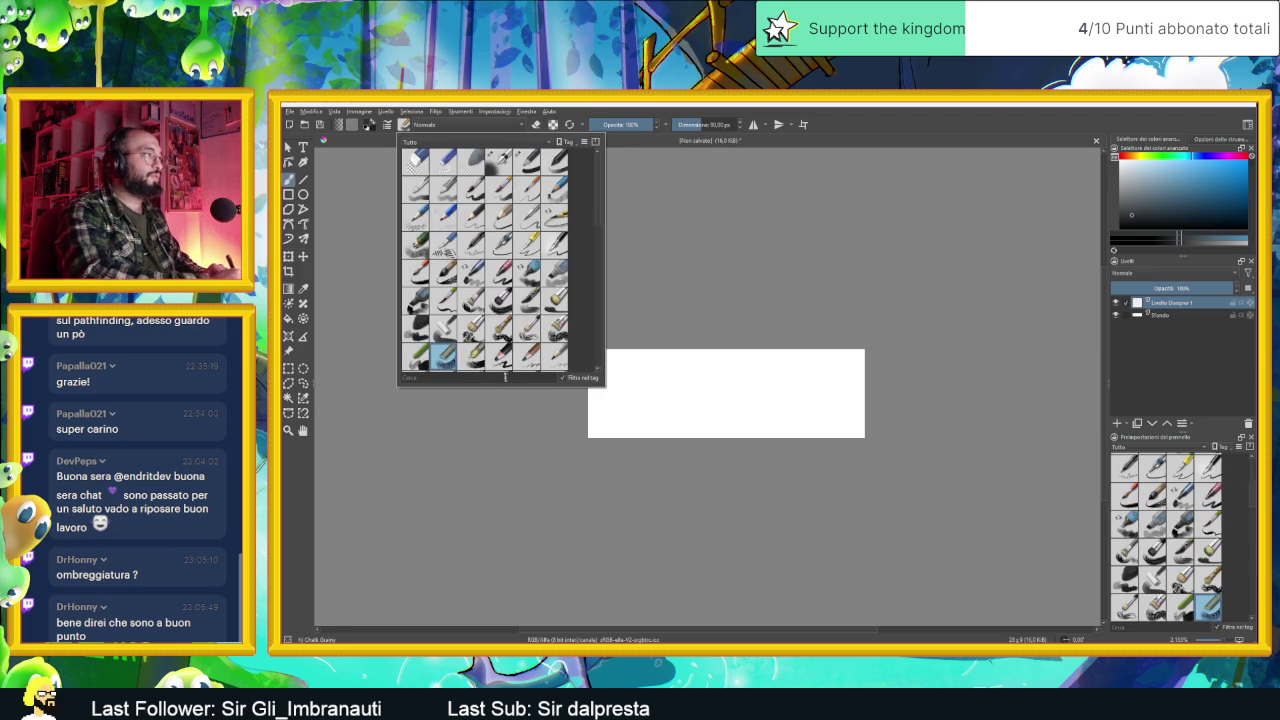
left_click(630, 423)
left_click_drag(686, 419, 846, 424)
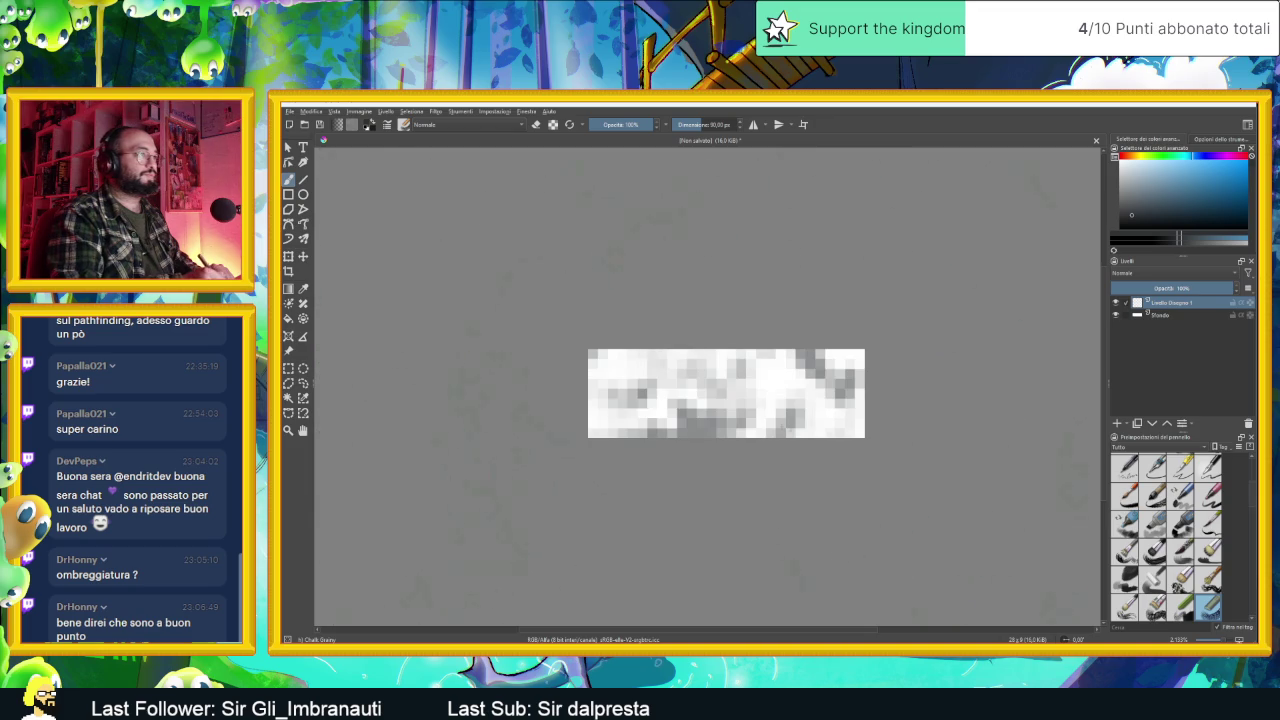
left_click_drag(646, 428, 818, 428)
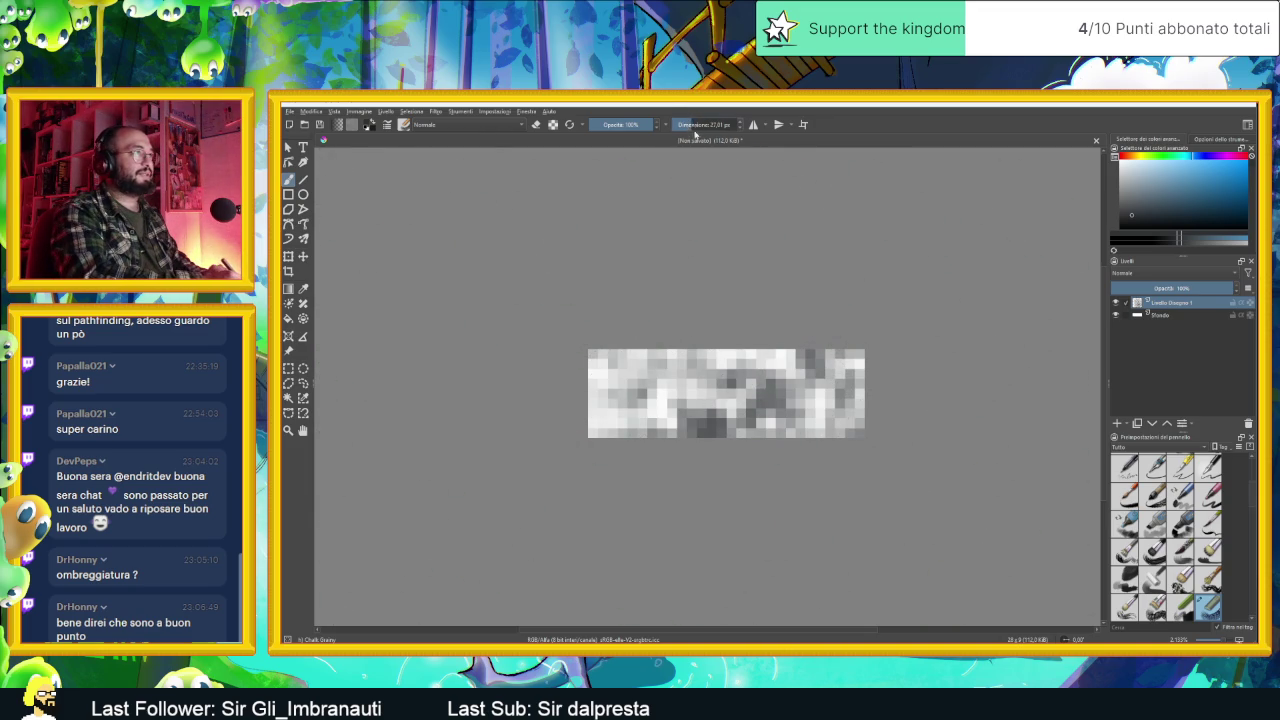
mouse_move(600, 400)
left_mouse_down()
mouse_move(860, 395)
mouse_move(720, 420)
left_mouse_up()
left_click_drag(595, 400, 860, 395)
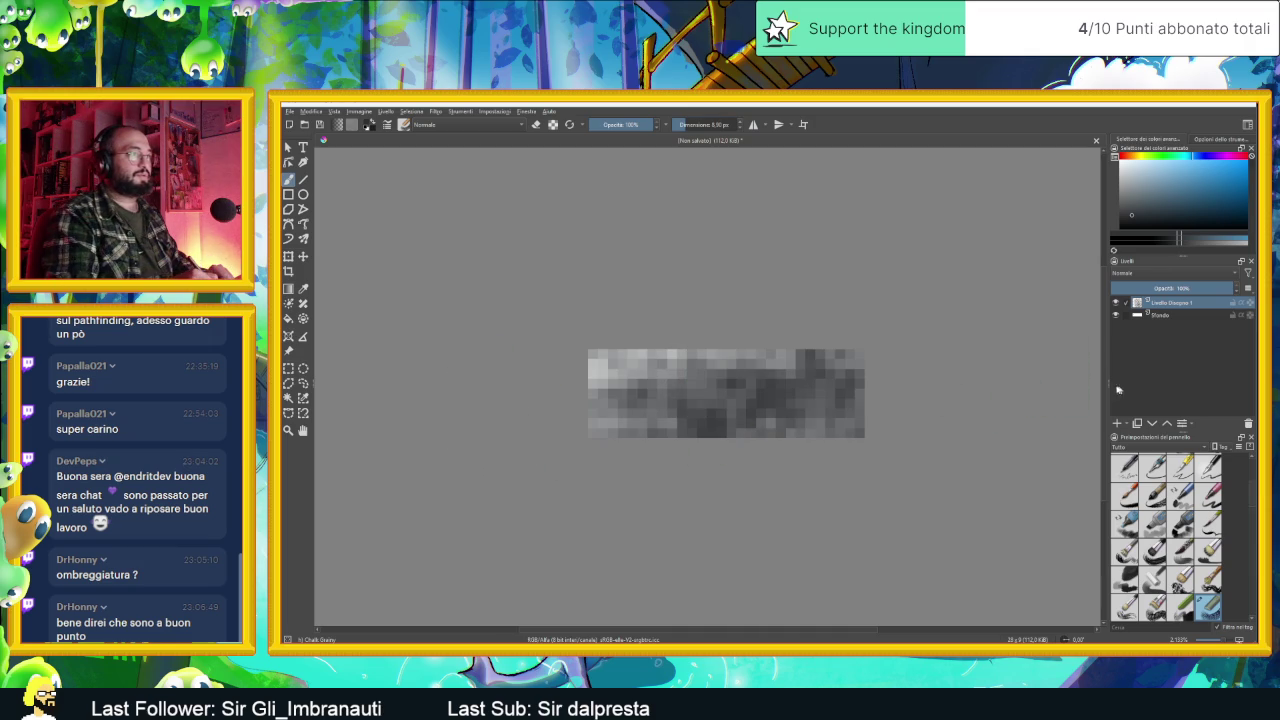
key("Delete")
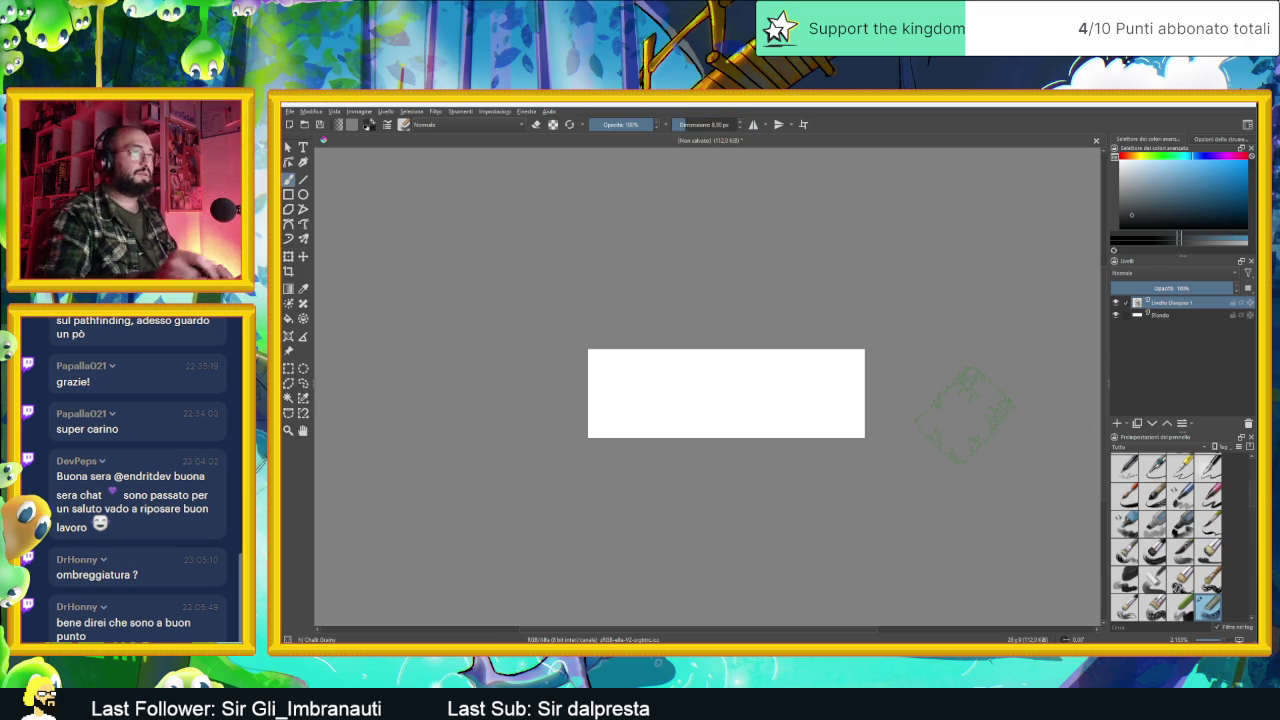
Step: Pick a green colour and cover the whole strip with chalk strokes
left_click(1170, 156)
left_click_drag(1182, 199, 1211, 204)
mouse_move(505, 392)
left_mouse_down()
mouse_move(890, 424)
mouse_move(412, 435)
left_mouse_up()
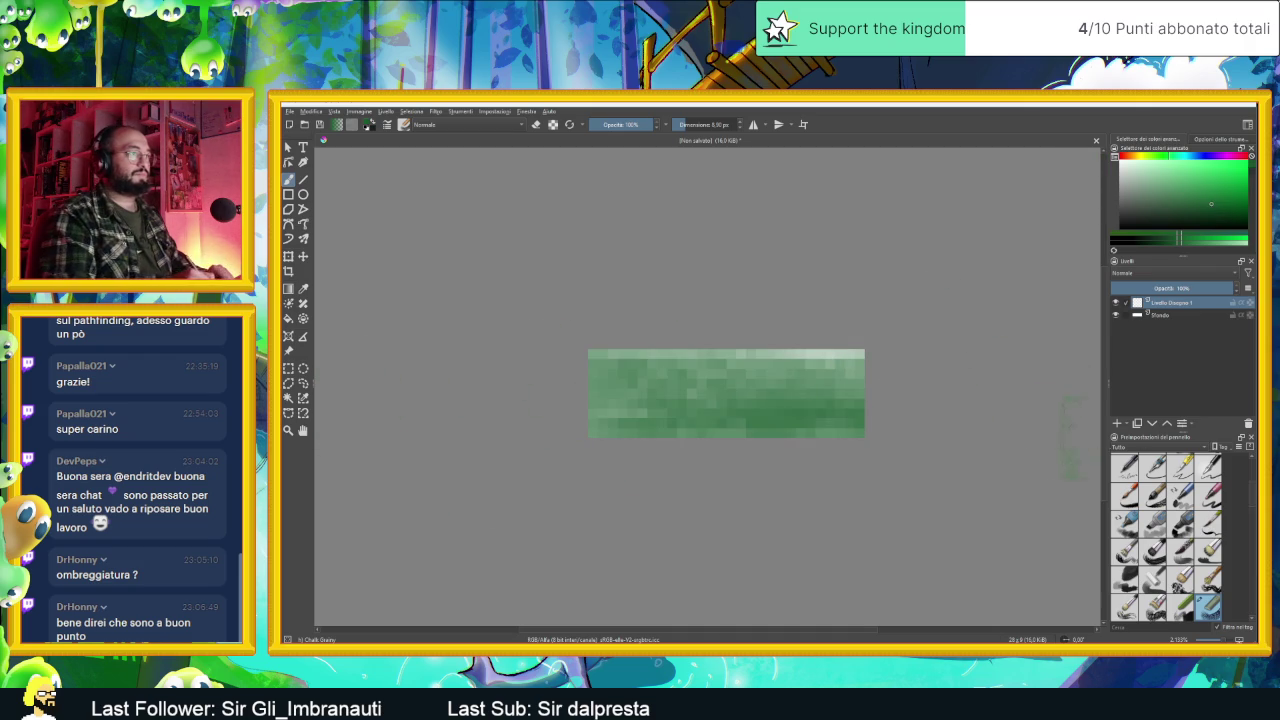
mouse_move(682, 326)
left_mouse_down()
mouse_move(864, 360)
mouse_move(595, 370)
left_mouse_up()
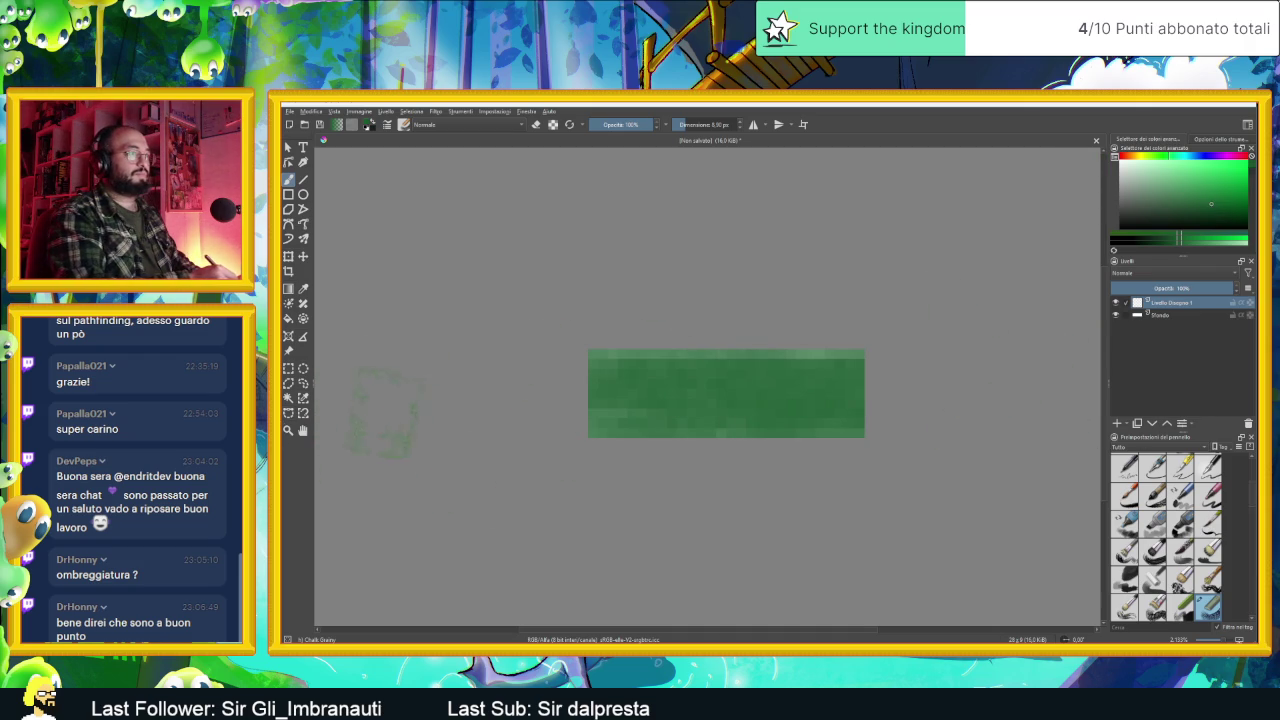
left_click_drag(635, 395, 750, 375)
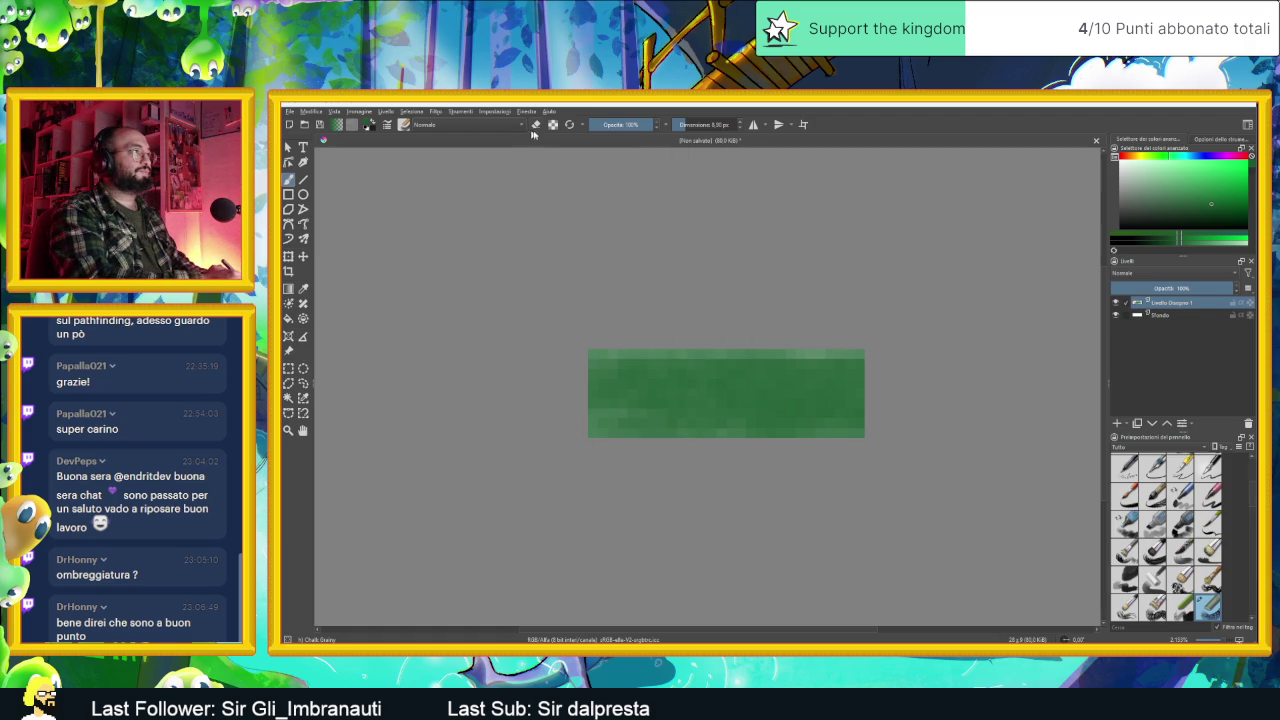
left_click(403, 125)
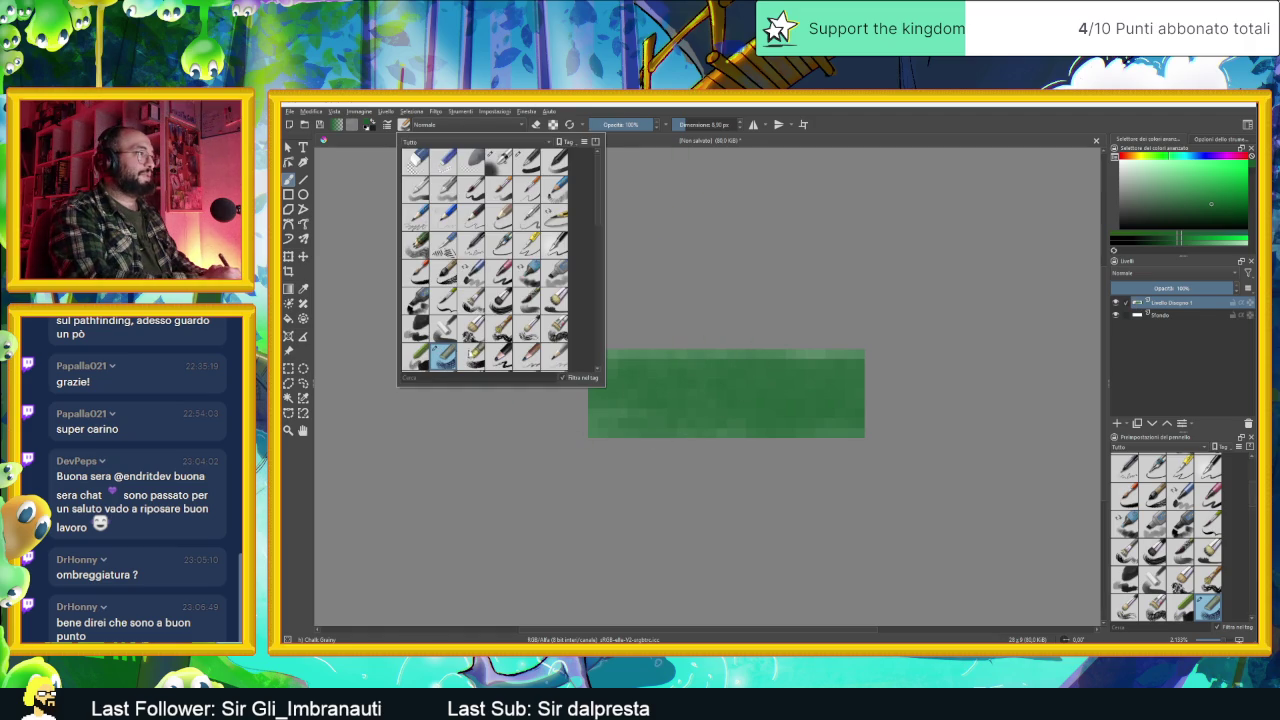
Step: Switch to the Charcoal Rock Soft brush and shrink it to a tiny size
left_click(558, 331)
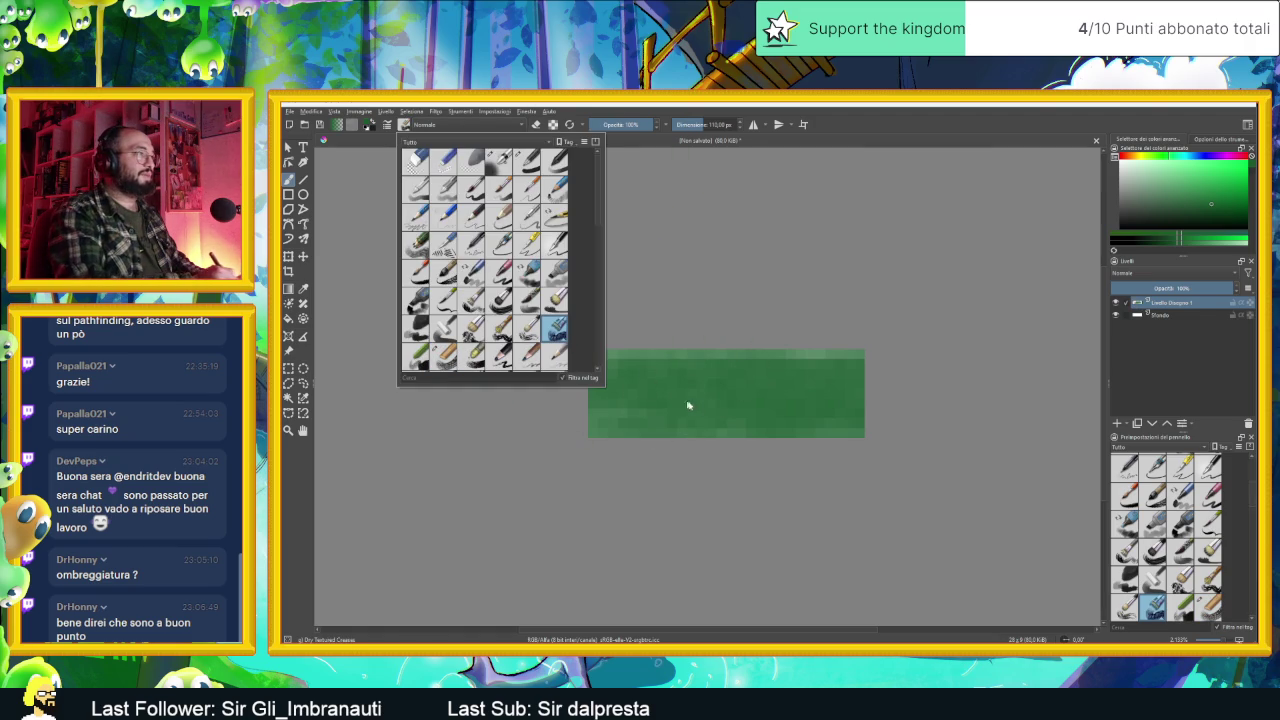
left_click(410, 335)
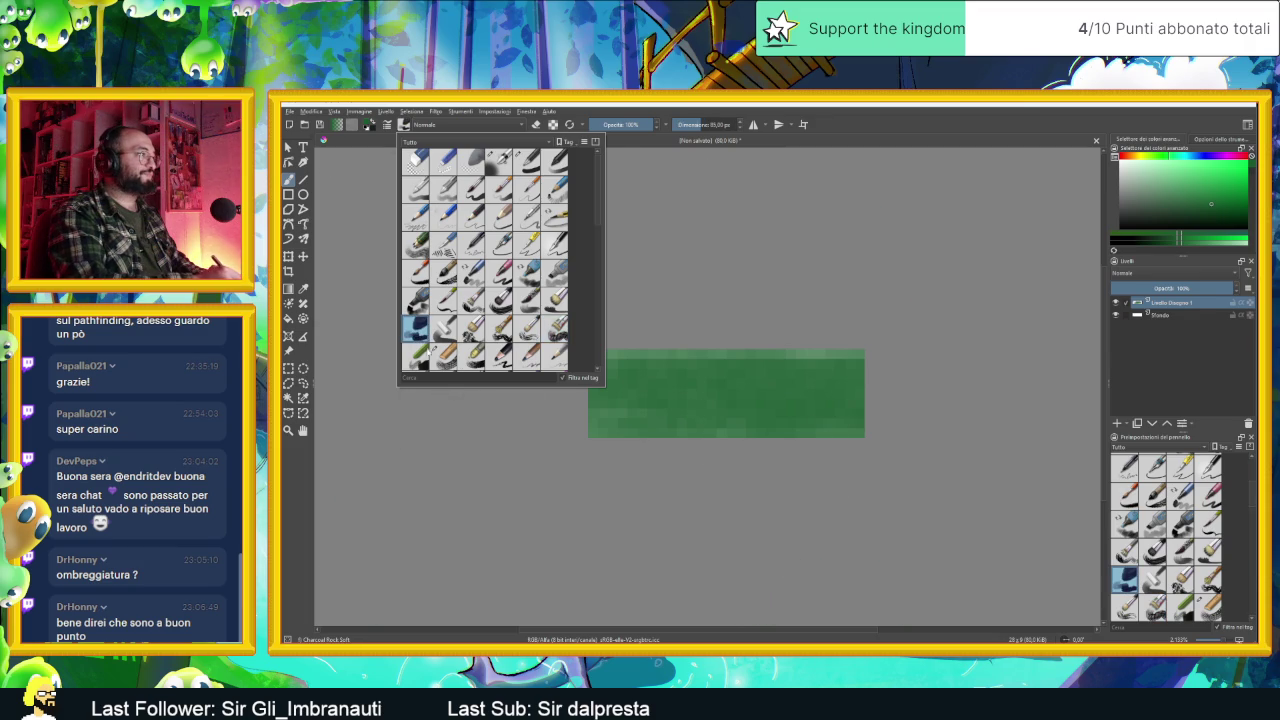
left_click(636, 435)
left_click_drag(705, 125, 675, 128)
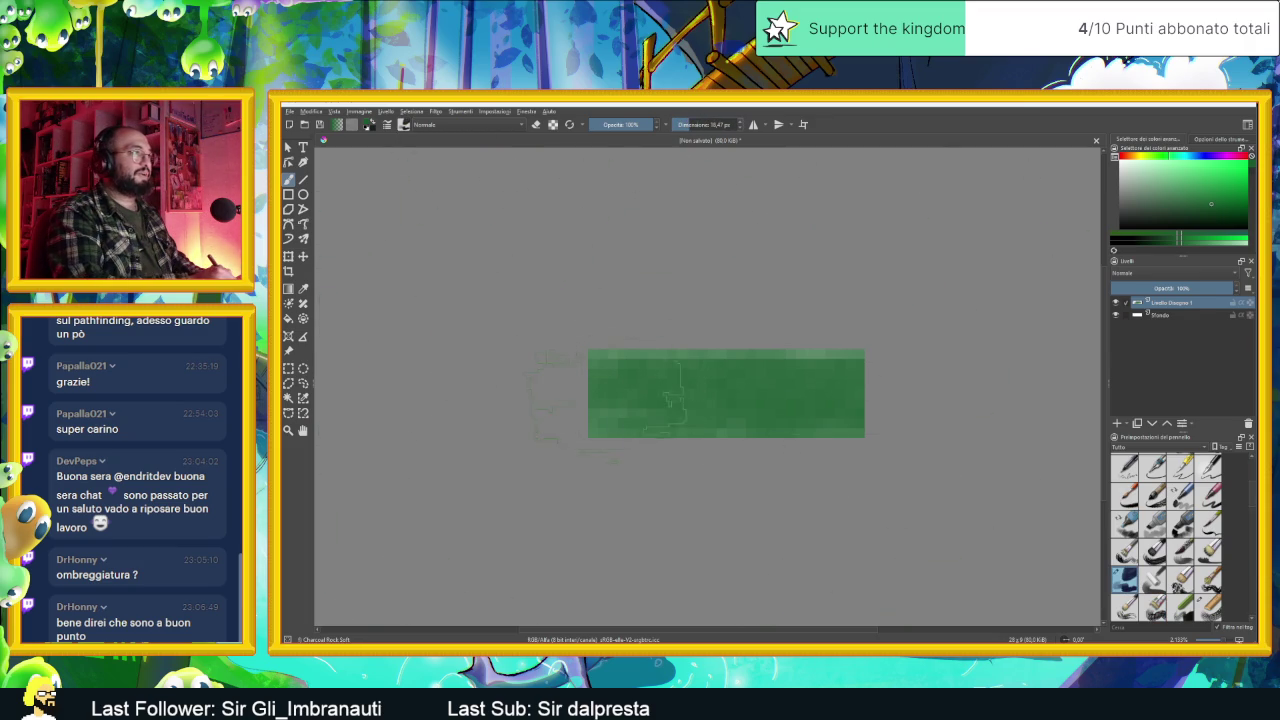
Step: Paint a lighter green over the rectangle, undo it, and choose a different green
left_click(720, 395, "ctrl")
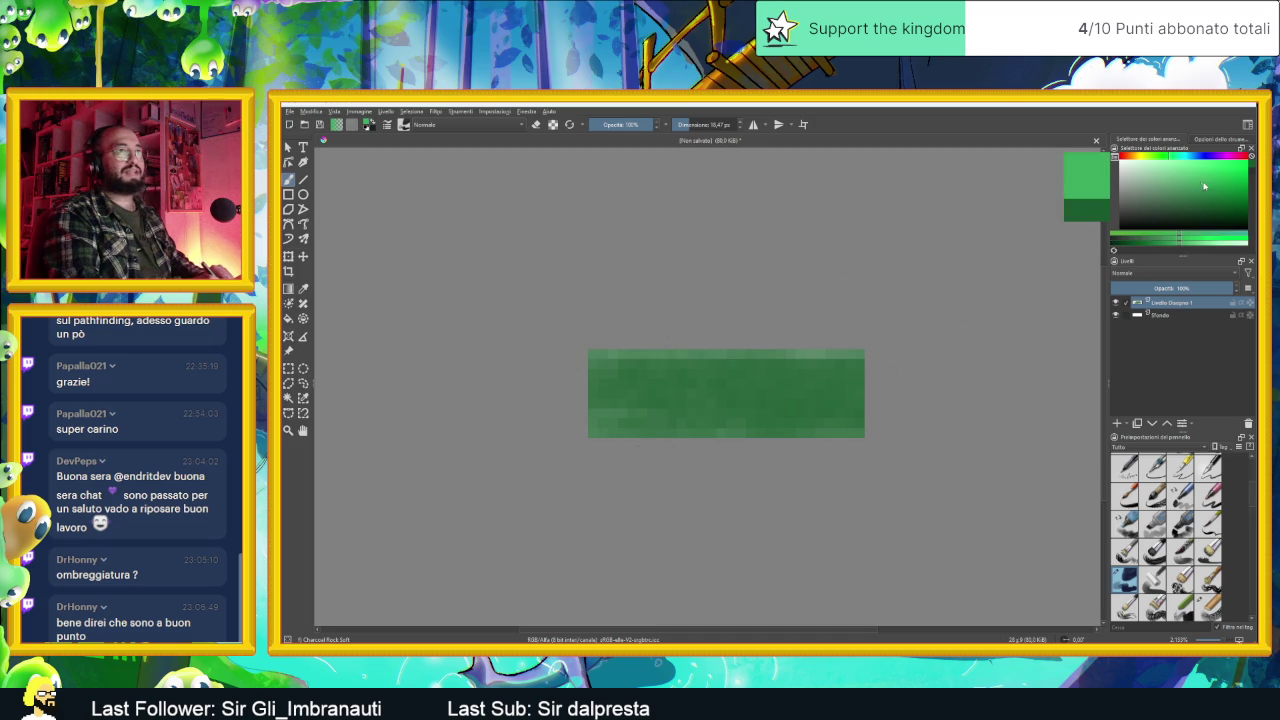
left_click_drag(495, 385, 1040, 390)
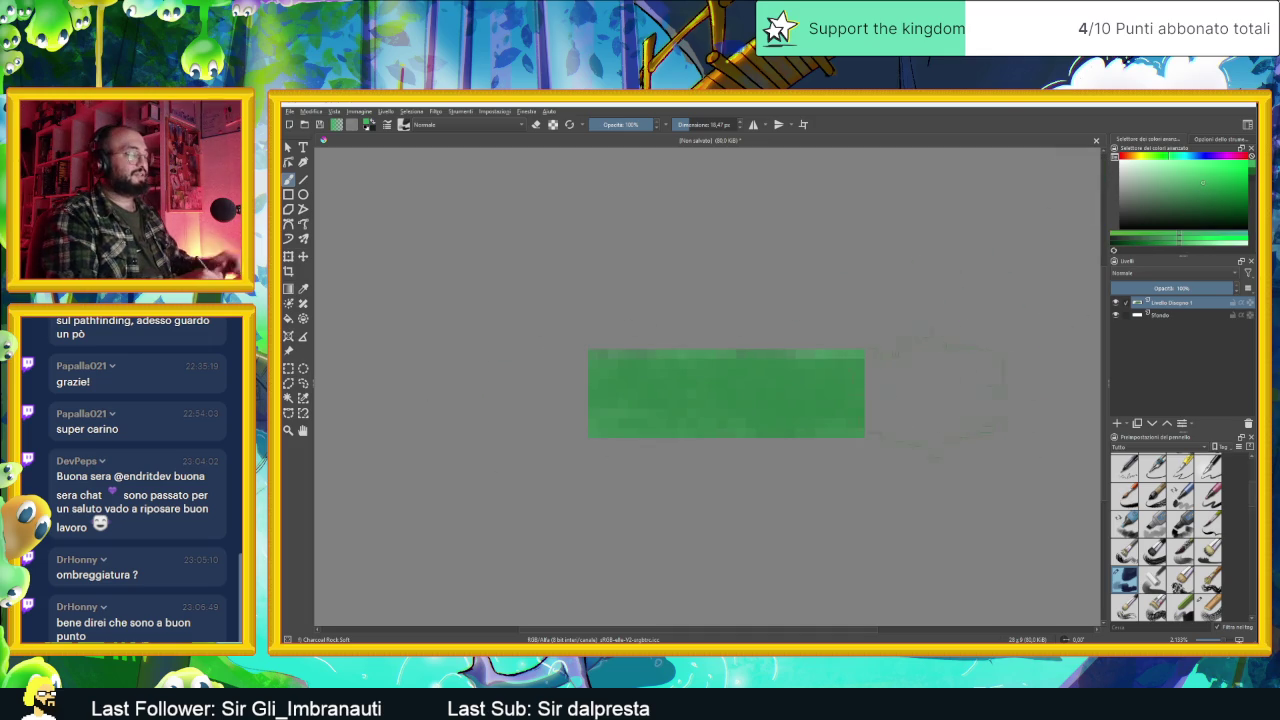
key("ctrl+z")
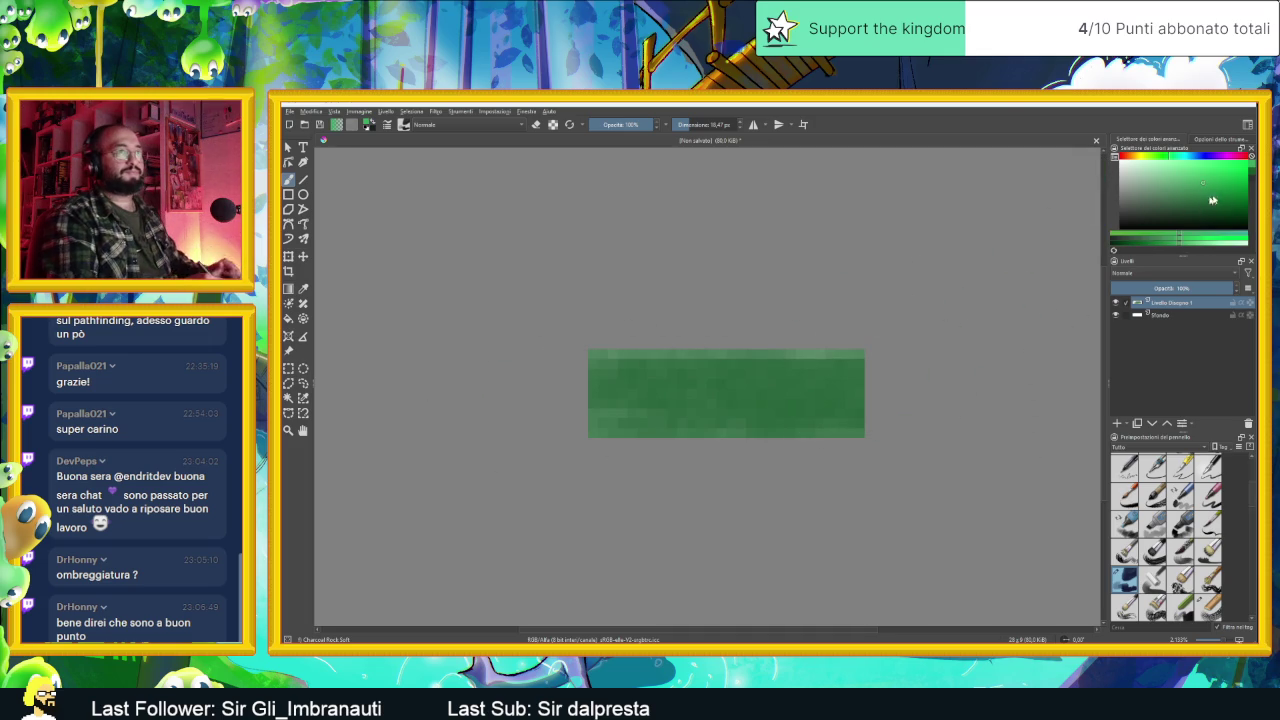
left_click(1207, 202)
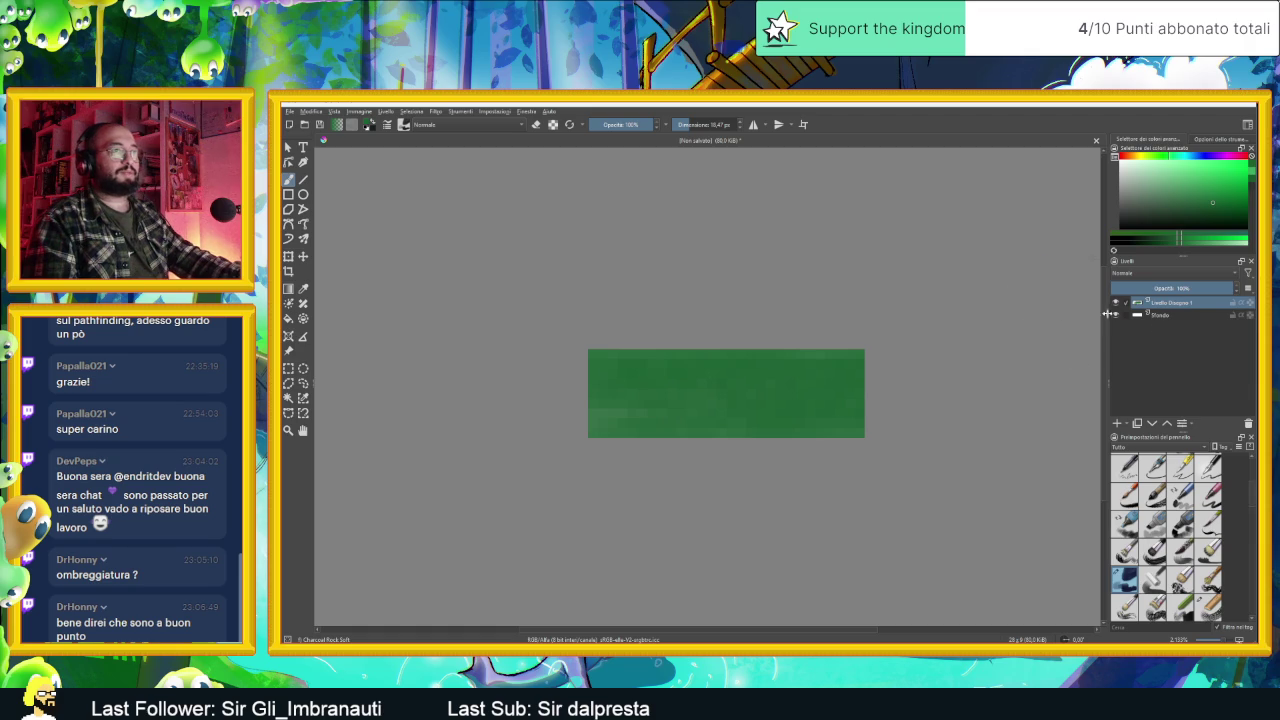
scroll(607, 345, "down", 3)
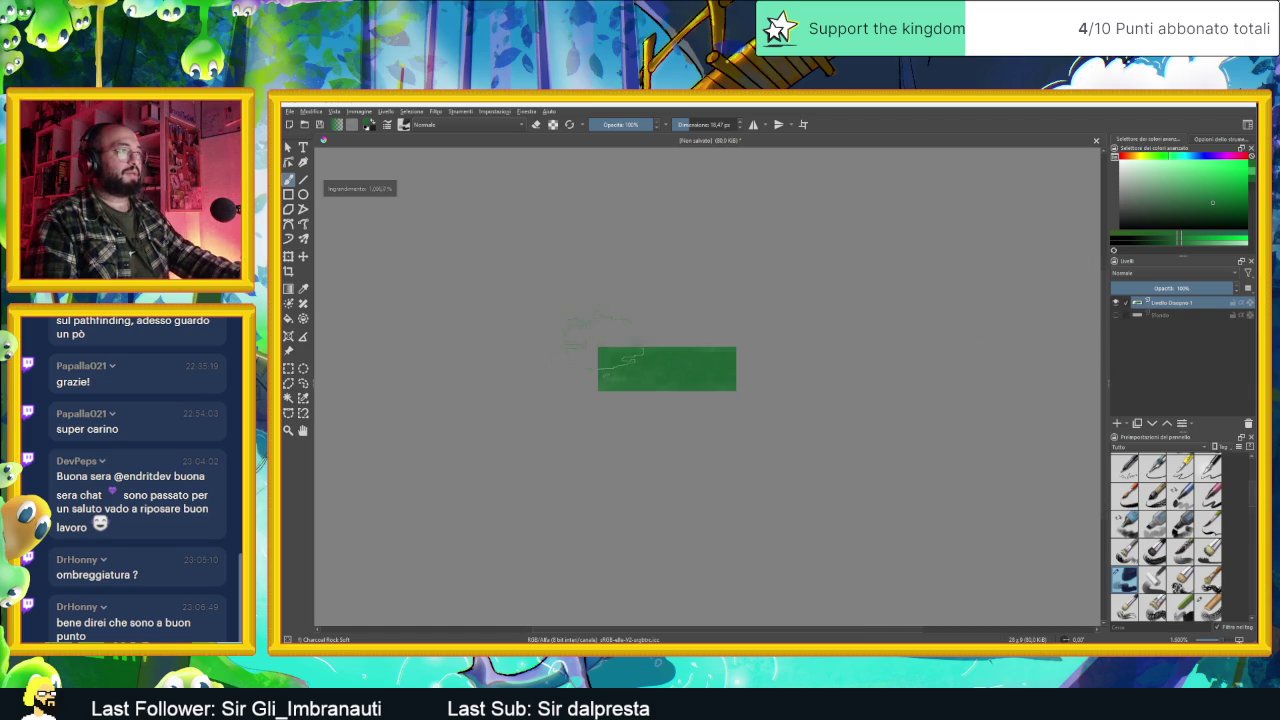
Step: Deselect the green rectangle, cancel the save, and switch to the herbalist sprite in Aseprite
left_click(289, 370)
left_click(752, 316)
key("ctrl+s")
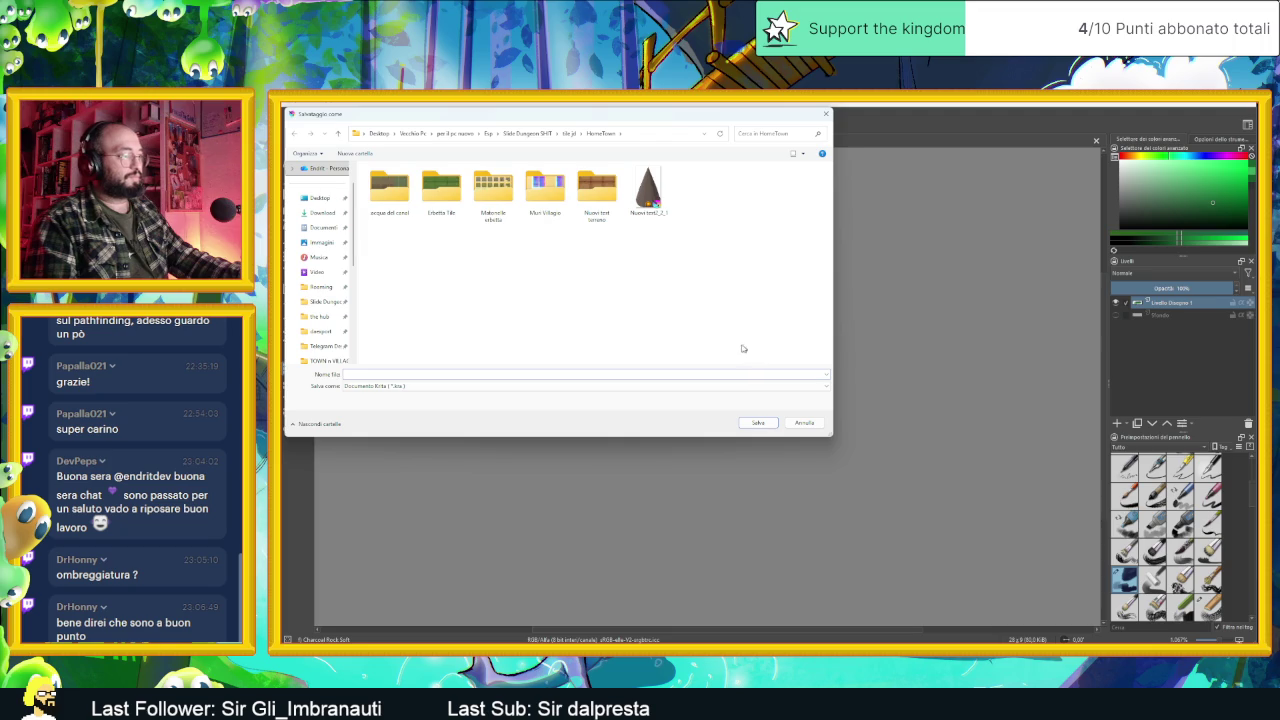
left_click(803, 421)
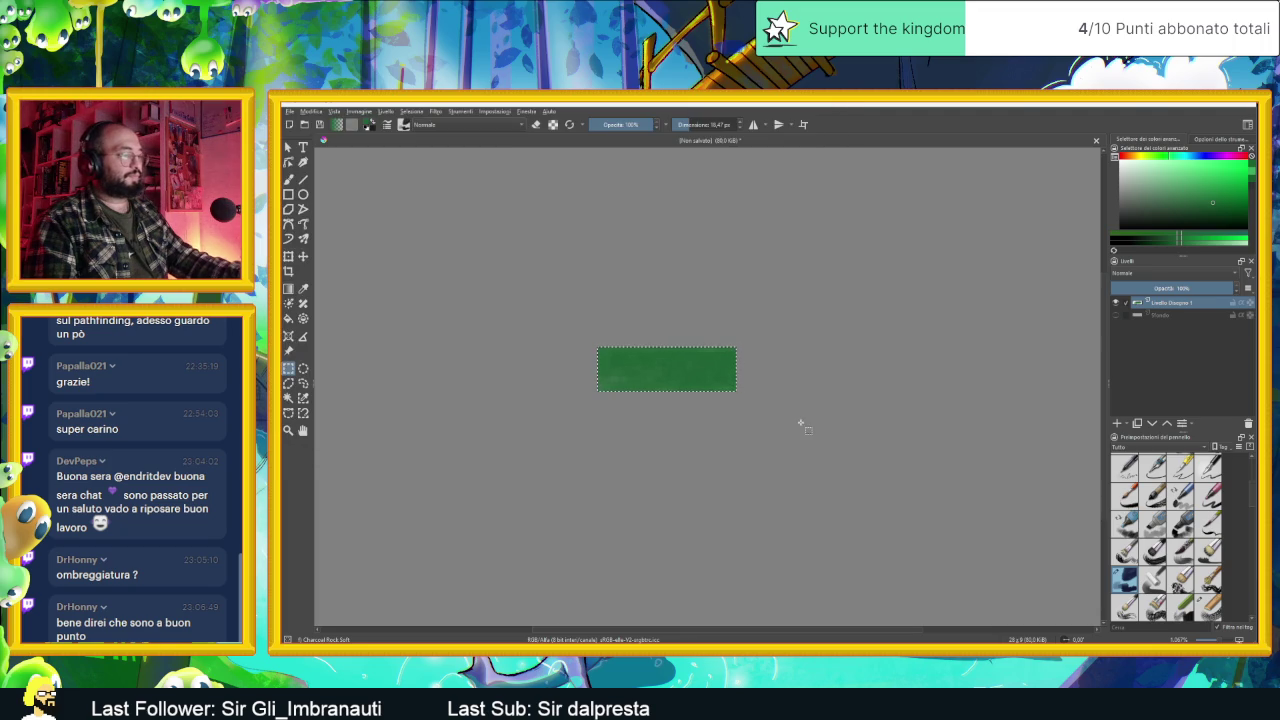
key("alt+Tab")
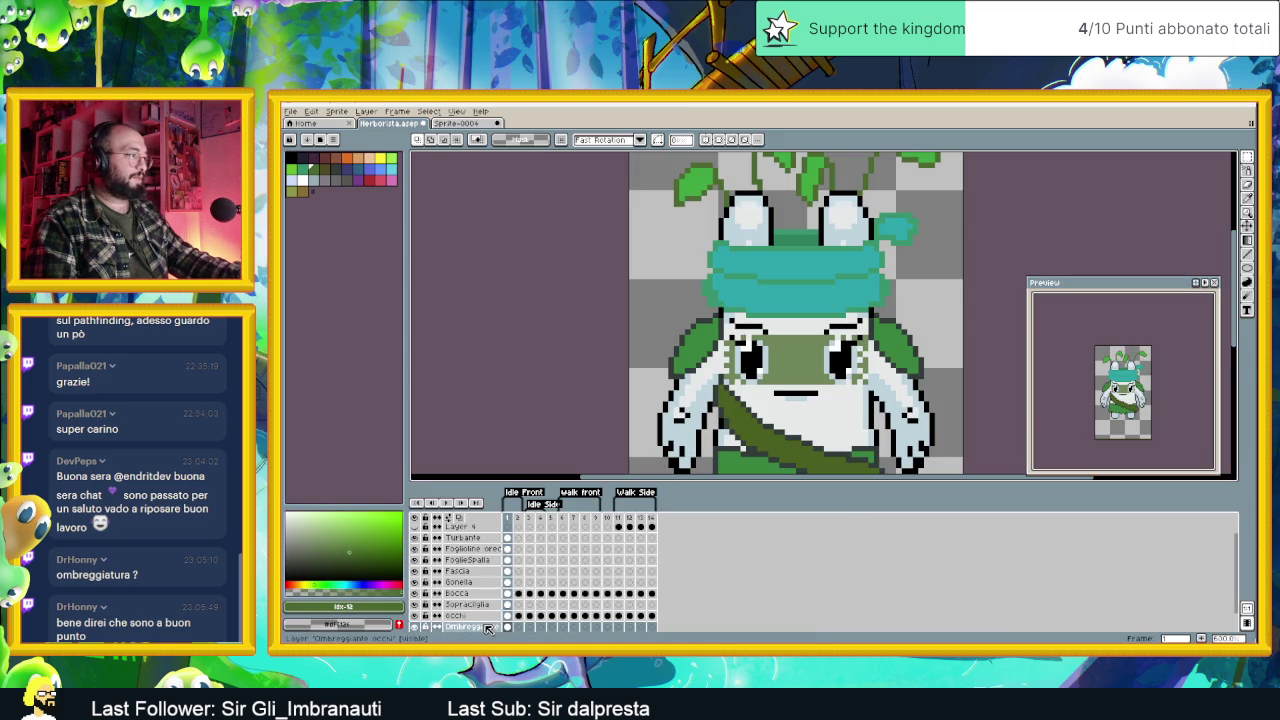
Step: Paste the green shading block into frame 1 and place it over the belly
left_click(529, 626)
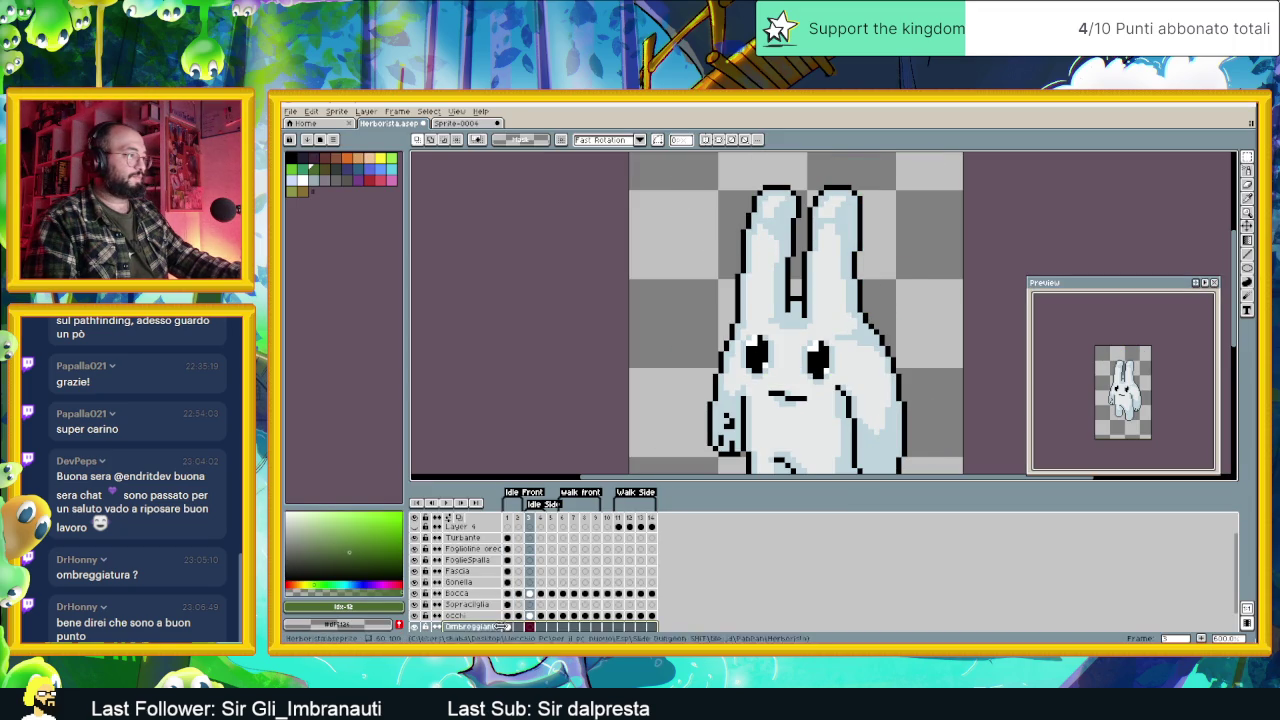
left_click(507, 626)
key("ctrl+v")
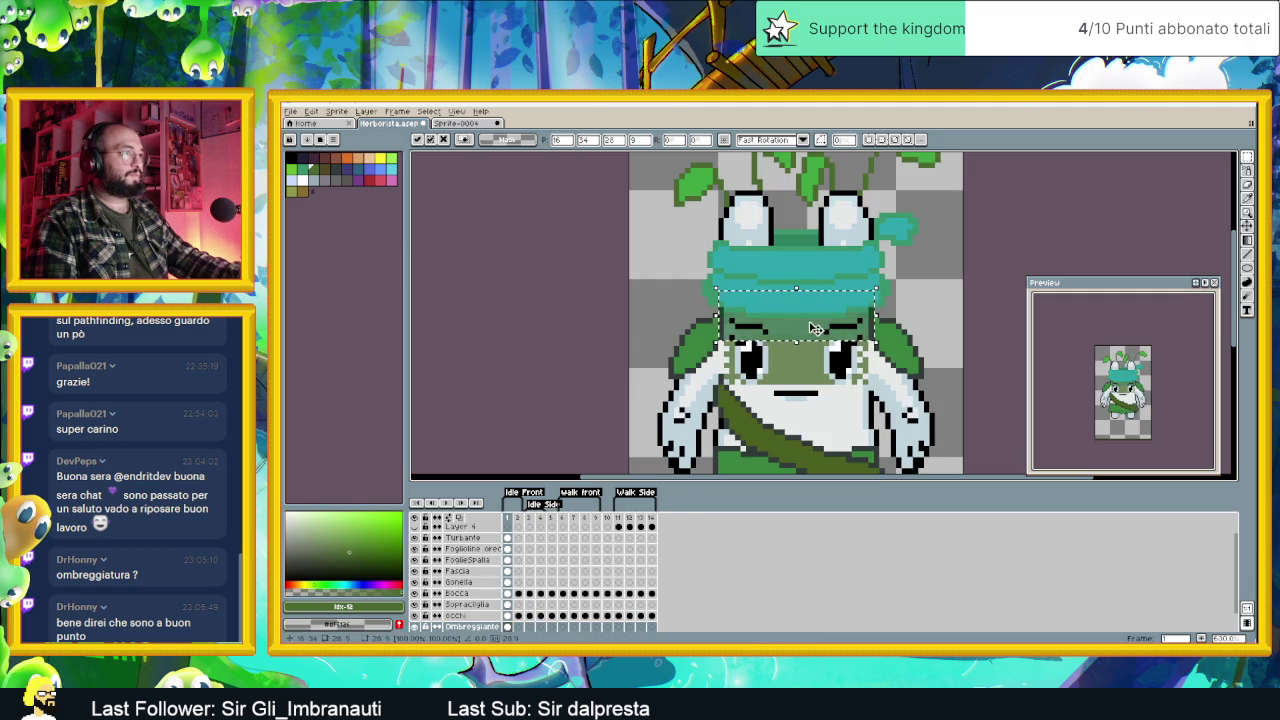
mouse_move(815, 335)
left_mouse_down()
mouse_move(823, 432)
mouse_move(893, 425)
left_mouse_up()
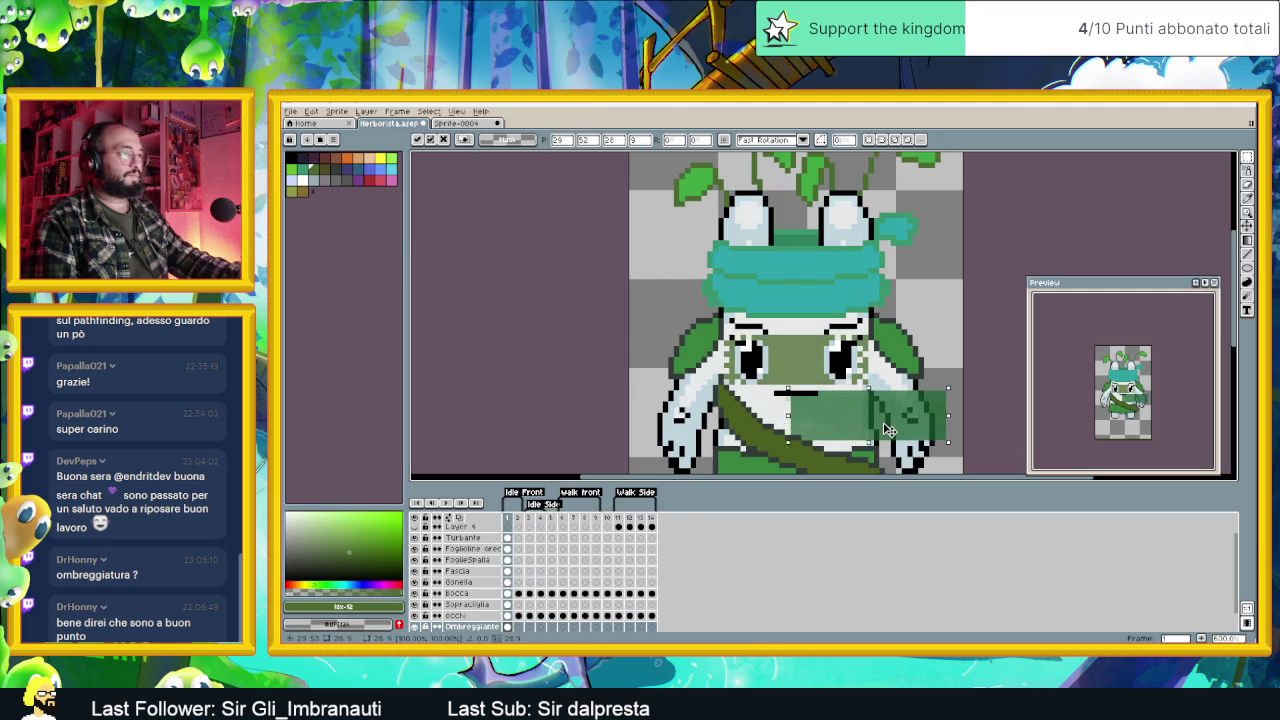
left_click(683, 326)
Step: Cut the green shading off the chest and move it up onto the face
left_click_drag(685, 320, 912, 383)
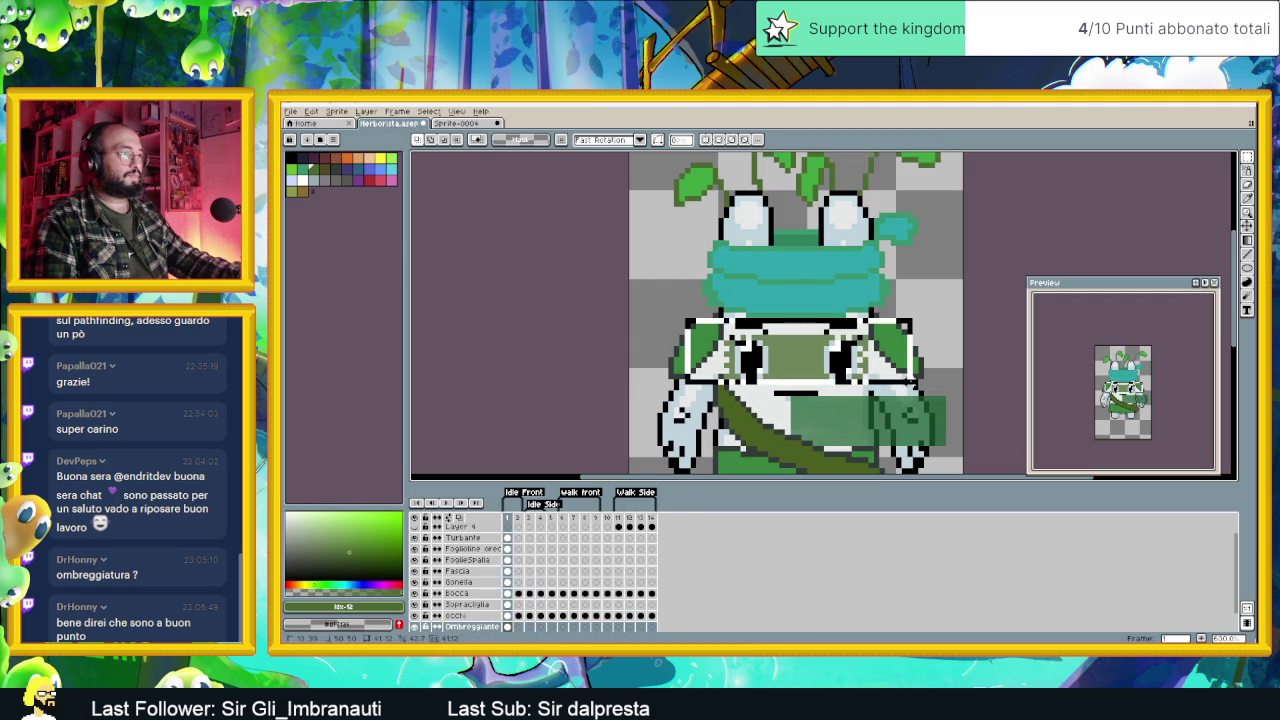
key("ctrl+x")
key("ctrl+v")
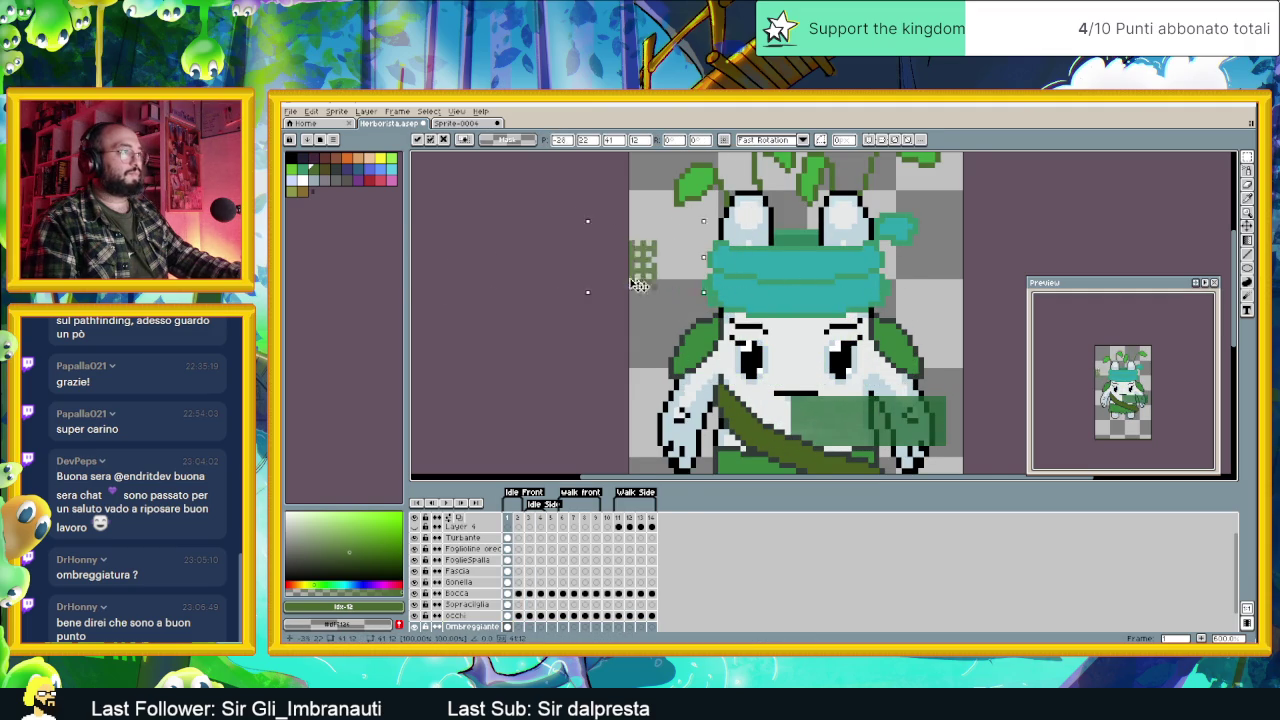
key("ctrl+z")
key("ctrl+z")
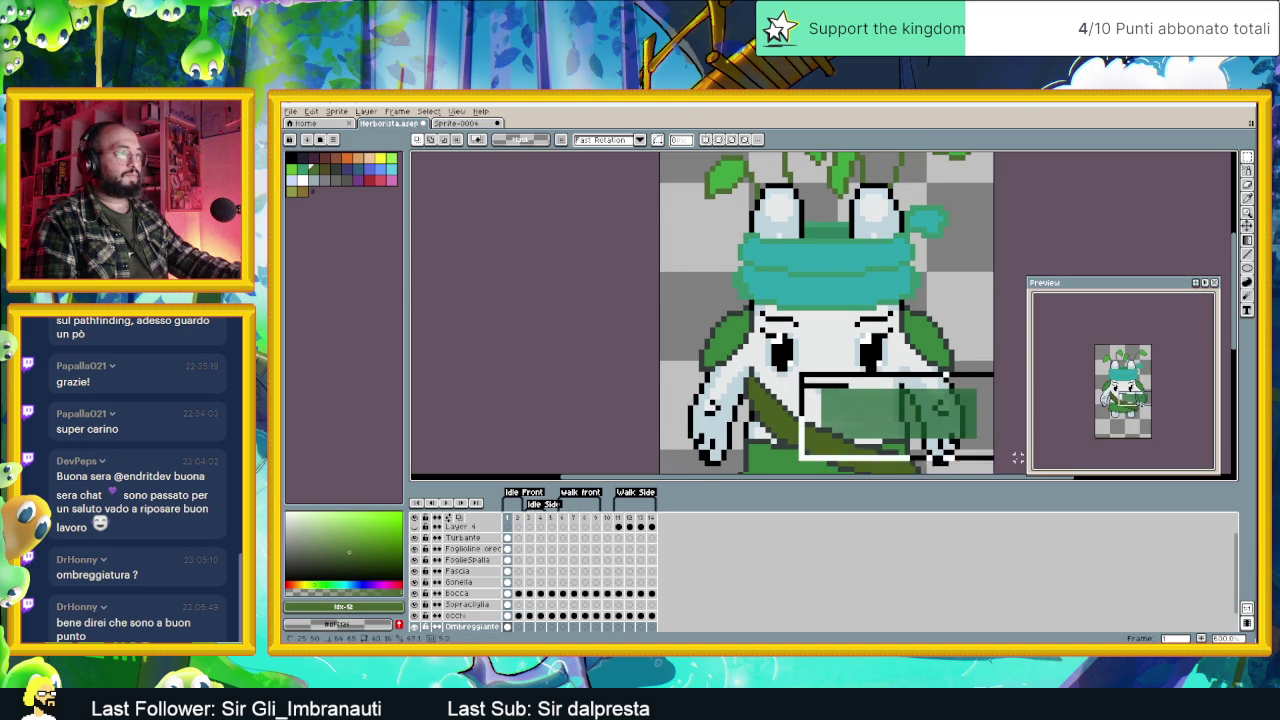
left_click_drag(955, 427, 878, 362)
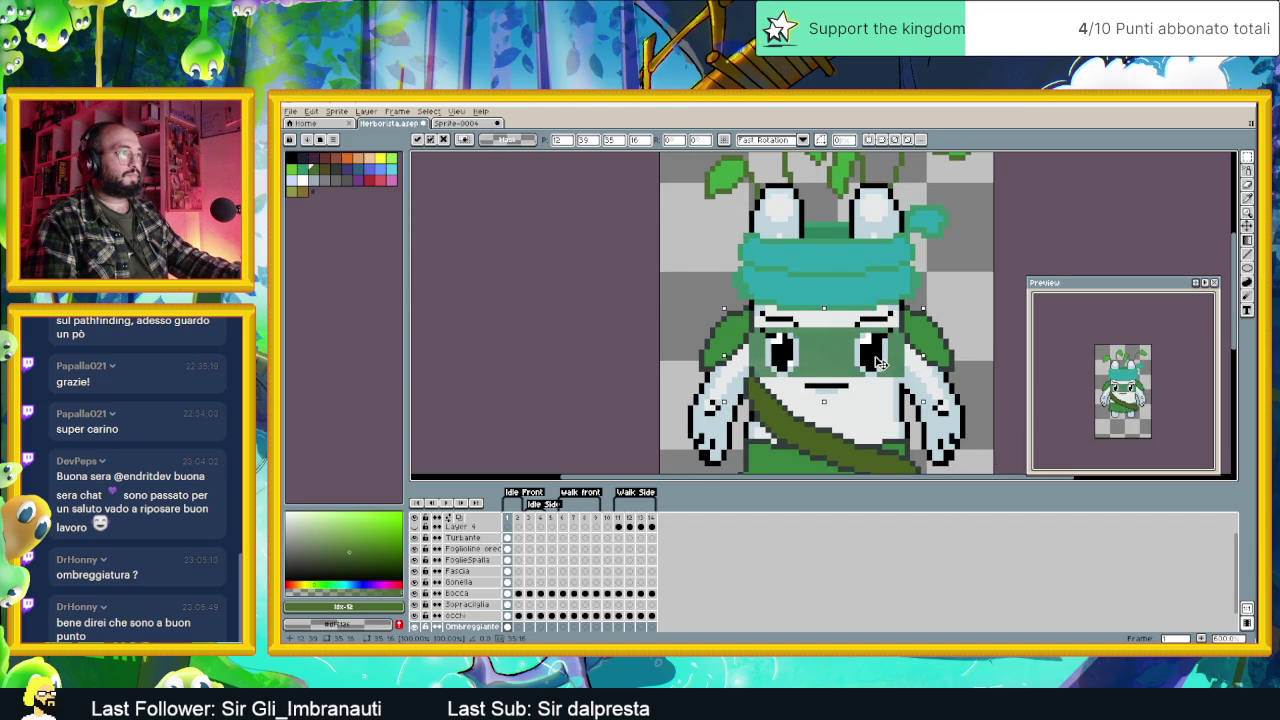
scroll(904, 370, "up", 1)
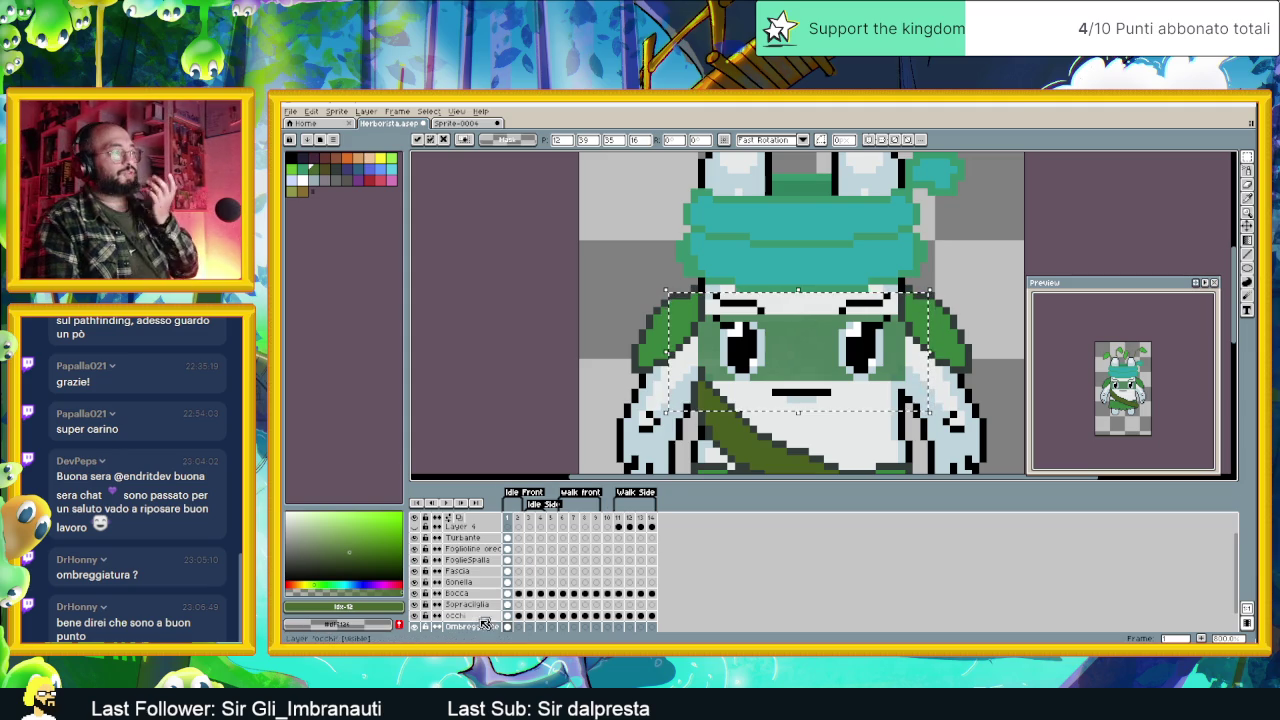
double_click(471, 627)
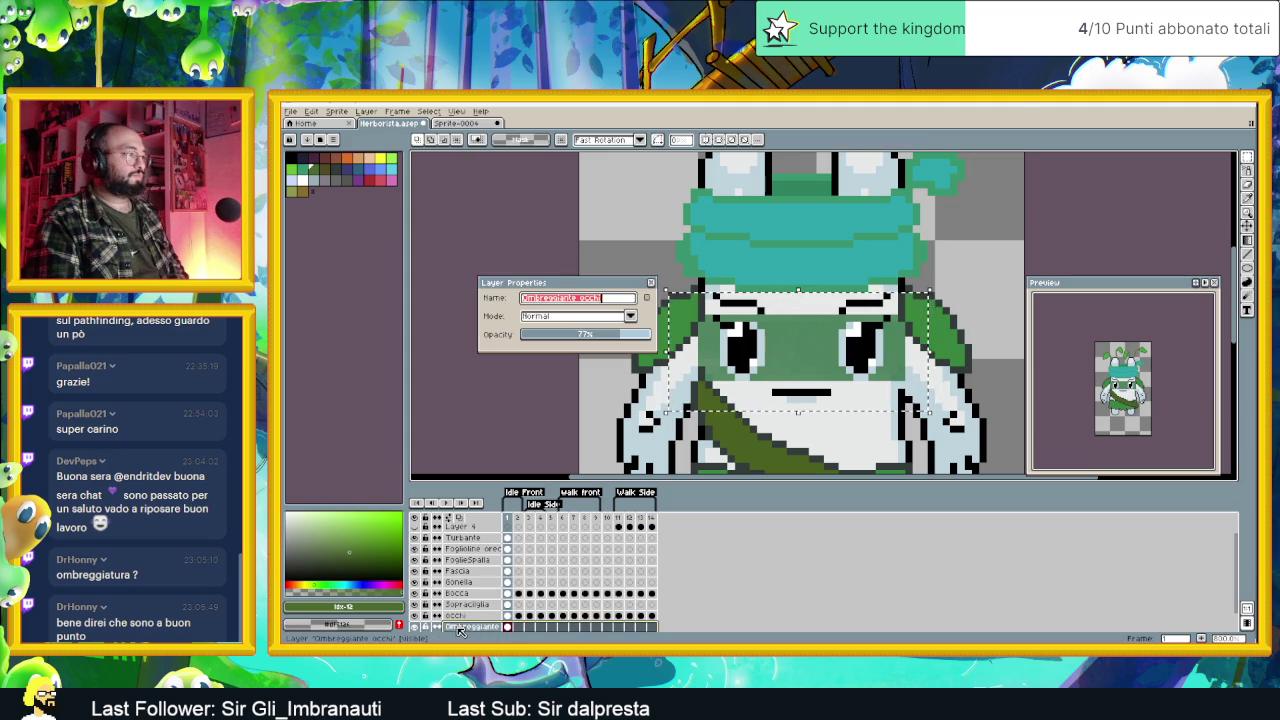
Step: Raise the eye-shading layer's opacity to 100% and try Overlay blending
left_click_drag(585, 334, 650, 335)
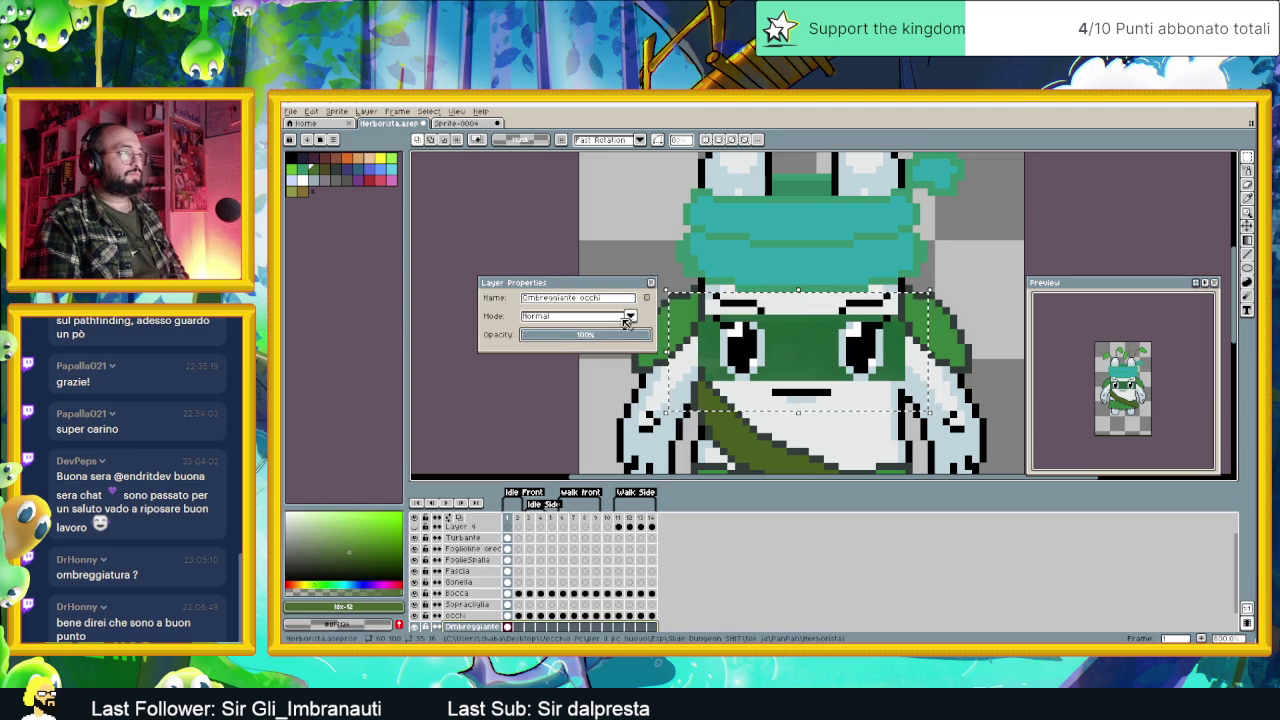
left_click_drag(586, 288, 538, 291)
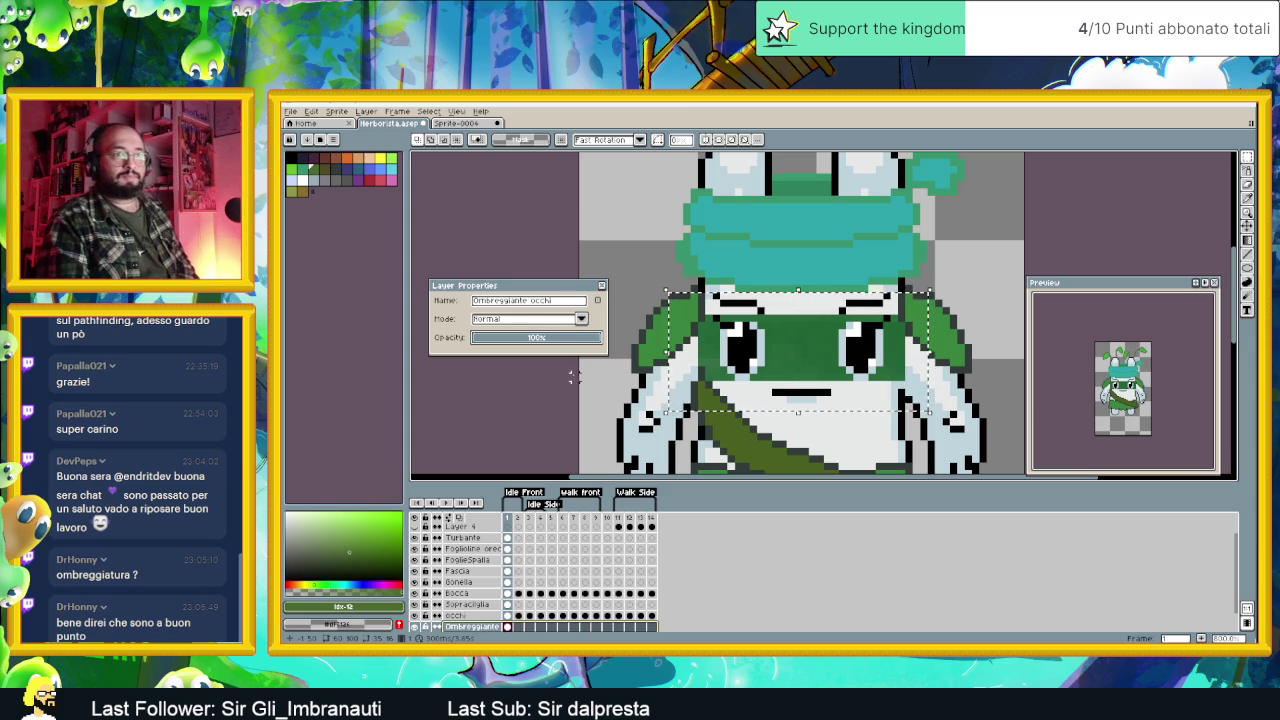
left_click(523, 319)
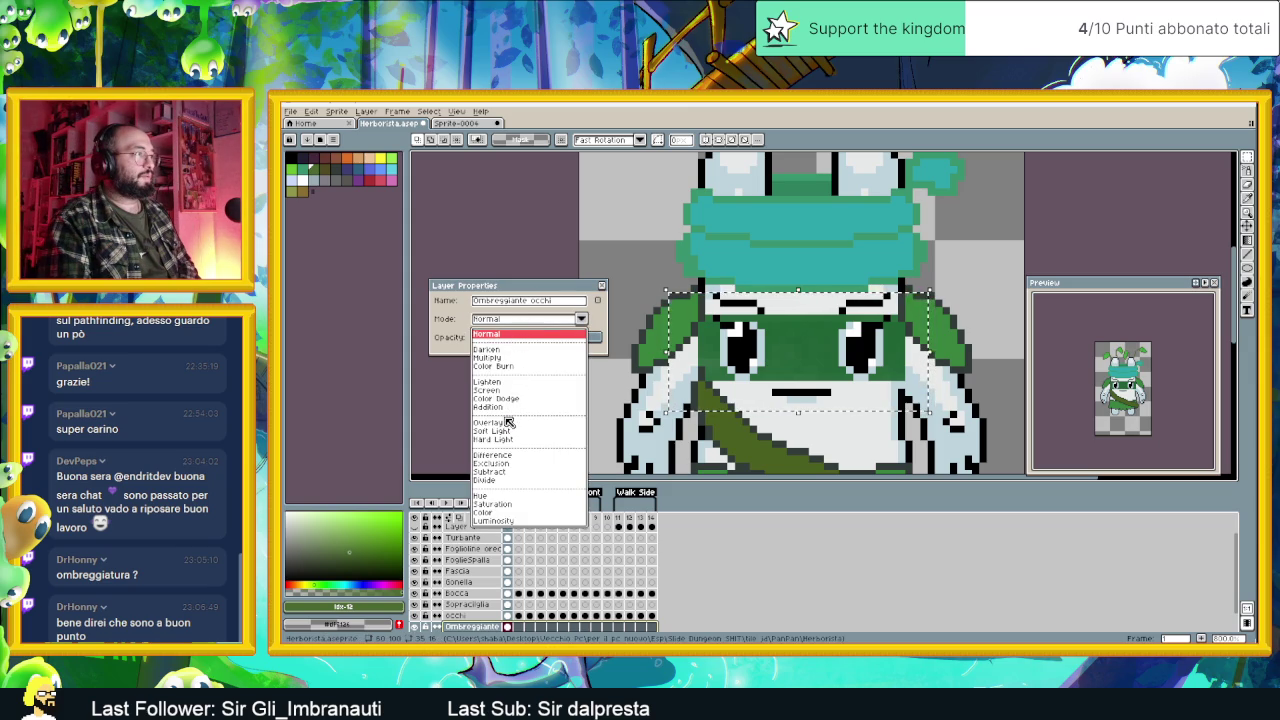
key("Escape")
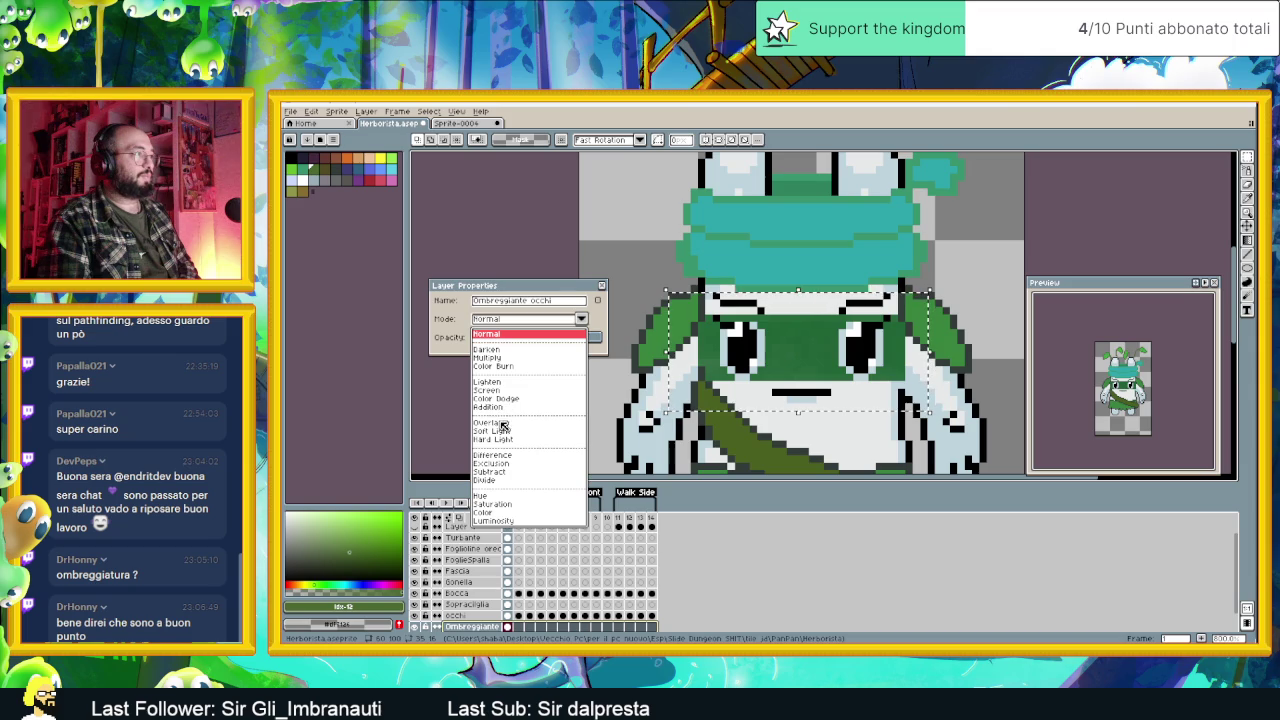
left_click(499, 423)
Step: Switch the eye-shading layer to Color Burn at about 57% opacity, then return to Krita
left_click(533, 319)
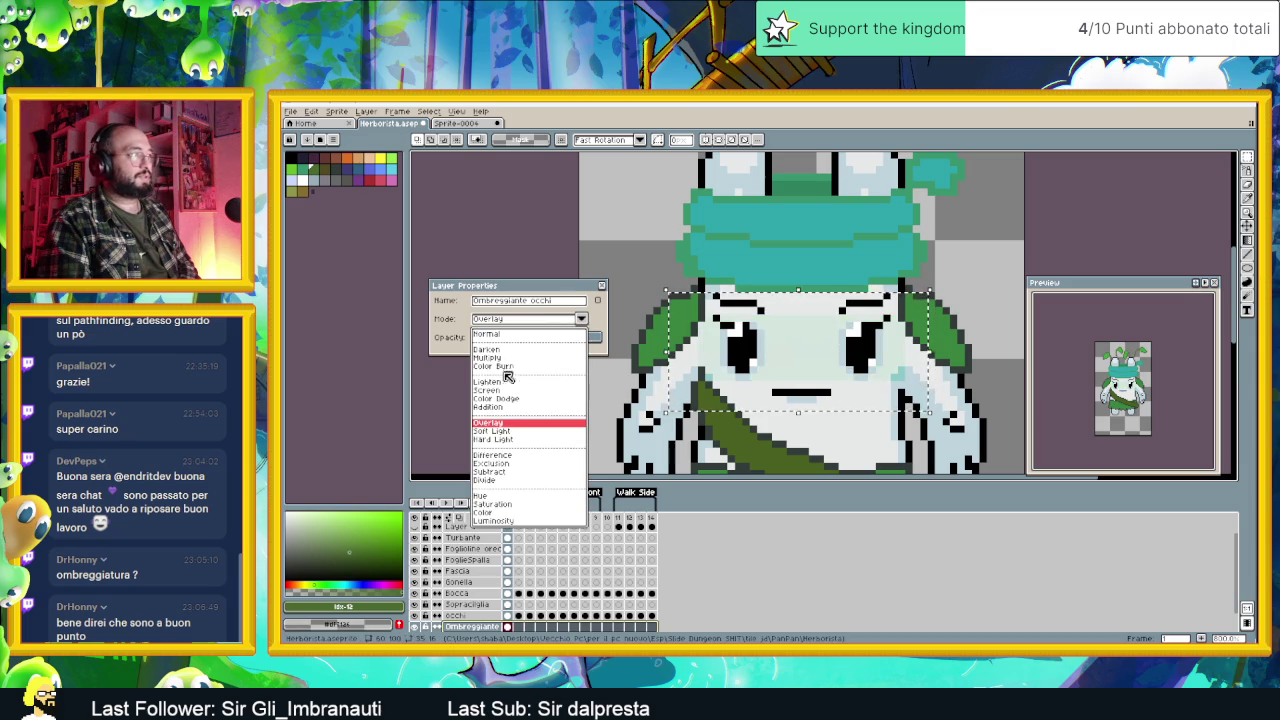
left_click(514, 366)
mouse_move(566, 340)
left_mouse_down()
mouse_move(521, 341)
mouse_move(616, 337)
left_mouse_up()
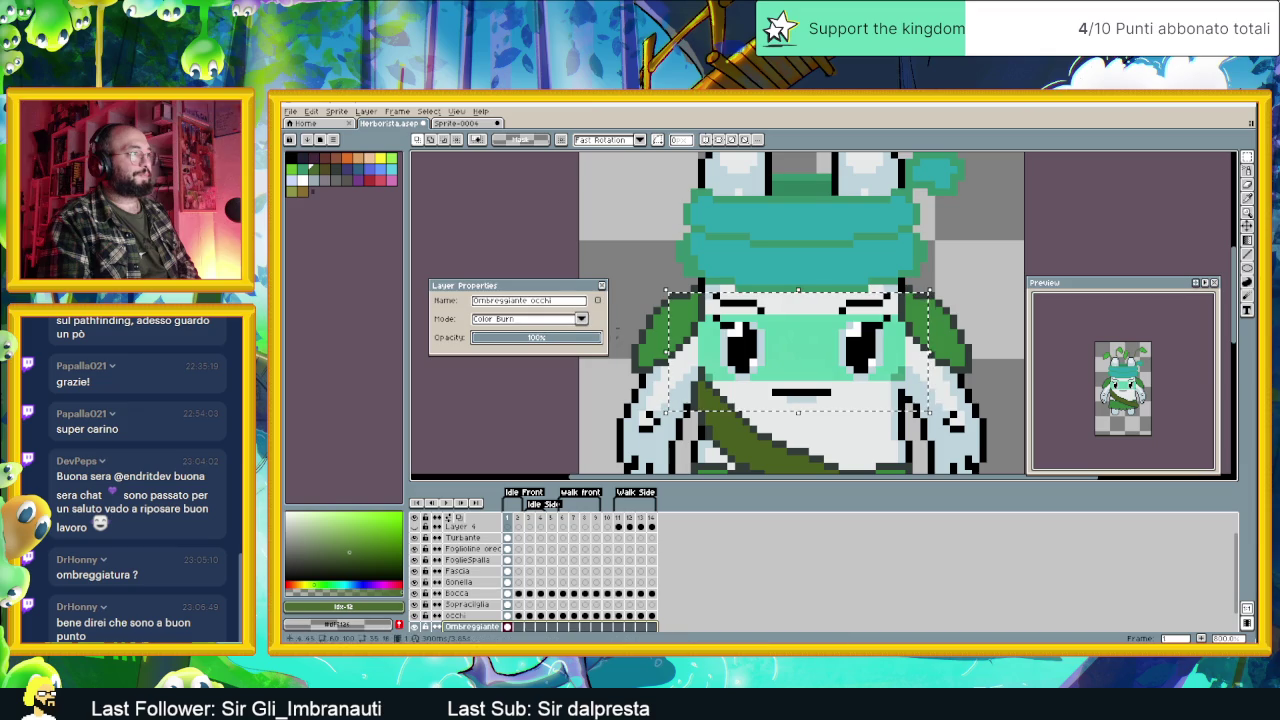
left_click(601, 285)
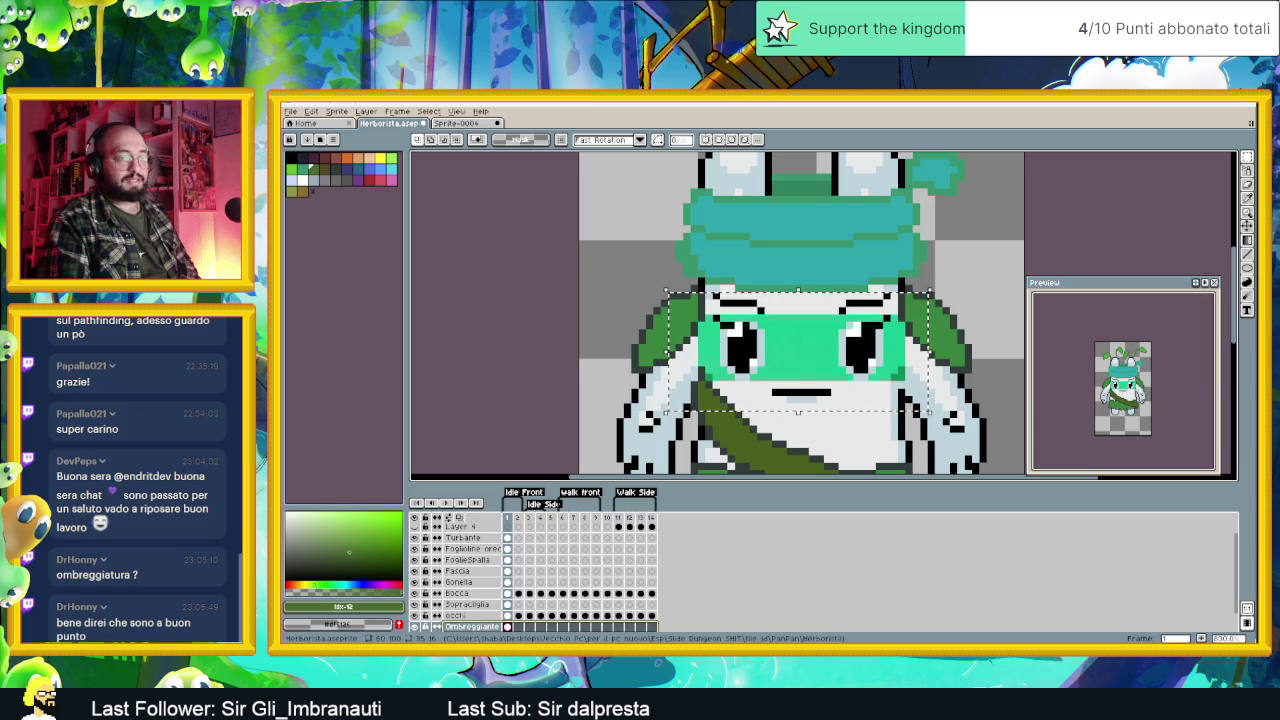
key("alt+Tab")
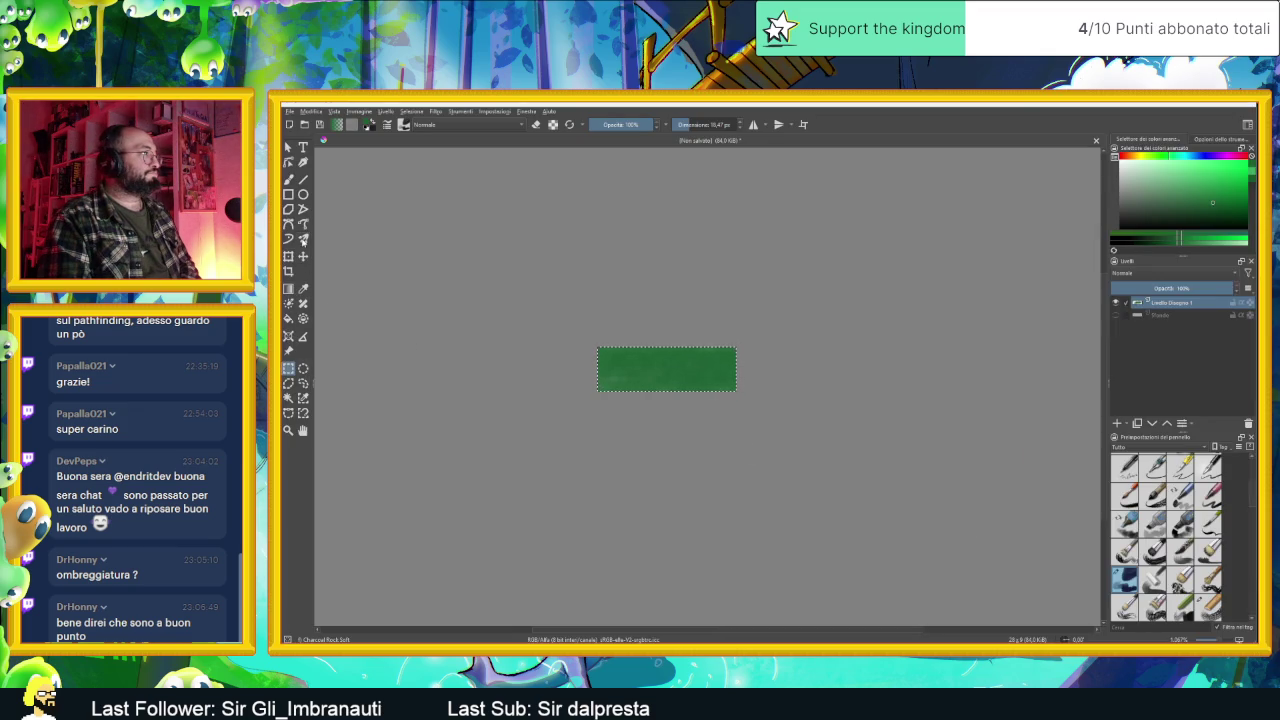
Step: Switch to freehand painting with the Airbrush Soft brush preset
left_click(289, 181)
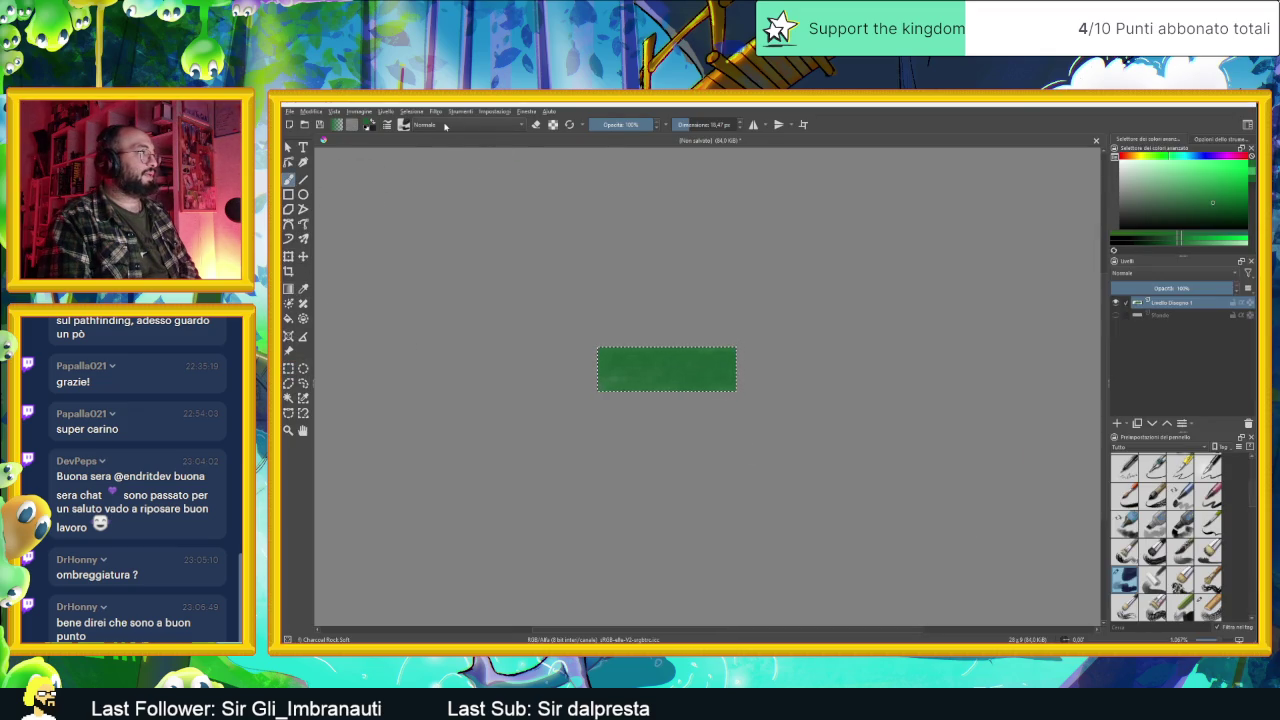
left_click(404, 124)
left_click(498, 162)
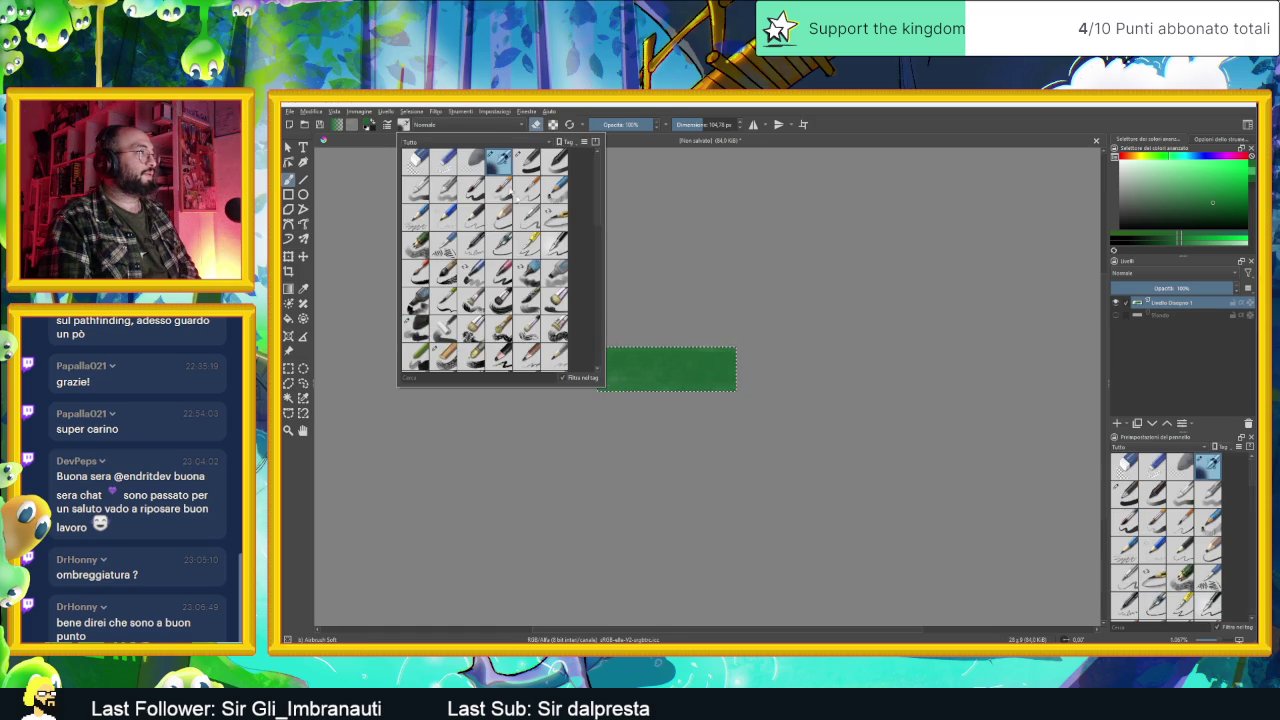
left_click(842, 125)
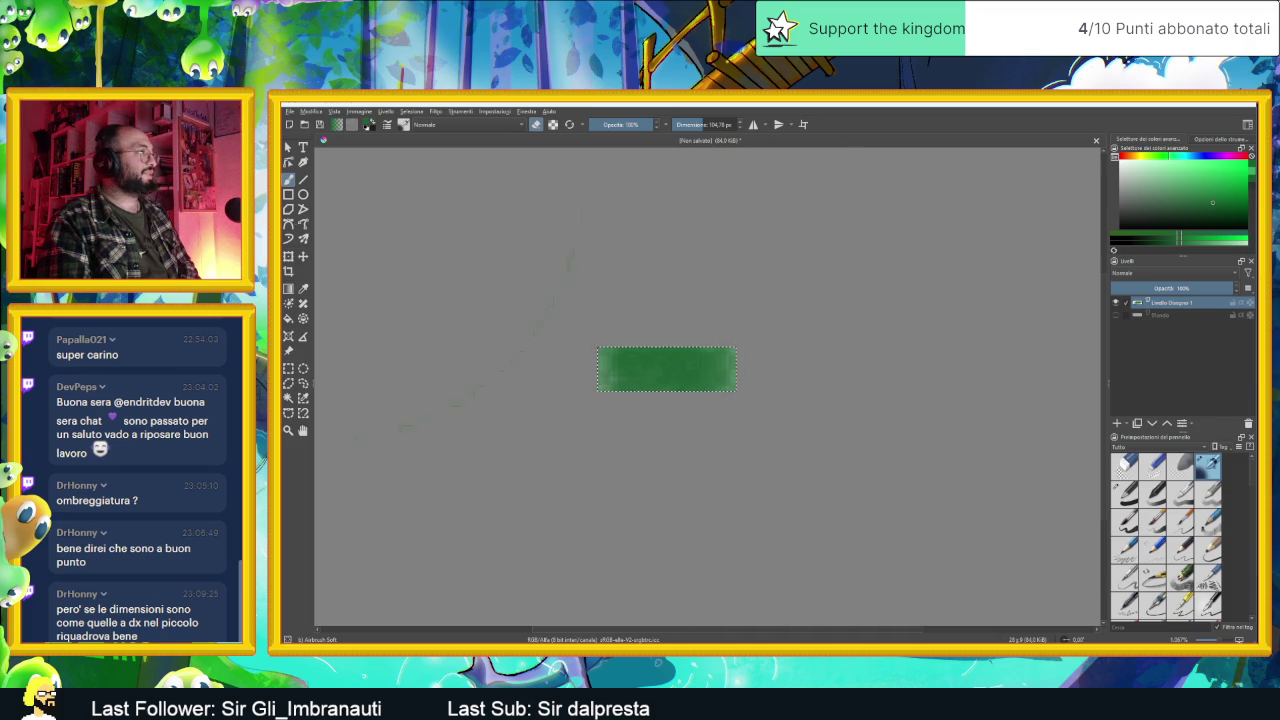
Step: Select the green rectangle and return to the herbalist sprite in Aseprite
left_click(288, 147)
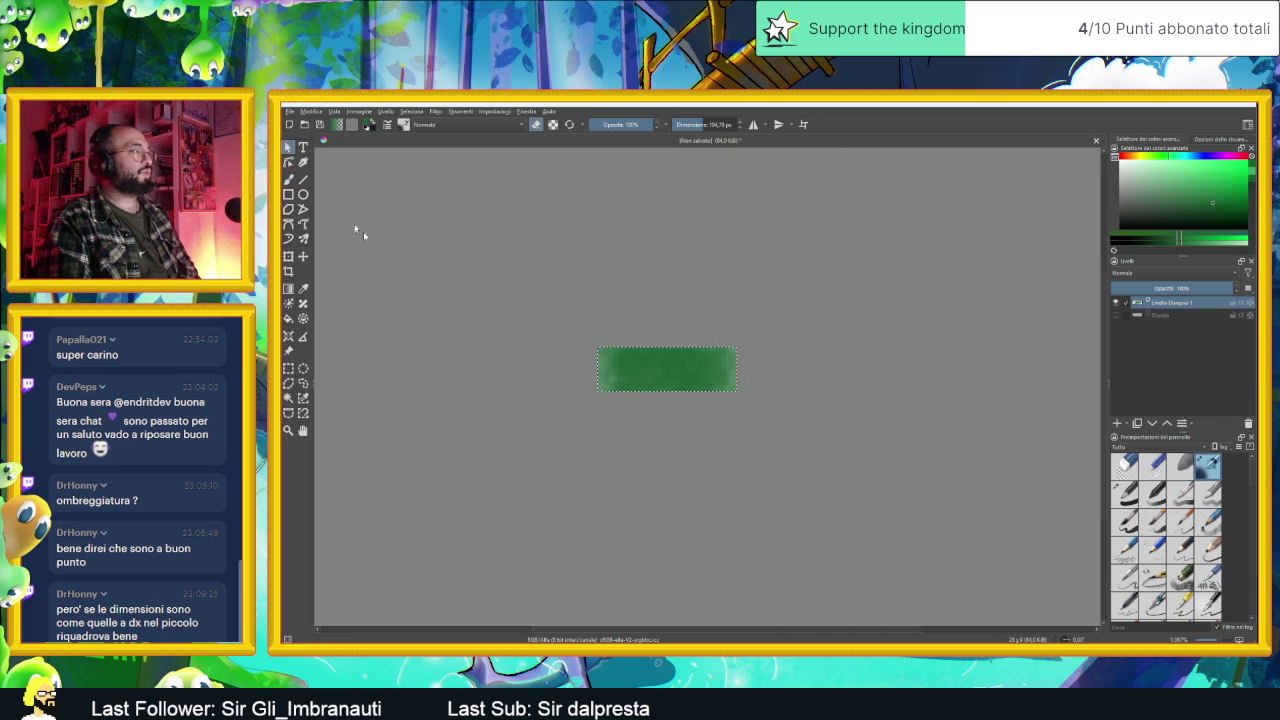
left_click(585, 339)
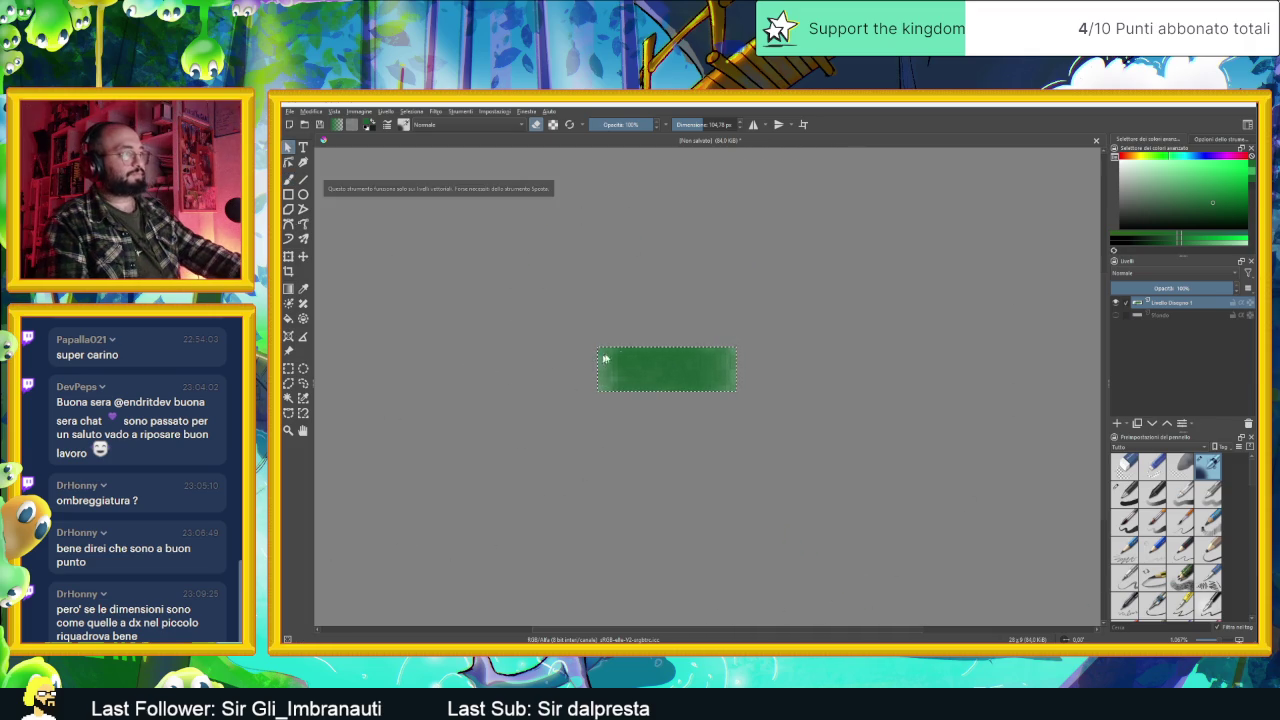
key("alt+Tab")
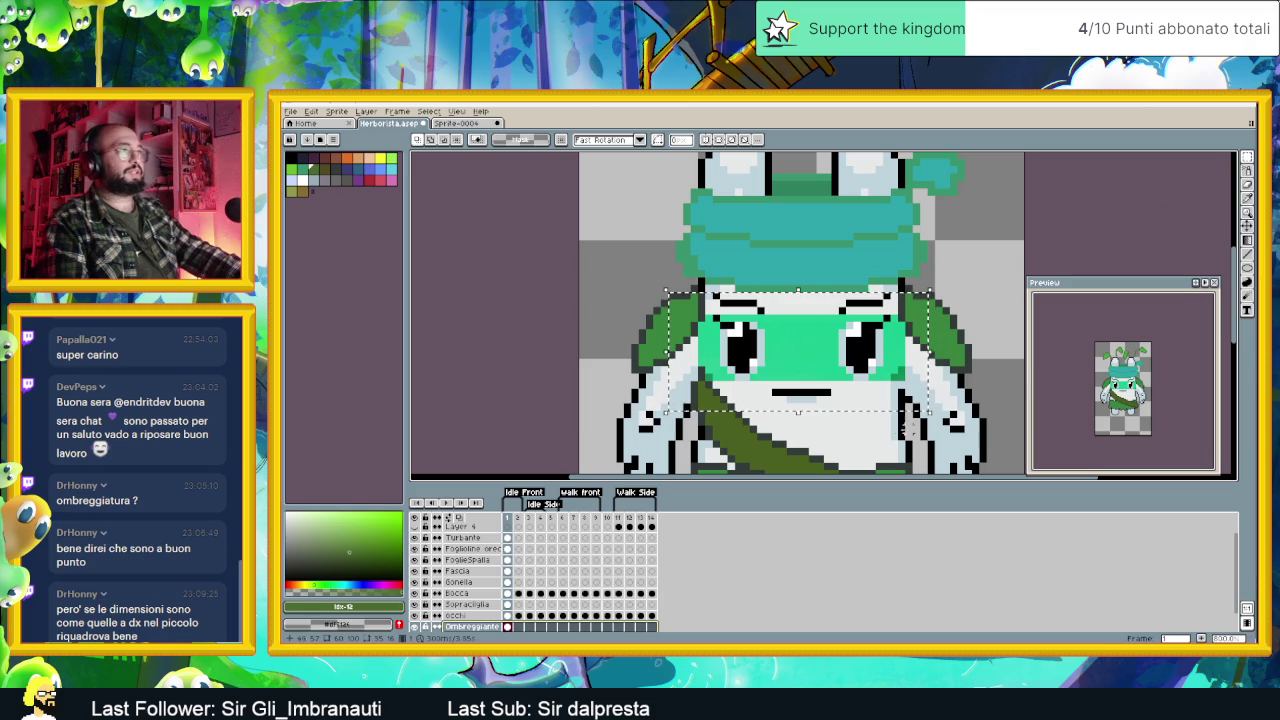
Step: Paste the green shading band onto the Ombreggiante occhi layer and nudge it up a pixel
key("ctrl+x")
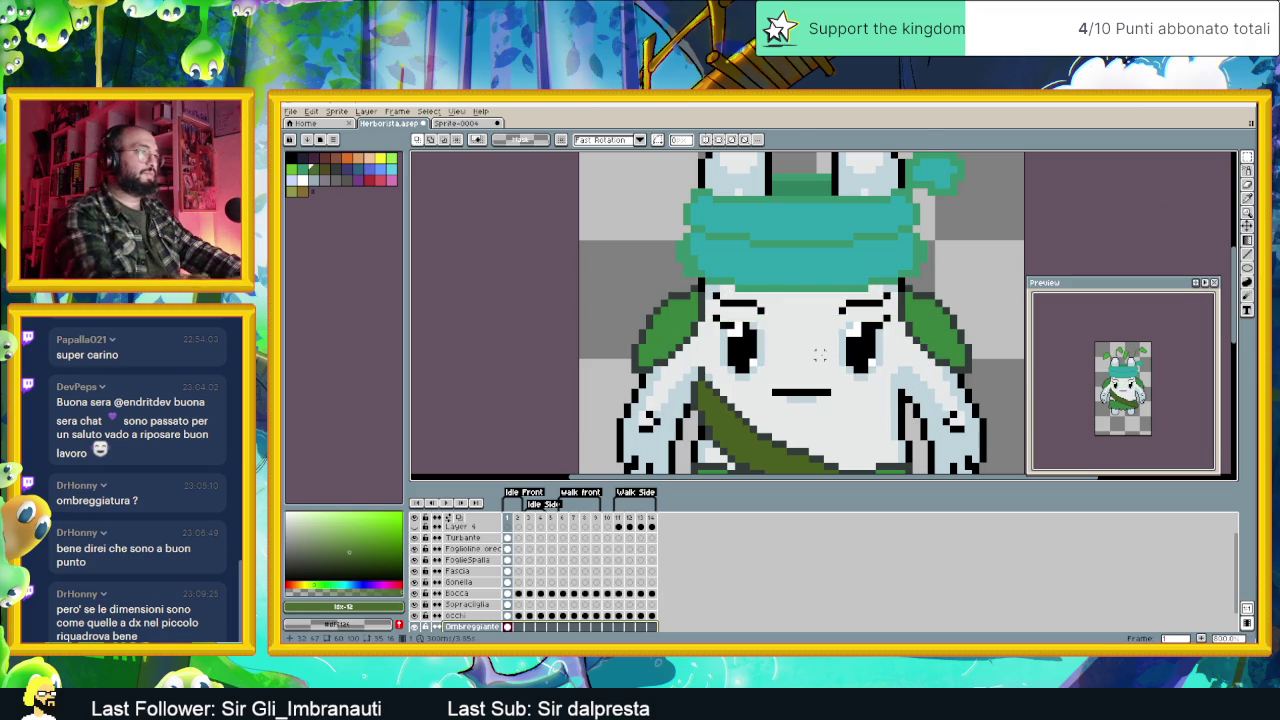
key("ctrl+v")
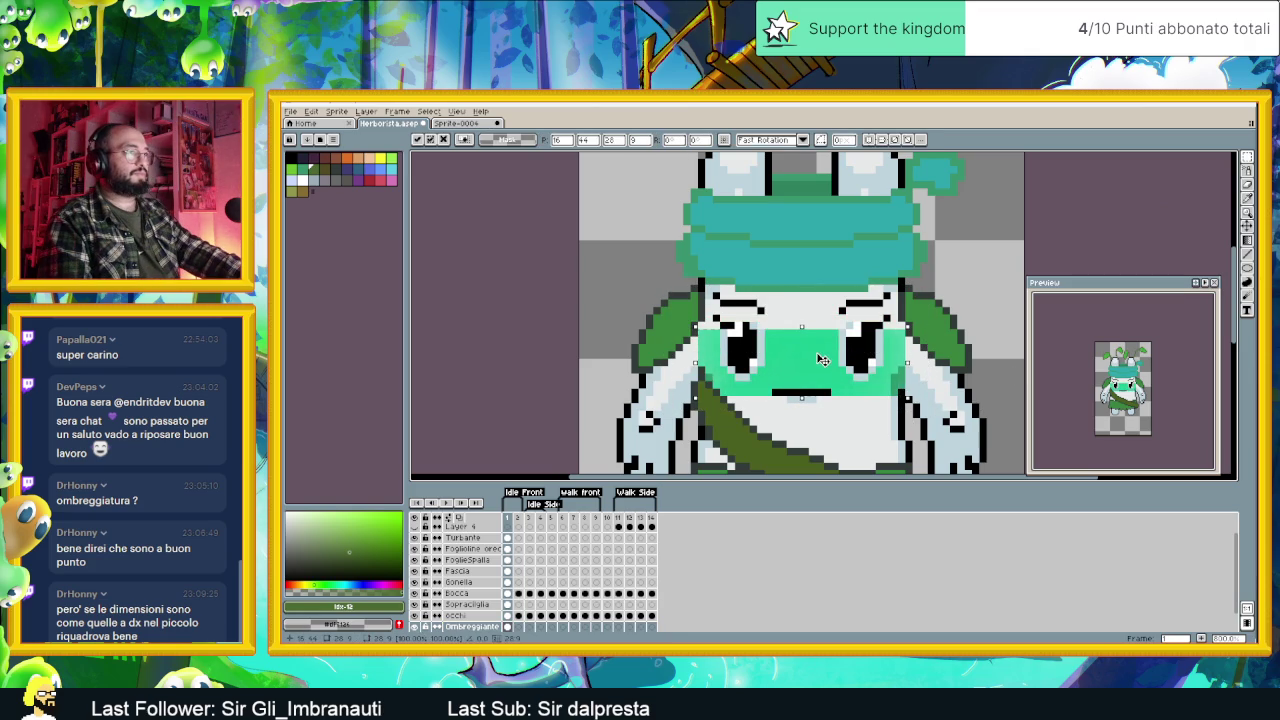
left_click_drag(827, 361, 825, 354)
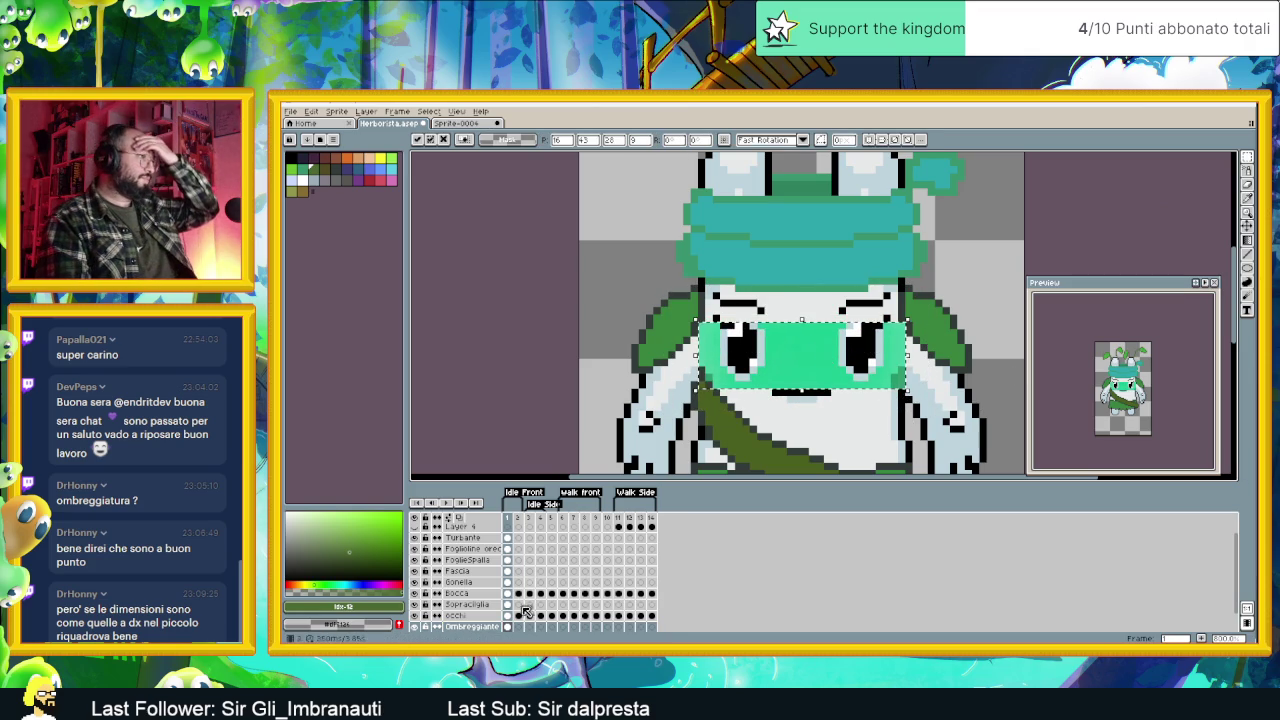
Step: Compare Multiply, Darken and Color Burn blending on the shading layer, settling on Multiply
double_click(465, 627)
left_click(528, 318)
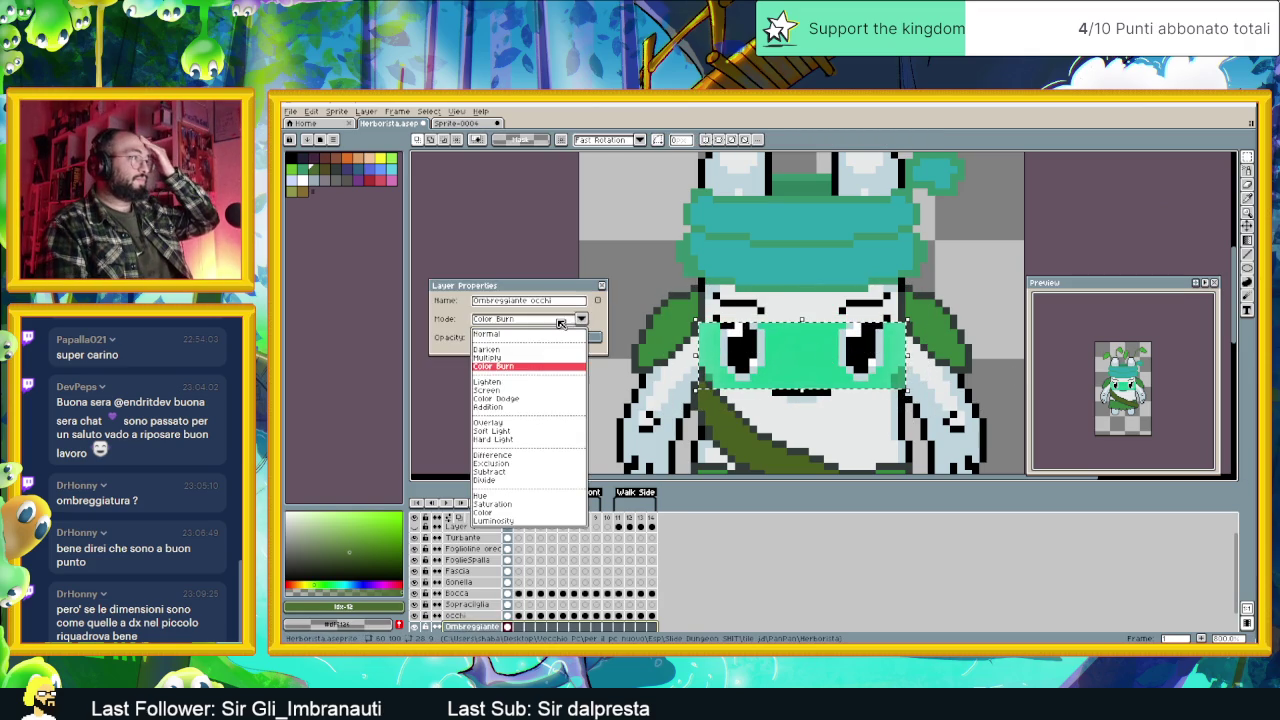
left_click(520, 357)
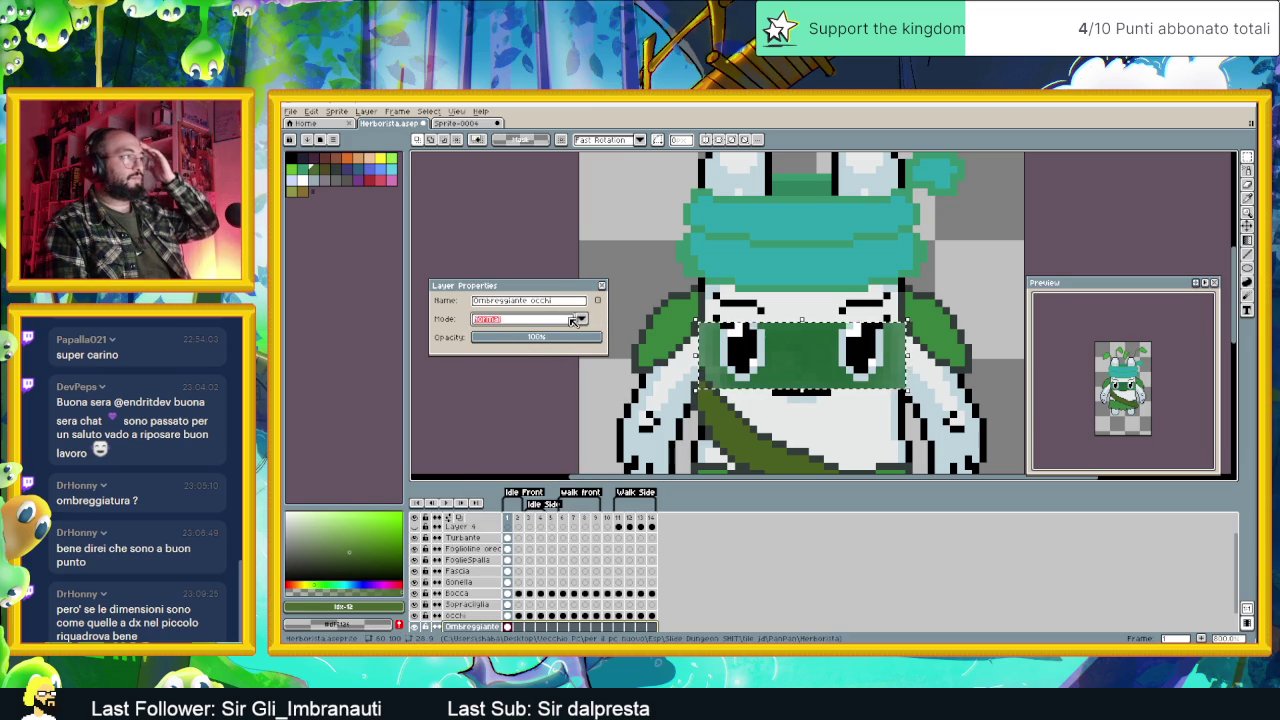
left_click(564, 320)
left_click(522, 349)
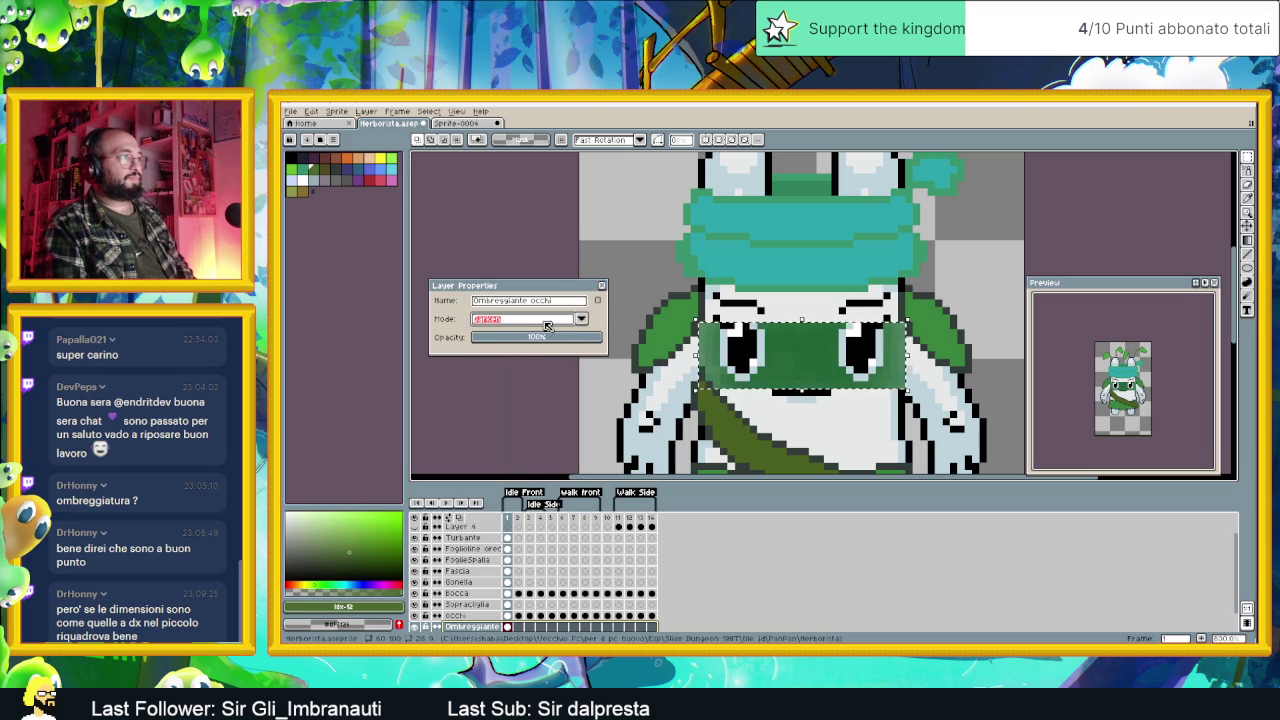
left_click(534, 320)
left_click(524, 366)
left_click(532, 322)
left_click(514, 357)
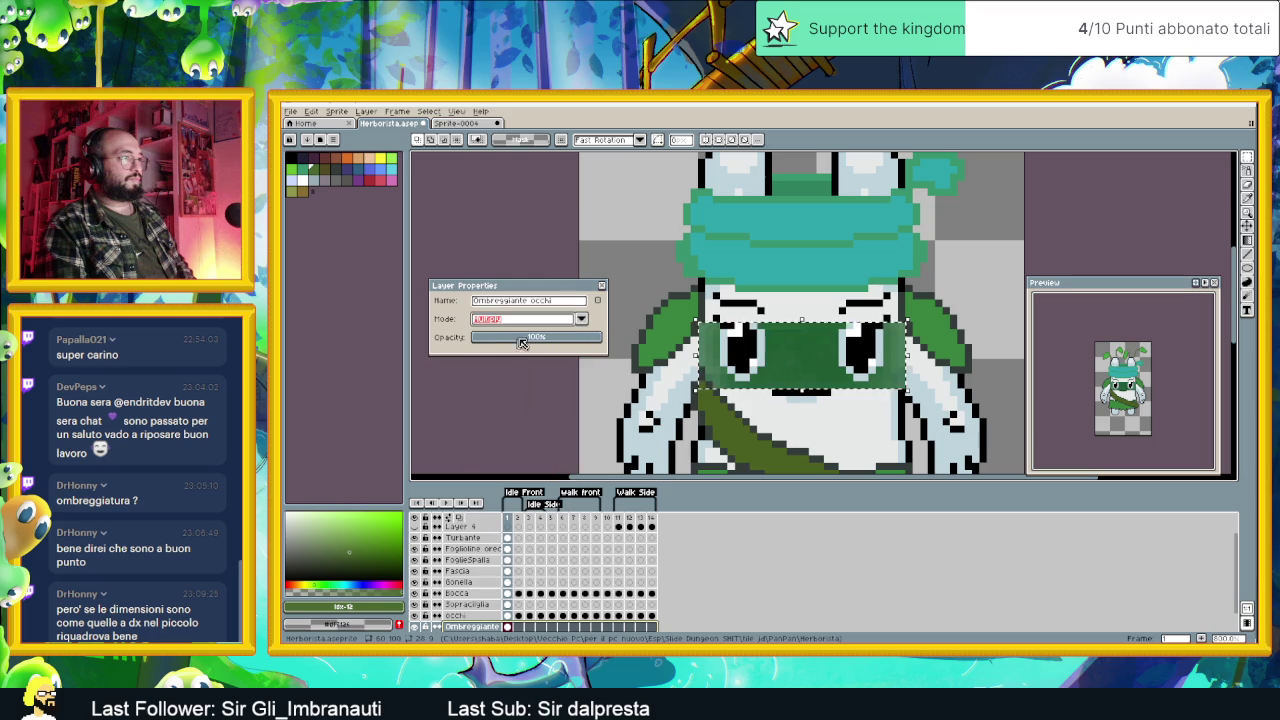
left_click_drag(528, 337, 603, 343)
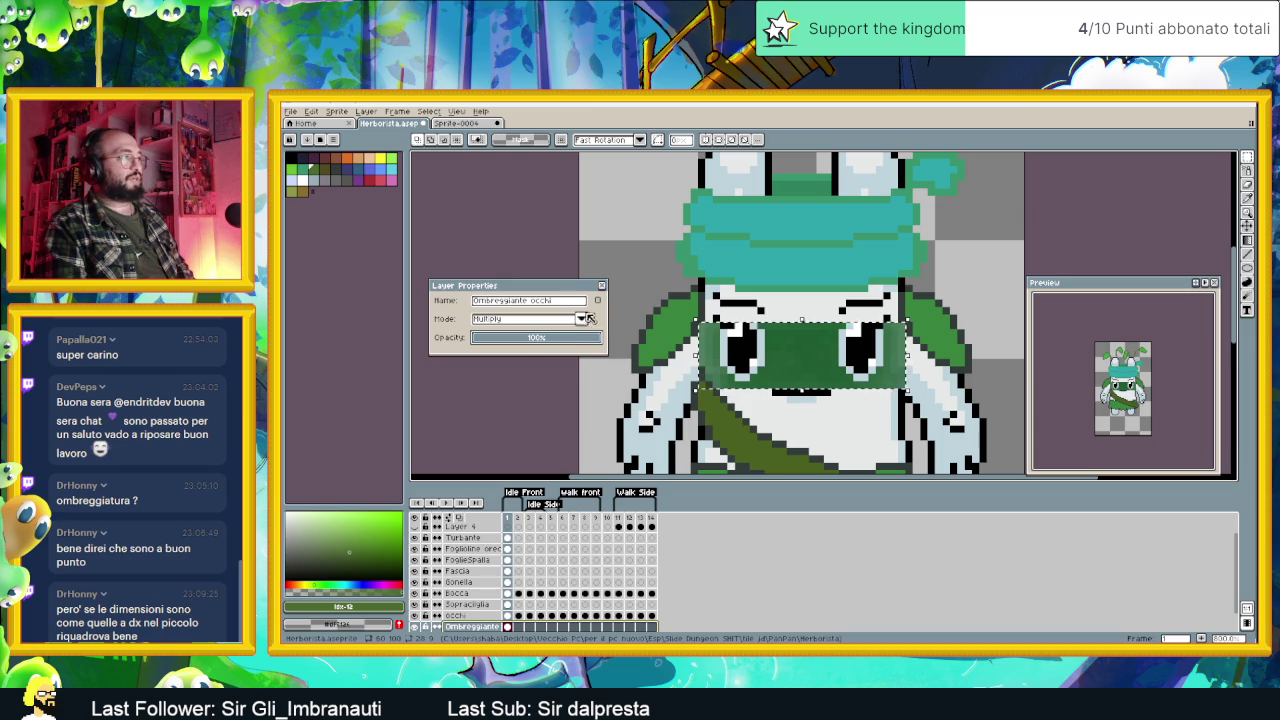
left_click_drag(780, 354, 790, 355)
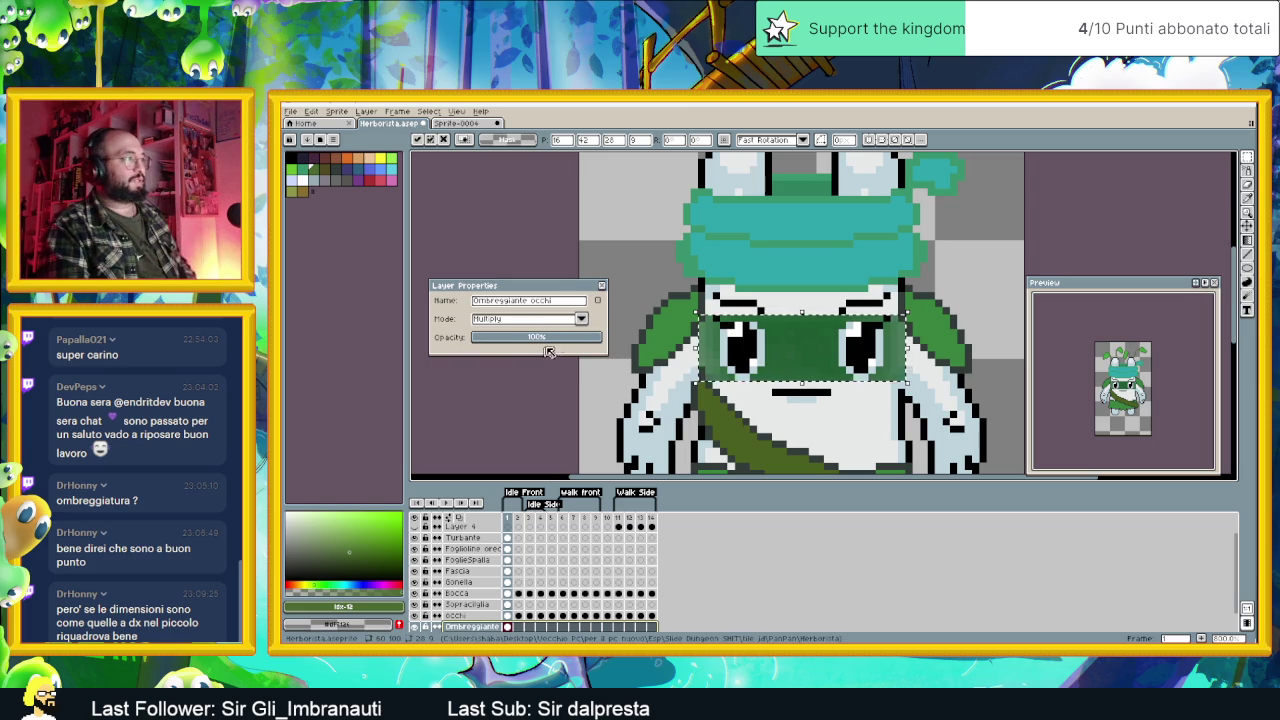
left_click(546, 338)
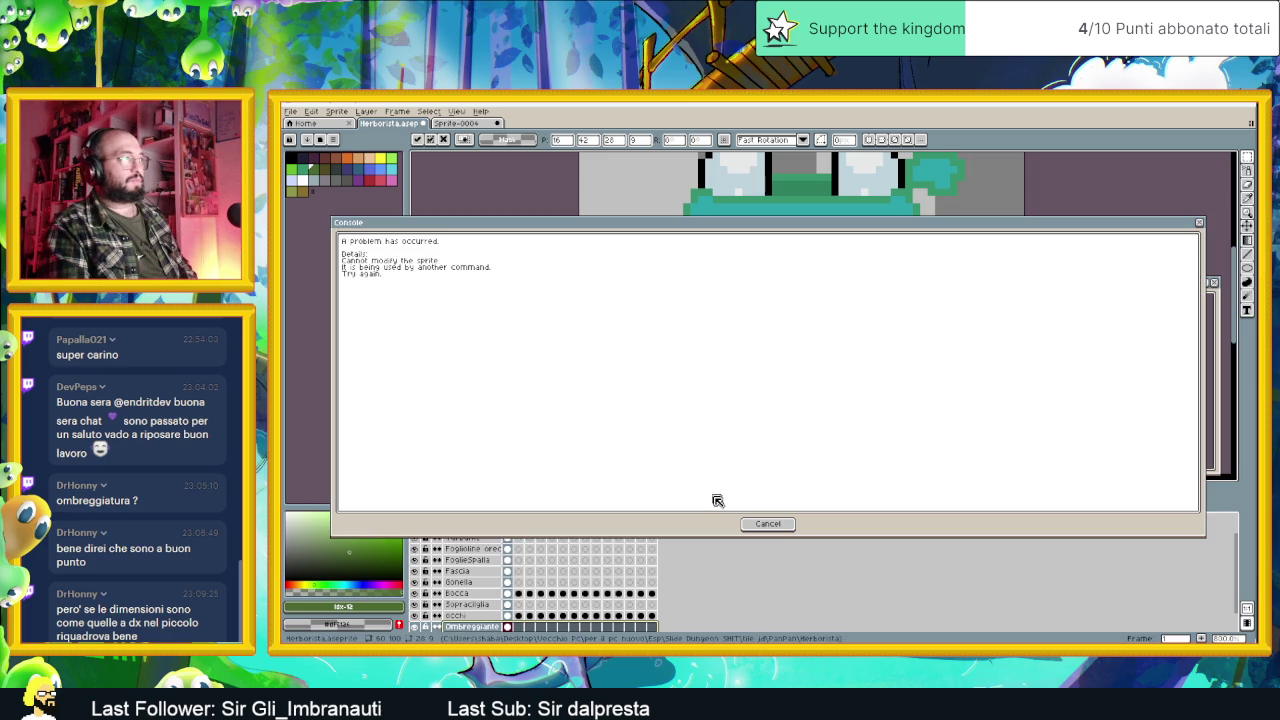
Step: Dismiss the Console error and set the eye-shading layer's opacity to about 72%
left_click(762, 523)
left_click_drag(532, 342, 550, 343)
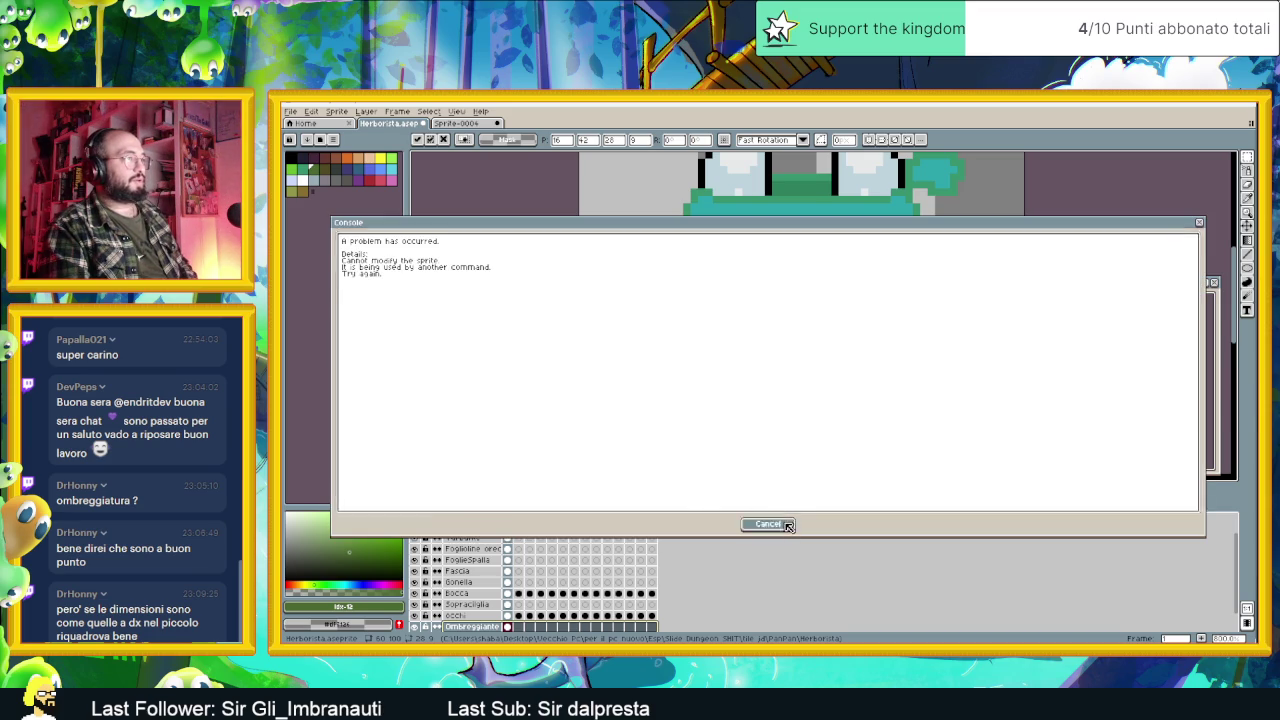
left_click(785, 523)
left_click_drag(560, 346, 586, 343)
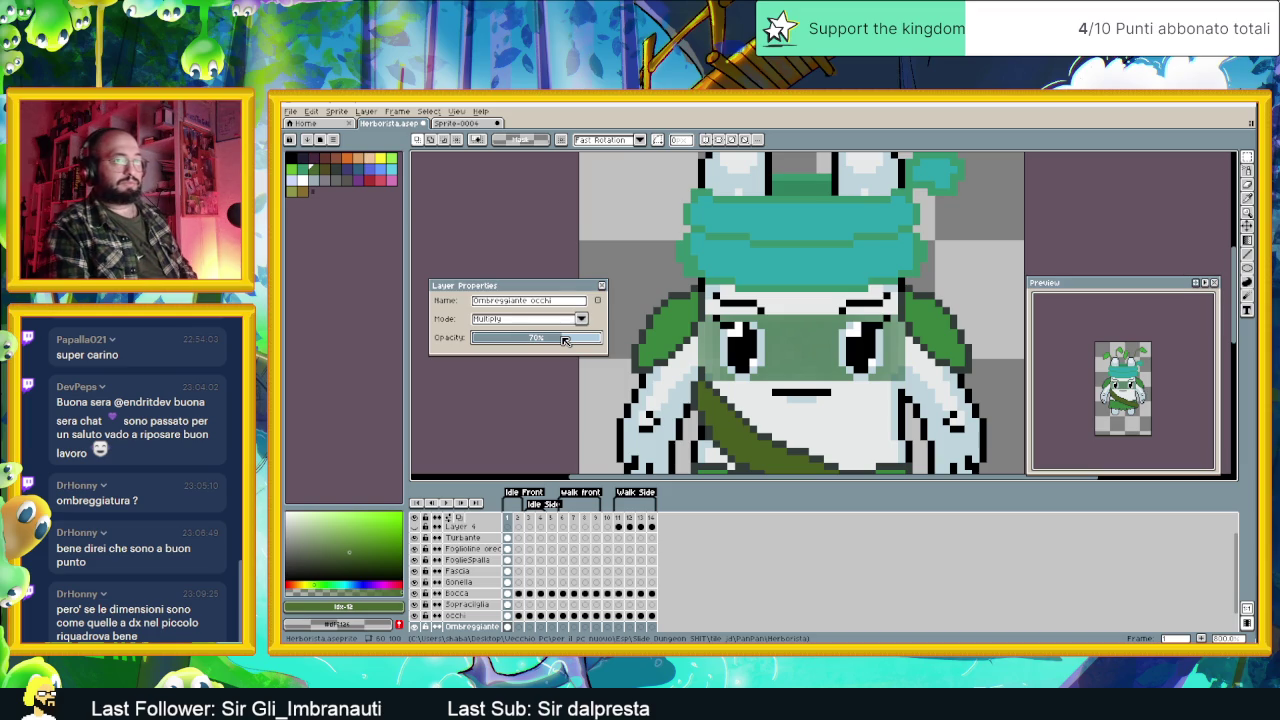
left_click_drag(563, 340, 568, 340)
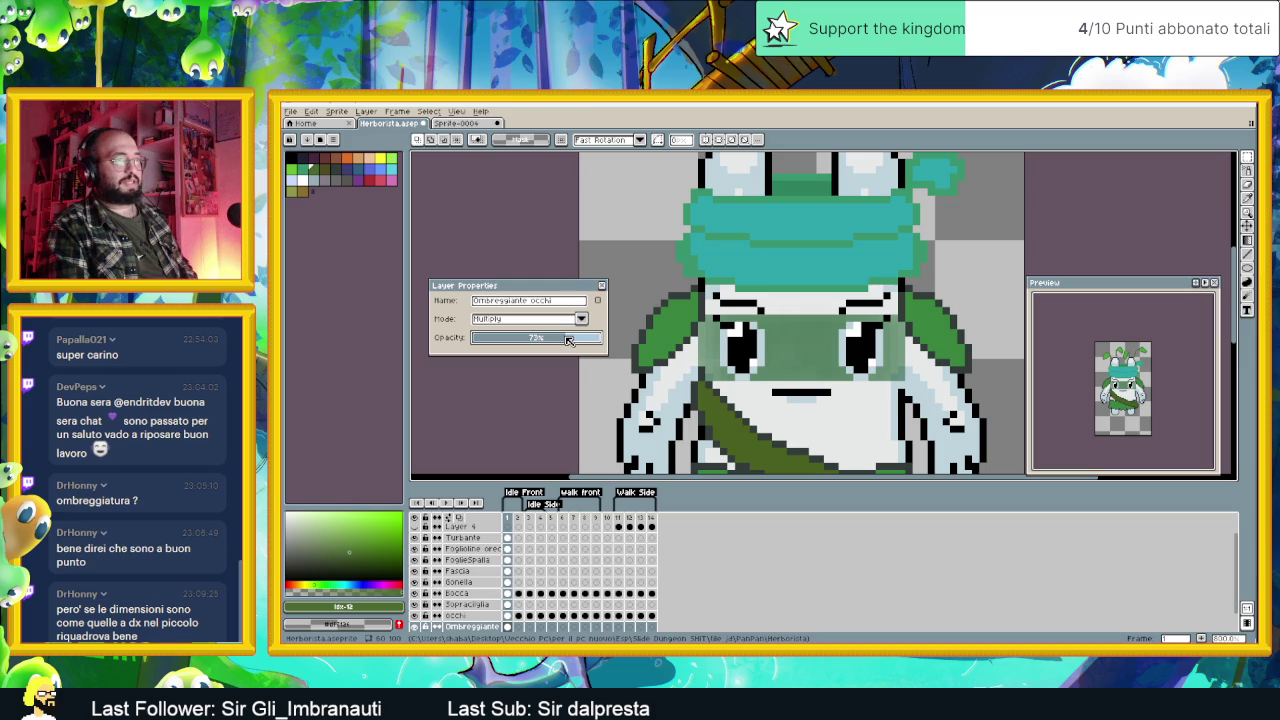
left_click(603, 286)
scroll(840, 360, "up", 1)
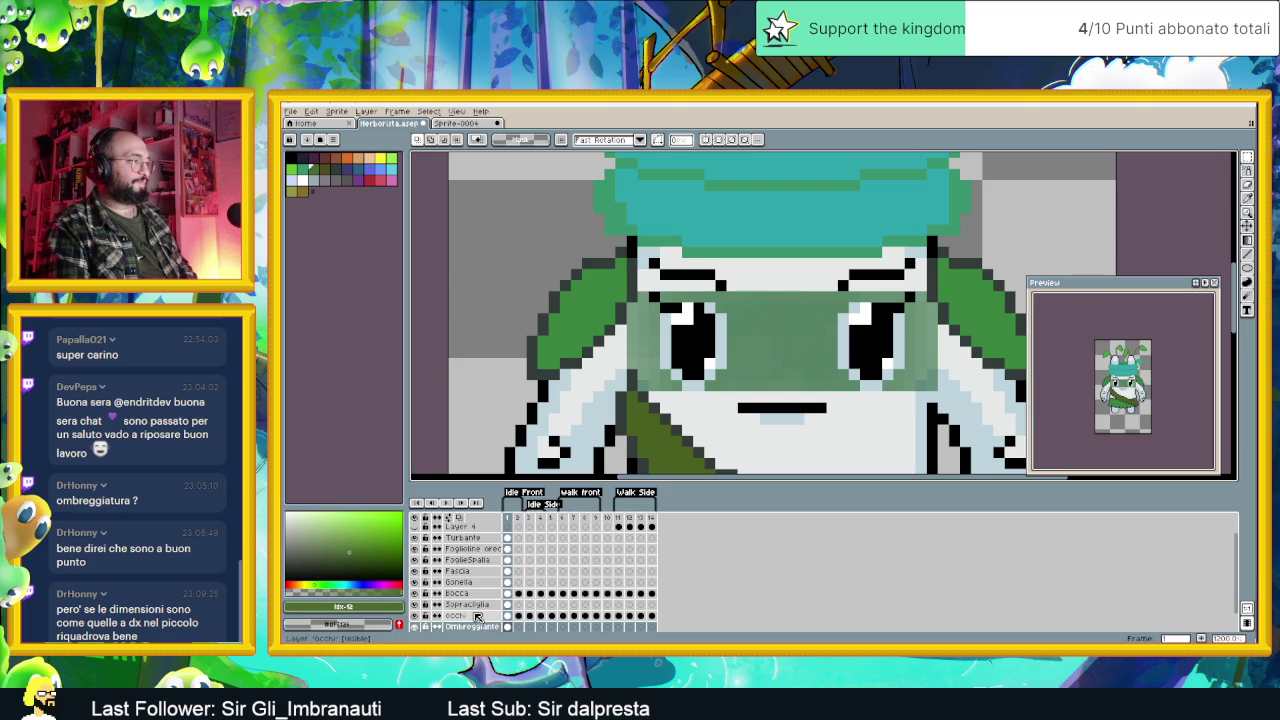
left_click(478, 616)
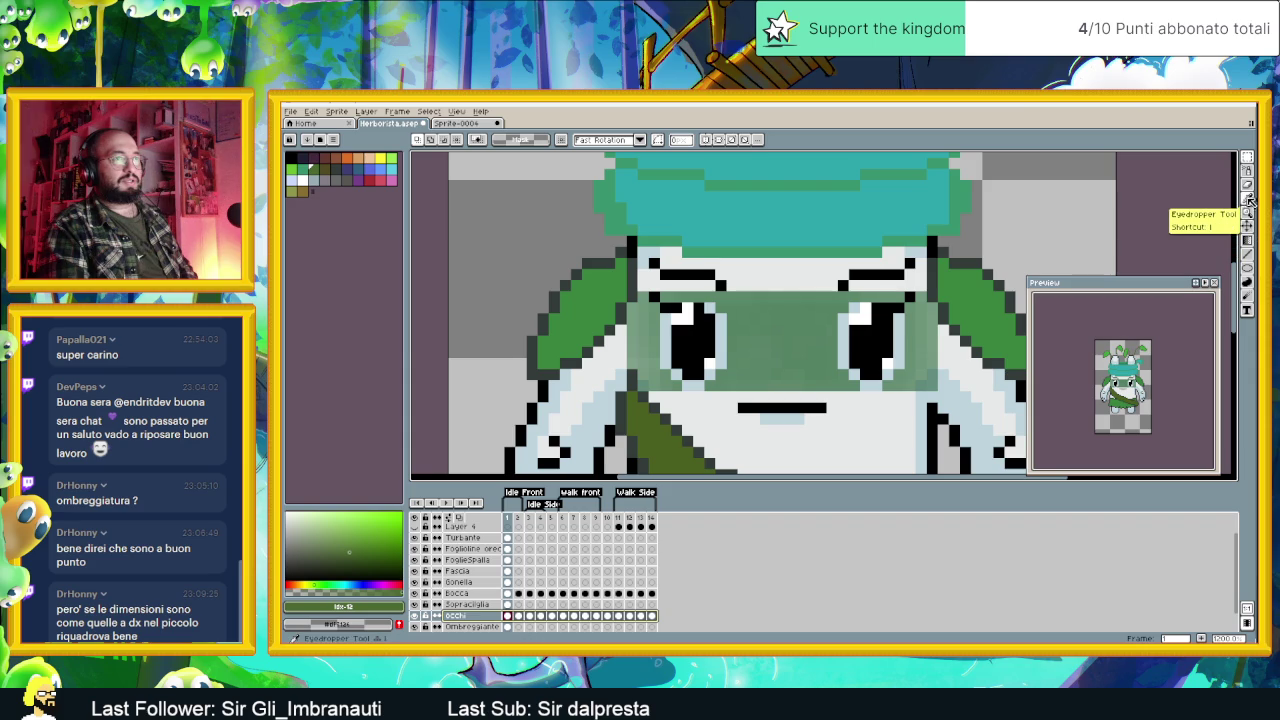
left_click(1247, 171)
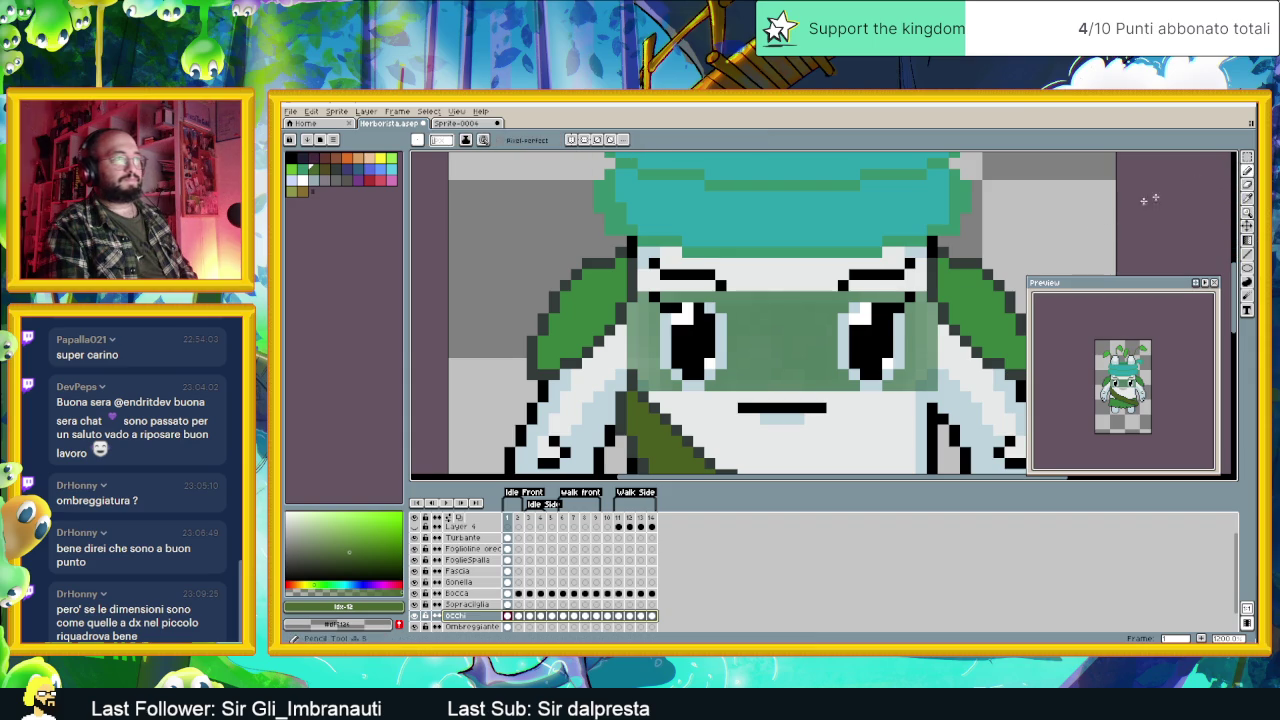
left_click(840, 316)
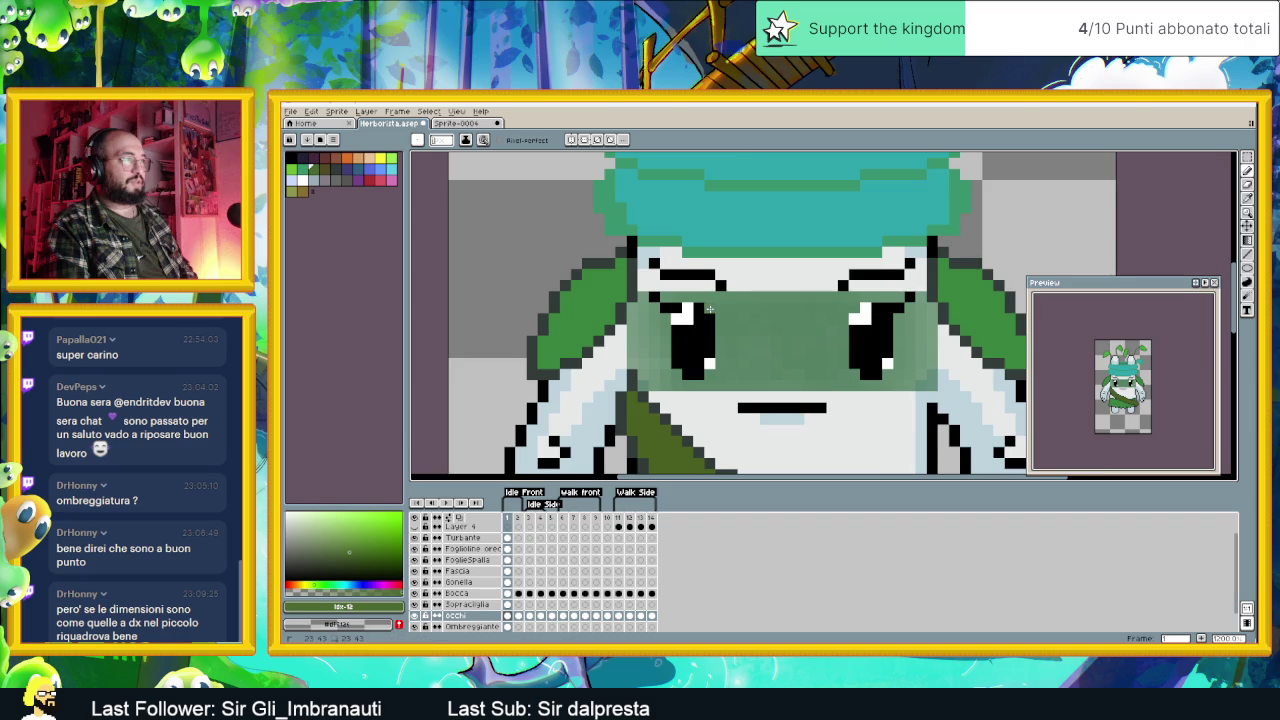
scroll(805, 381, "down", 1)
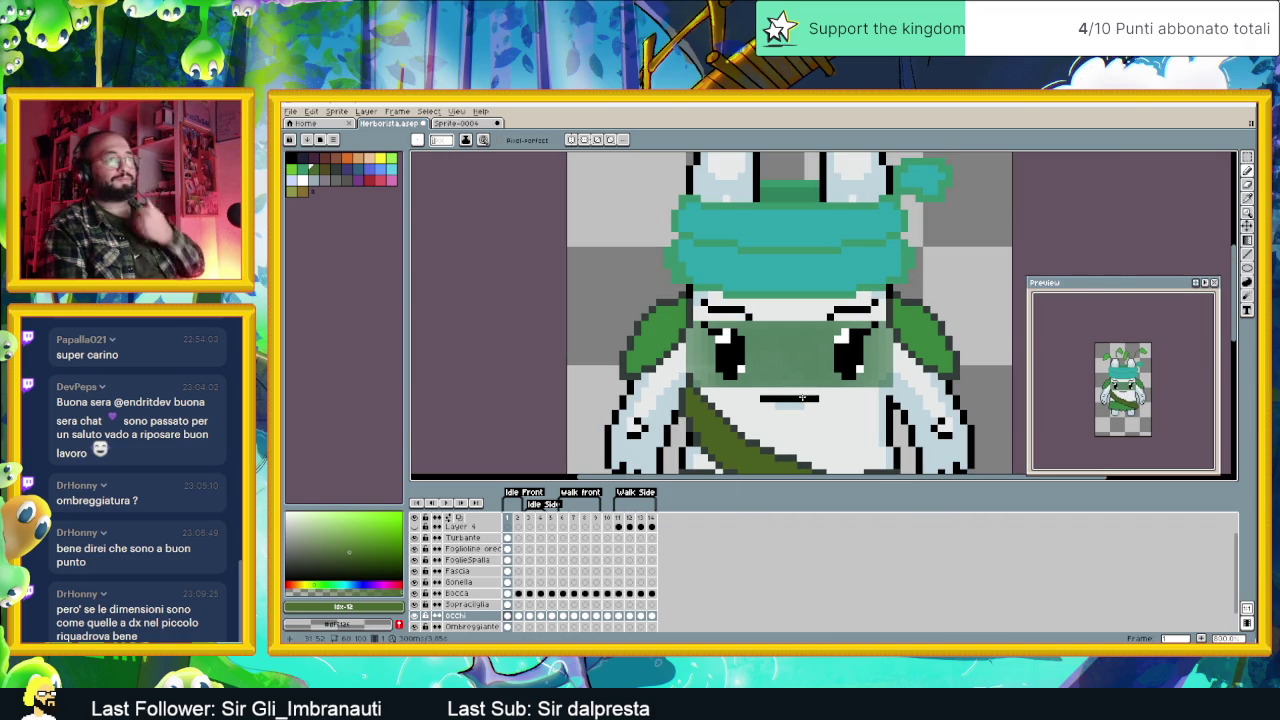
scroll(790, 392, "up", 2)
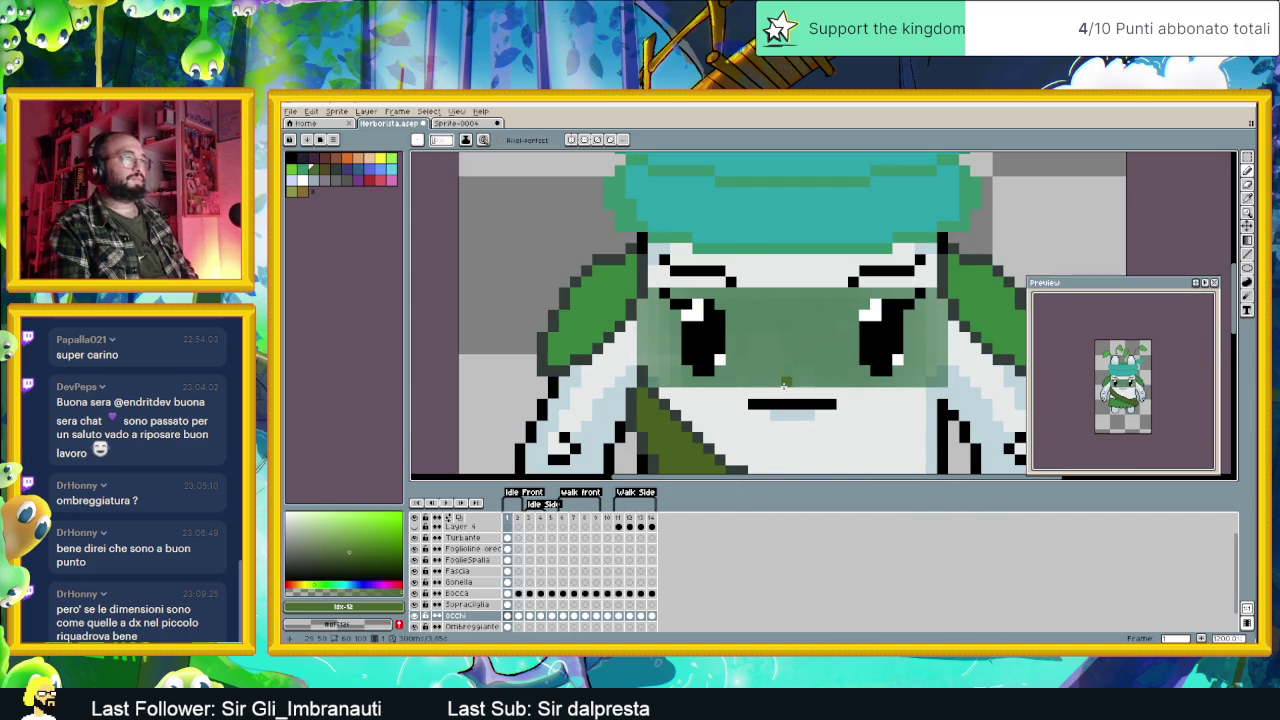
scroll(792, 393, "down", 4)
scroll(796, 394, "down", 2)
scroll(808, 396, "down", 2)
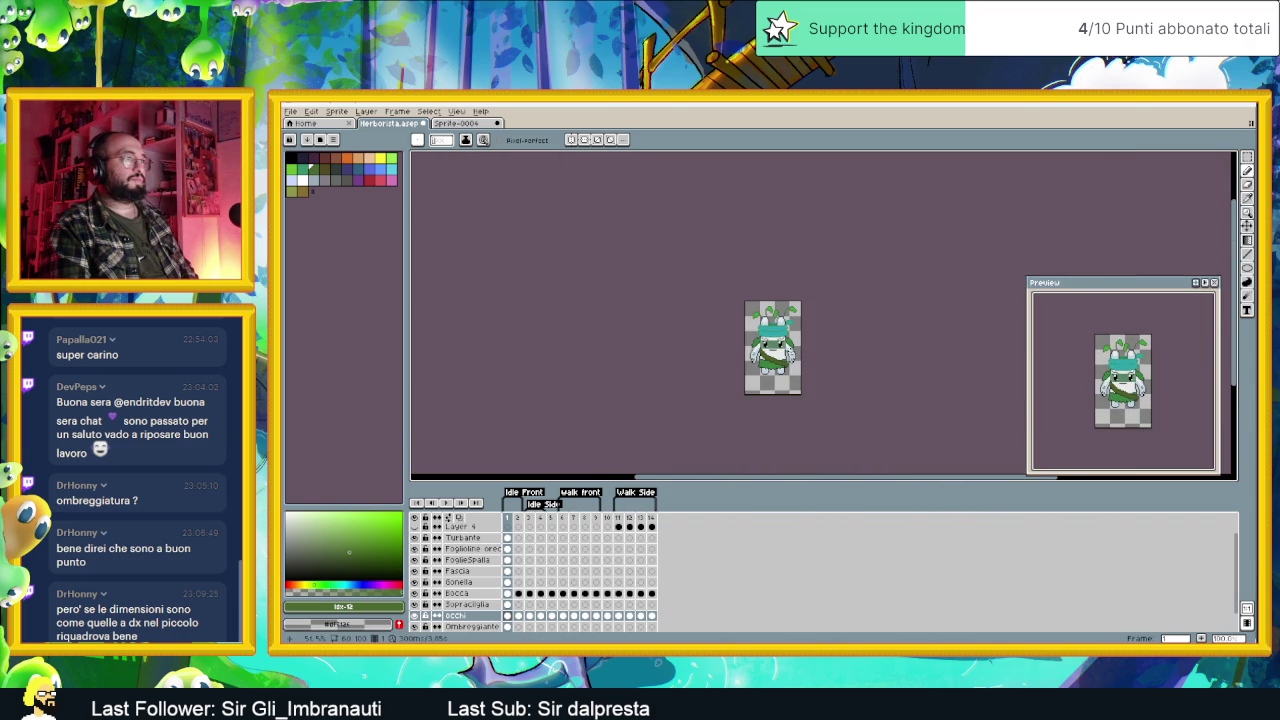
scroll(780, 347, "up", 2)
scroll(780, 347, "up", 2)
scroll(780, 347, "up", 1)
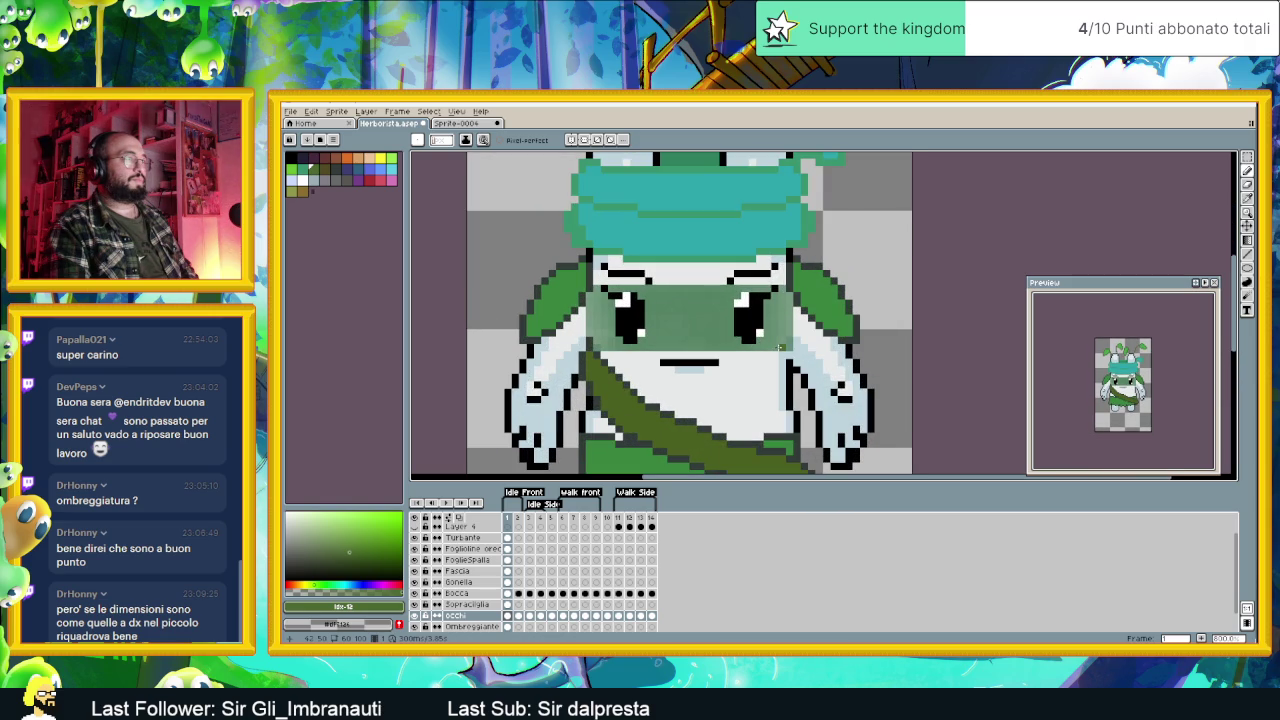
scroll(725, 342, "up", 1)
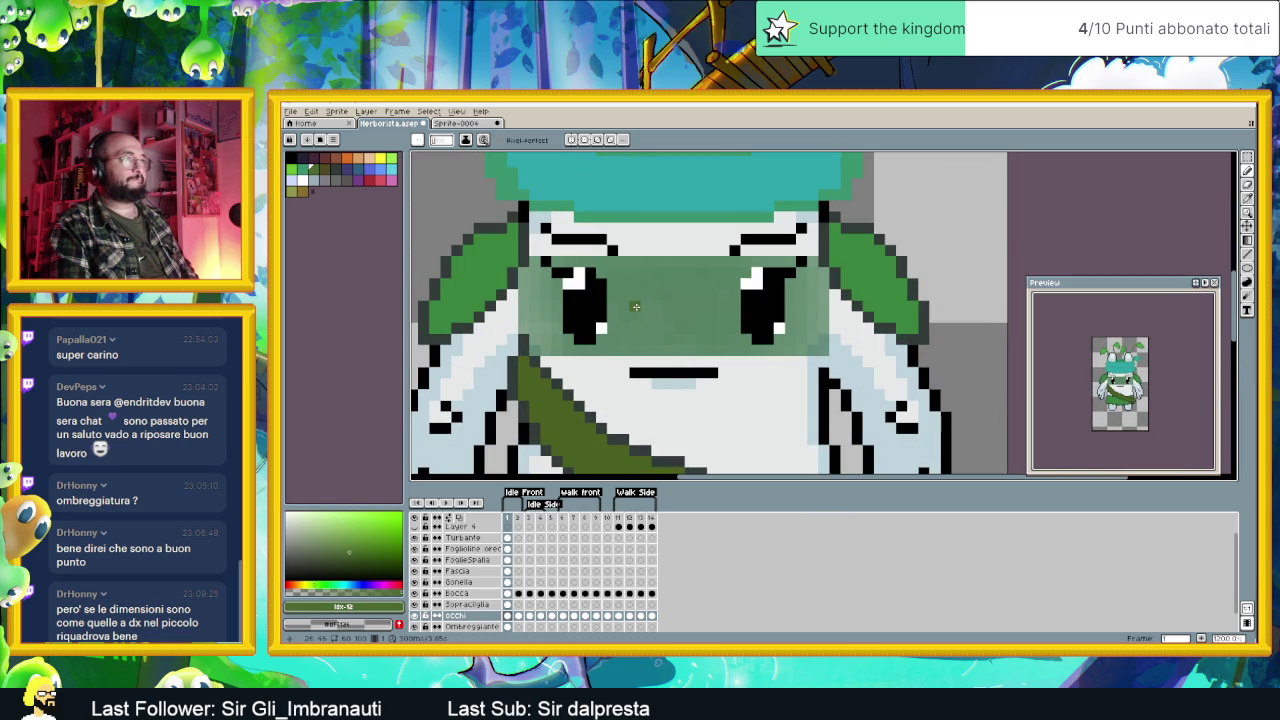
scroll(637, 307, "down", 1)
scroll(645, 335, "up", 1)
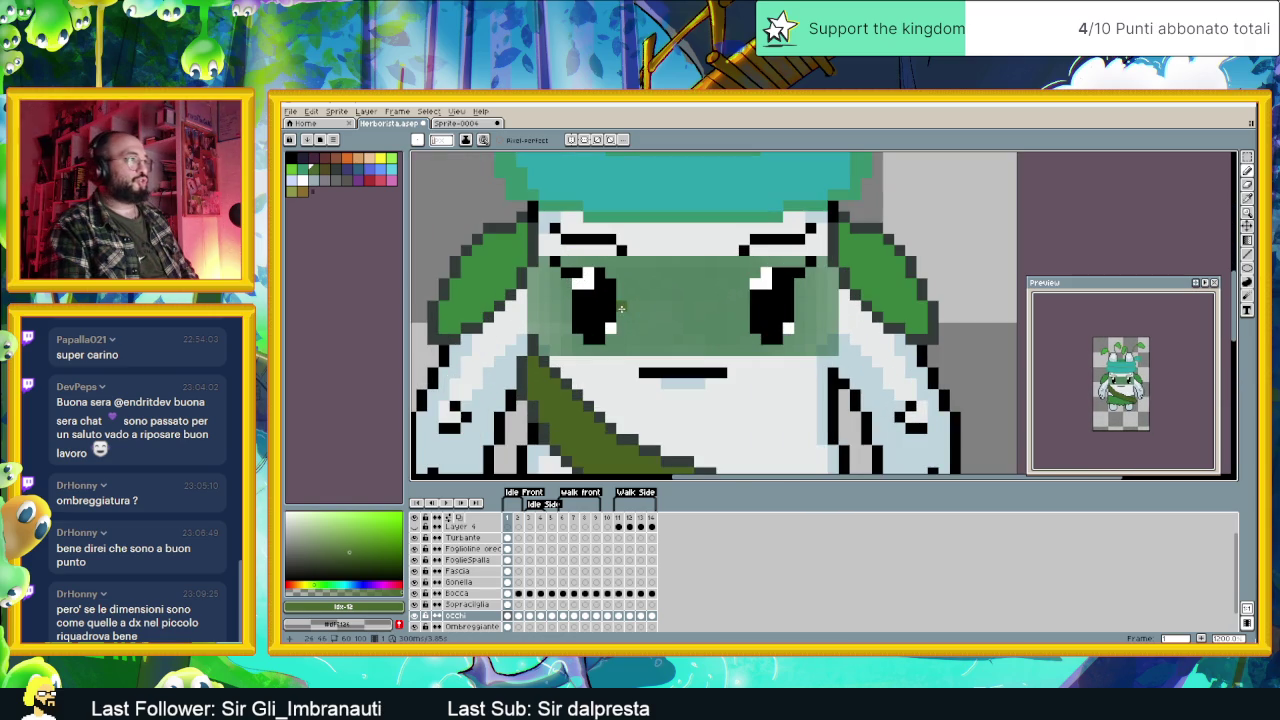
Step: Sample the coat's pale blue and try a shading-ink stroke on the eye band, then undo it
key("i")
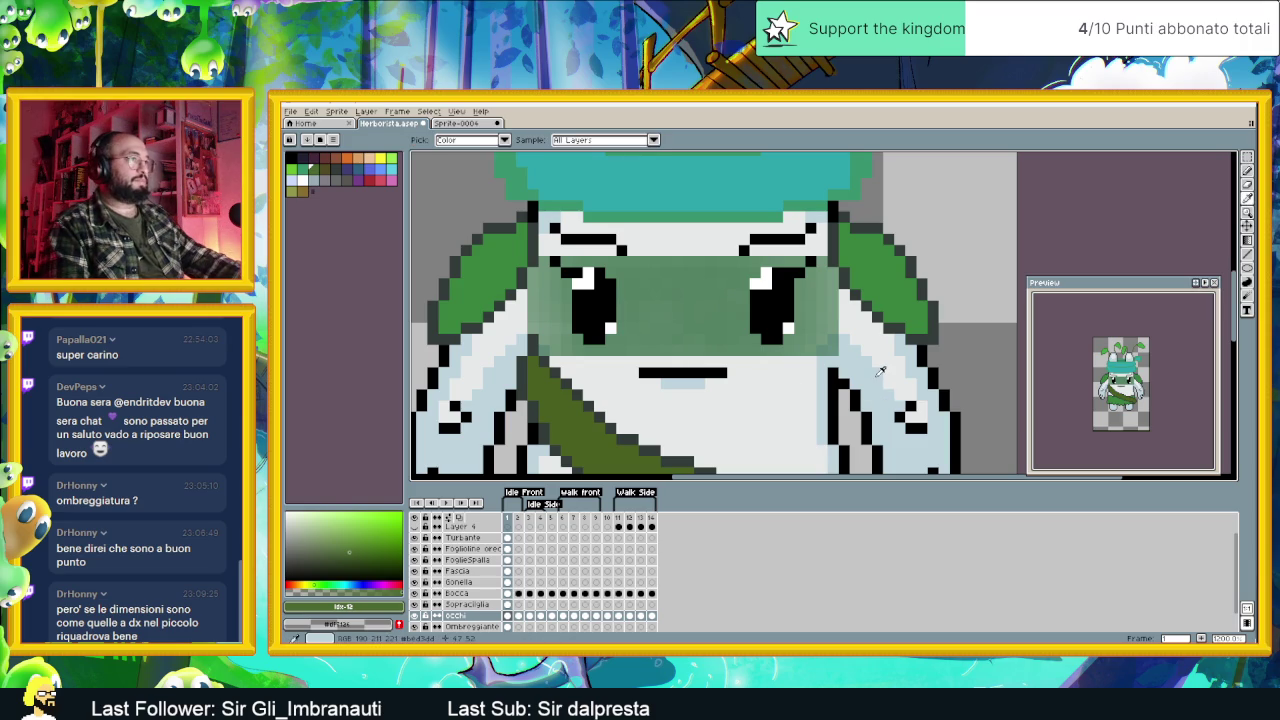
left_click(858, 366)
key("b")
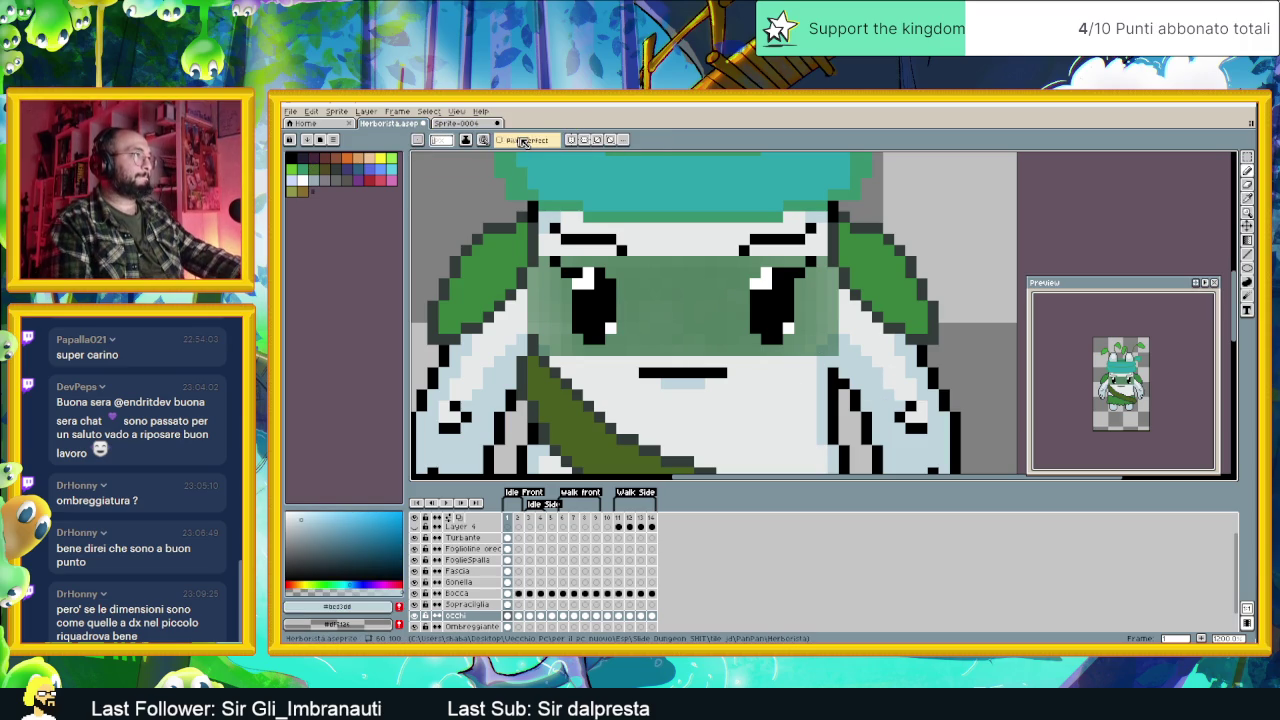
left_click(465, 141)
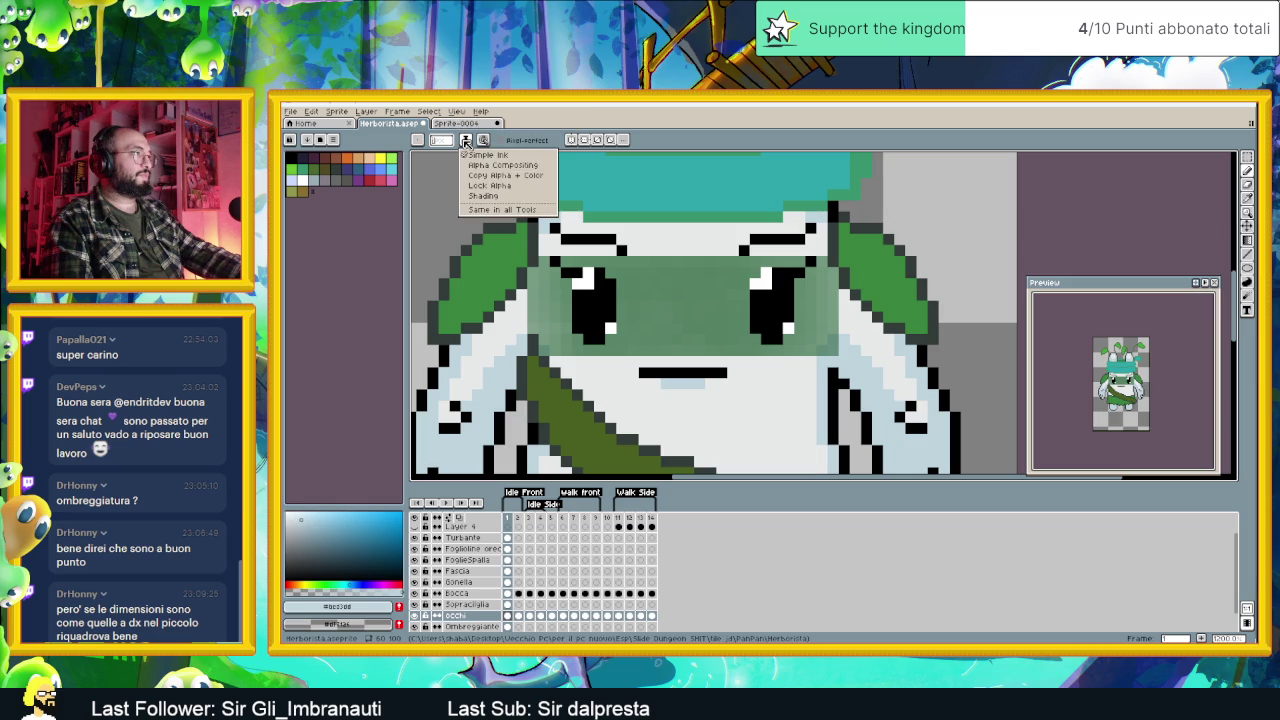
left_click(503, 197)
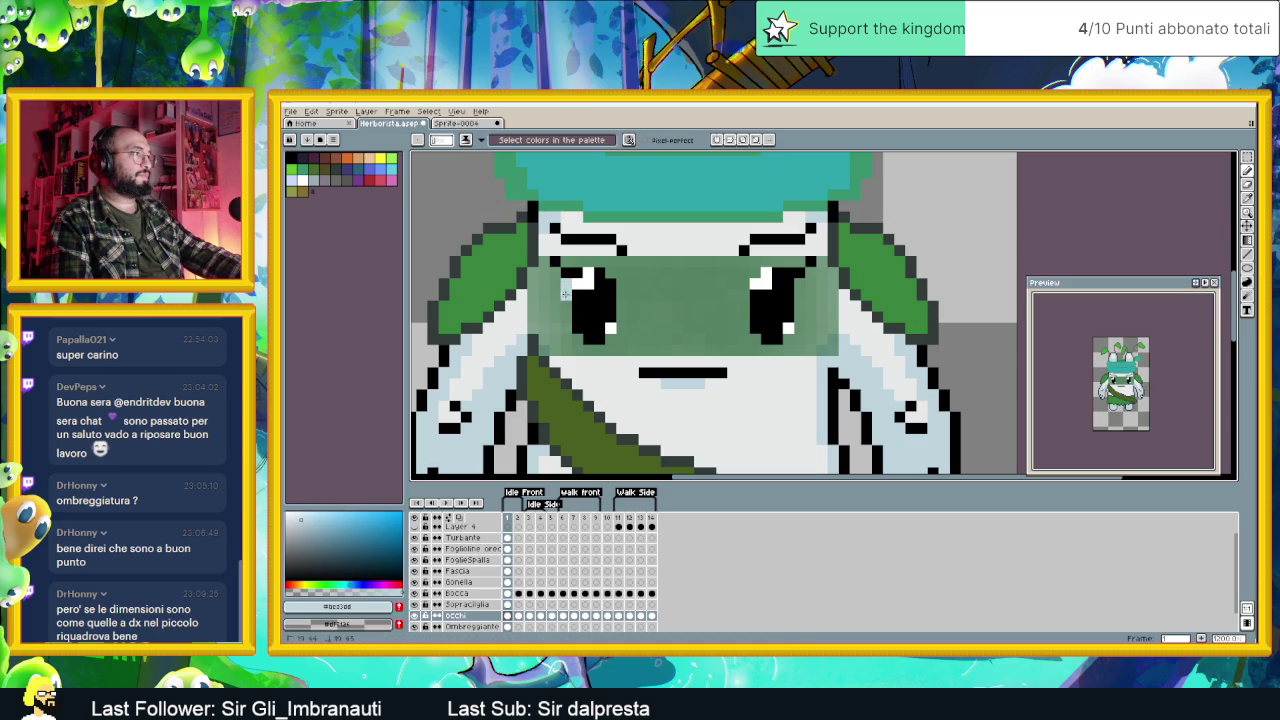
left_click(566, 300)
key("ctrl+z")
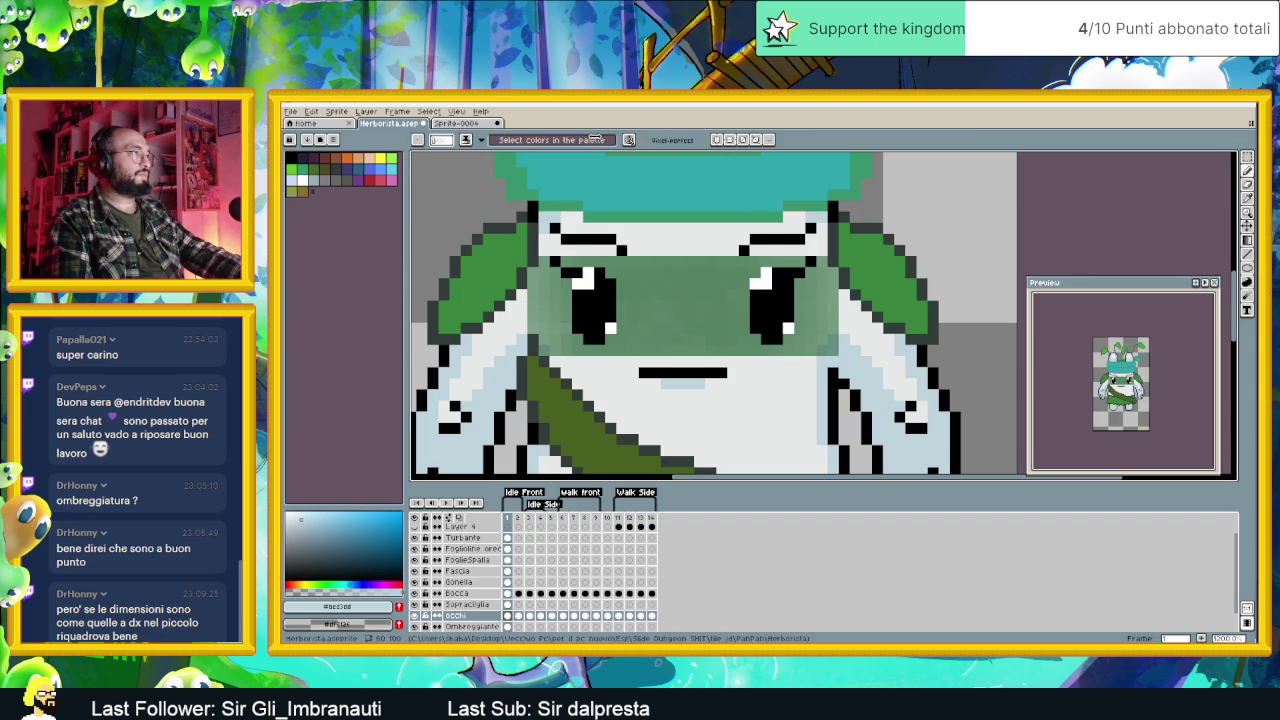
Step: Switch the drawing ink to Simple Ink and dismiss the symmetry reset menu
left_click(466, 140)
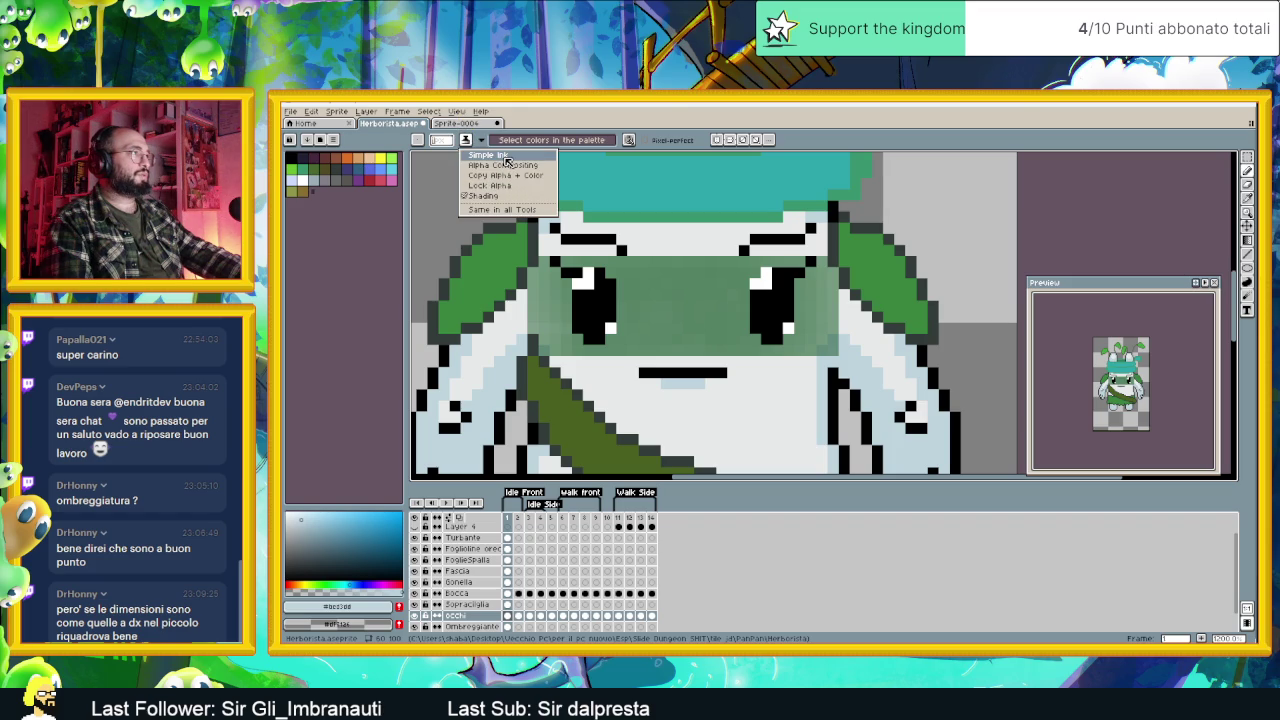
left_click(507, 161)
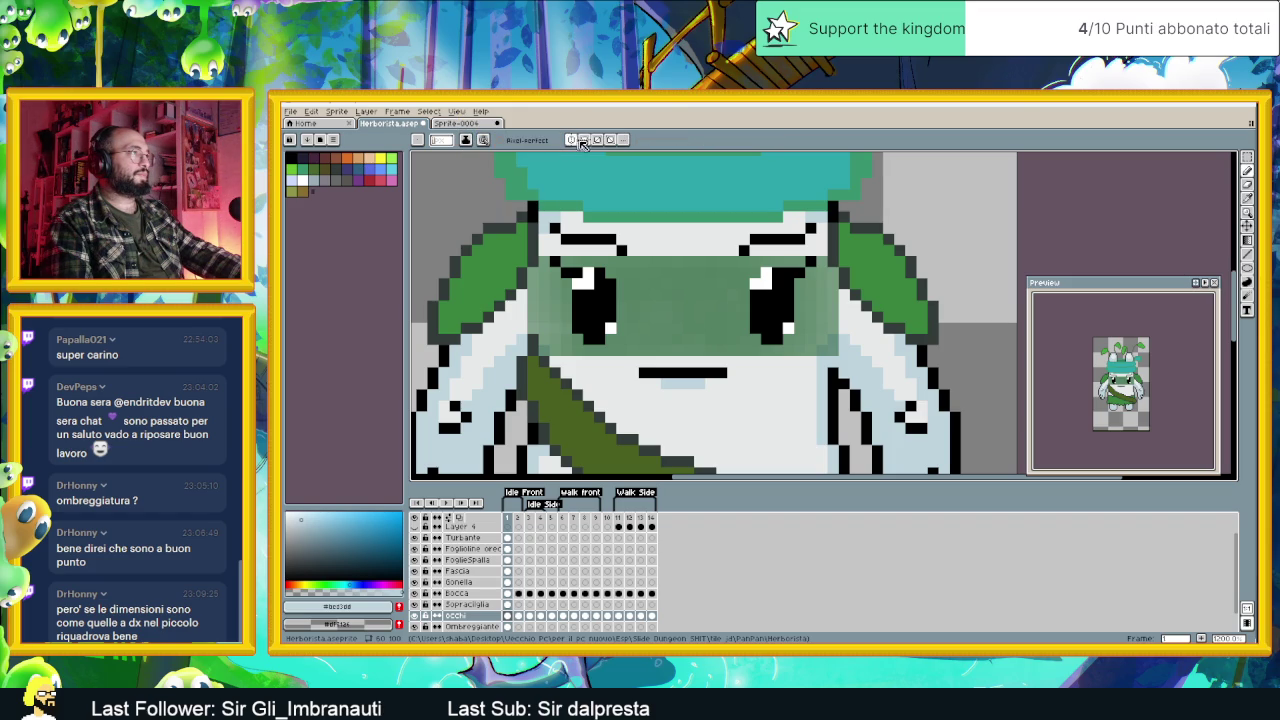
left_click(623, 140)
left_click(644, 140)
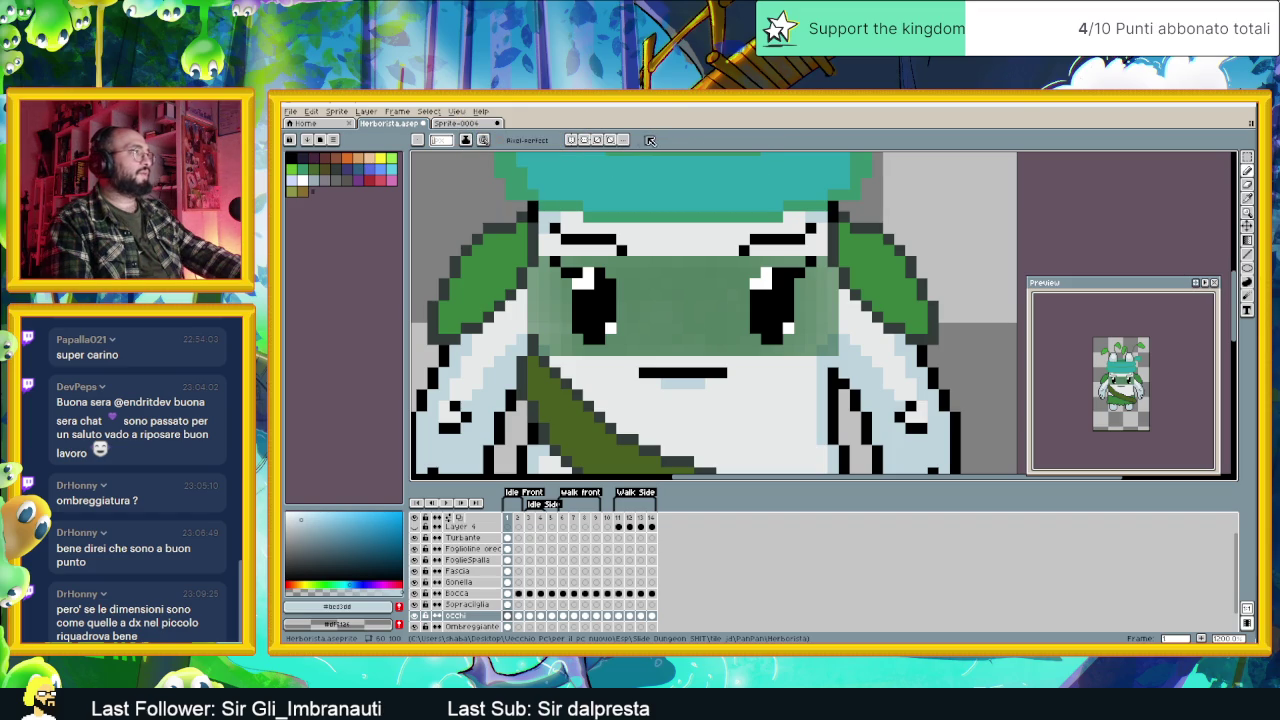
Step: Save Herborista.aseprite with Ctrl+S
key("ctrl+s")
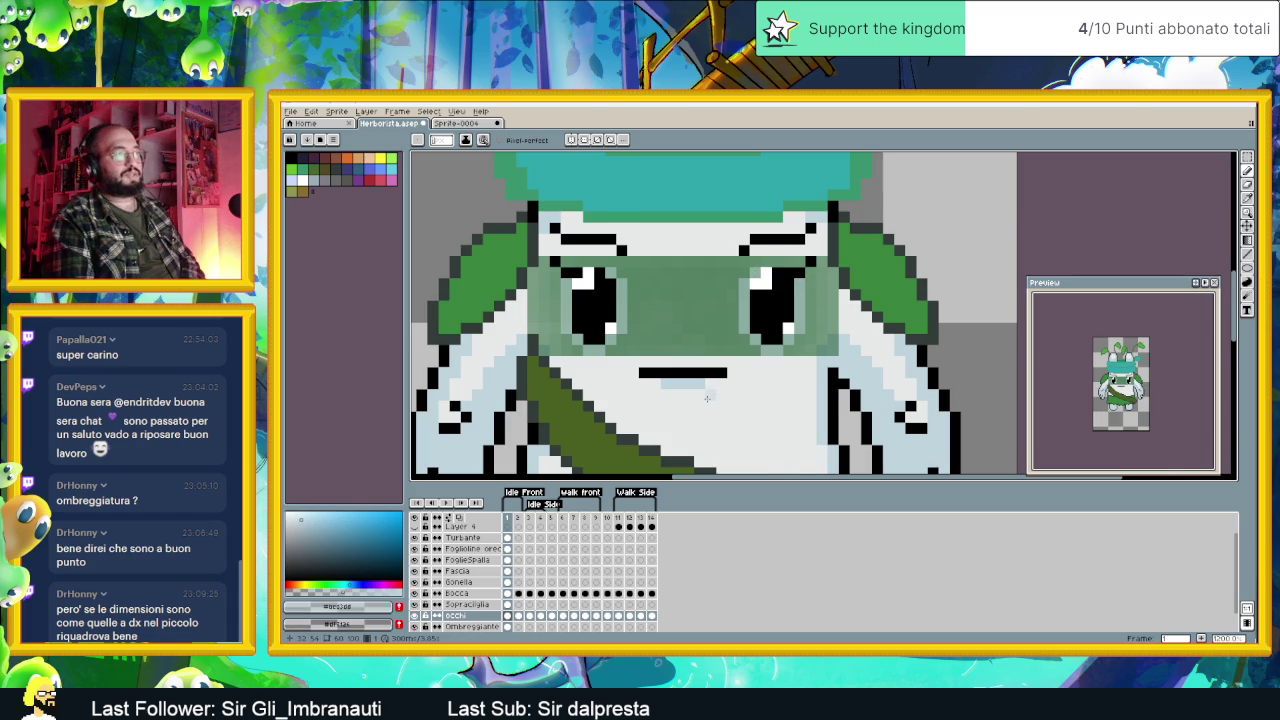
scroll(717, 397, "down", 2)
scroll(706, 398, "down", 1)
Step: Lower the Ombreggiante occhi layer's opacity to about 50
scroll(706, 398, "down", 1)
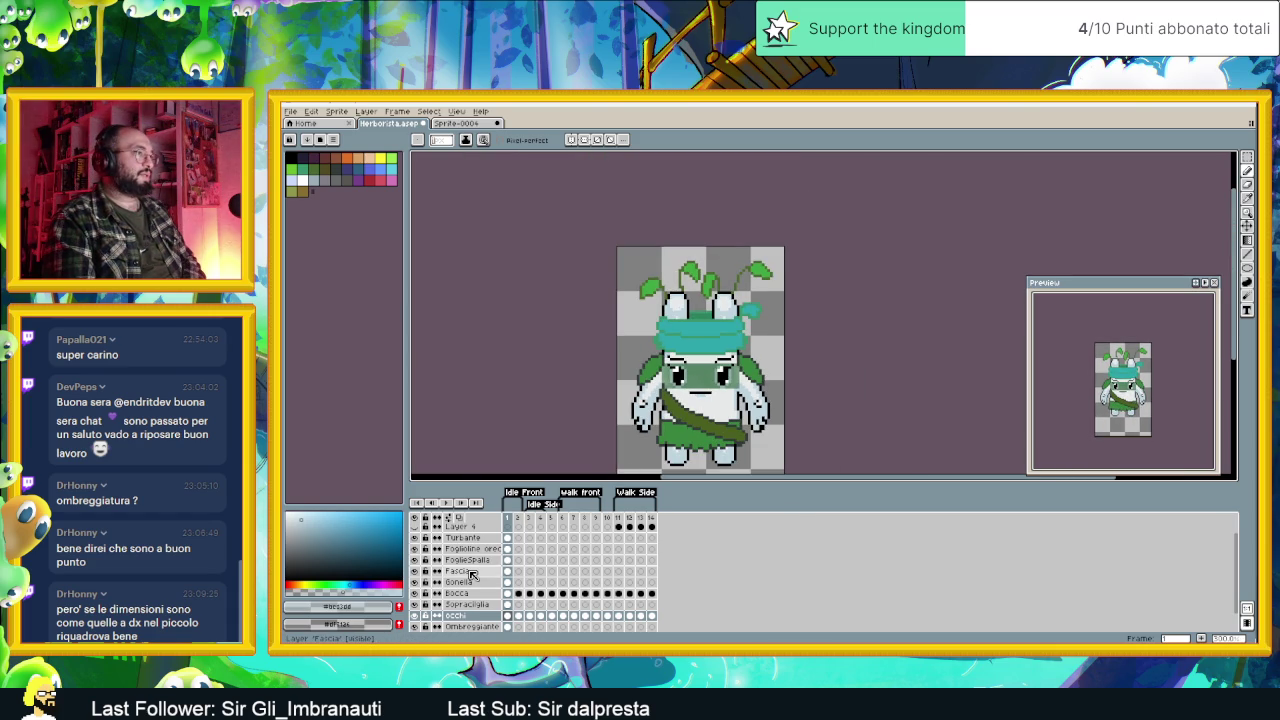
scroll(475, 572, "down", 1)
scroll(730, 383, "down", 4)
scroll(730, 383, "down", 2)
scroll(730, 383, "up", 4)
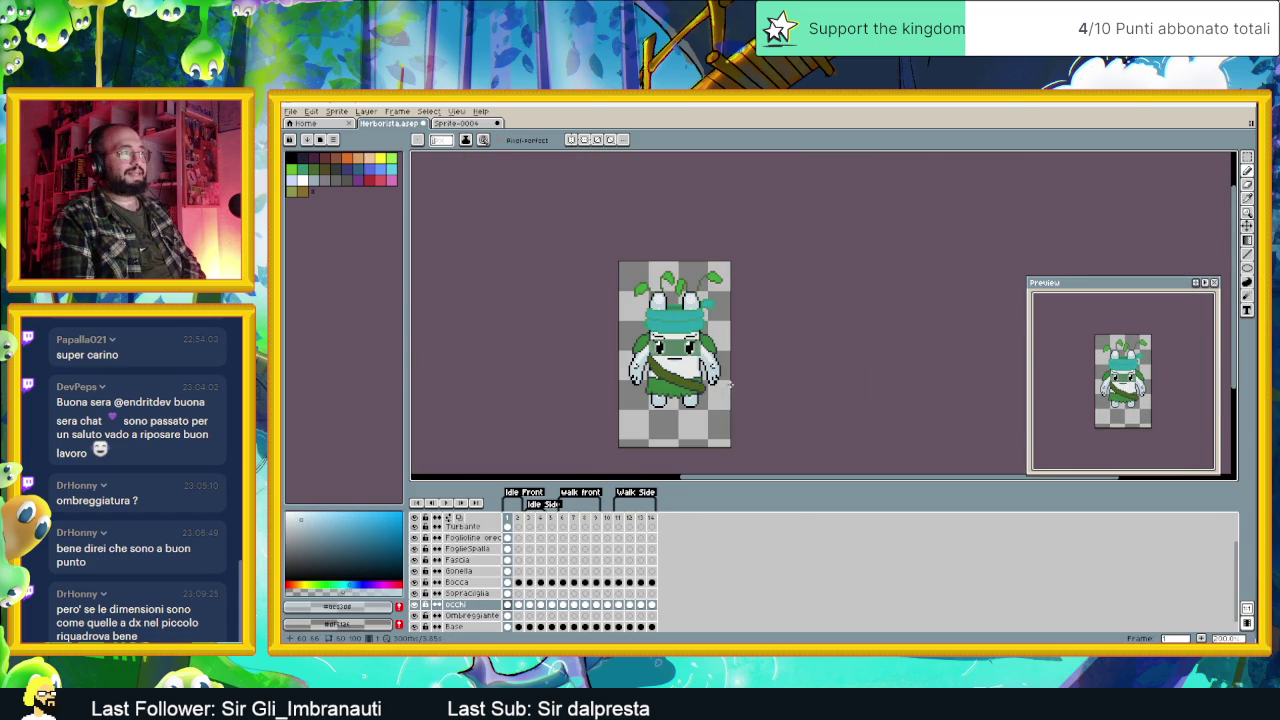
double_click(483, 615)
left_click(539, 341)
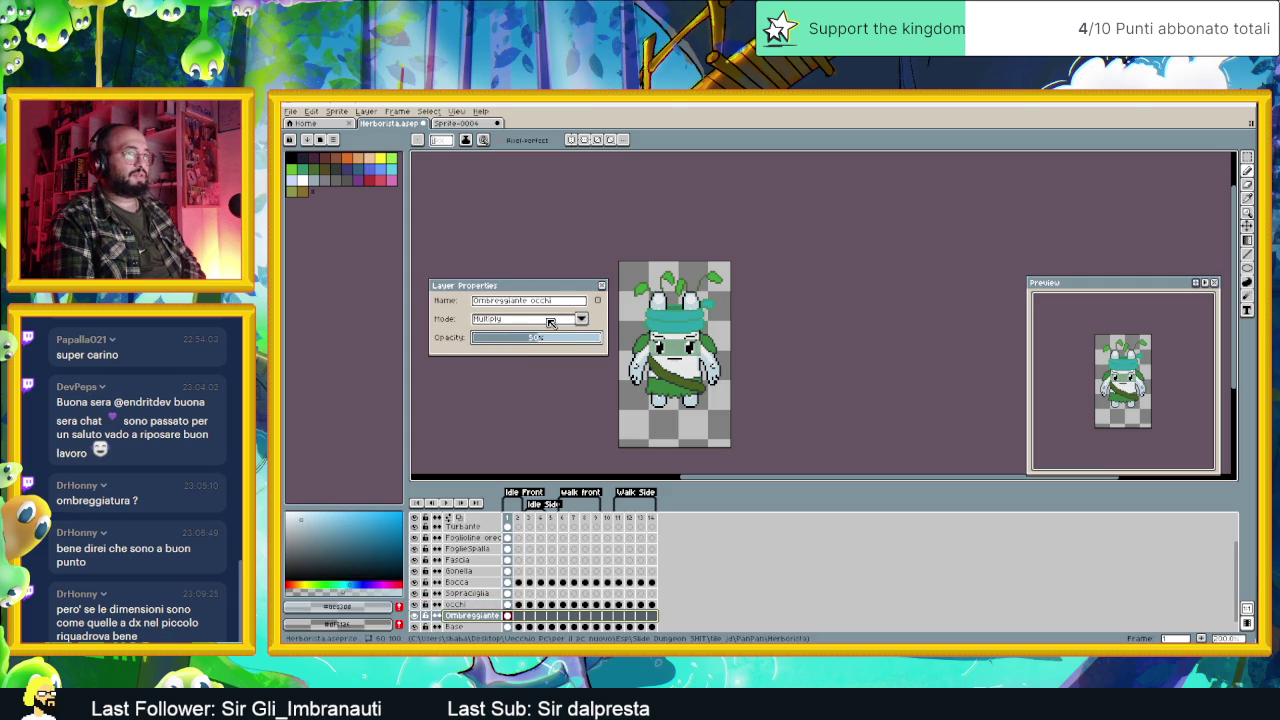
left_click(604, 288)
Step: Switch to the Sprite-0004 concept sketch document
scroll(609, 330, "up", 3)
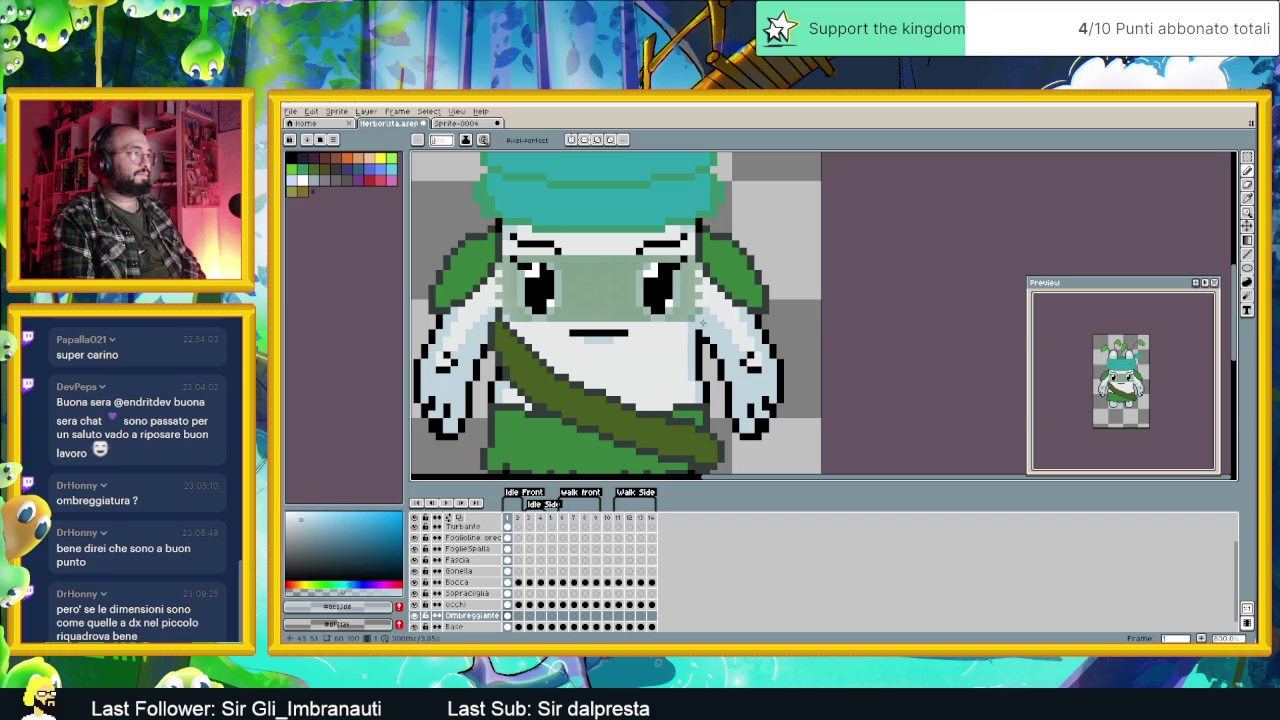
scroll(742, 362, "down", 1)
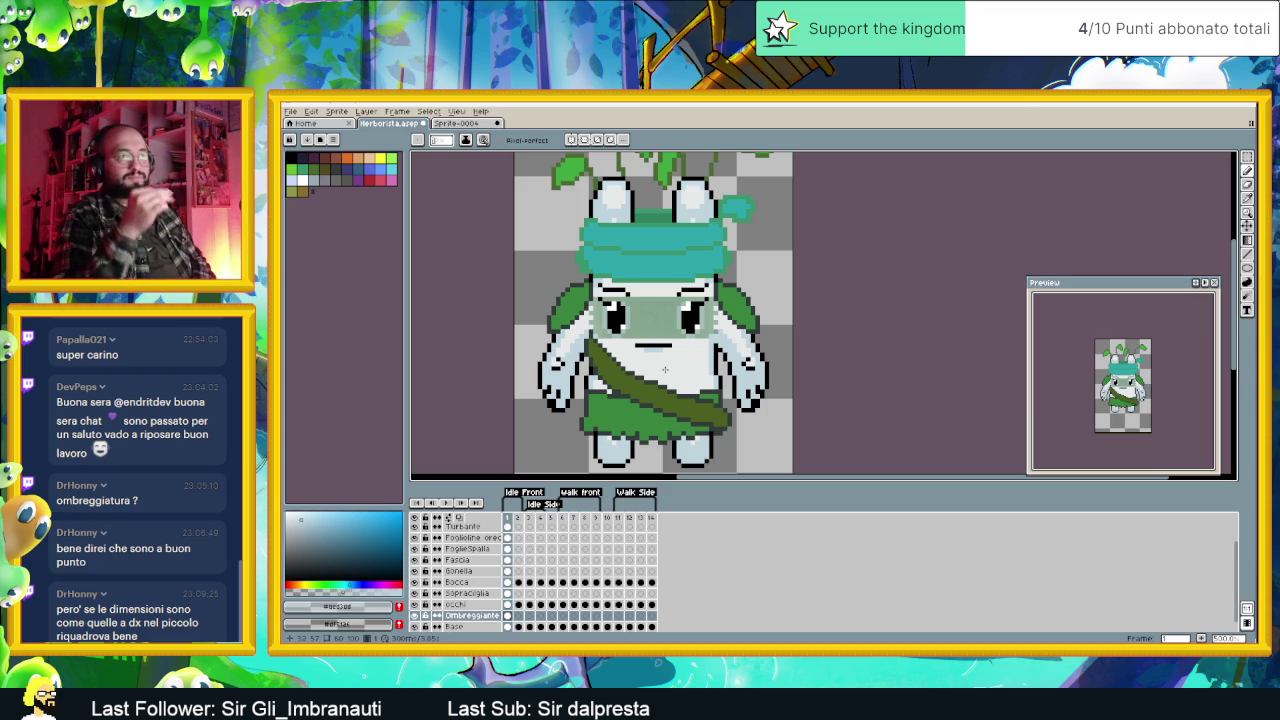
scroll(685, 303, "down", 1)
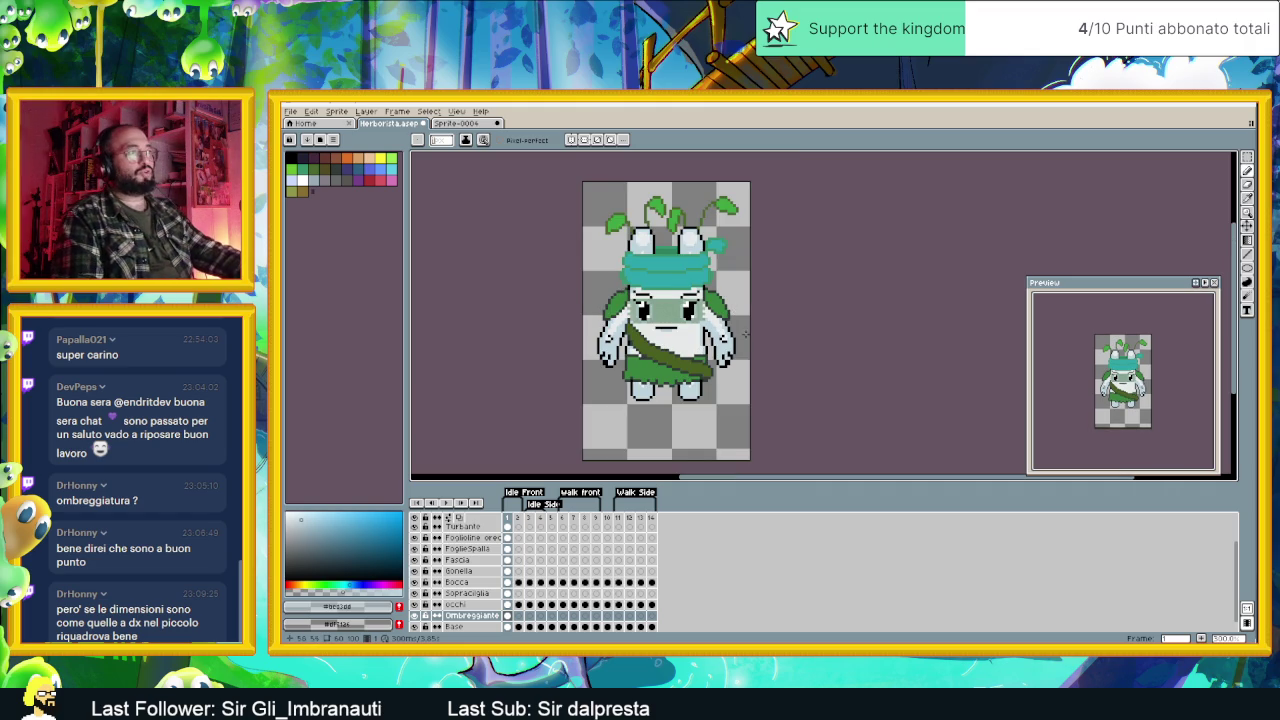
left_click(478, 124)
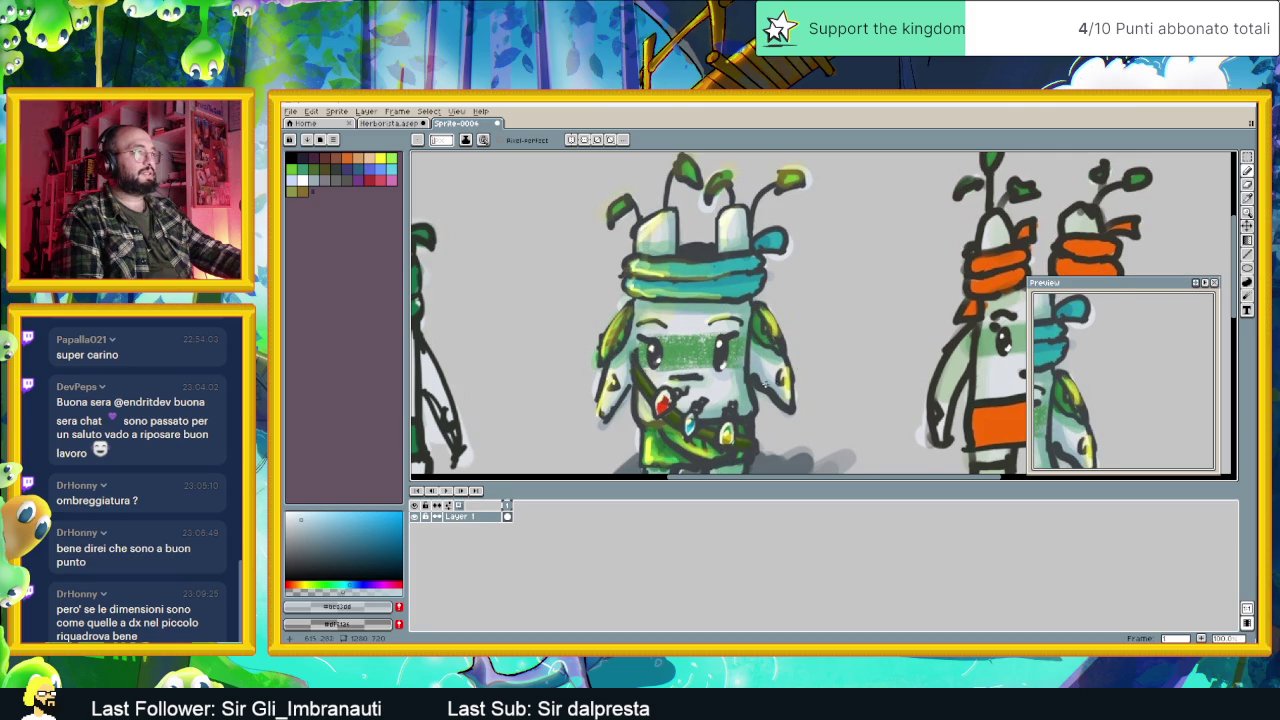
Step: Sample the green from the sketched character and return to the Herborista sprite
scroll(767, 385, "down", 1)
scroll(764, 385, "up", 2)
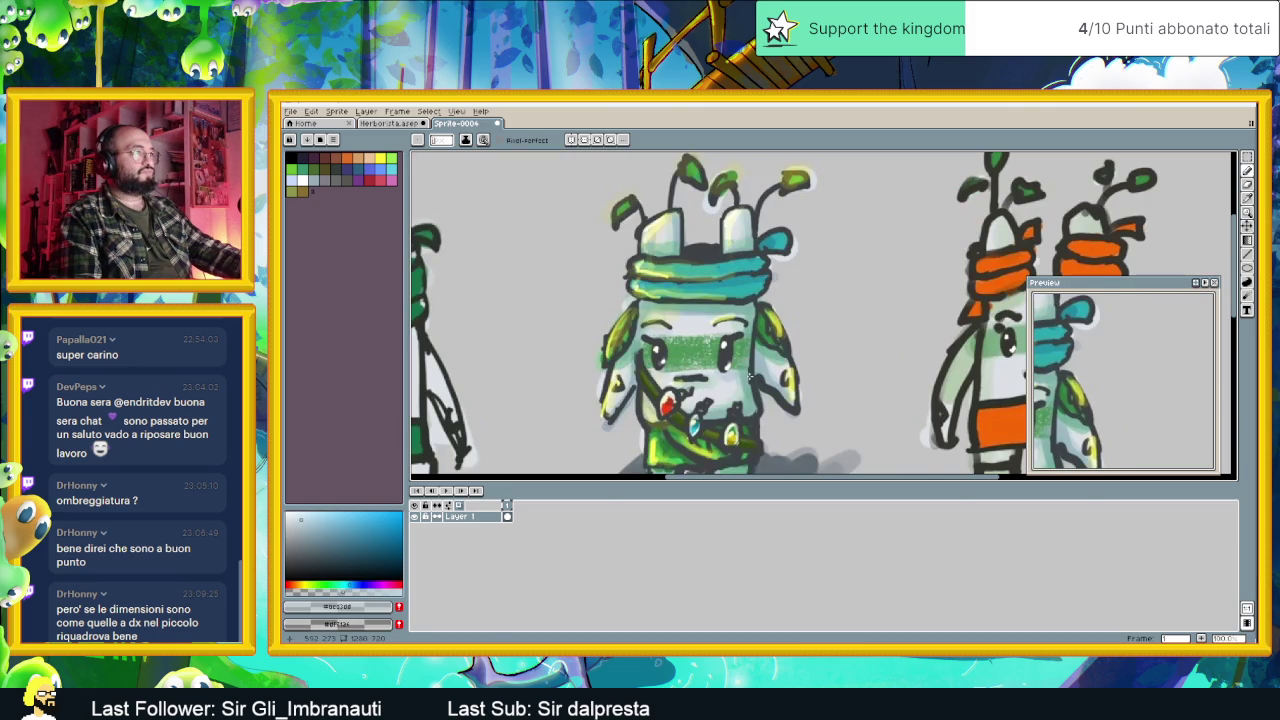
key("alt")
left_click(697, 168)
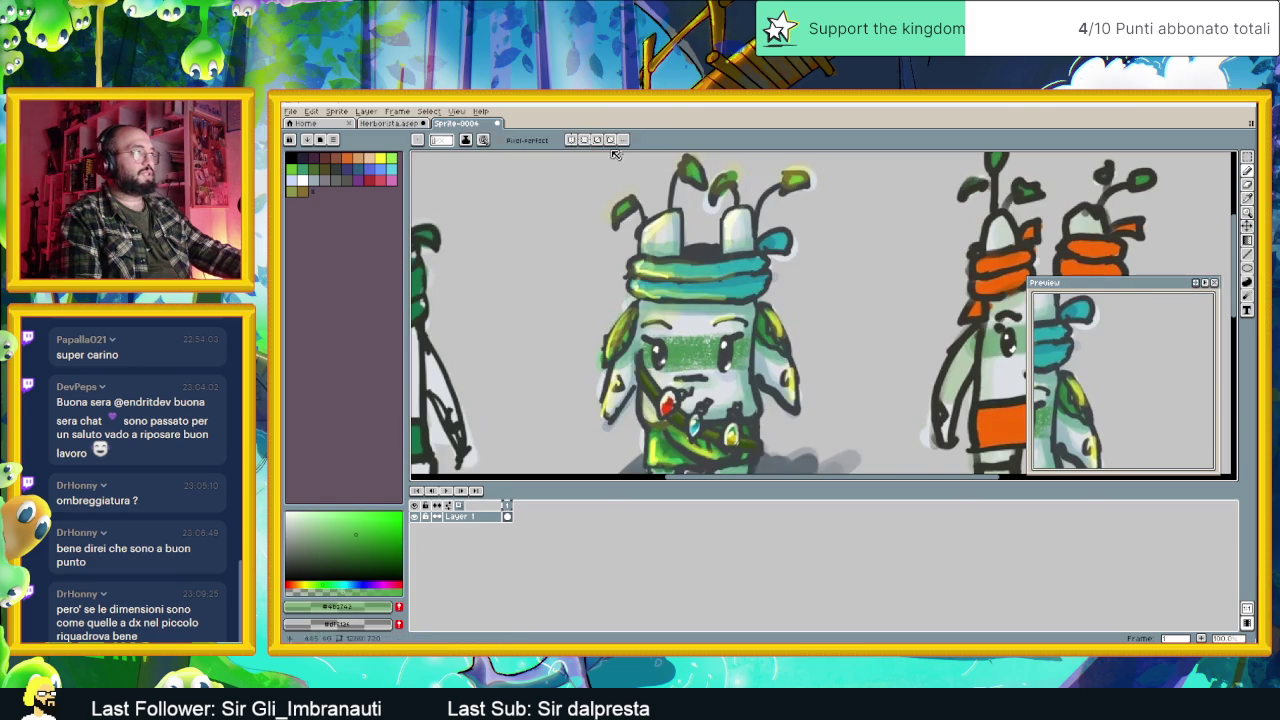
left_click(388, 122)
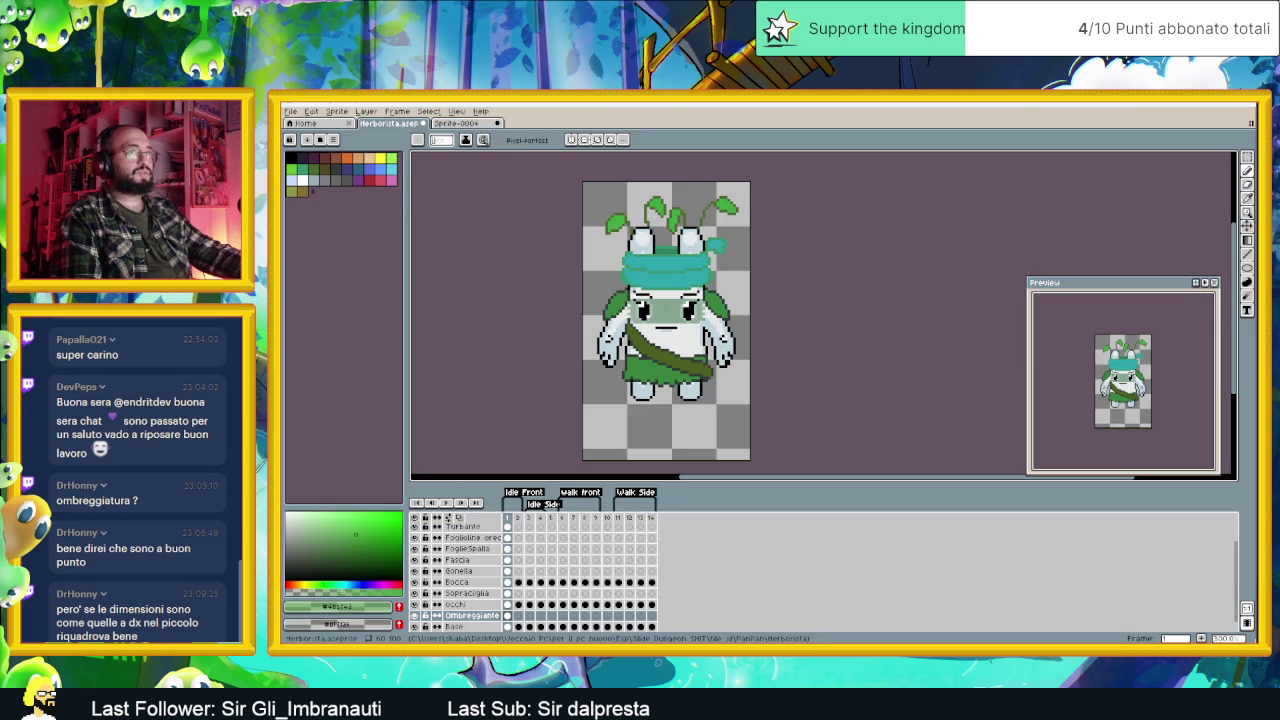
Step: Select the Paint Bucket tool and the current Fogliolina orecchie cel
left_click(1247, 239)
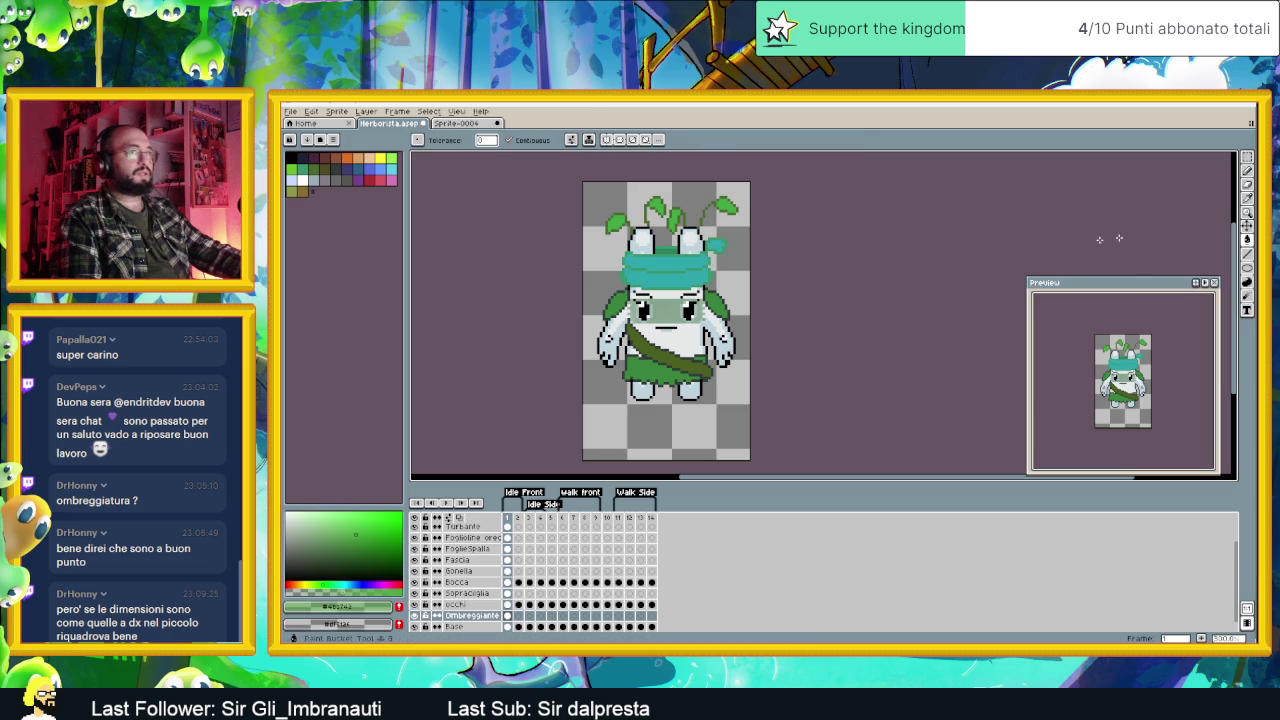
scroll(470, 560, "up", 2)
left_click(466, 562)
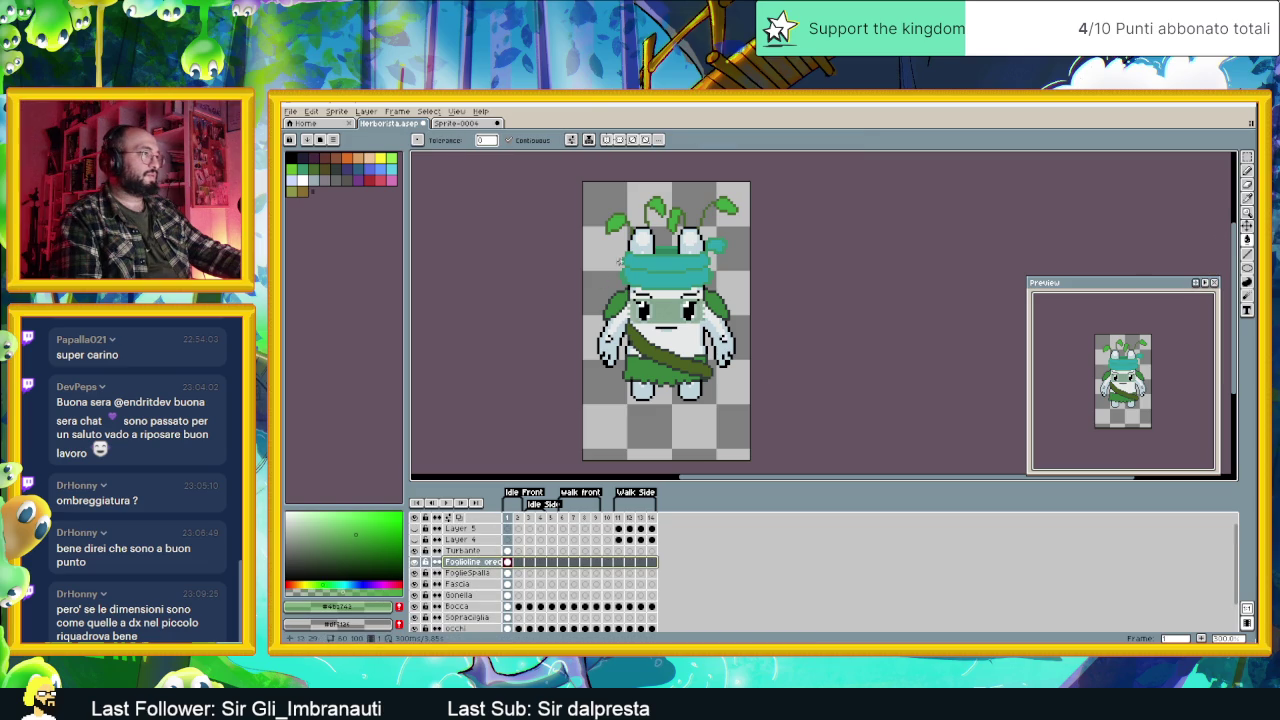
left_click(624, 222)
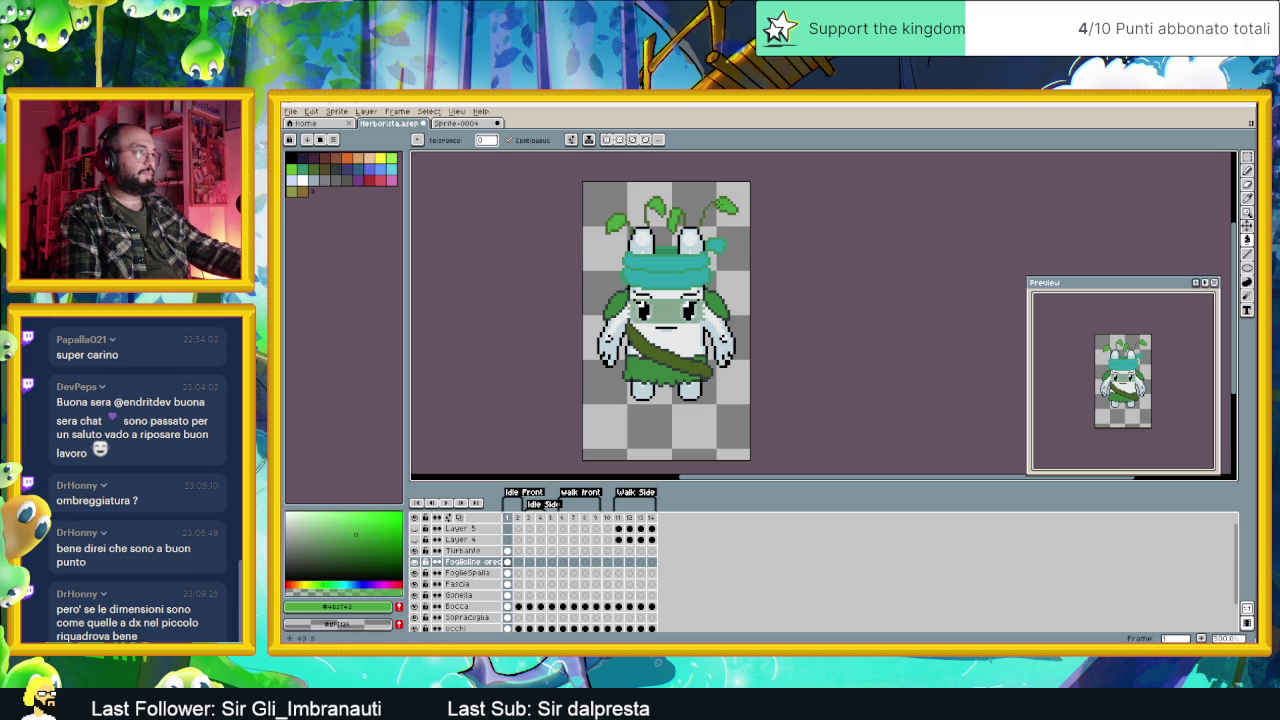
scroll(735, 310, "down", 1)
scroll(721, 306, "up", 1)
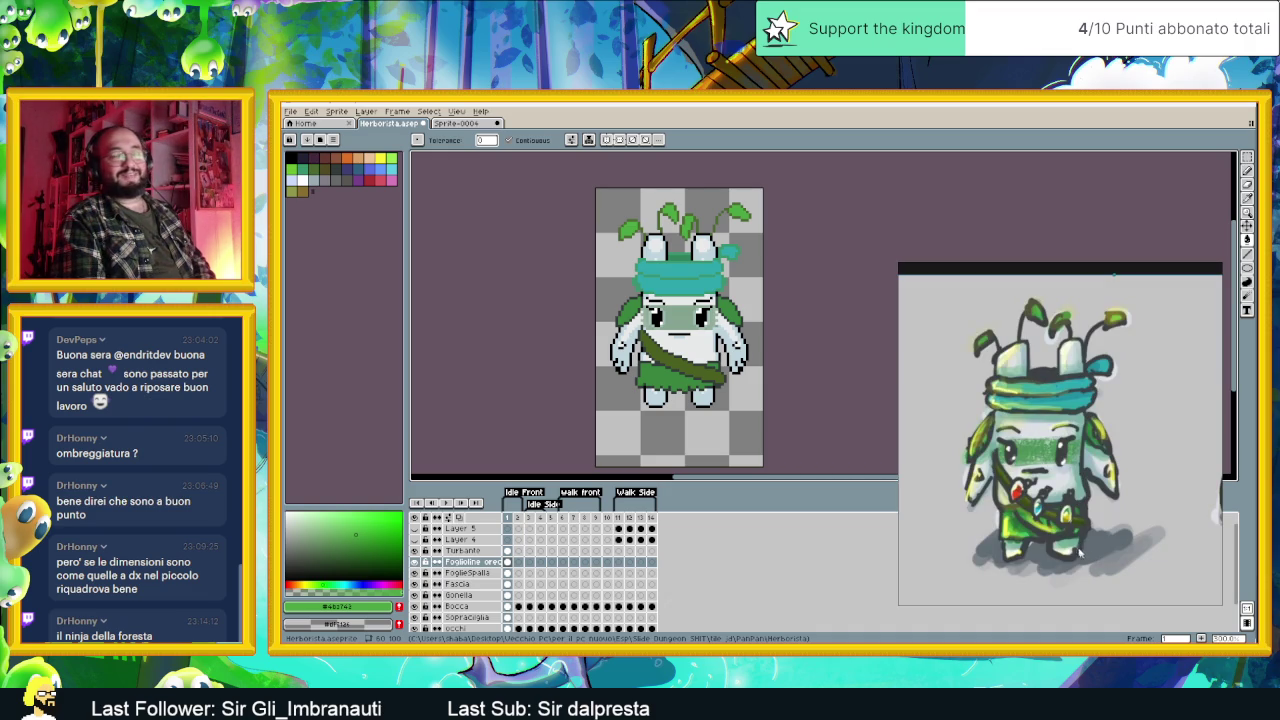
Step: Marquee-select the middle character in the Sprite-0004 sketch
left_click(463, 122)
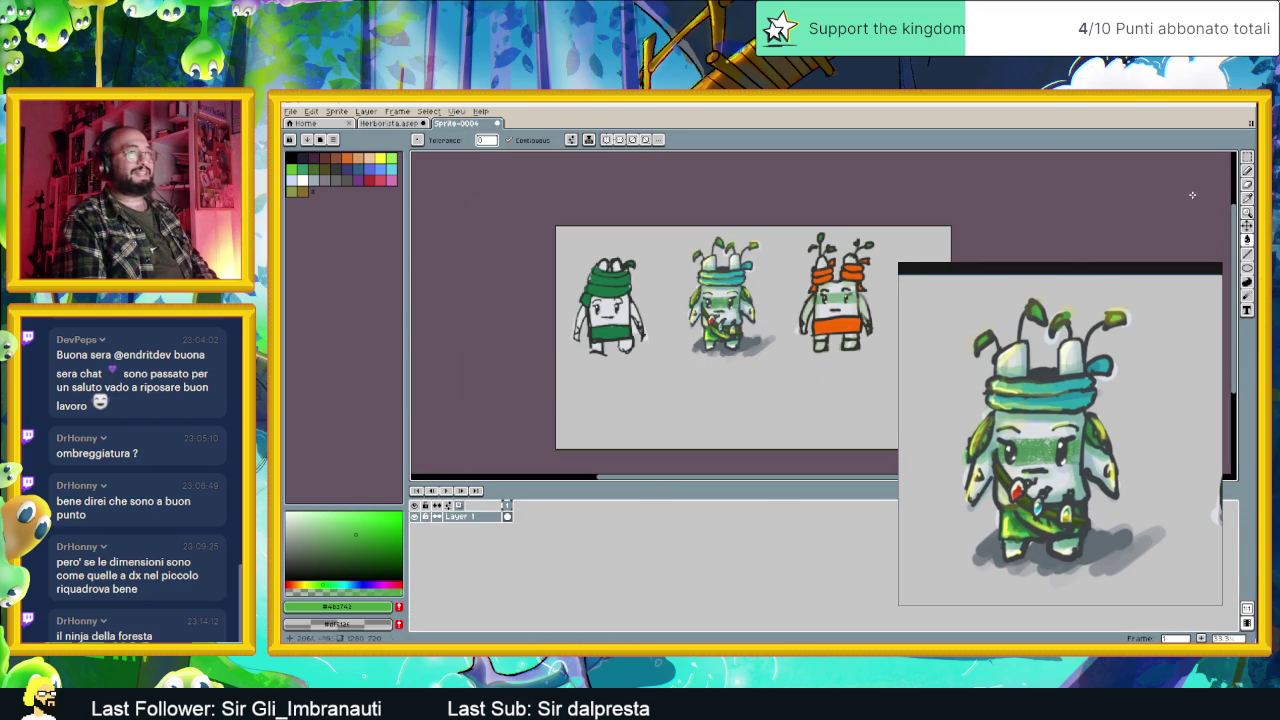
left_click(1247, 157)
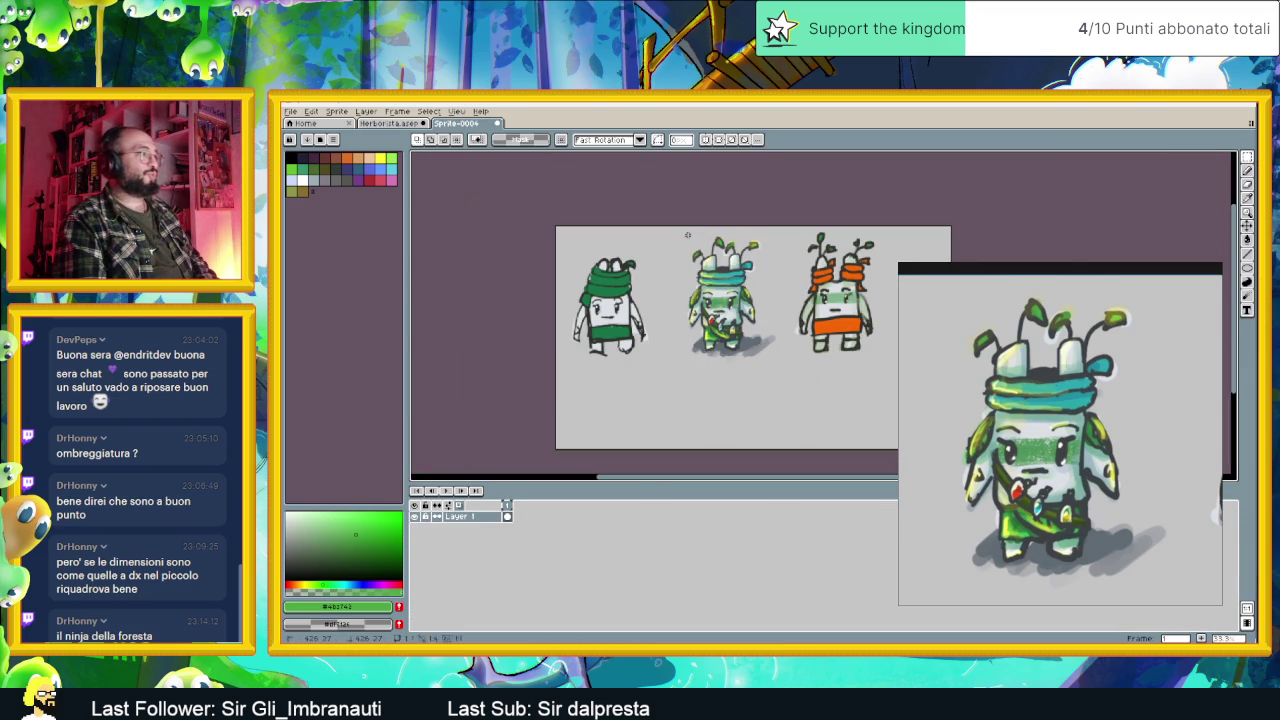
left_click_drag(681, 228, 771, 368)
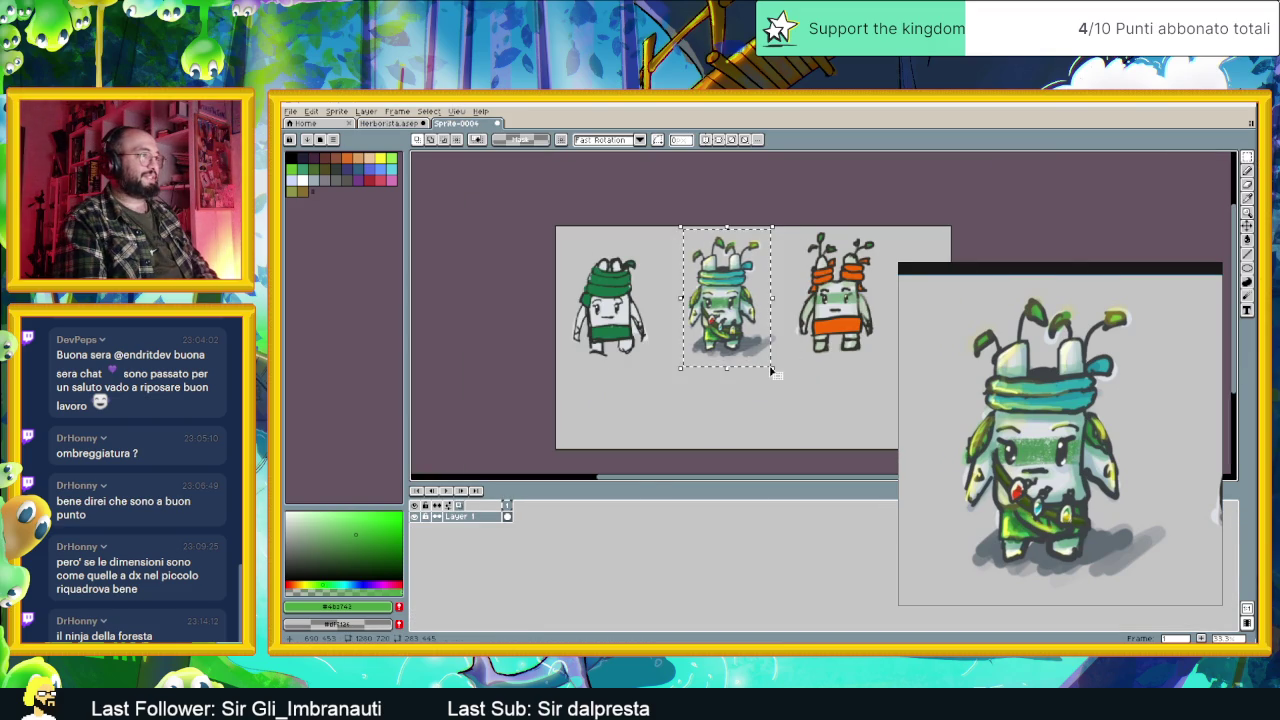
Step: Add a new layer above Turbante, paste the sketch character and scale it down to fit
left_click(392, 125)
left_click(484, 563)
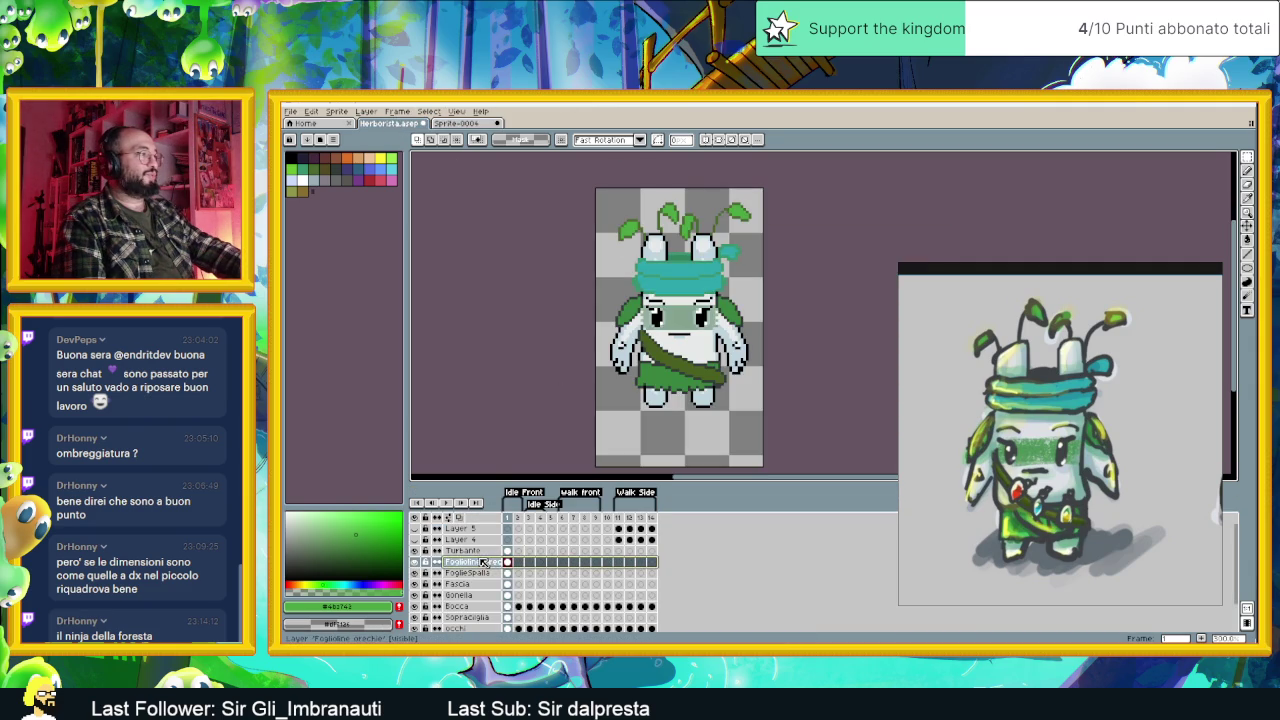
right_click(472, 551)
mouse_move(490, 569)
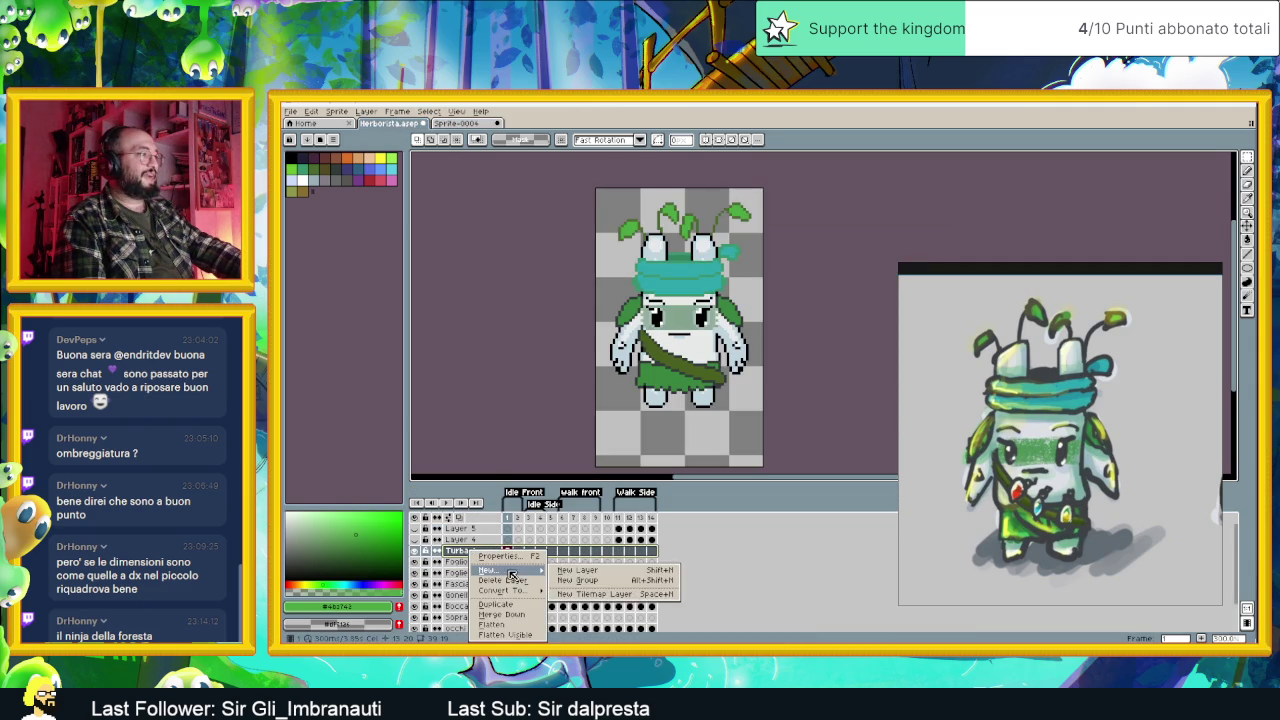
left_click(577, 570)
key("ctrl+v")
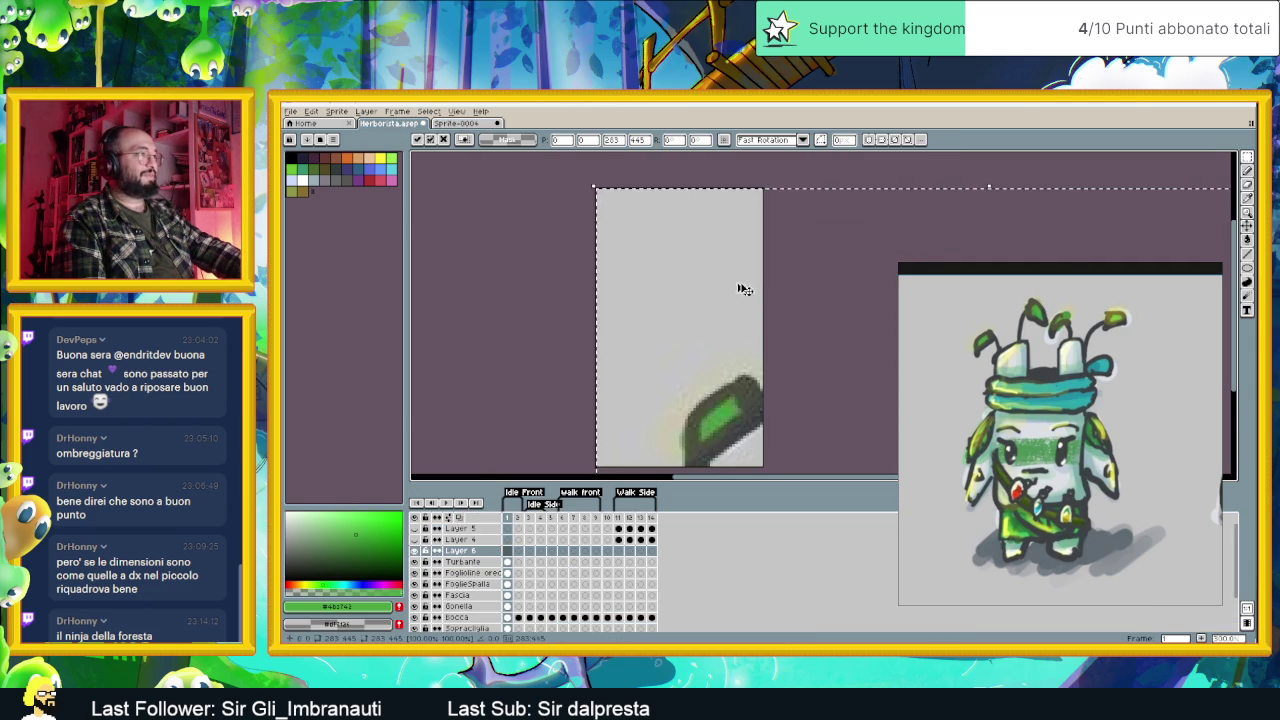
scroll(747, 285, "down", 5)
mouse_move(792, 365)
left_mouse_down()
mouse_move(746, 297)
mouse_move(758, 368)
left_mouse_up()
key("Return")
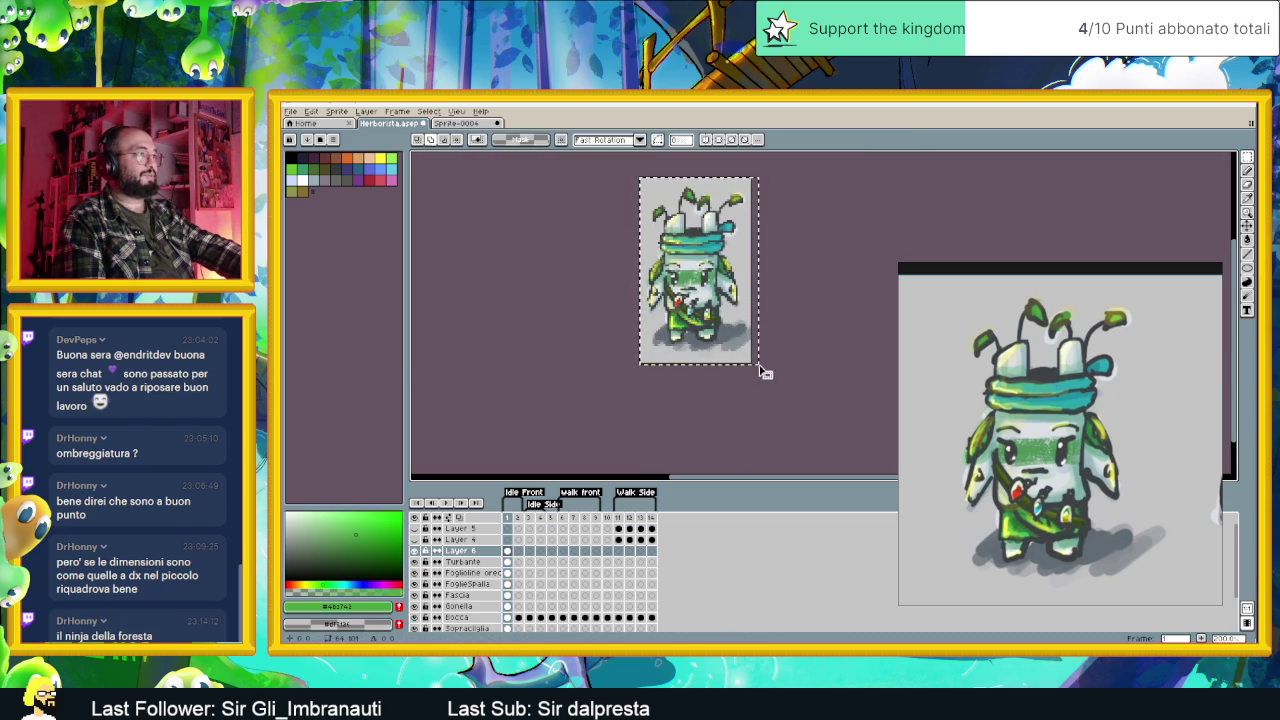
key("ctrl+d")
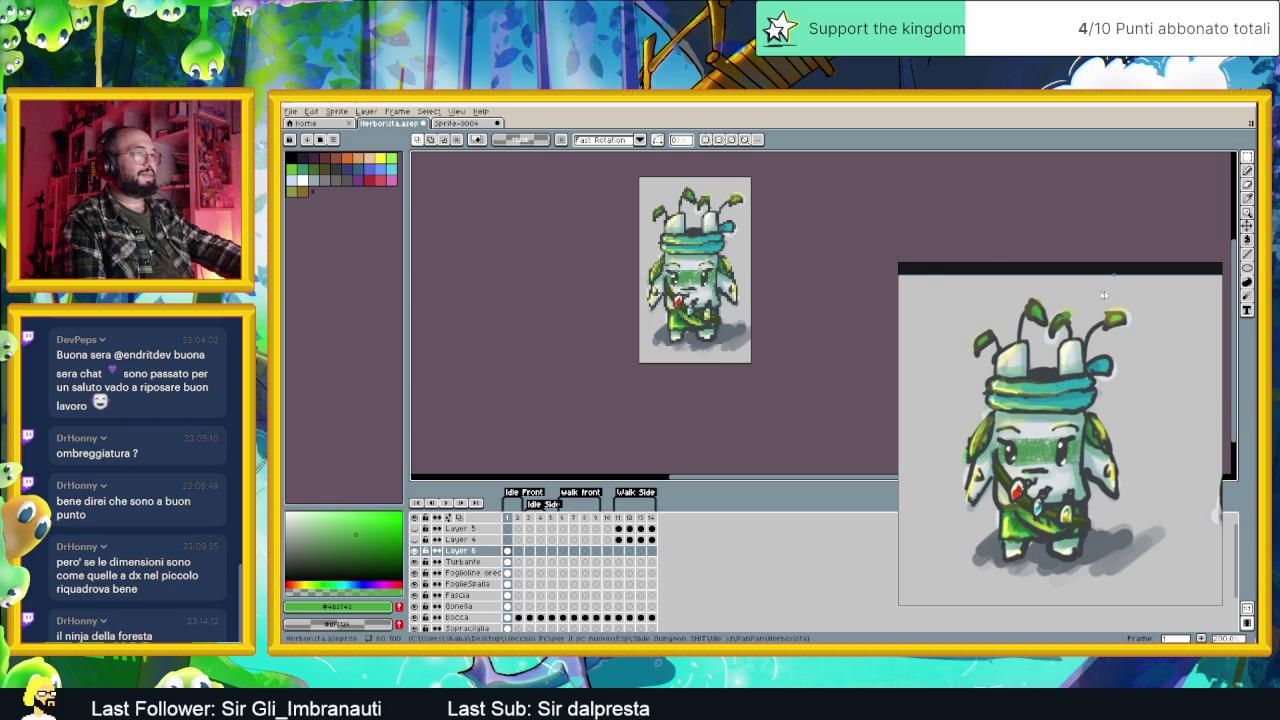
Step: Close the floating reference and toggle Layer 6 repeatedly to compare, leaving it hidden
left_click(1190, 270)
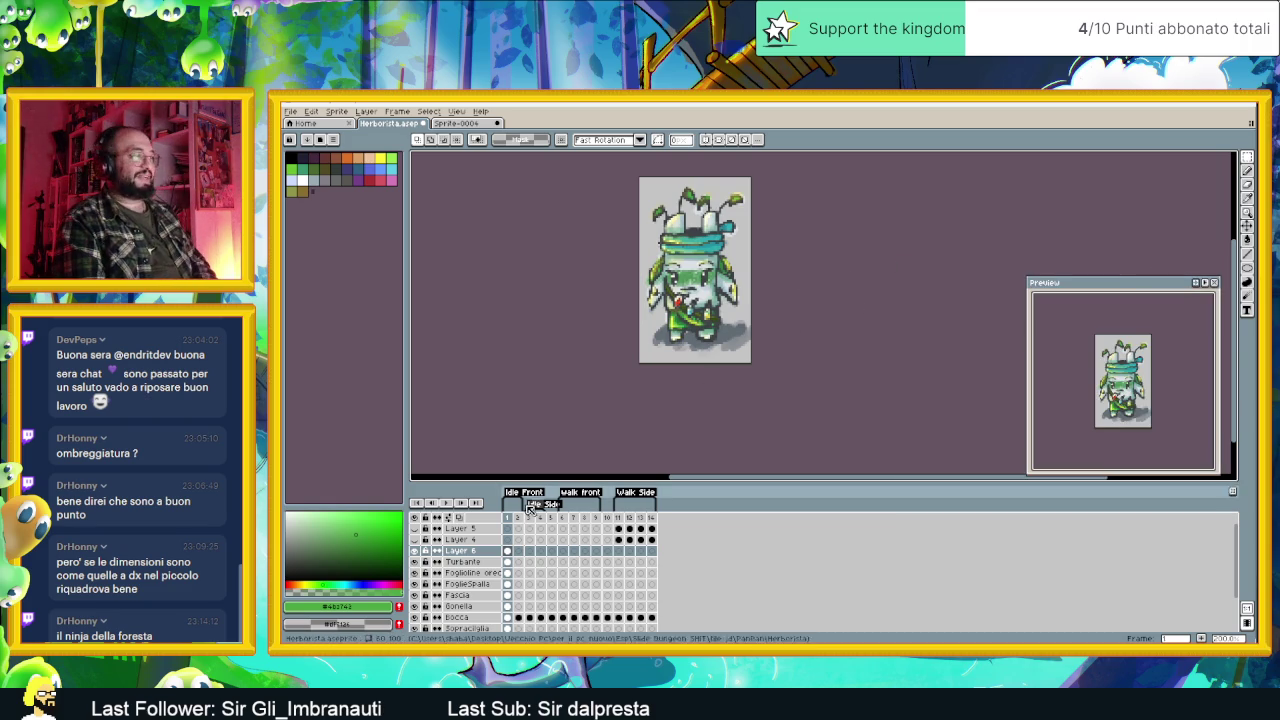
left_click(415, 551)
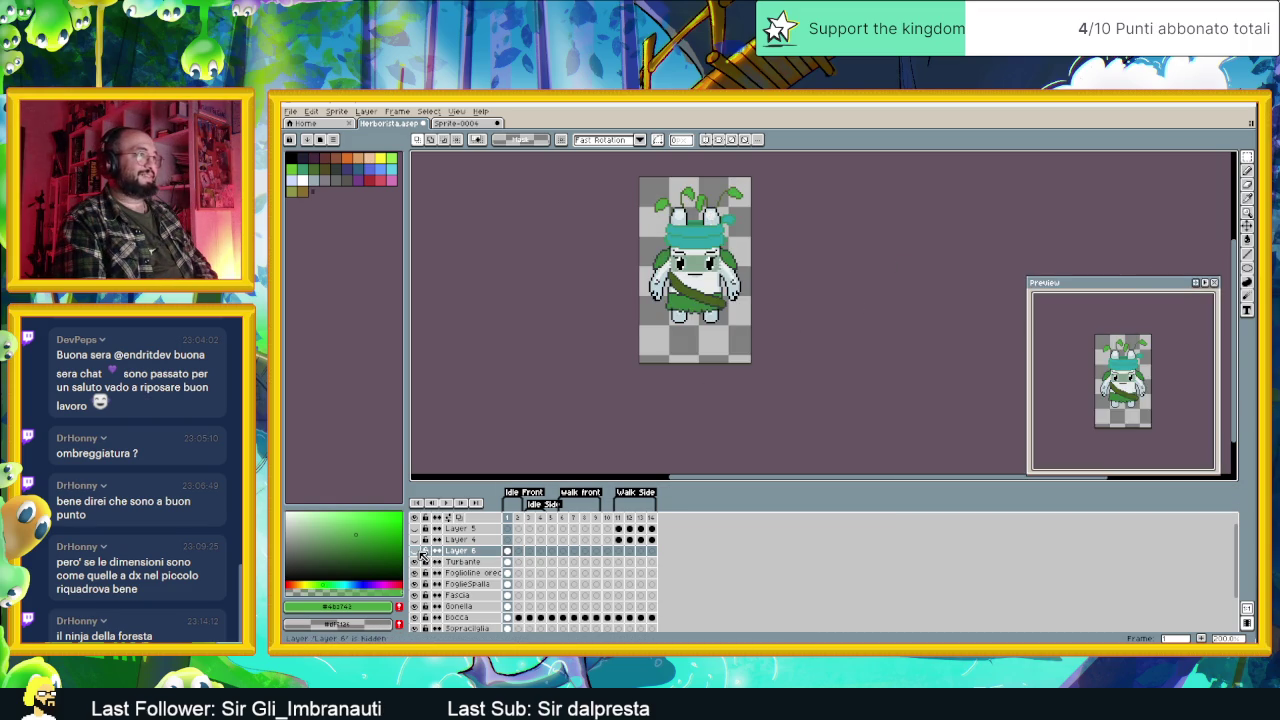
left_click(415, 551)
left_click(415, 551)
left_click(415, 551)
left_click(415, 551)
double_click(415, 551)
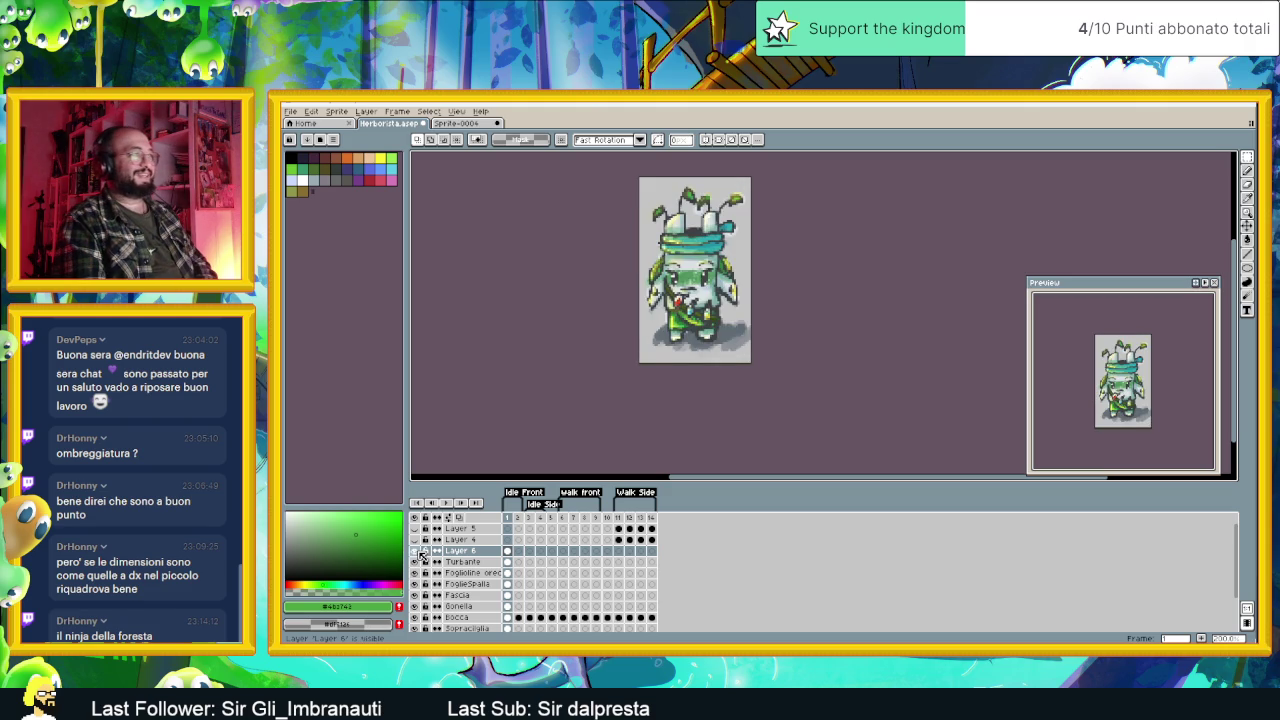
double_click(415, 551)
left_click(415, 551)
left_click(415, 551)
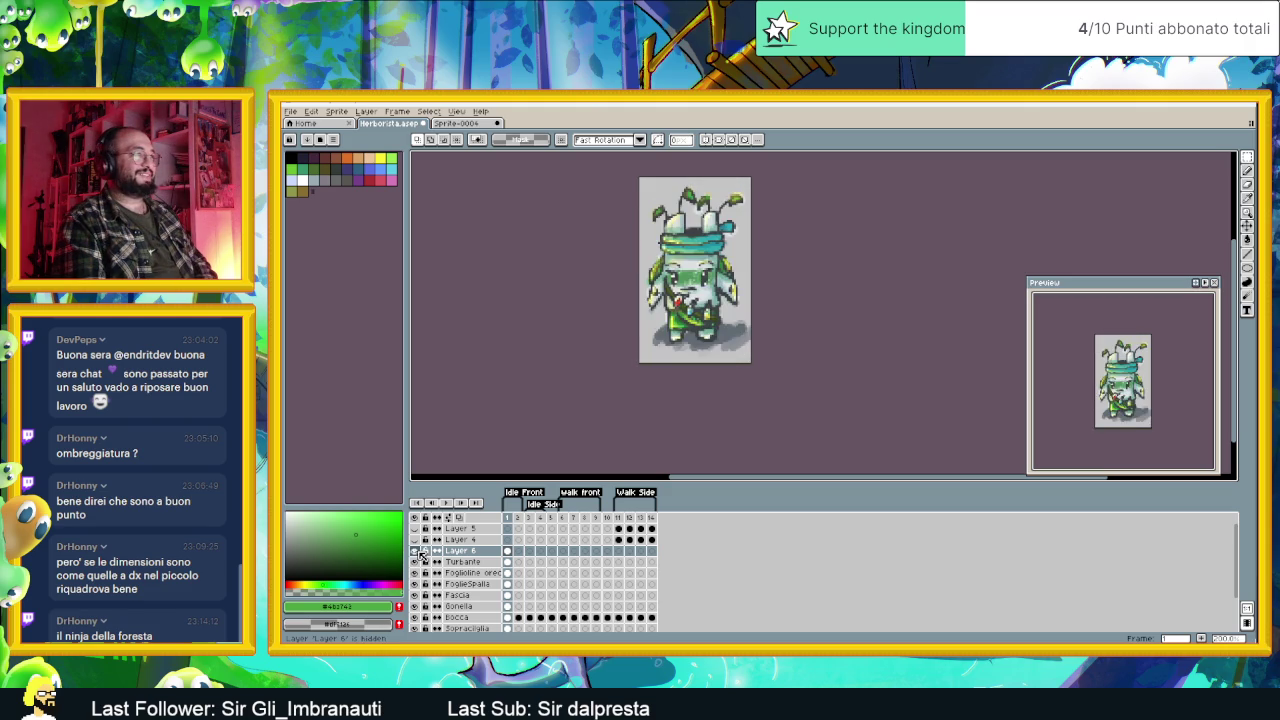
left_click(415, 551)
left_click(415, 551)
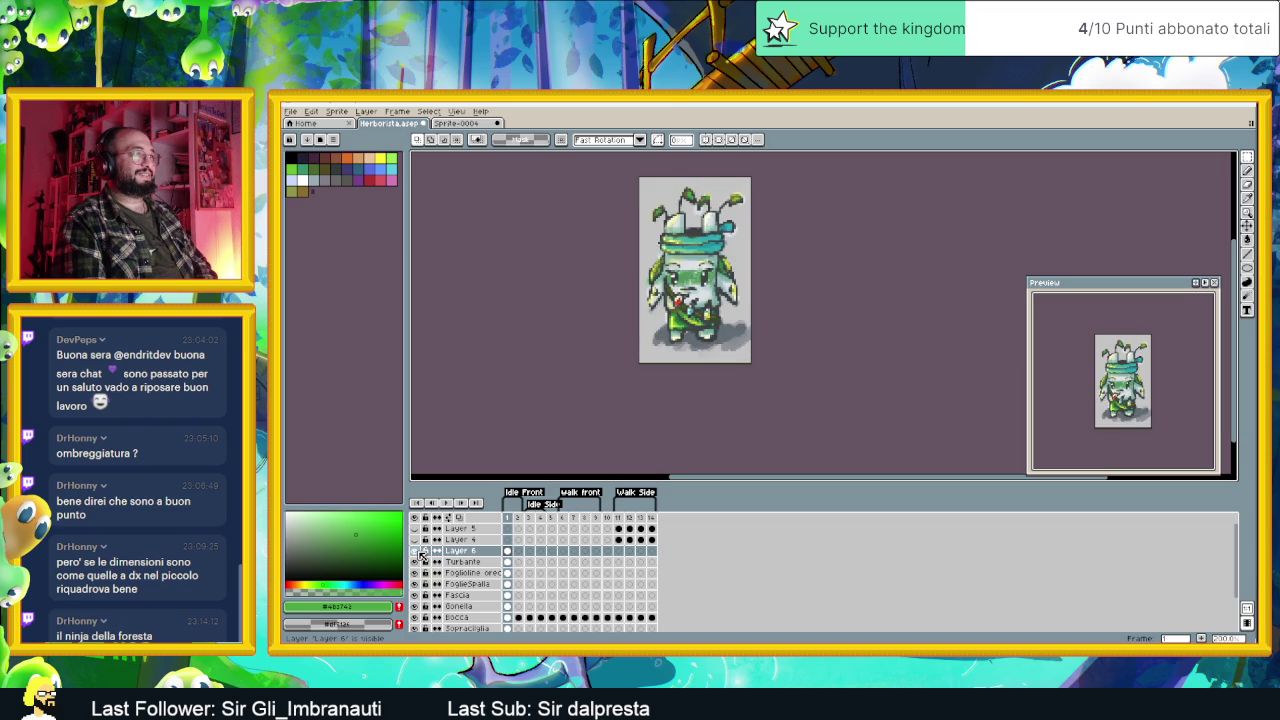
left_click(415, 551)
left_click(416, 551)
left_click(416, 551)
left_click(416, 551)
left_click(416, 551)
left_click(416, 551)
left_click(416, 551)
left_click(416, 551)
left_click(416, 551)
left_click(416, 551)
left_click(416, 551)
left_click(416, 551)
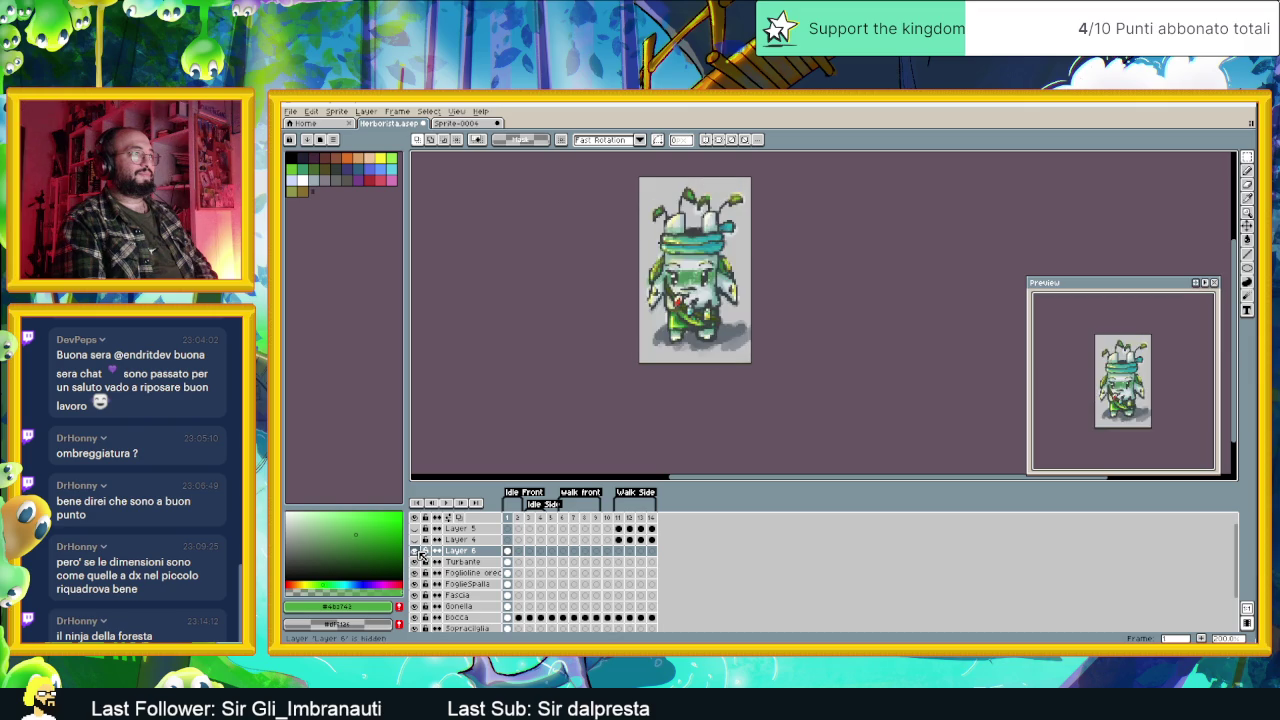
left_click(416, 551)
left_click(416, 551)
left_click(416, 551)
left_click(416, 551)
left_click(416, 551)
left_click(416, 551)
left_click(416, 551)
left_click(416, 551)
left_click(416, 551)
left_click(416, 551)
left_click(416, 551)
left_click(416, 551)
left_click(416, 551)
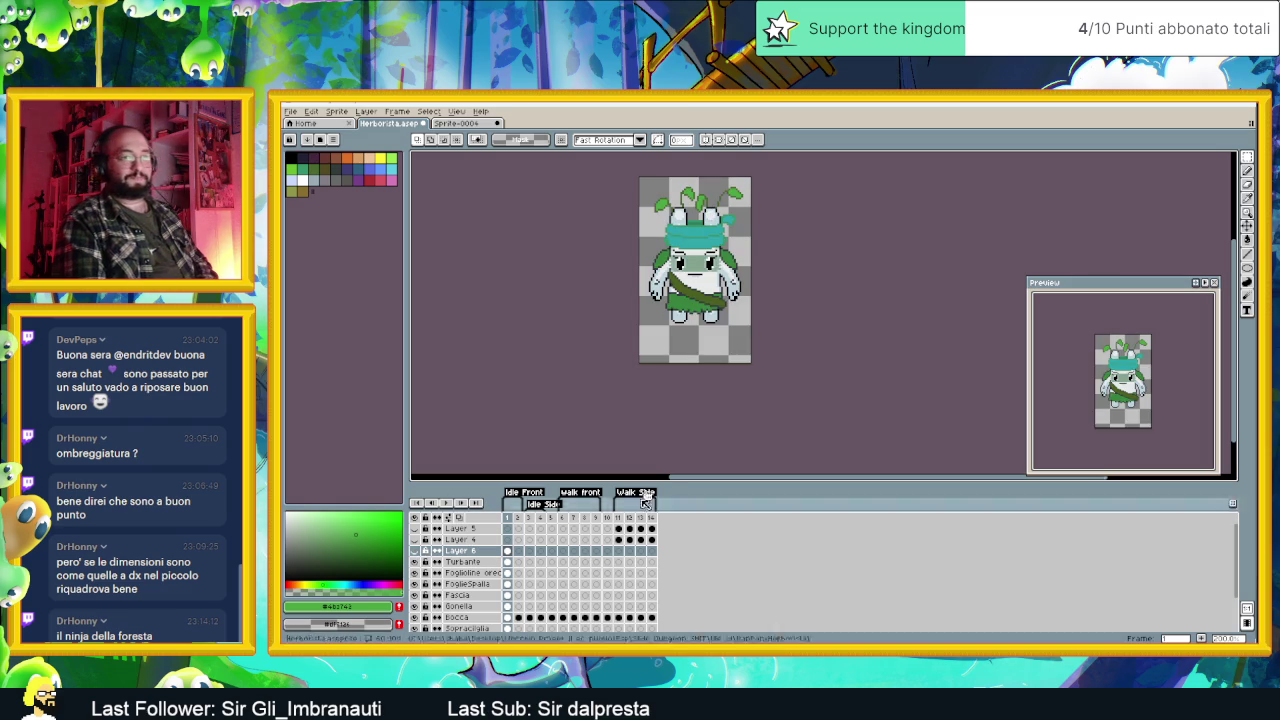
Step: Zoom in on the sprite and make Turbante the active layer
scroll(700, 272, "up", 1)
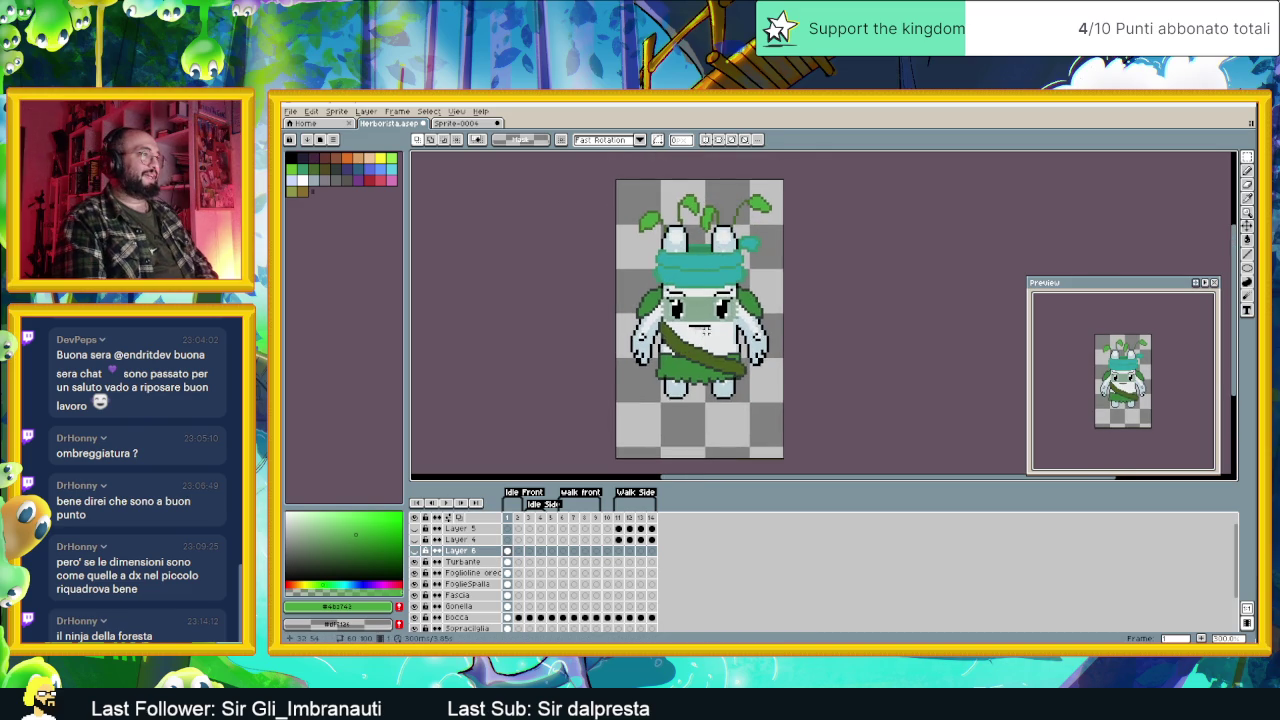
scroll(681, 278, "up", 1)
scroll(684, 278, "up", 1)
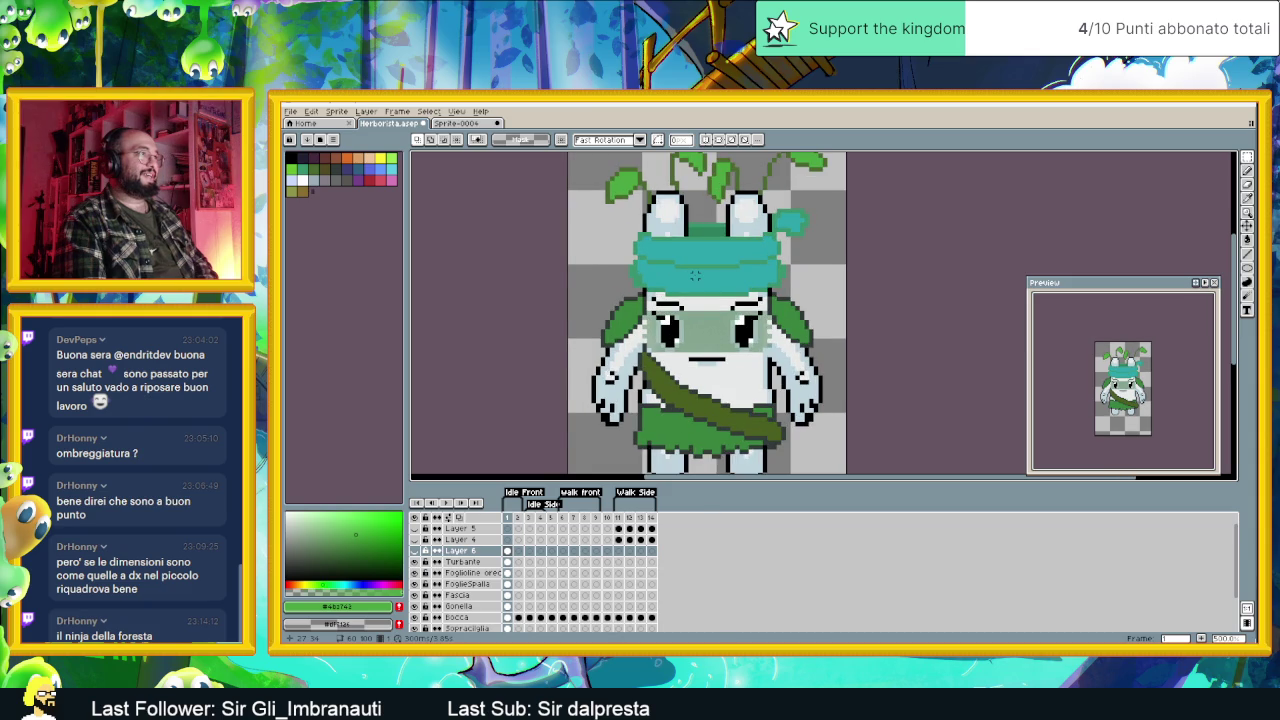
scroll(694, 274, "up", 1)
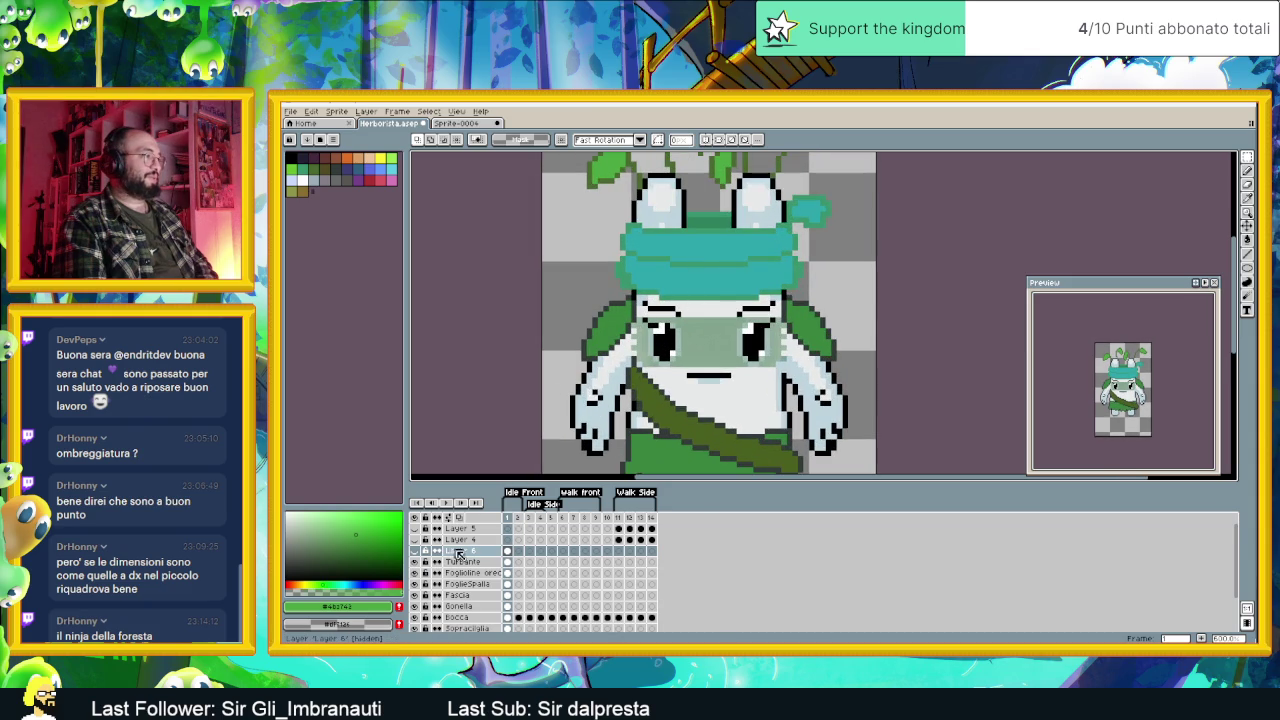
left_click(477, 563)
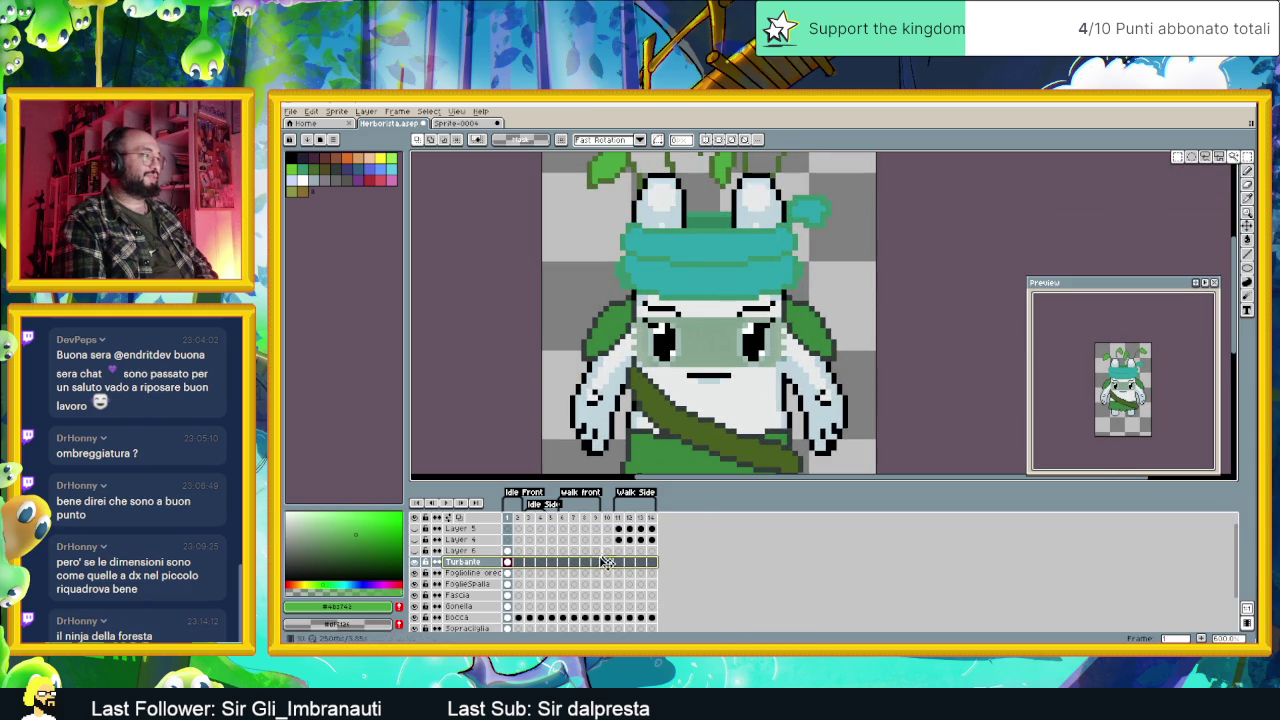
Step: Select the teal turban band on Turbante and shift it upward, nudging one extra pixel
left_click_drag(598, 305, 833, 274)
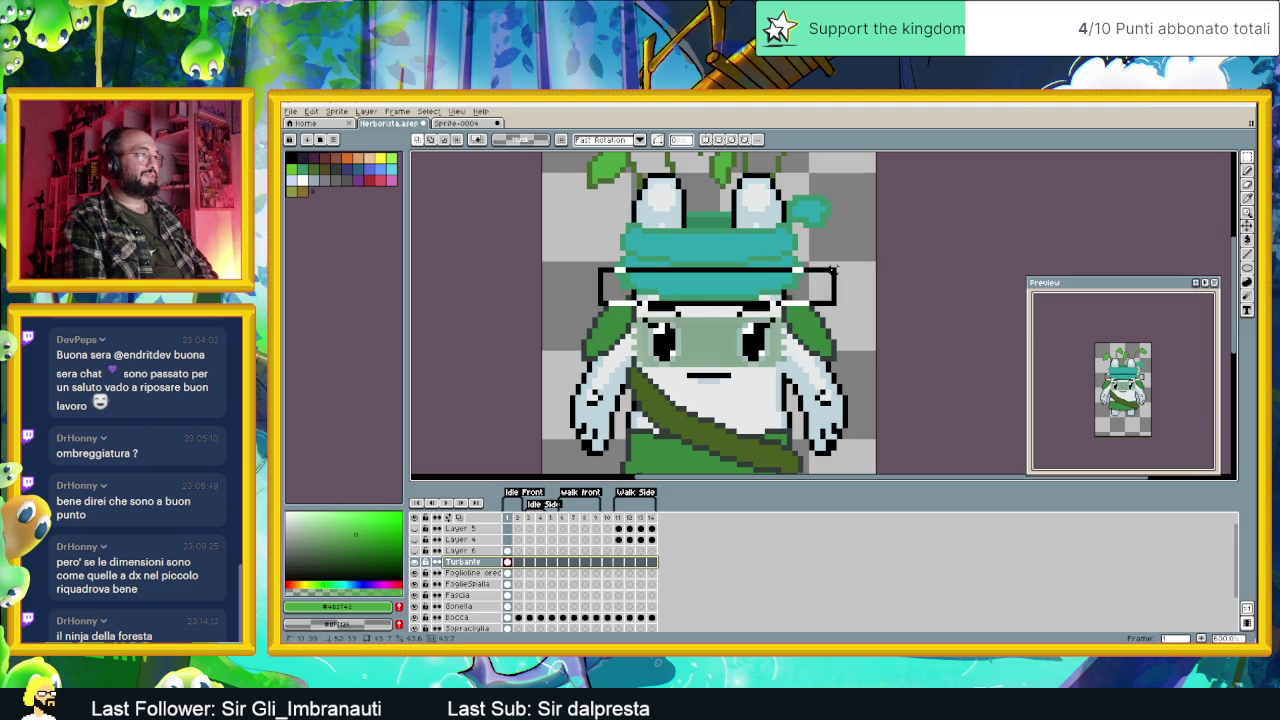
left_click_drag(754, 300, 756, 292)
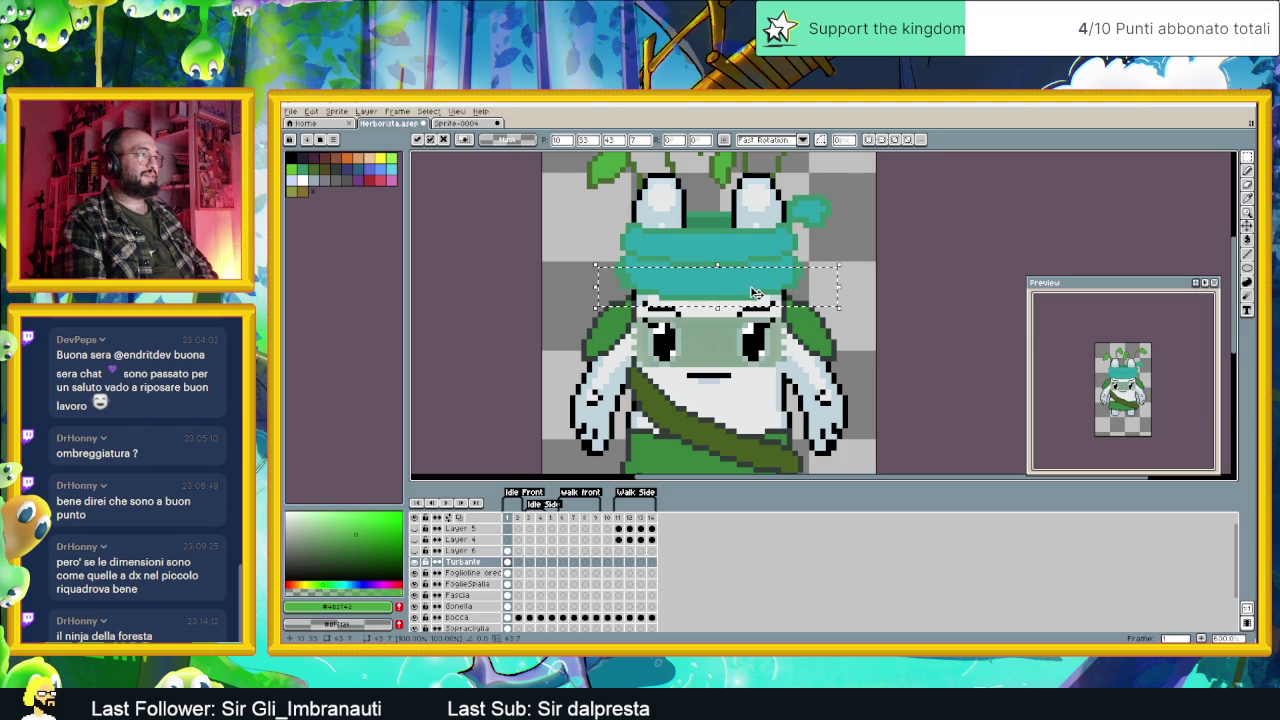
key("ctrl+d")
left_click_drag(612, 276, 811, 314)
left_click(727, 295)
left_click_drag(725, 292, 725, 290)
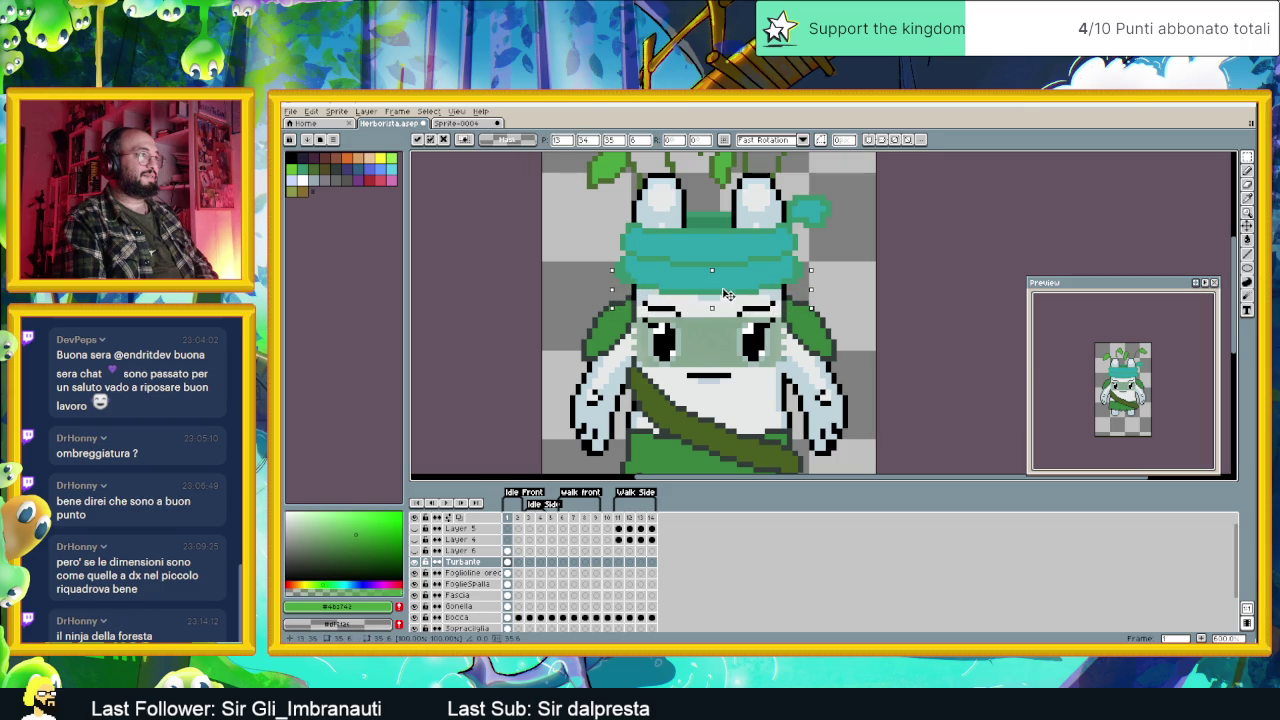
key("ctrl+d")
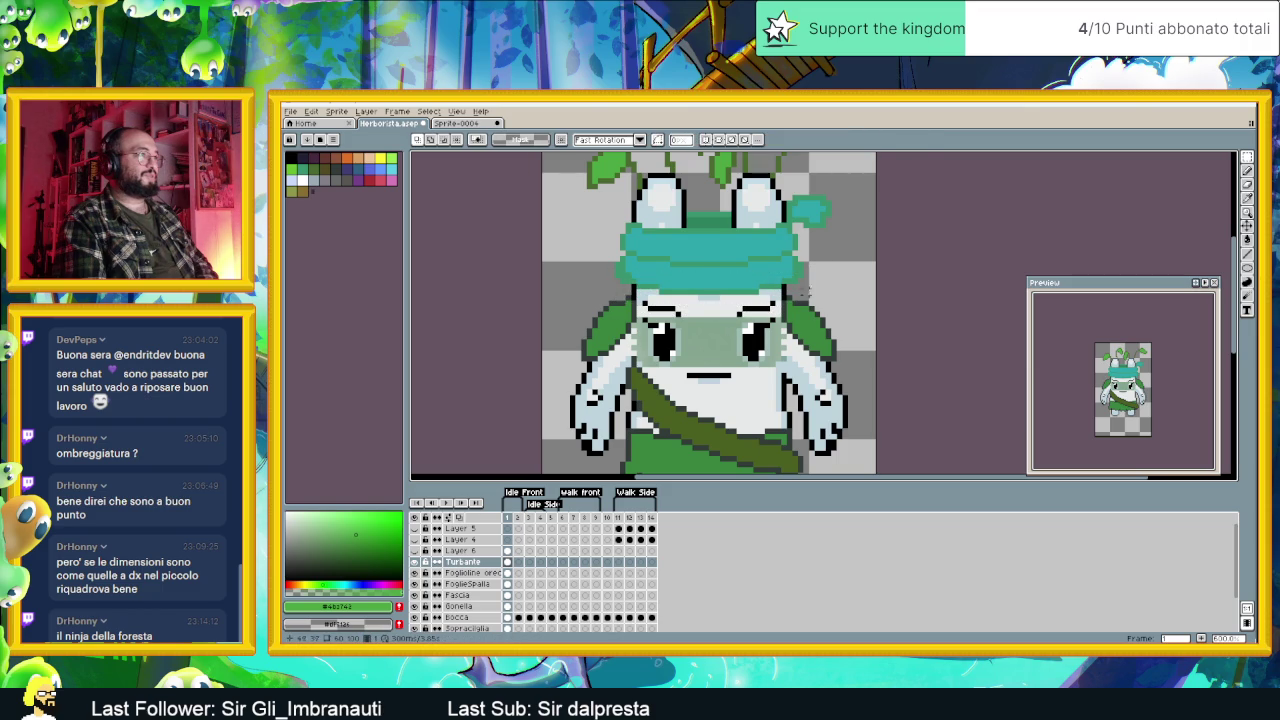
scroll(705, 325, "up", 2)
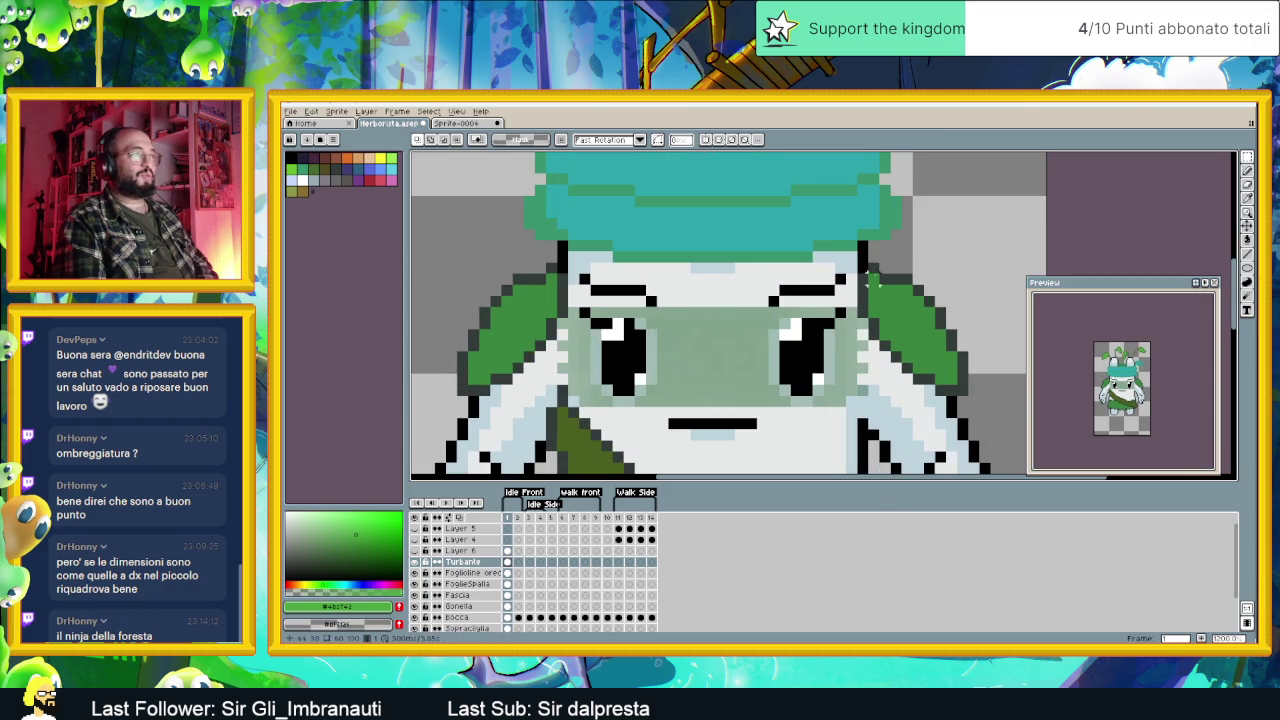
Step: Redraw both black eyebrows thicker and higher on the Sopracciglia layer, then save the sprite
left_click(1247, 170)
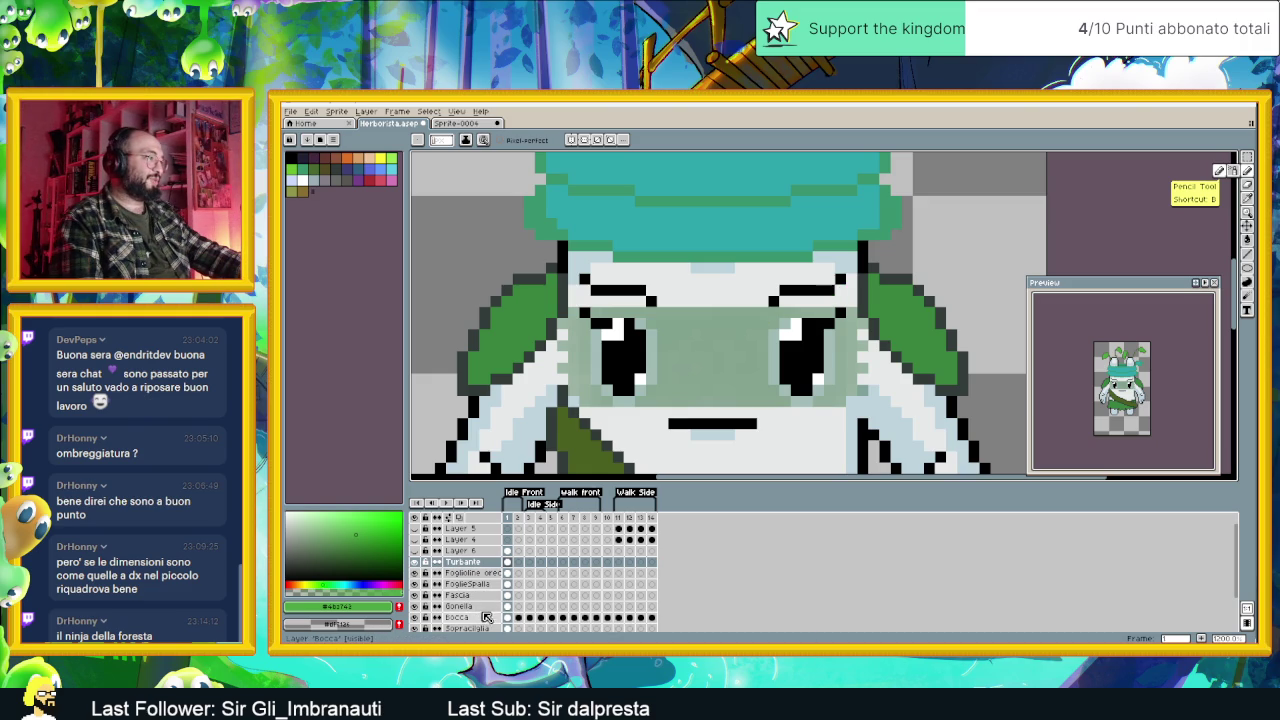
left_click(491, 627)
left_click(587, 289, "alt")
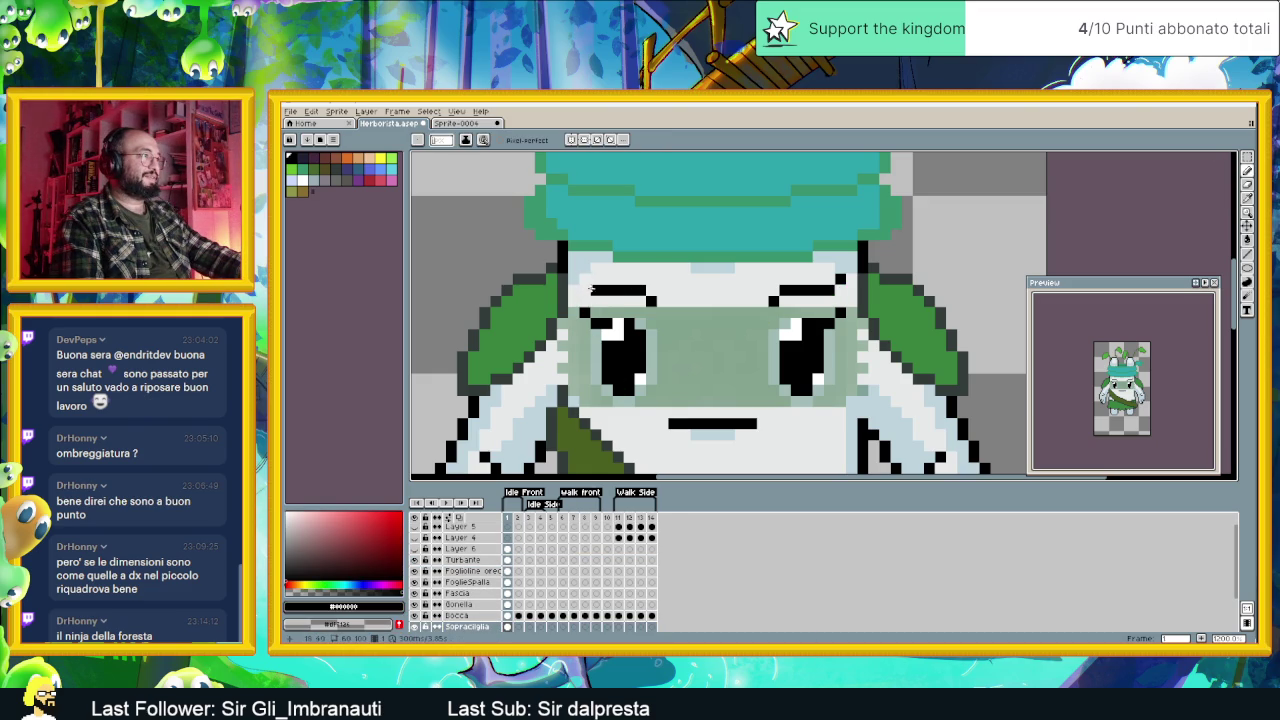
mouse_move(637, 279)
left_mouse_down()
mouse_move(608, 278)
mouse_move(646, 290)
left_mouse_up()
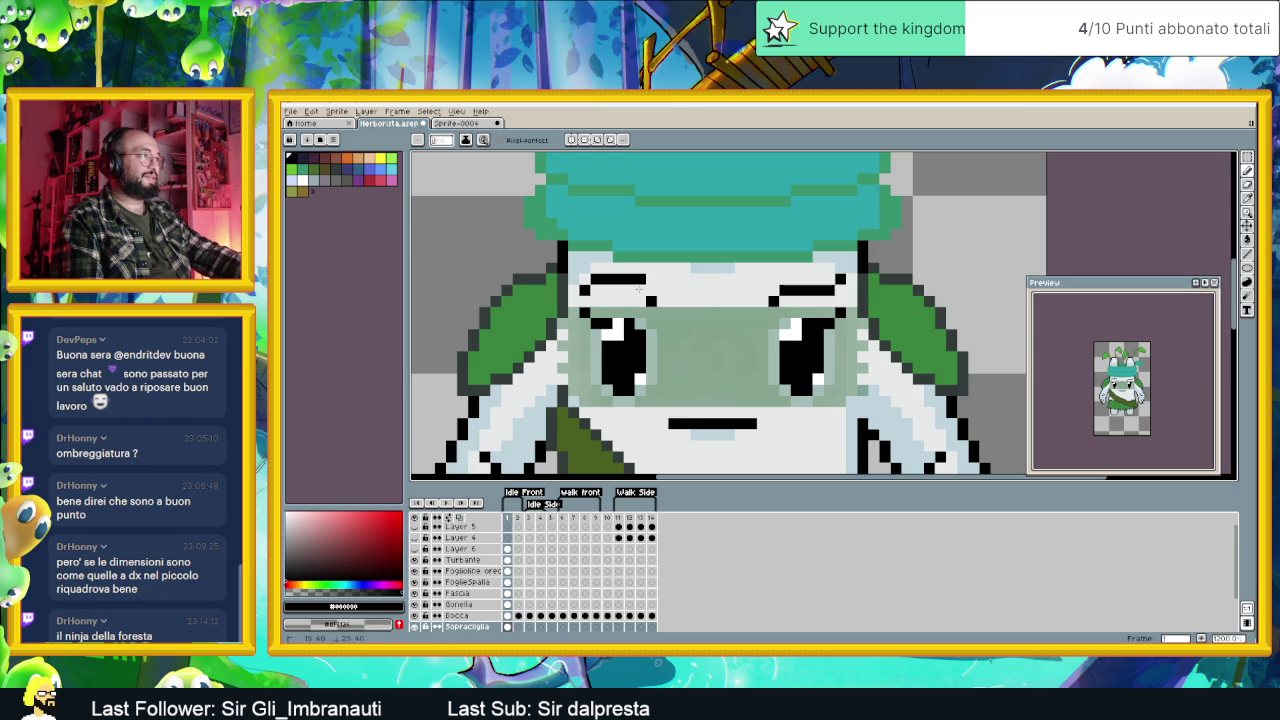
left_click_drag(750, 290, 806, 277)
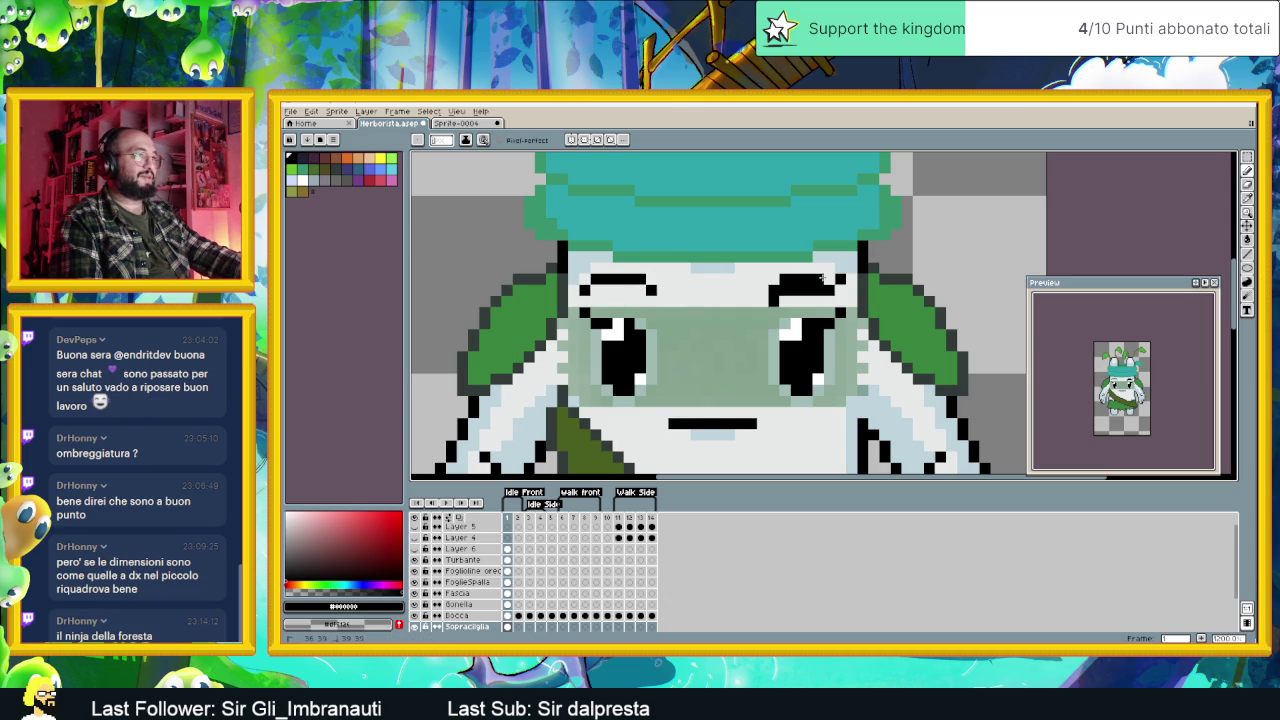
left_click(838, 290)
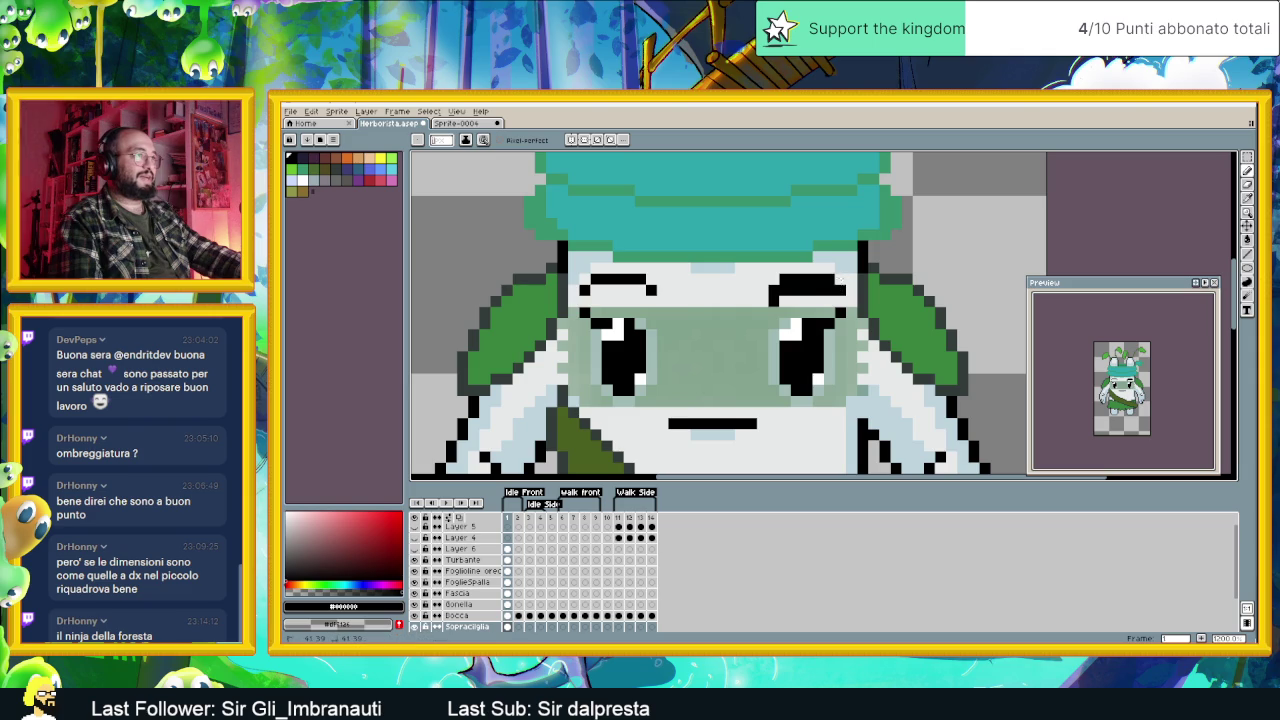
left_click_drag(832, 290, 798, 289)
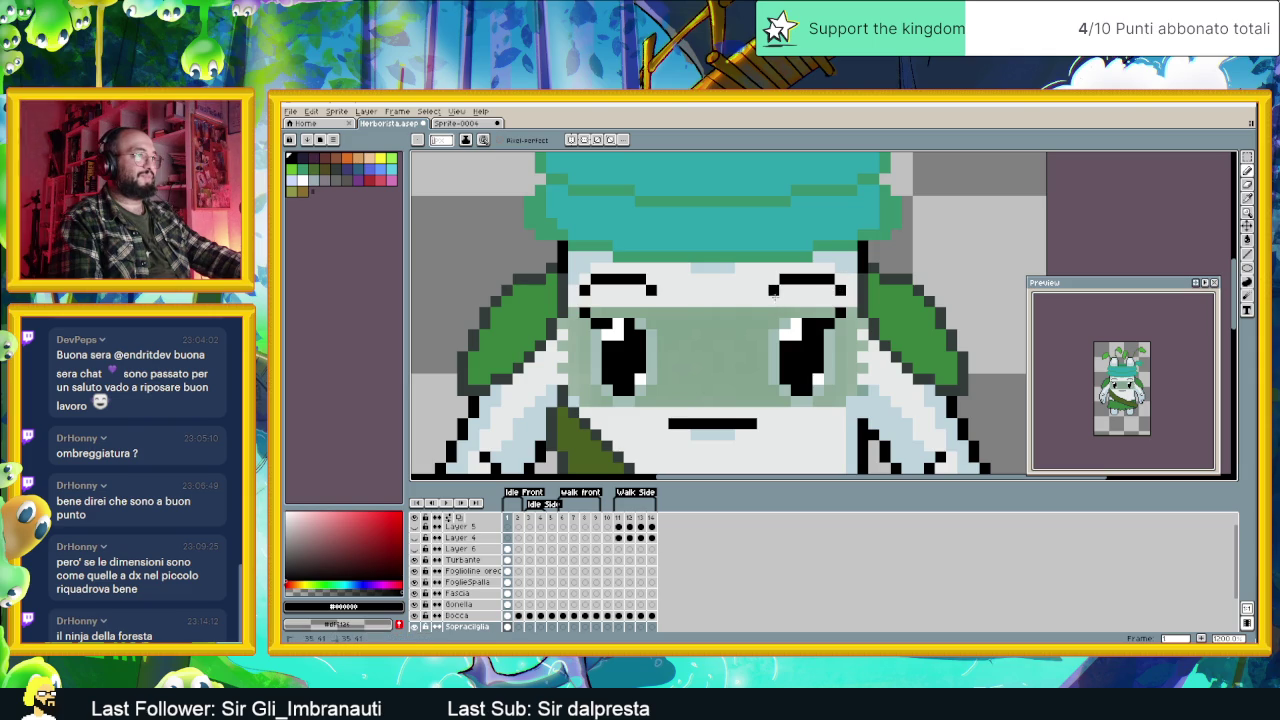
scroll(710, 379, "down", 4)
key("ctrl+s")
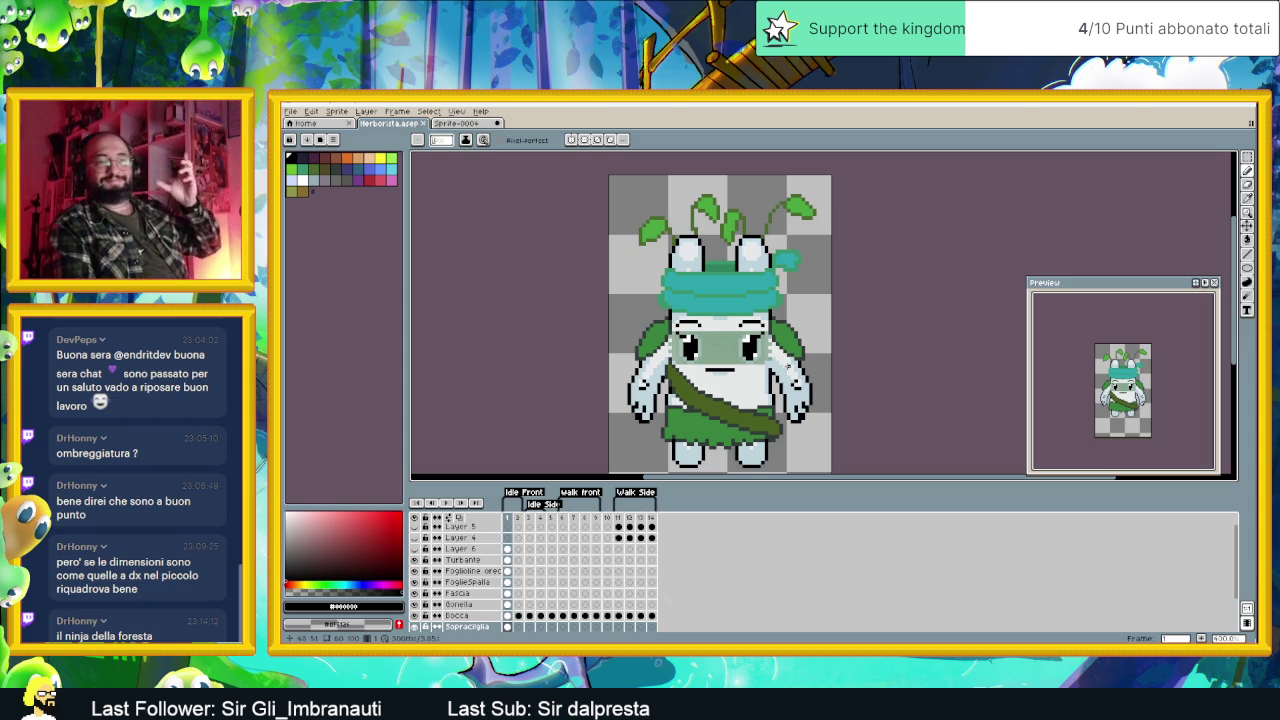
Step: Zoom and pan to review the herbalist sprite's body, then switch to the Sprite-0004 sketches document
scroll(755, 357, "down", 2)
scroll(755, 357, "up", 1)
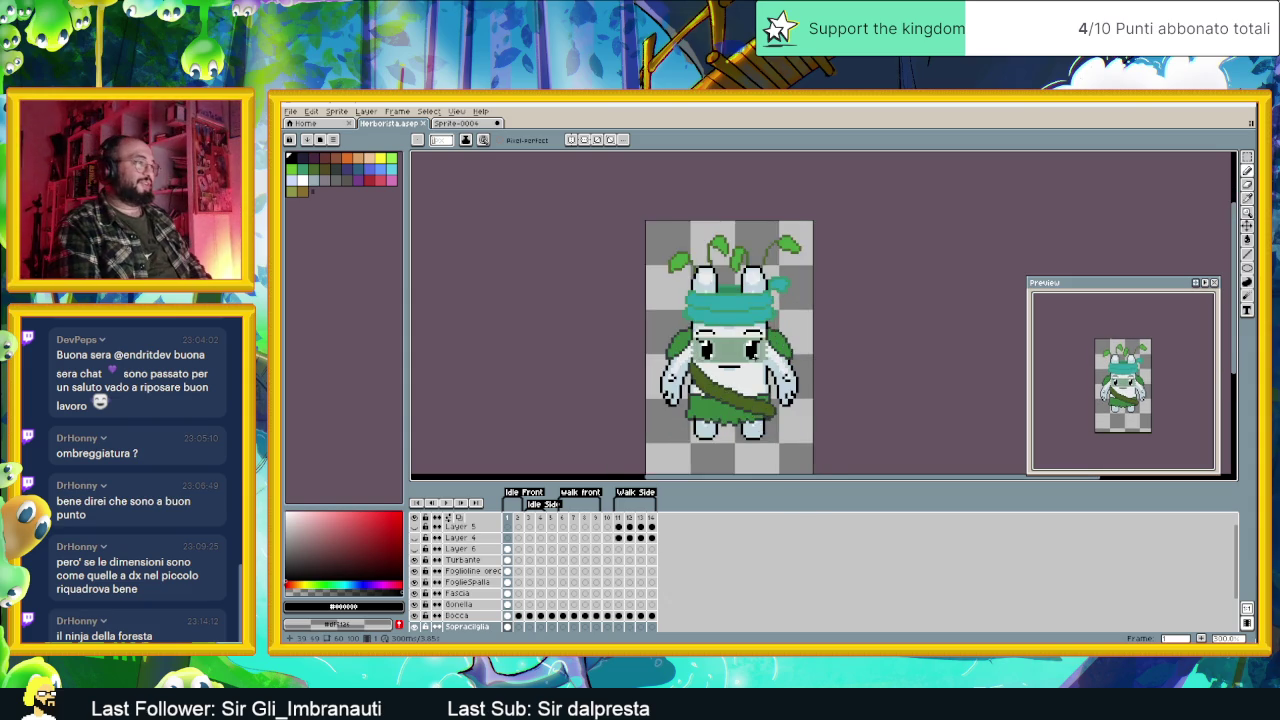
scroll(755, 357, "up", 1)
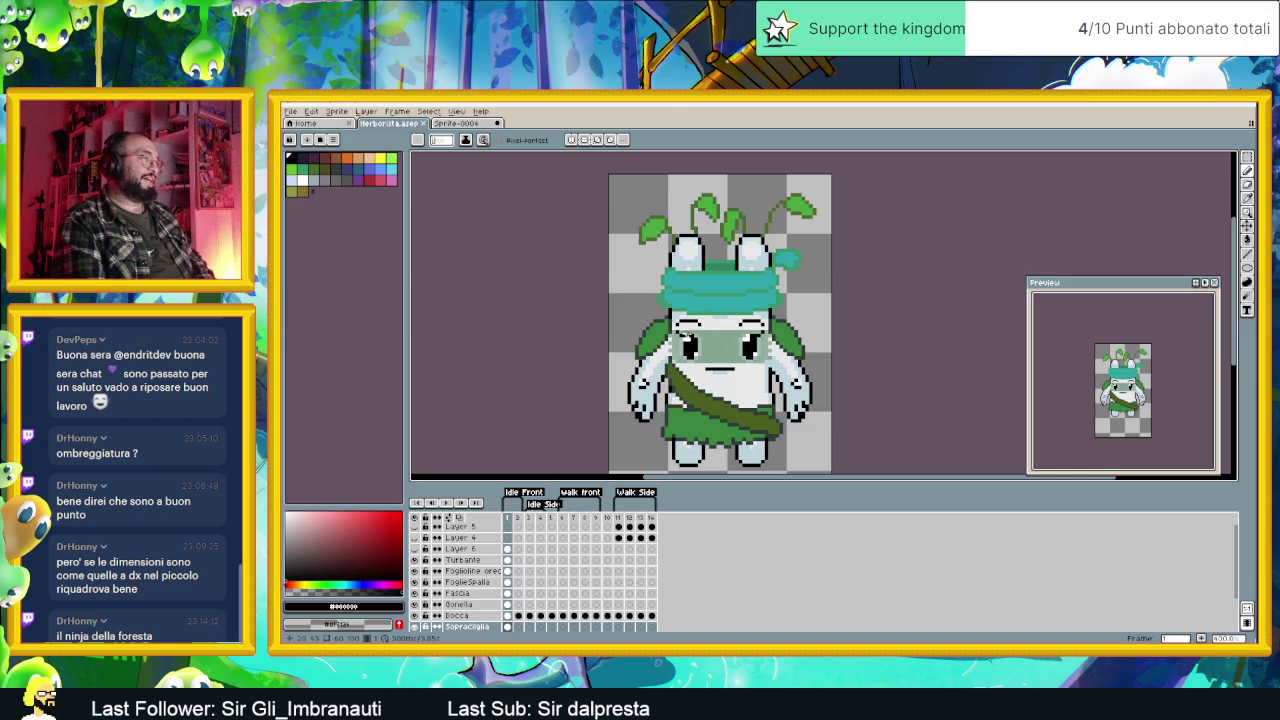
scroll(717, 356, "up", 1)
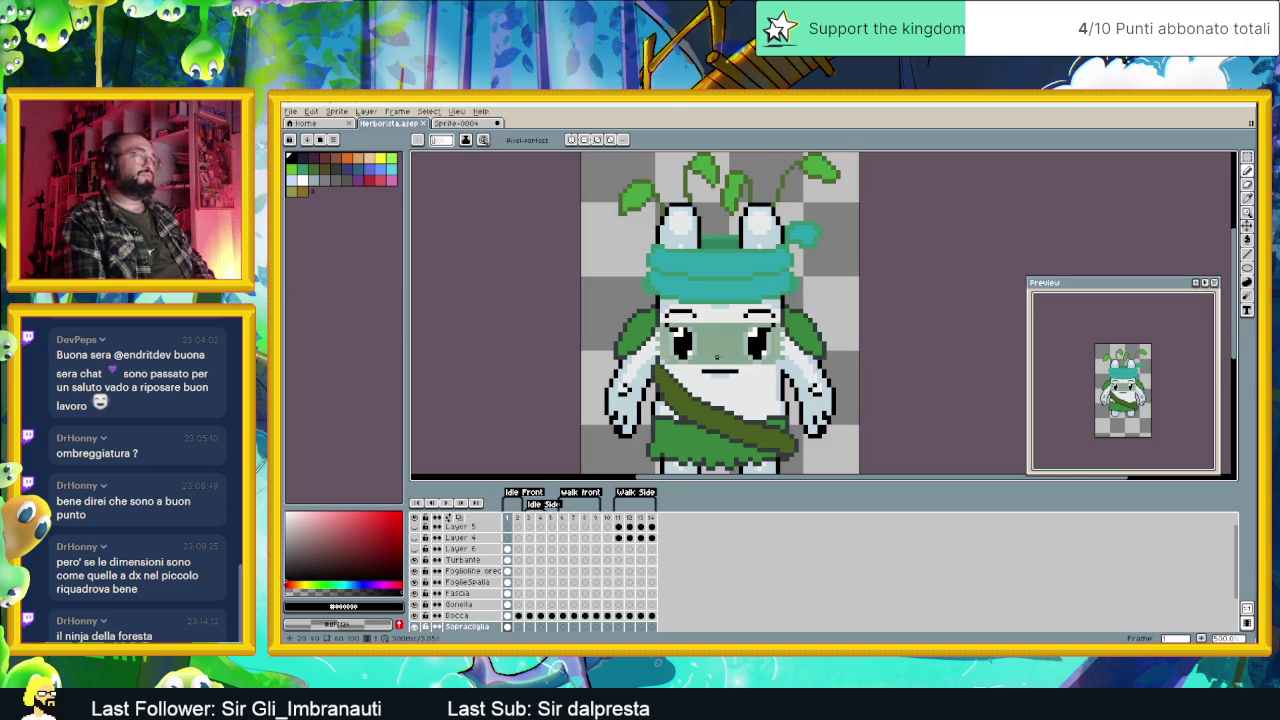
left_click_drag(720, 415, 673, 383)
scroll(670, 395, "up", 1)
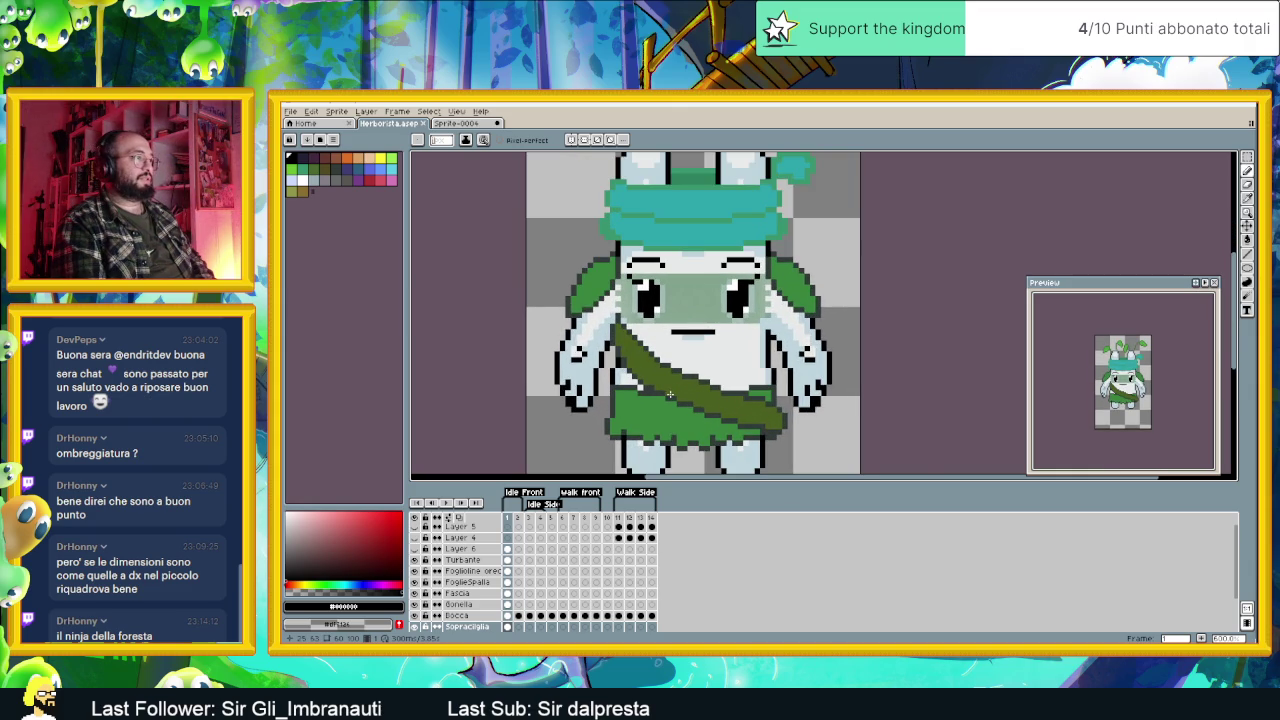
scroll(653, 418, "up", 1)
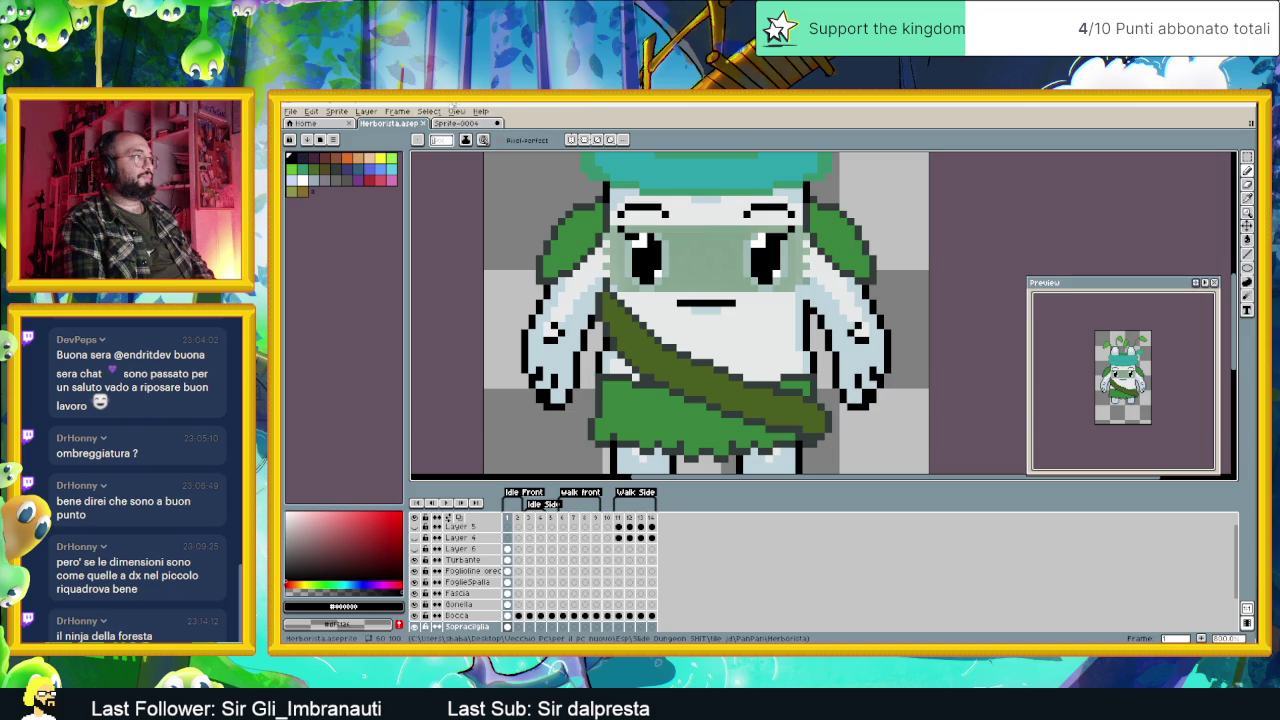
left_click(463, 123)
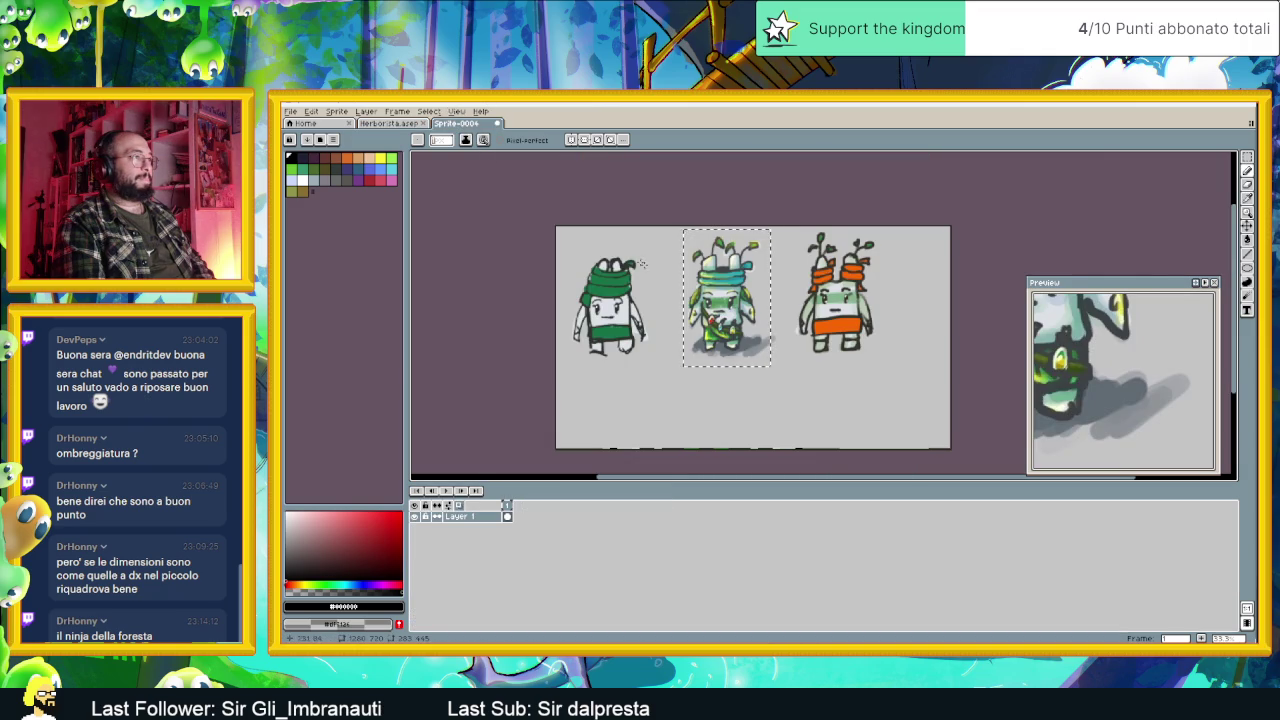
Step: Sample the green from the middle concept character in Sprite-0004
scroll(710, 317, "up", 3)
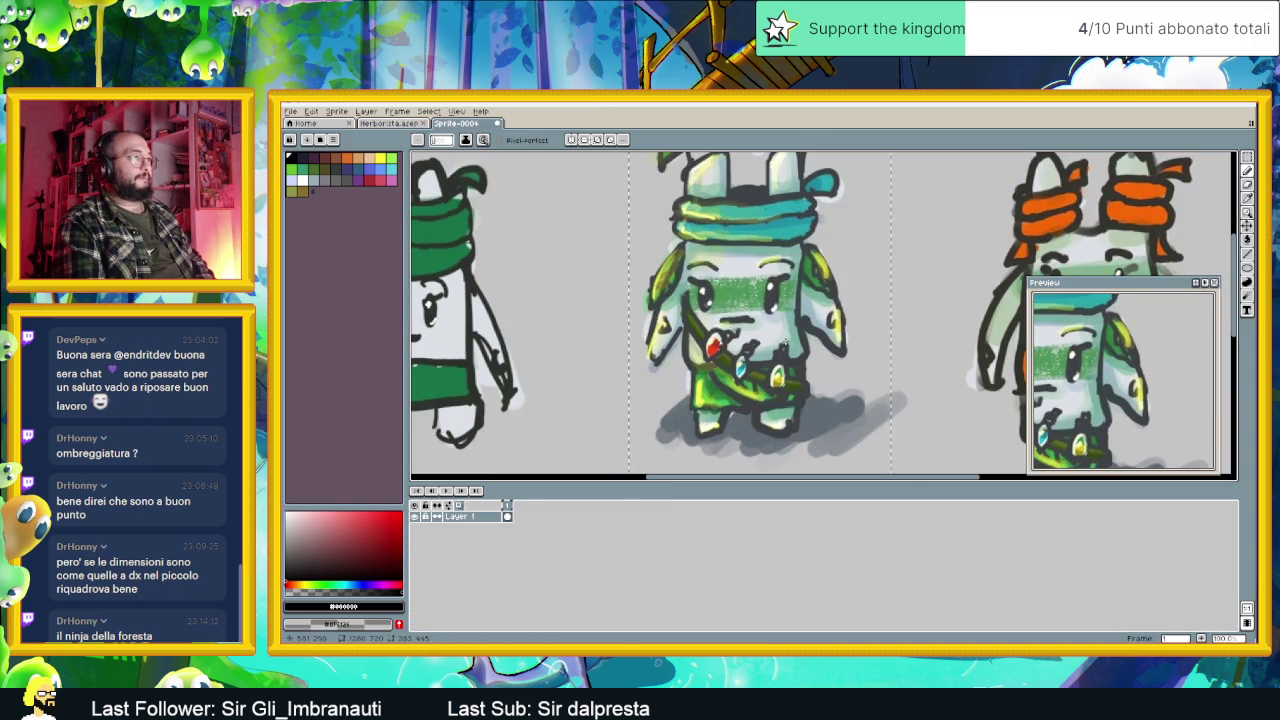
key("alt")
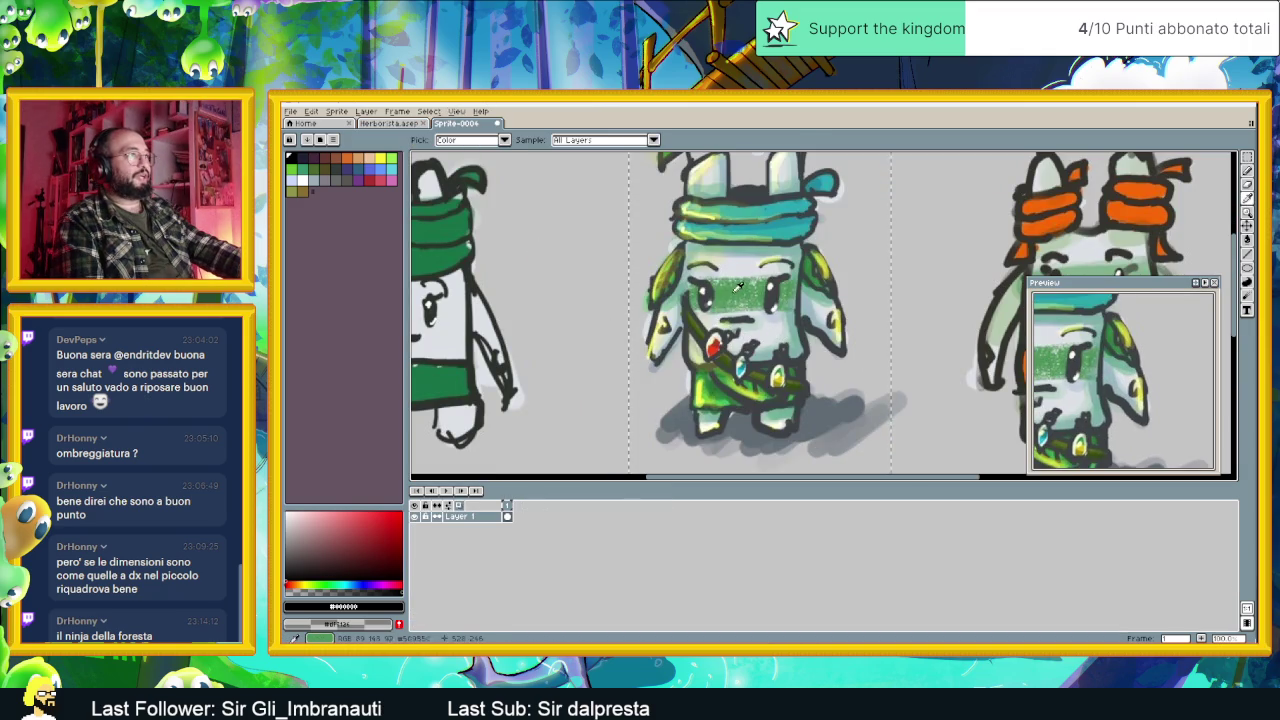
left_click(724, 287)
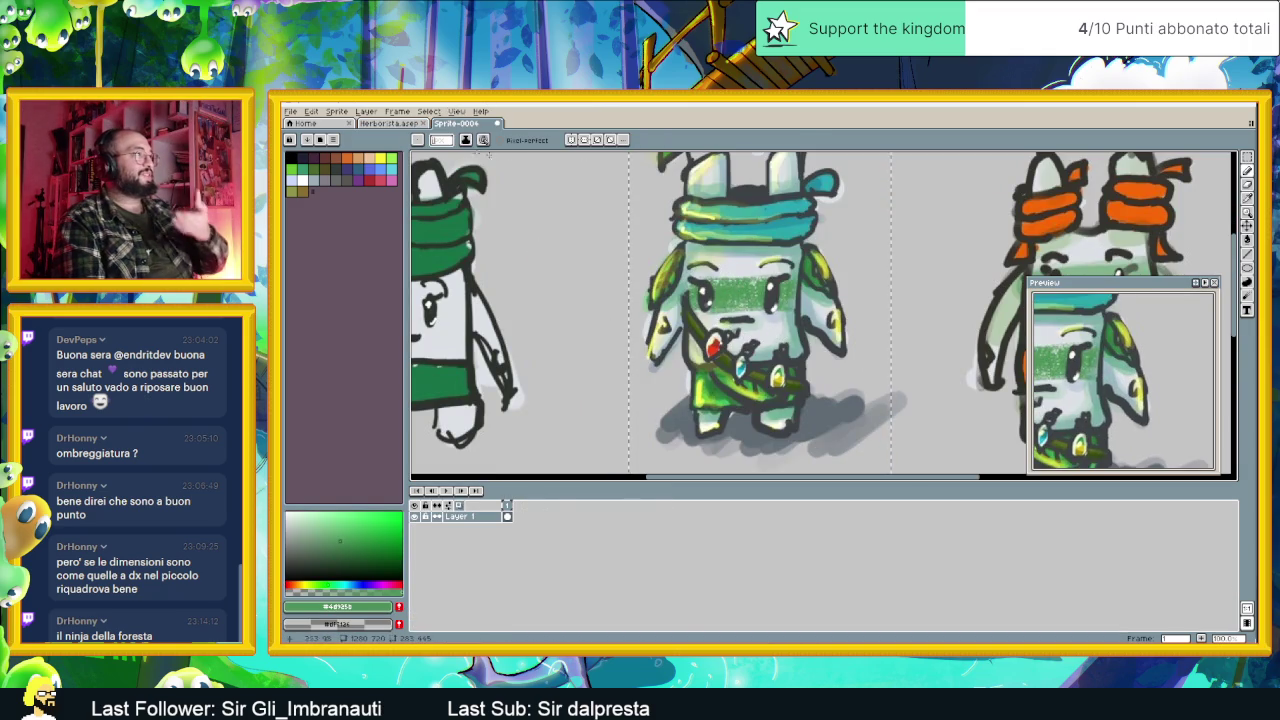
Step: Return to the Herborista sprite and select the Ombreggiante eye-shading layer
key("ctrl+shift+Tab")
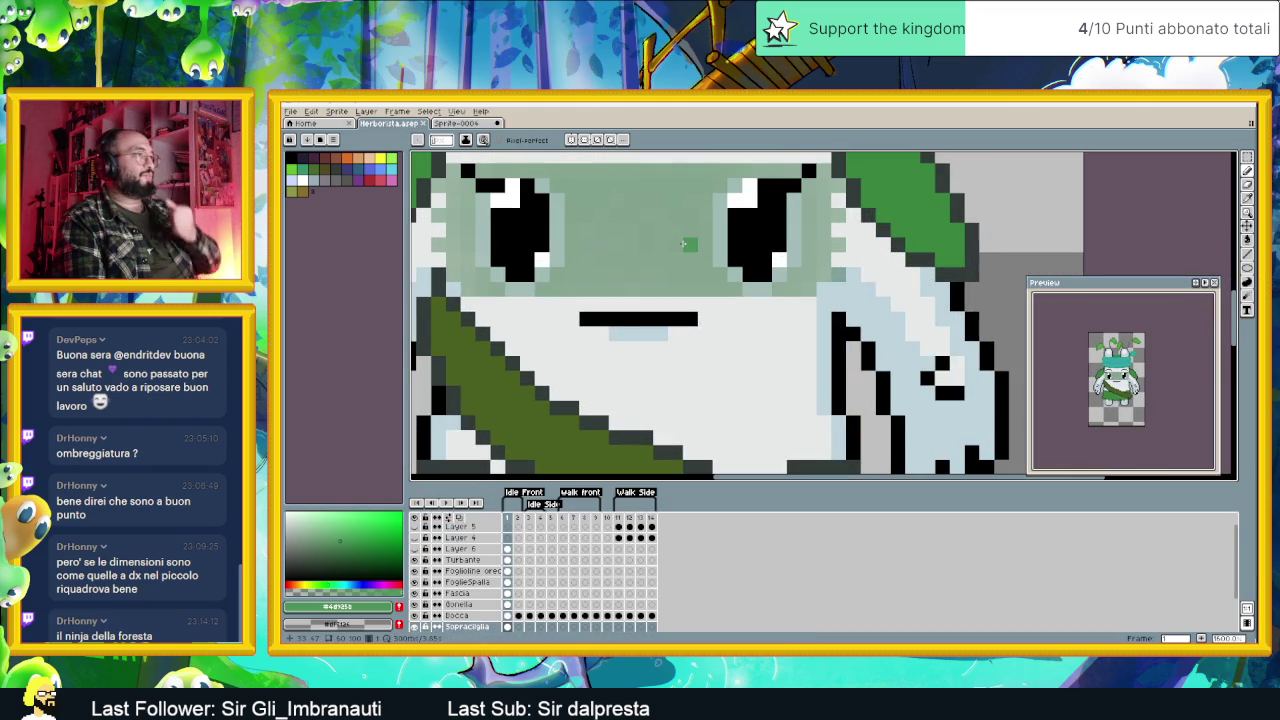
scroll(660, 285, "down", 3)
scroll(577, 293, "up", 1)
scroll(577, 293, "down", 1)
scroll(577, 293, "up", 2)
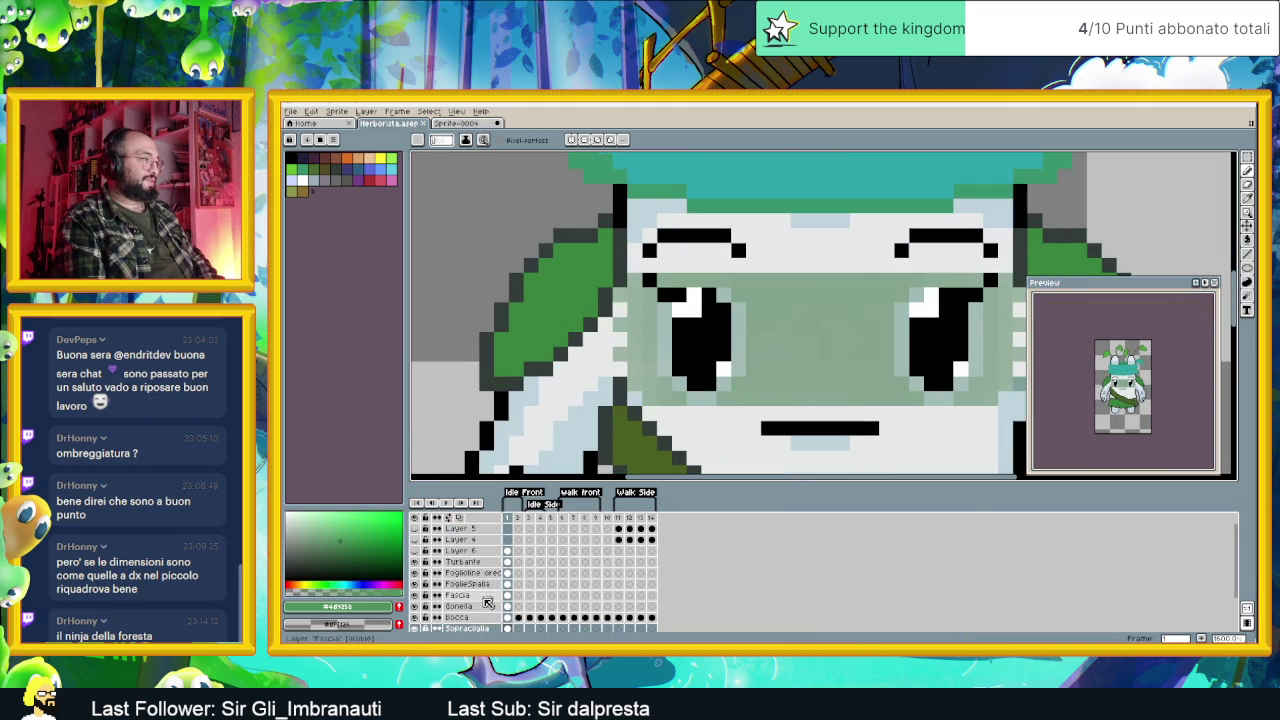
scroll(481, 623, "down", 3)
left_click(480, 619)
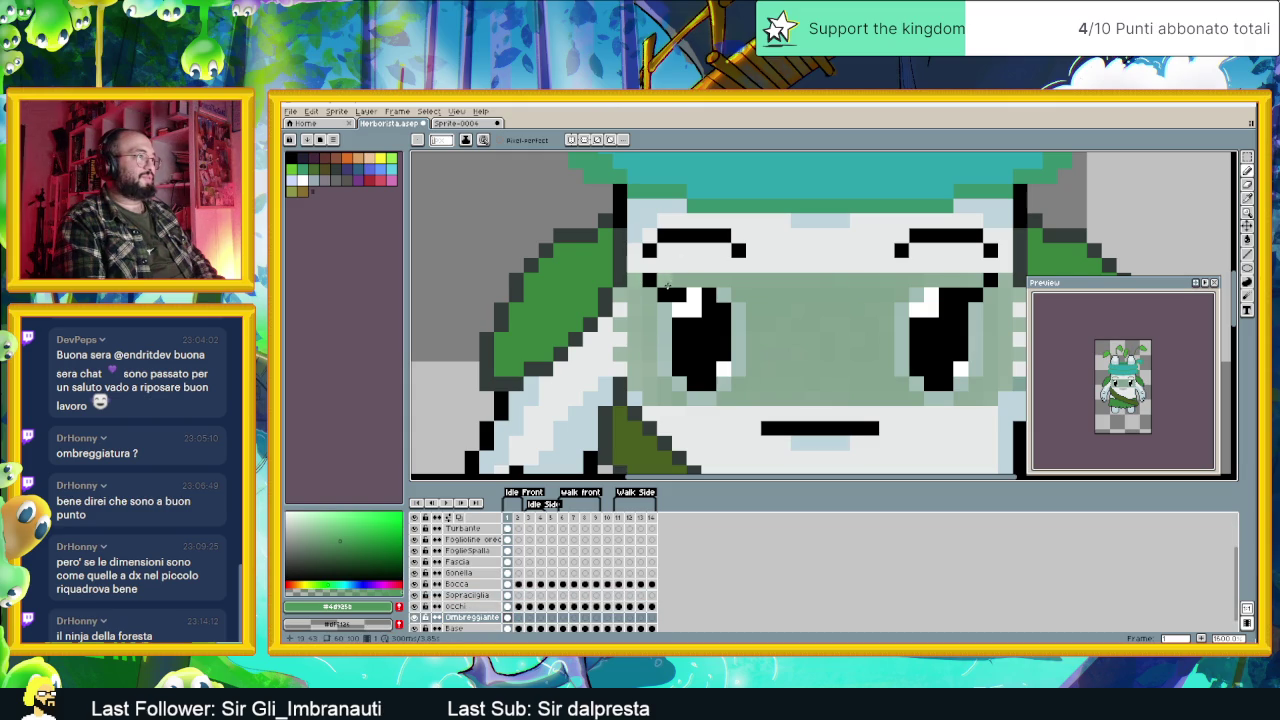
Step: Set the Ombreggiante occhi layer to Normal blend mode at 76% opacity
double_click(496, 617)
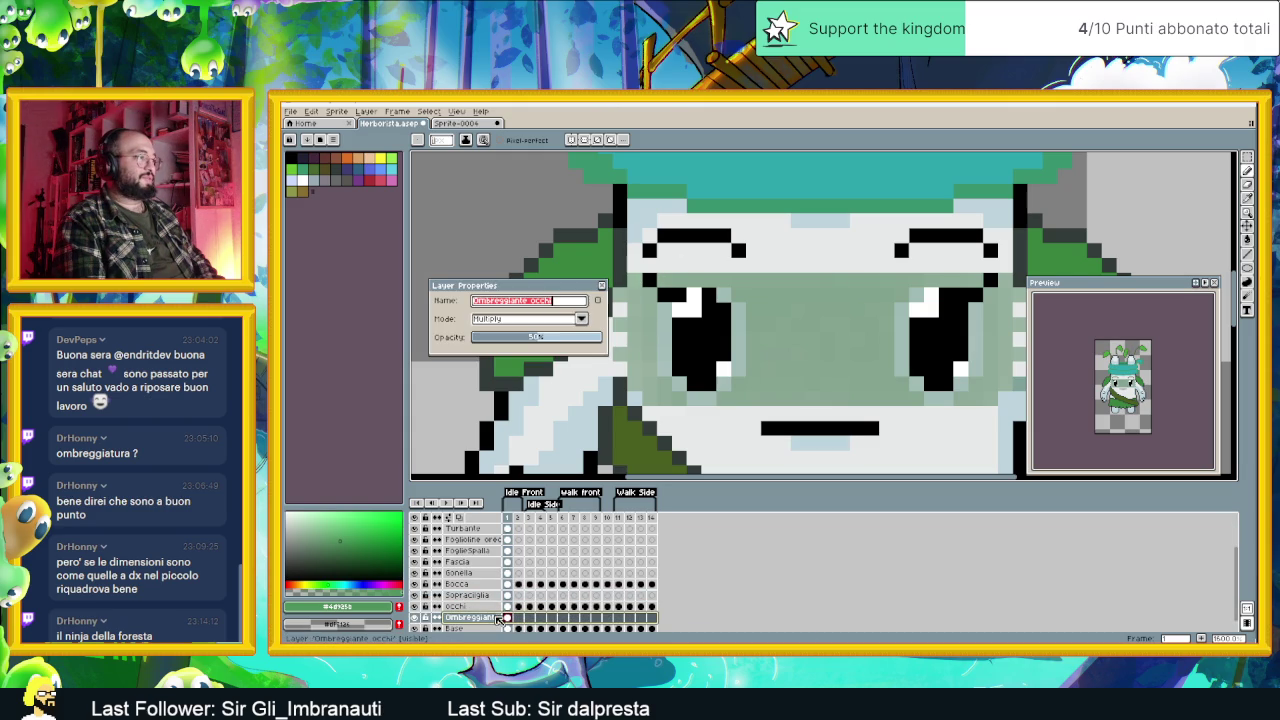
left_click(552, 318)
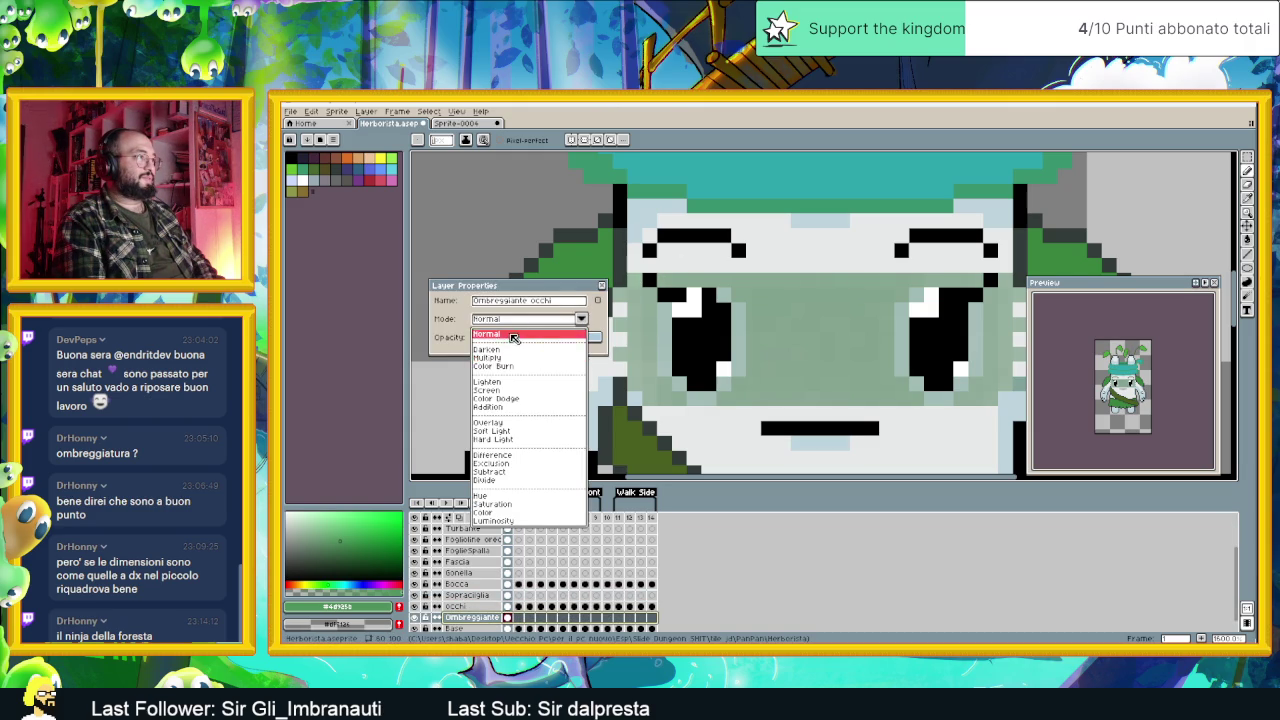
left_click(513, 335)
left_click_drag(543, 339, 572, 339)
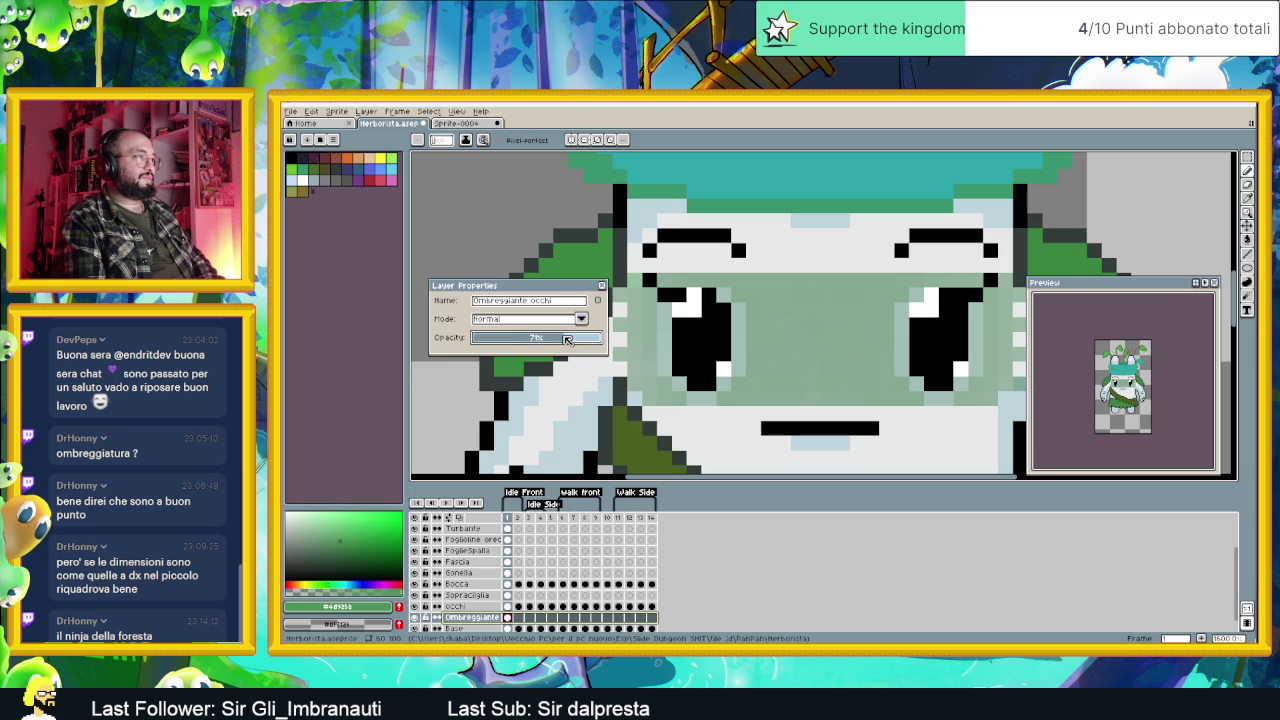
left_click(601, 286)
scroll(694, 305, "down", 1)
scroll(694, 305, "down", 1)
scroll(694, 305, "down", 1)
scroll(694, 305, "down", 1)
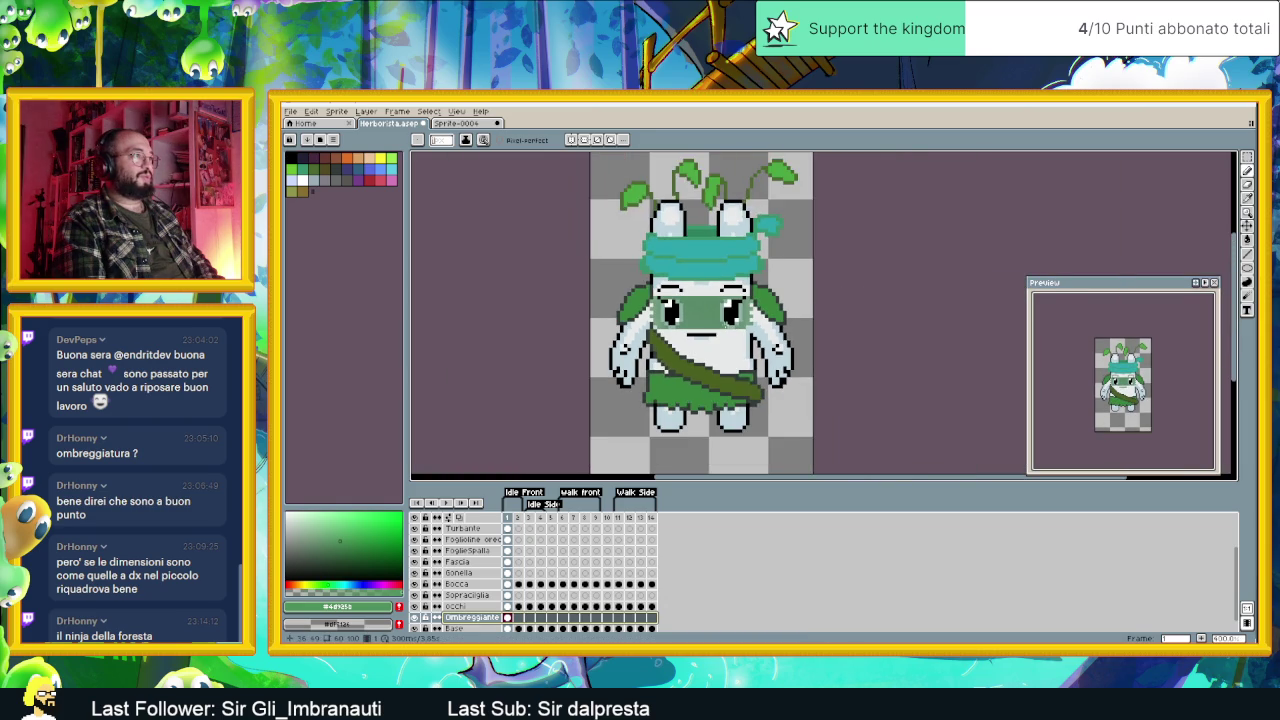
Step: Draw lighter green lines along the top and bottom edges of the eye band
scroll(712, 325, "down", 1)
scroll(712, 325, "down", 1)
scroll(717, 332, "up", 2)
scroll(717, 332, "up", 1)
scroll(717, 330, "up", 2)
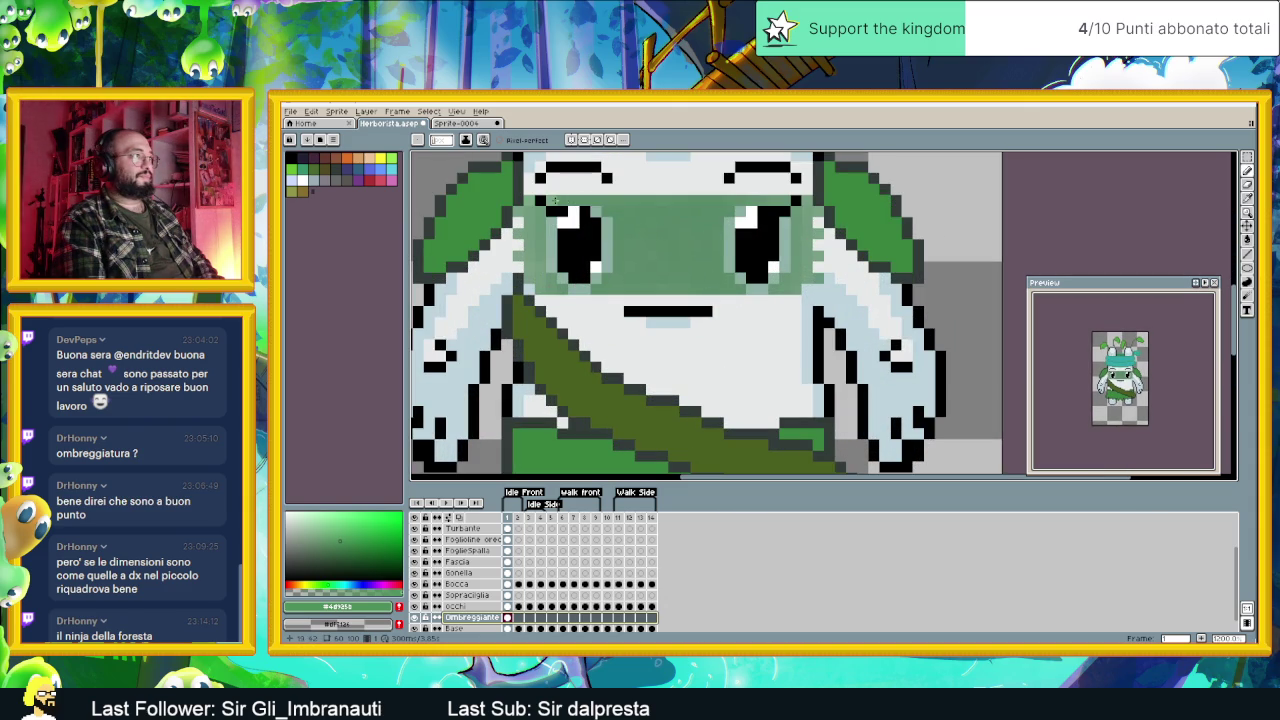
left_click_drag(553, 200, 786, 205)
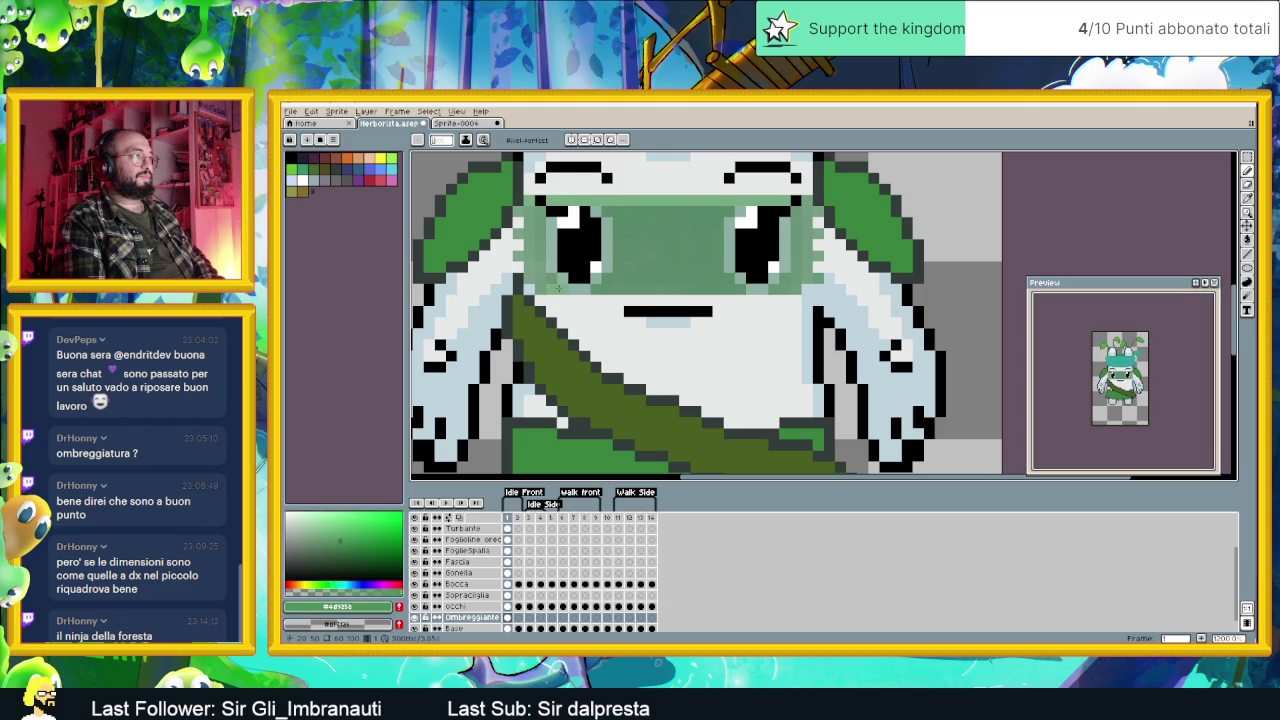
left_click_drag(597, 291, 791, 291)
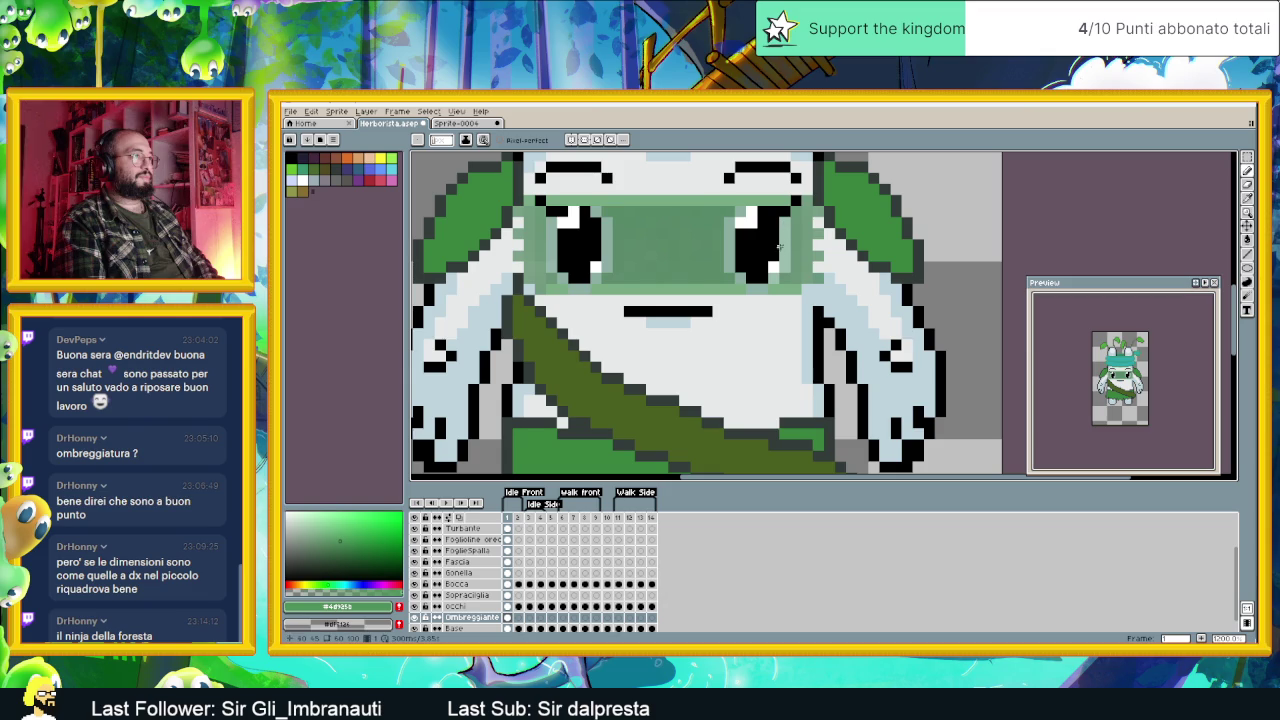
Step: Check the shading layer's bounds and zoom out and back in to review the eye band
key("ctrl")
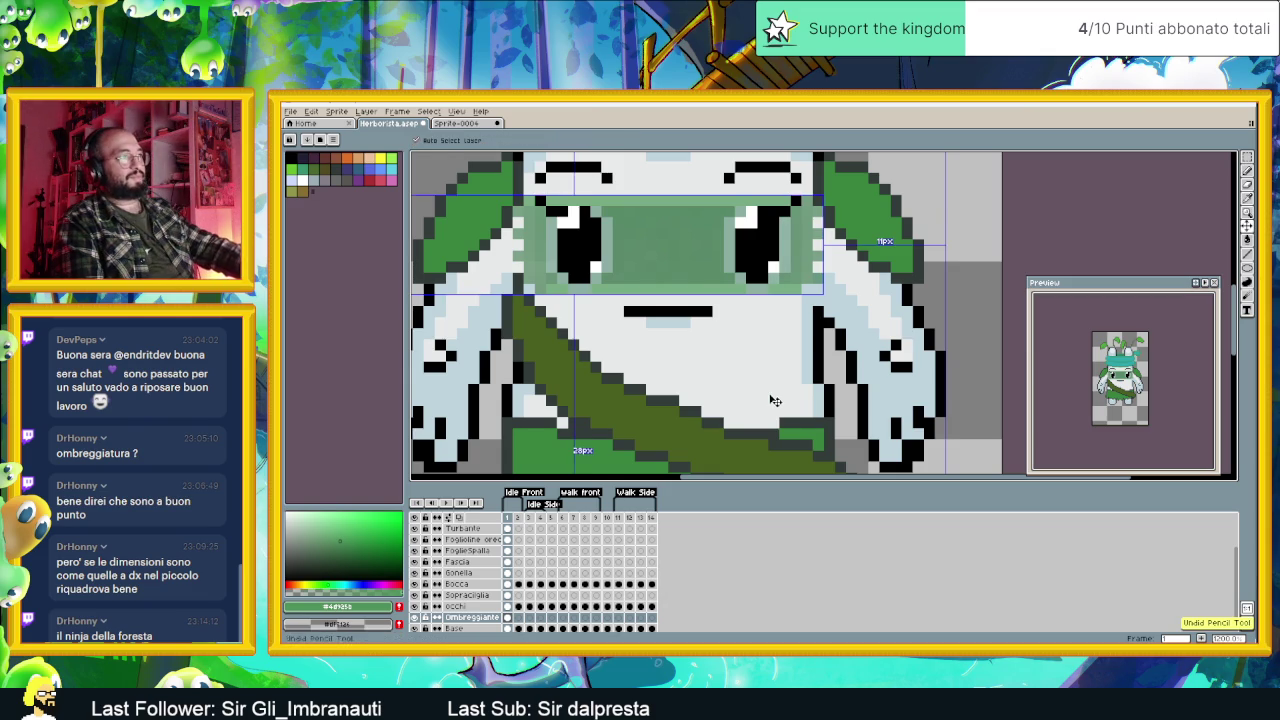
scroll(771, 394, "down", 2)
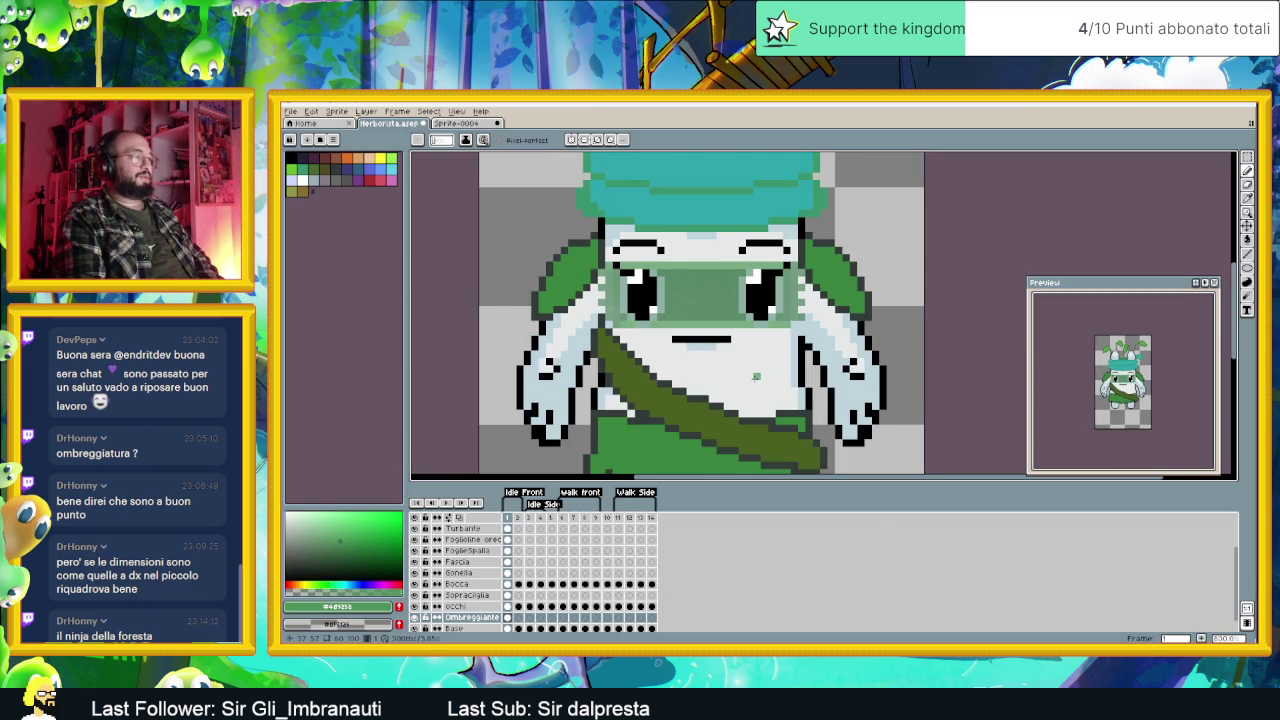
scroll(756, 376, "down", 1)
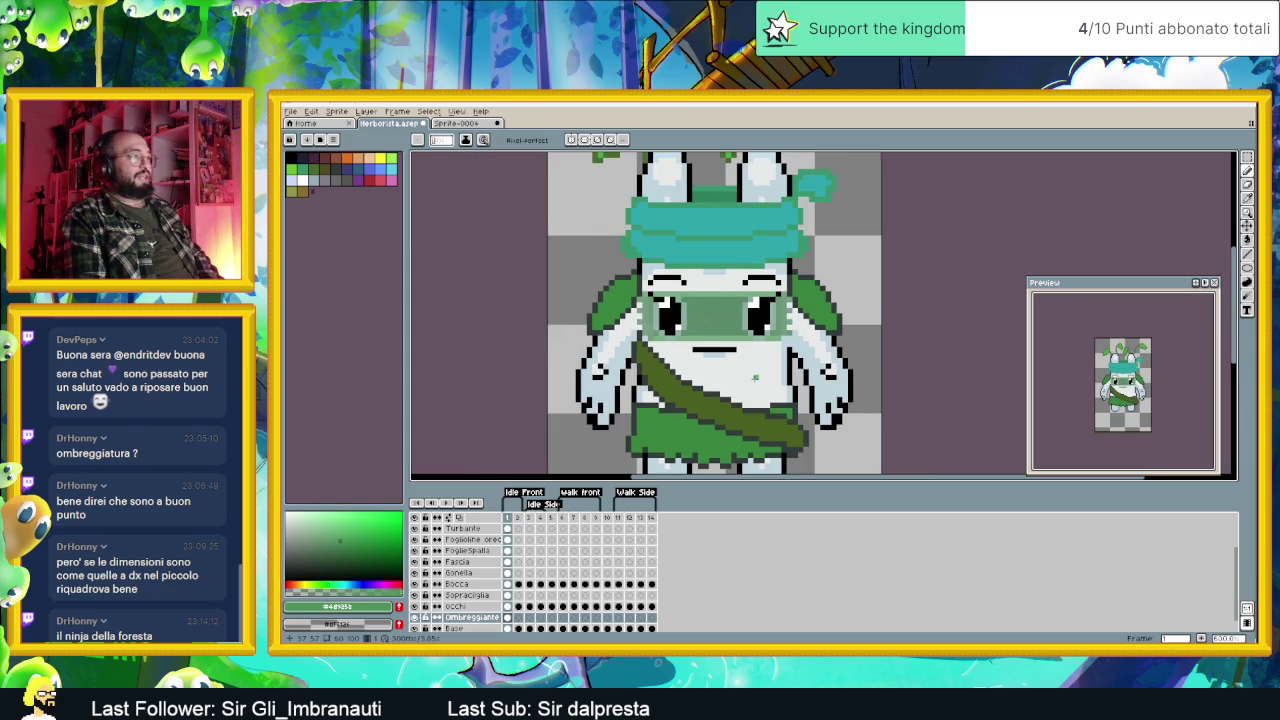
scroll(755, 377, "down", 1)
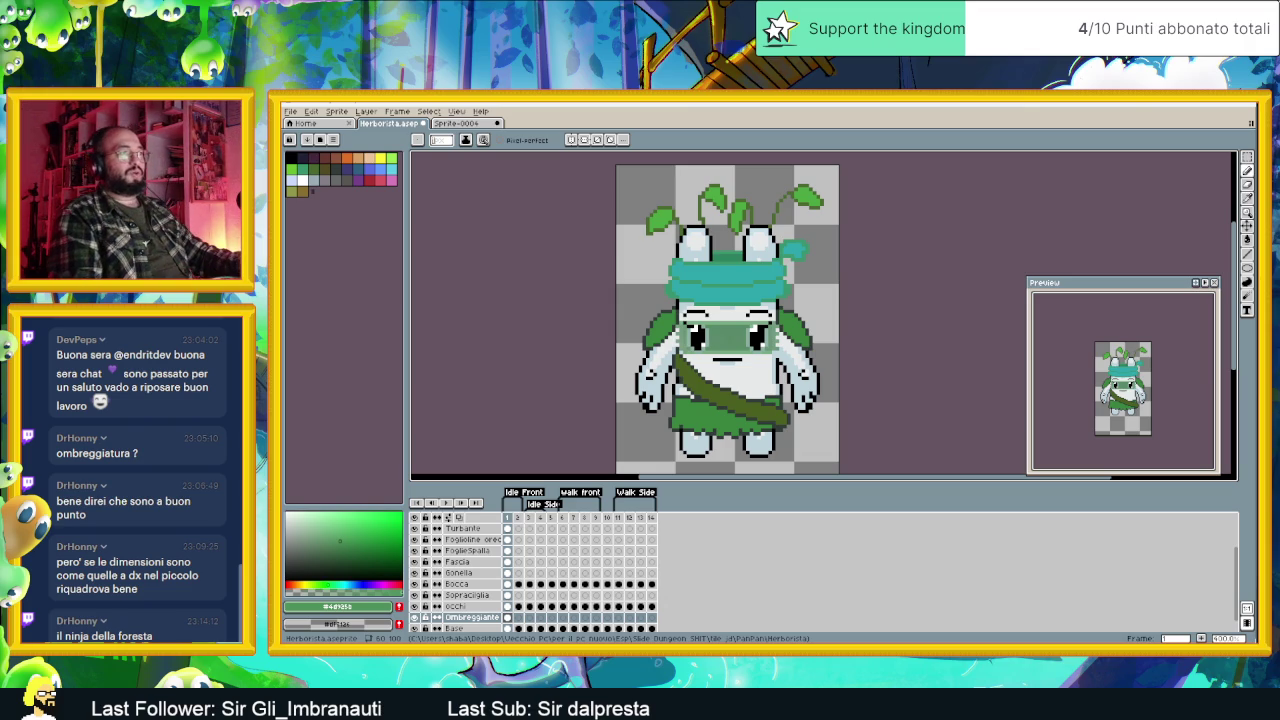
scroll(682, 352, "up", 1)
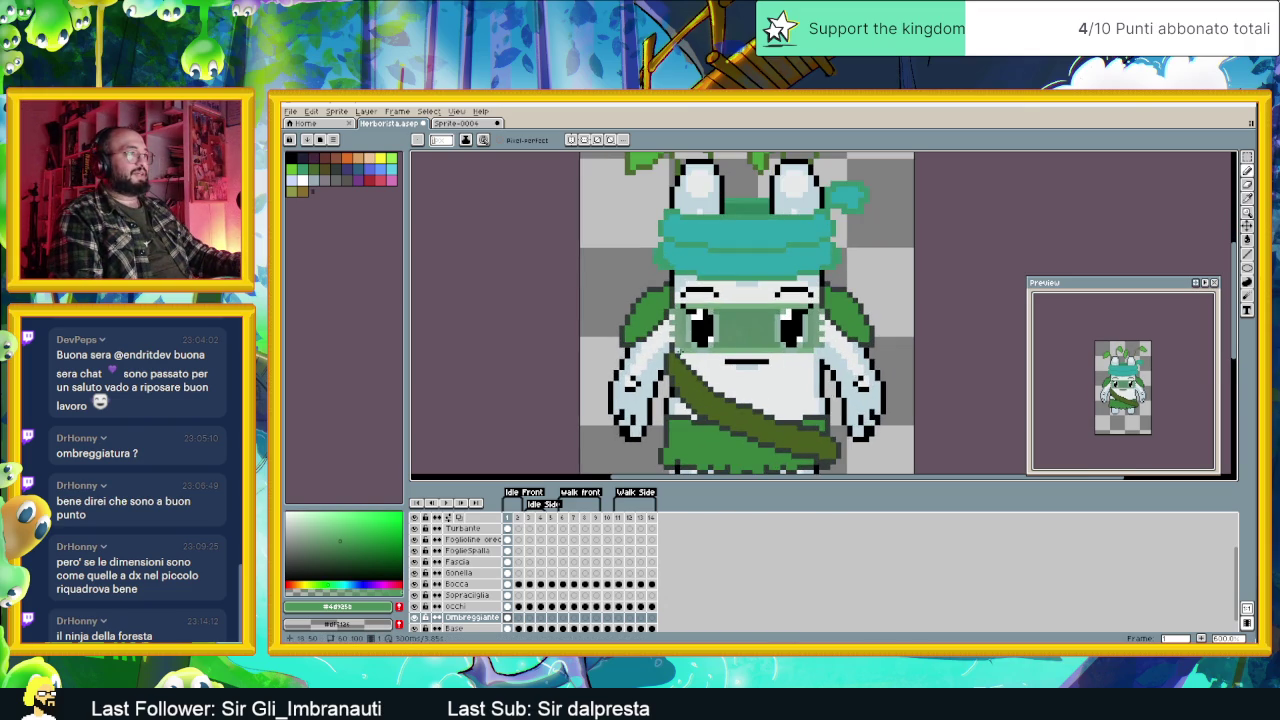
scroll(676, 353, "up", 1)
scroll(678, 353, "up", 1)
scroll(680, 353, "up", 1)
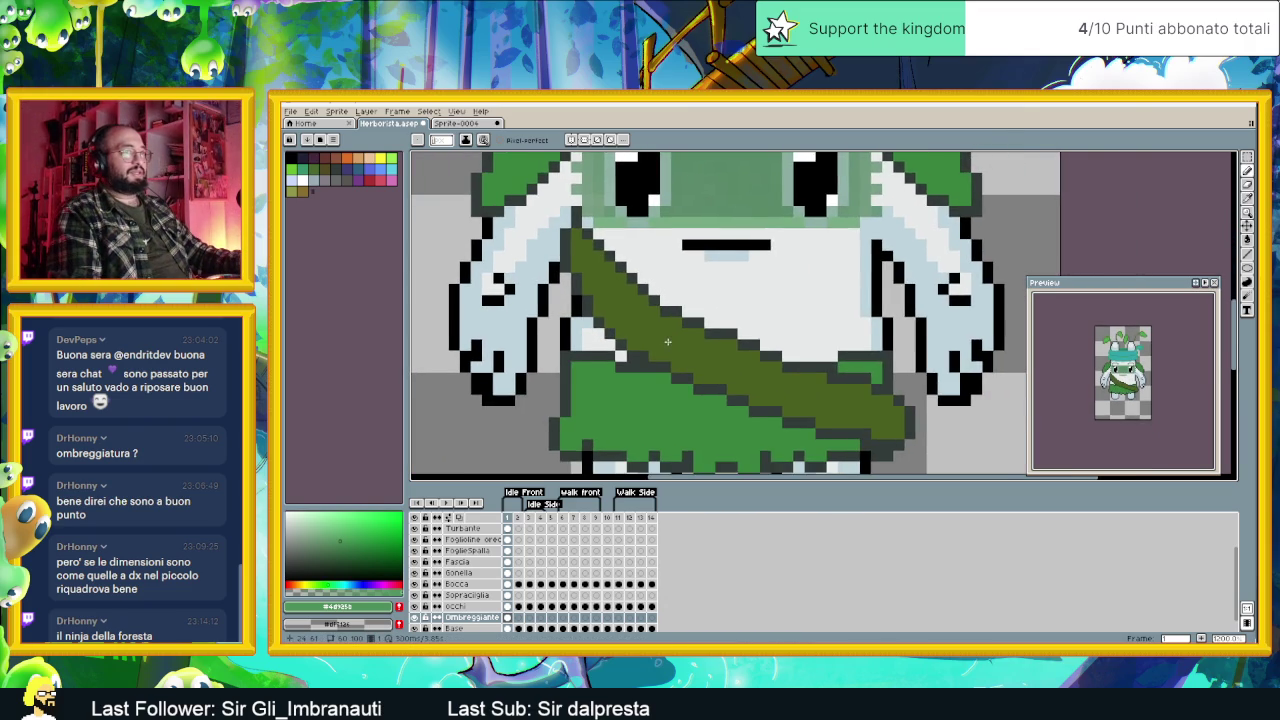
scroll(684, 354, "up", 1)
scroll(480, 596, "down", 1)
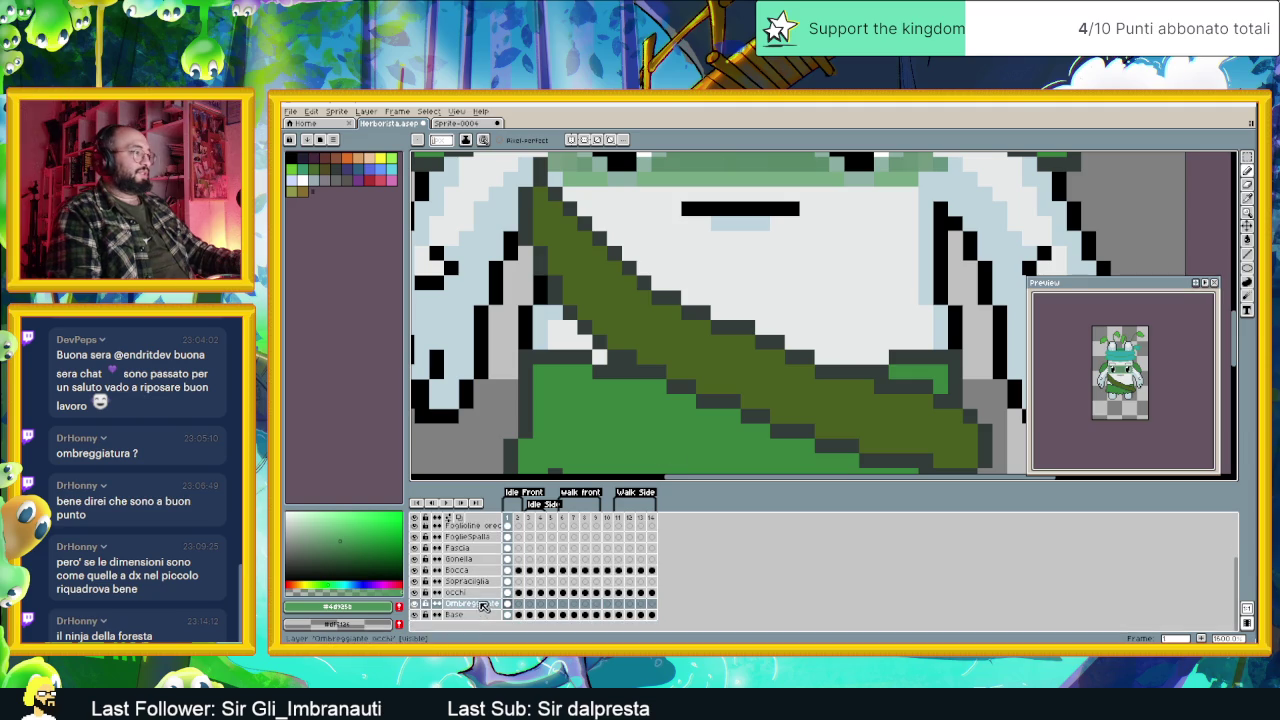
left_click(477, 592)
Step: On the Bonella skirt layer, darken the skirt's left edge with a darker green
left_click(485, 581)
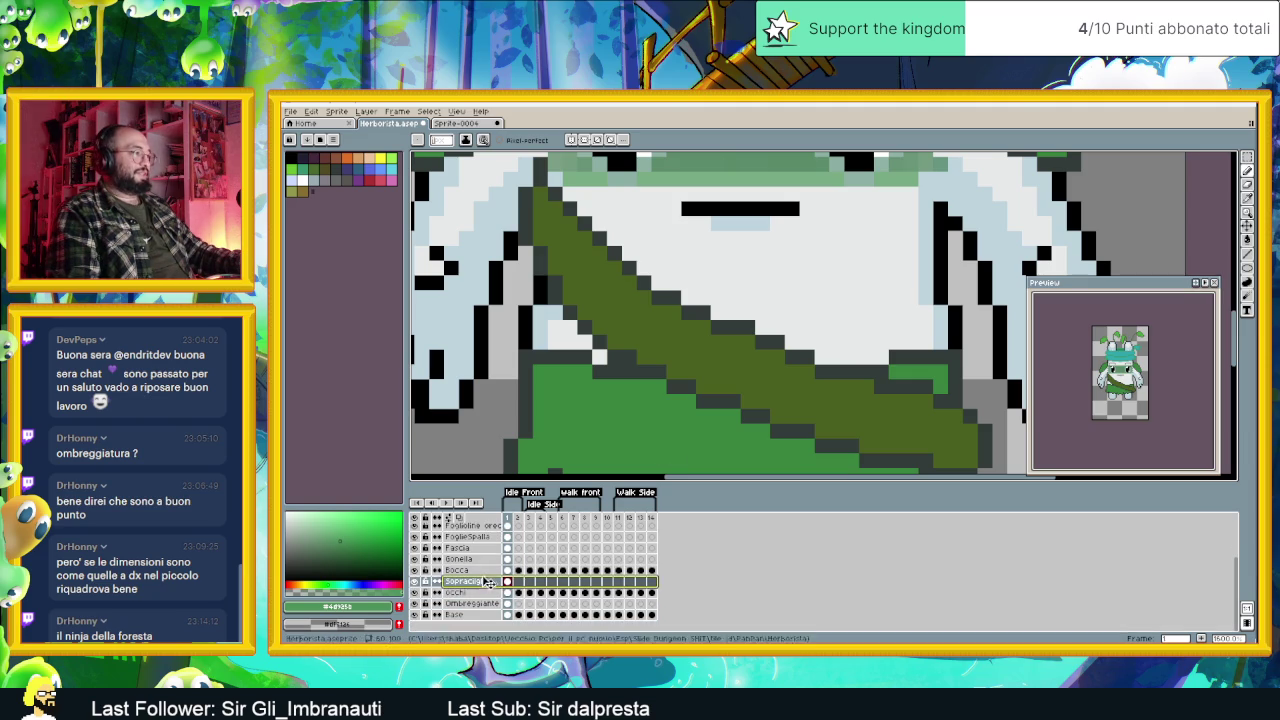
left_click(478, 559)
scroll(644, 419, "down", 2)
scroll(644, 419, "up", 1)
scroll(609, 408, "up", 1)
scroll(598, 412, "up", 1)
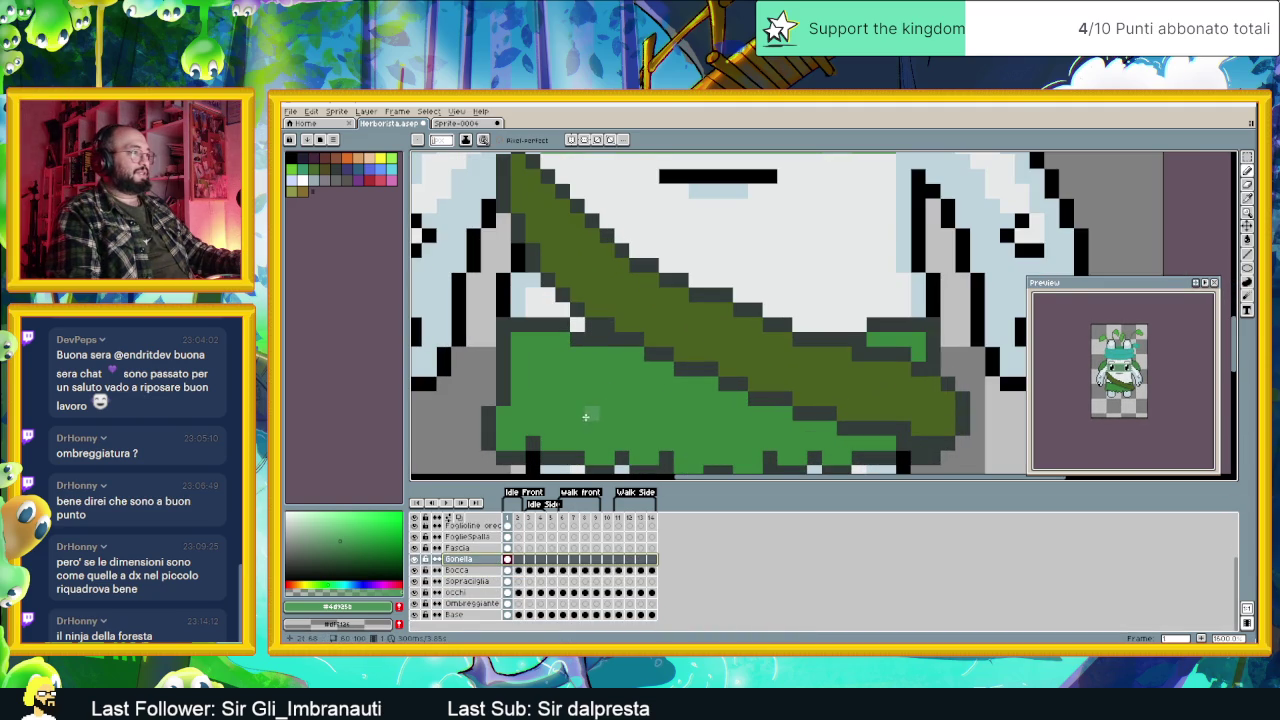
left_click(357, 547)
mouse_move(518, 338)
left_mouse_down()
mouse_move(503, 442)
mouse_move(592, 456)
left_mouse_up()
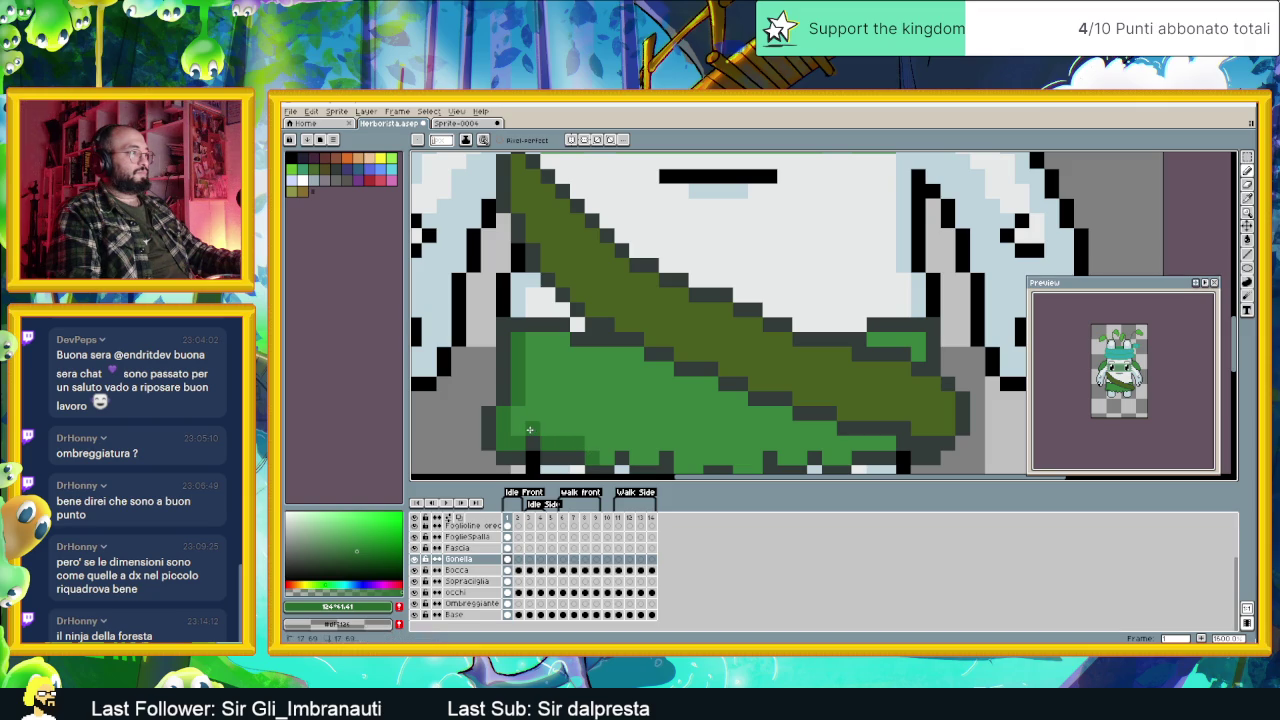
Step: Darken the skirt's bottom edge, the light patch beside the sash, and its upper edge
mouse_move(619, 445)
left_mouse_down()
mouse_move(589, 426)
mouse_move(647, 428)
left_mouse_up()
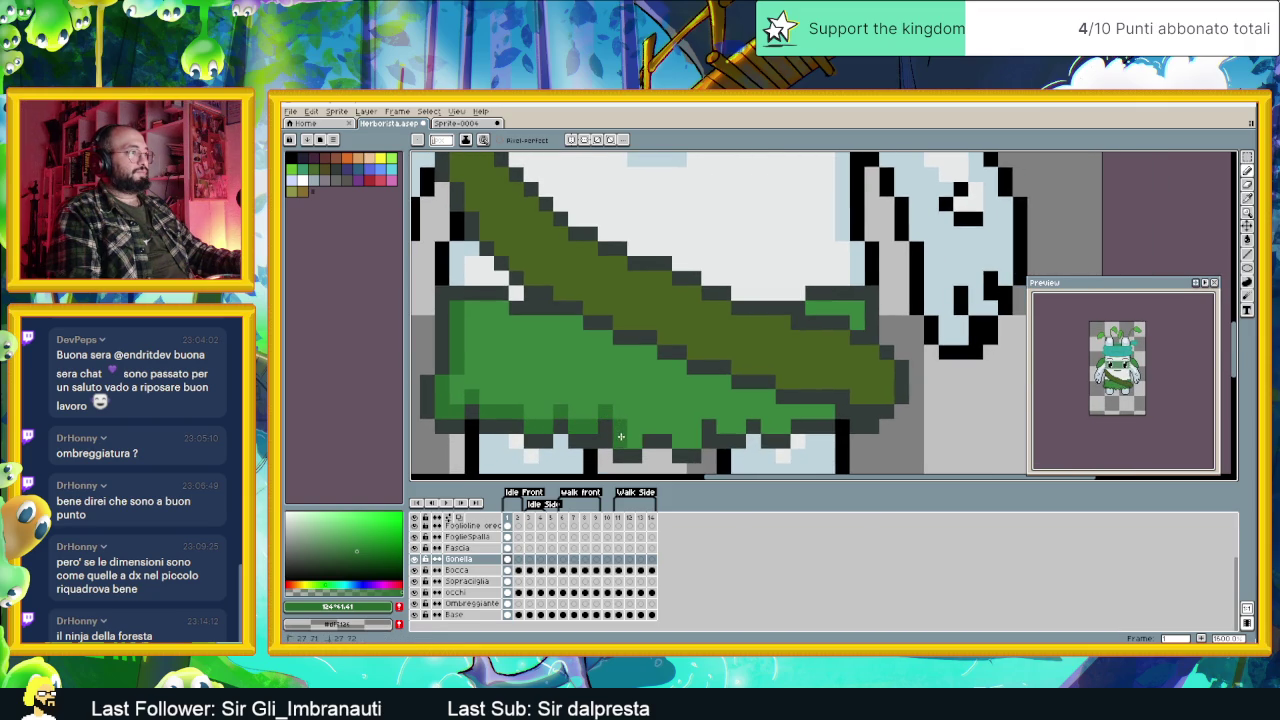
mouse_move(672, 441)
left_mouse_down()
mouse_move(692, 427)
mouse_move(777, 427)
mouse_move(802, 408)
left_mouse_up()
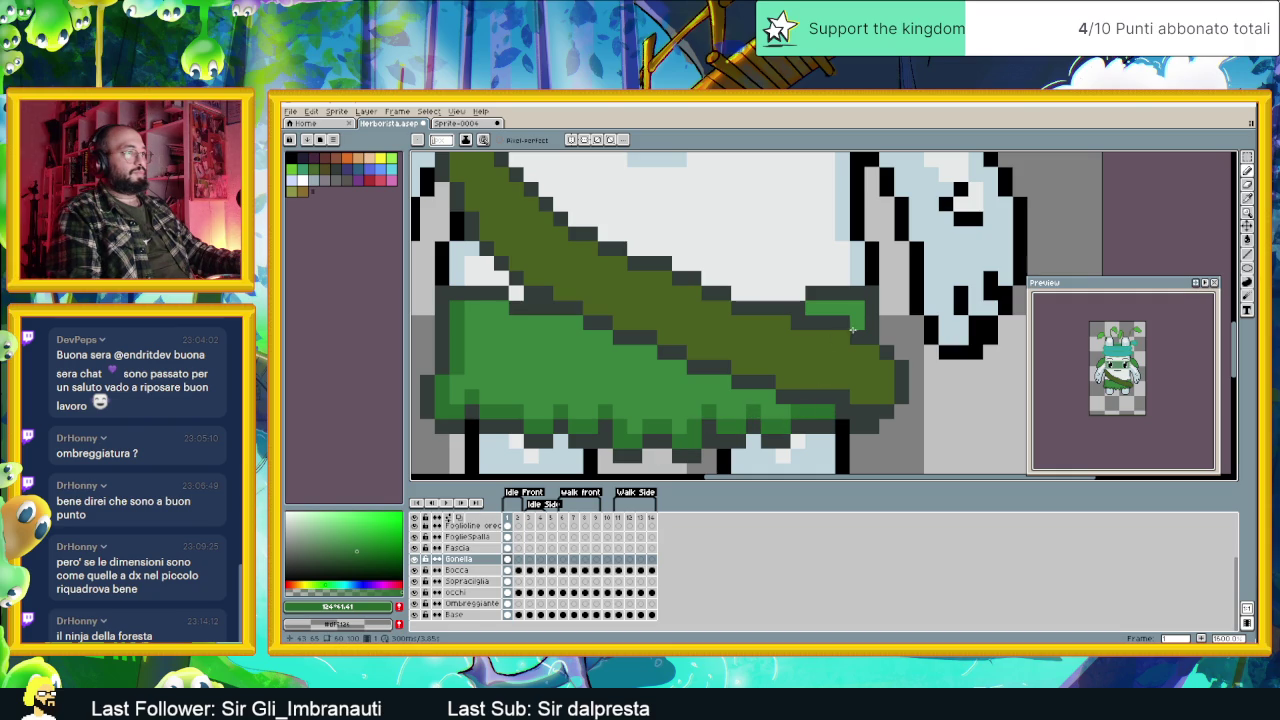
left_click_drag(853, 311, 806, 308)
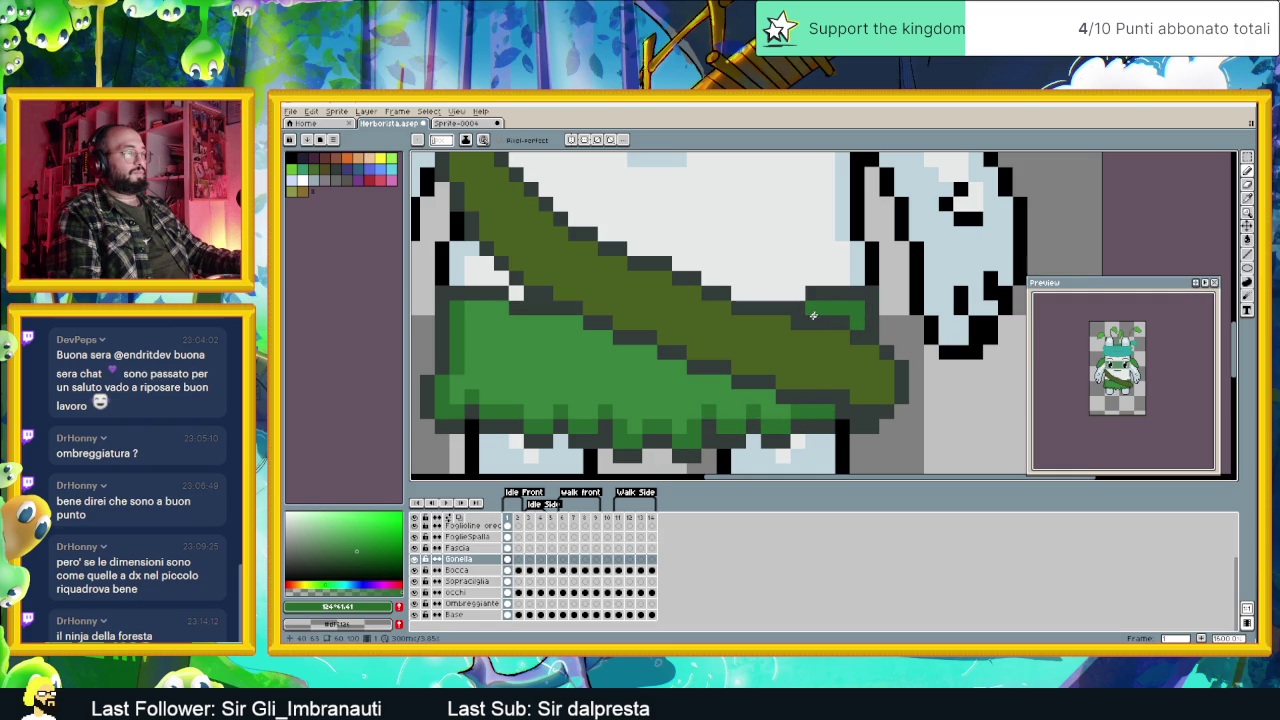
left_click(487, 307)
left_click_drag(474, 307, 577, 330)
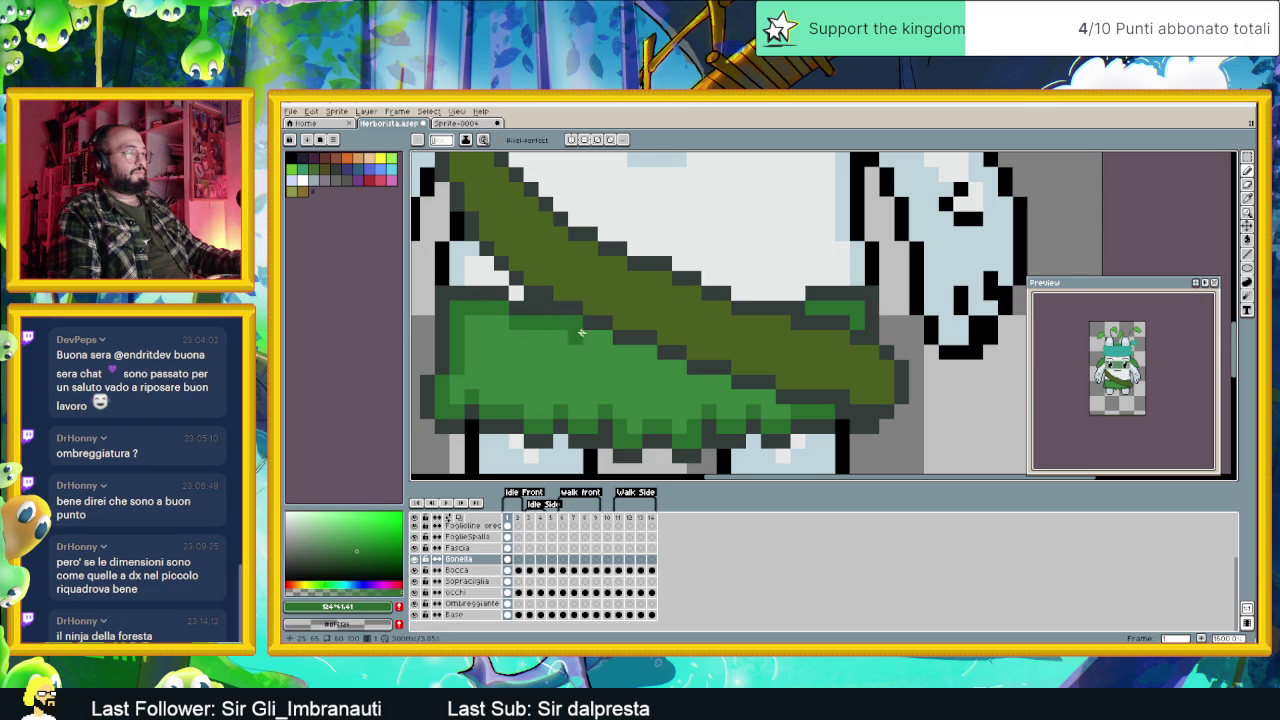
Step: Pan and zoom to review the newly shaded skirt
mouse_move(638, 368)
left_mouse_down()
mouse_move(673, 394)
mouse_move(642, 368)
mouse_move(791, 423)
left_mouse_up()
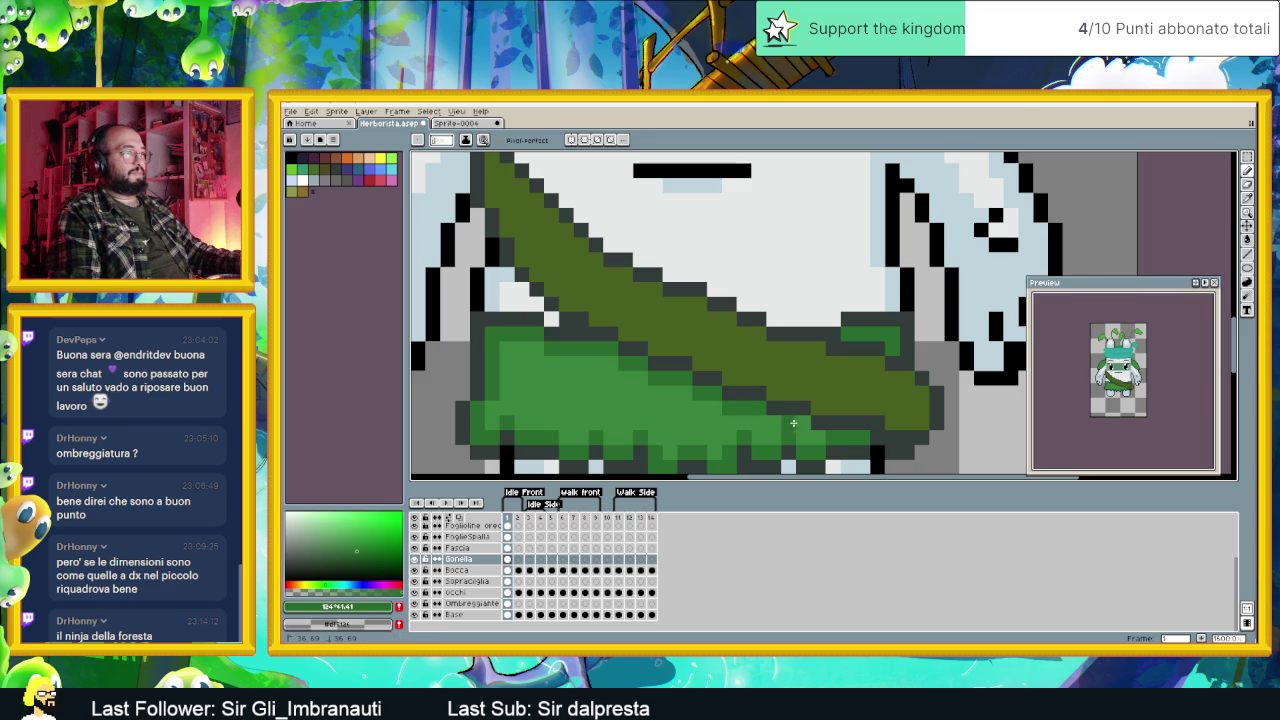
scroll(775, 420, "down", 2)
scroll(775, 420, "down", 1)
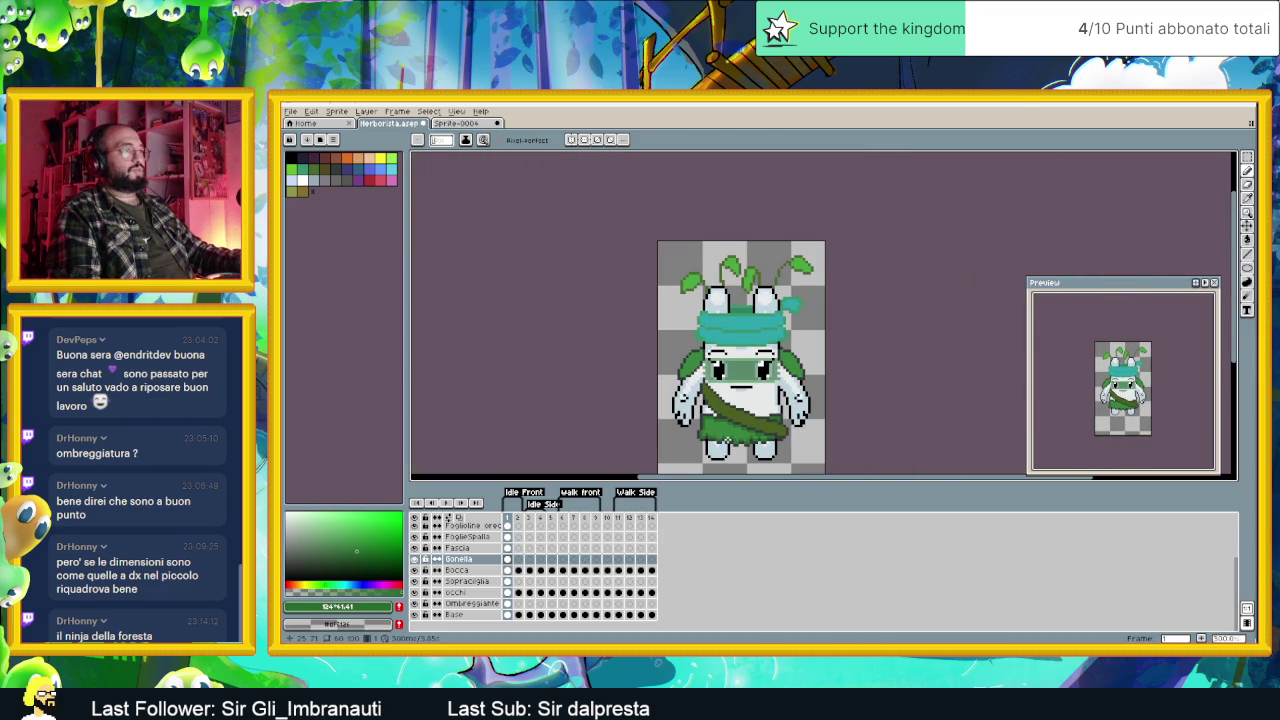
scroll(723, 415, "up", 1)
scroll(723, 415, "up", 2)
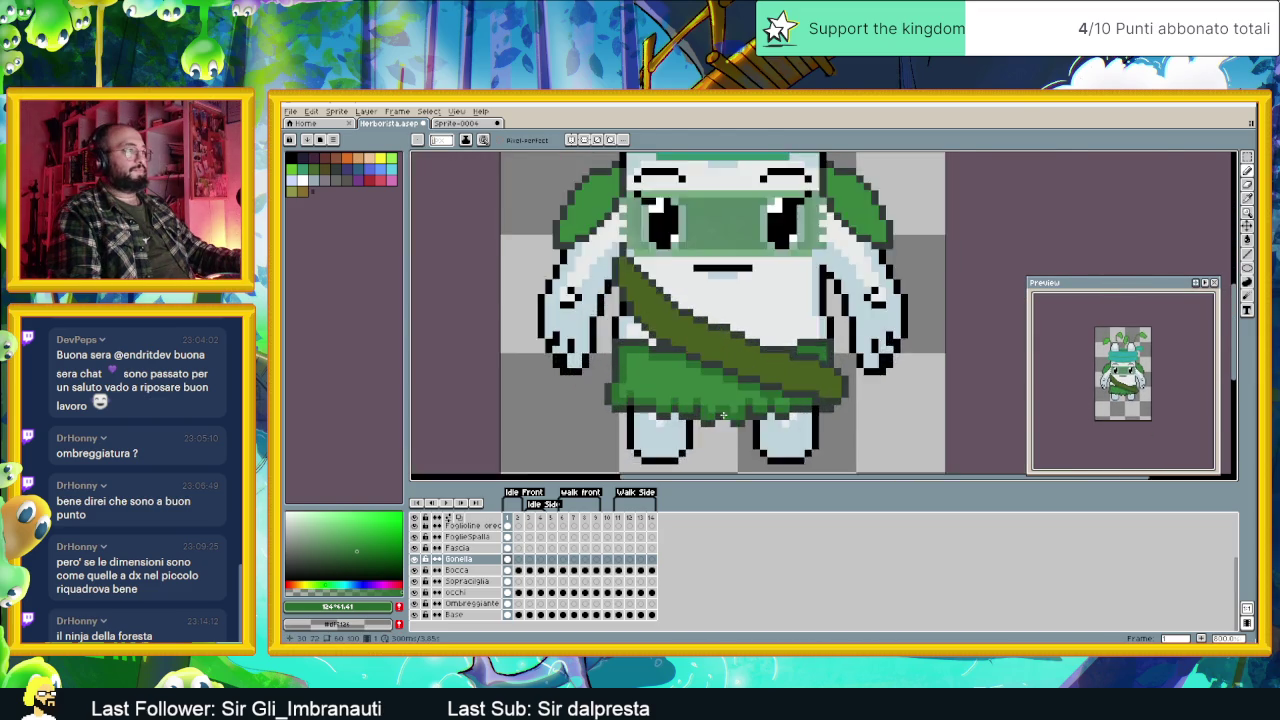
scroll(723, 415, "up", 2)
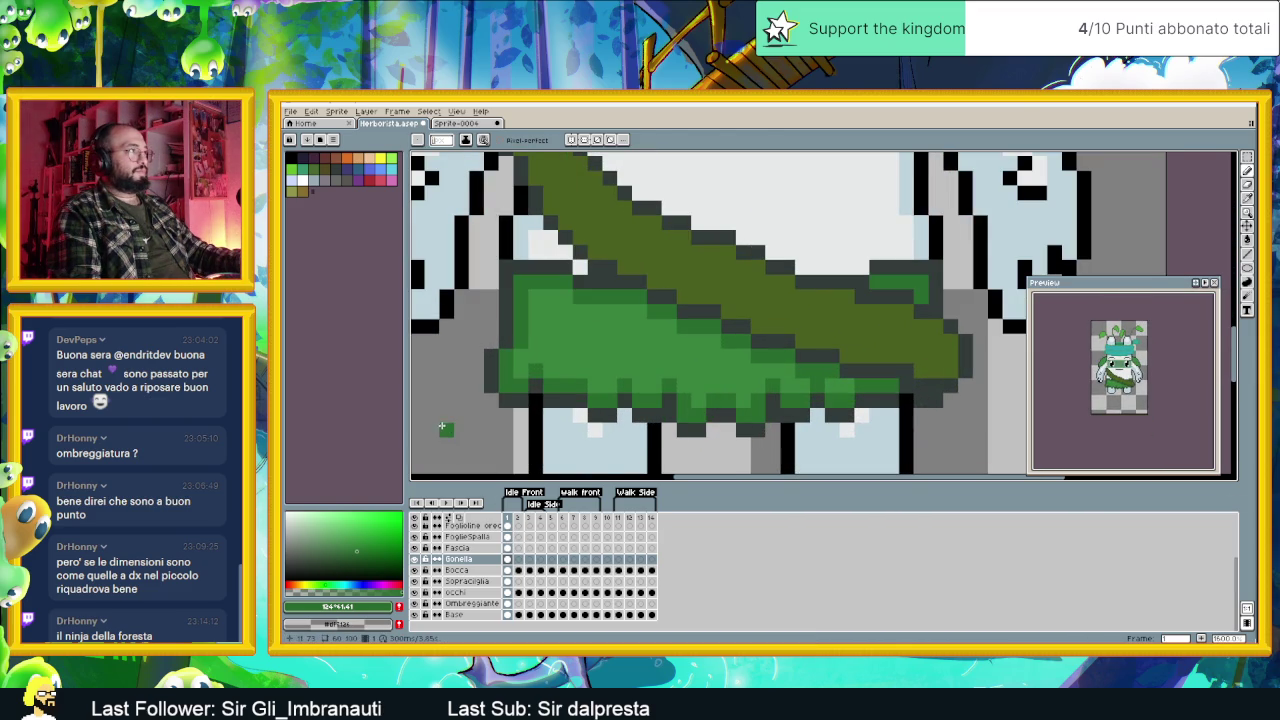
left_click(591, 309, "alt")
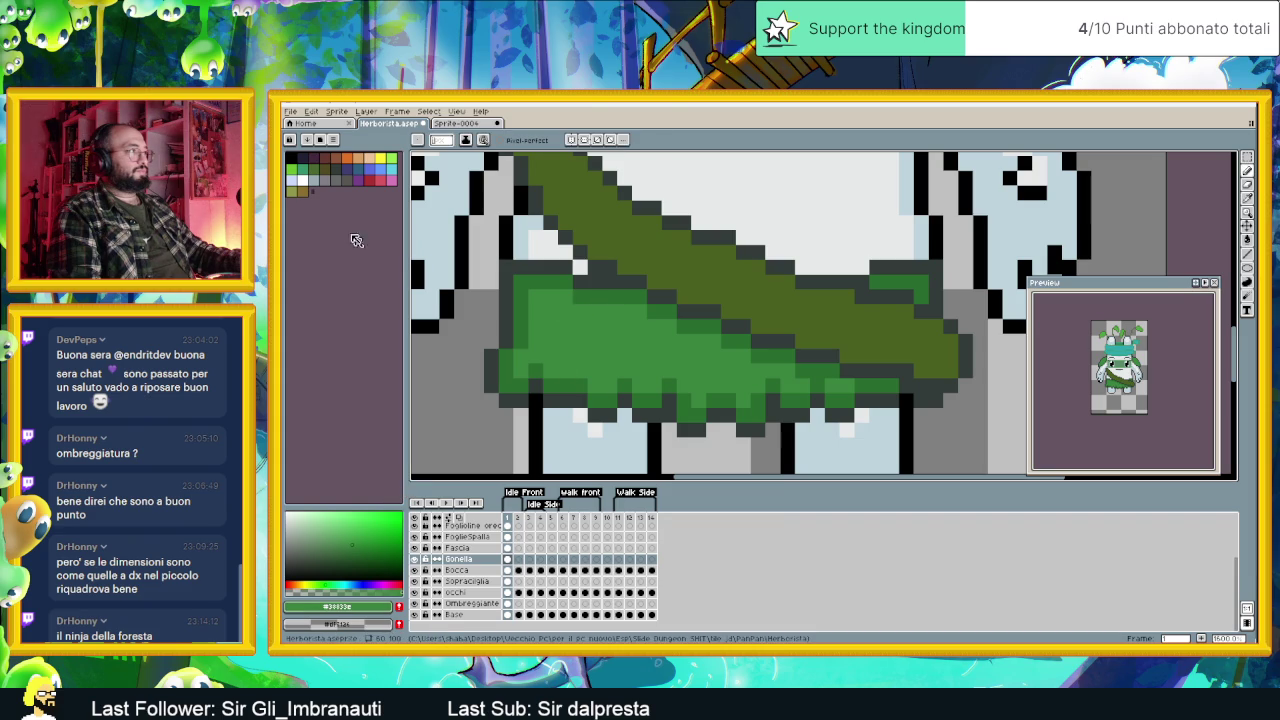
Step: Choose a lighter green (HSV 124 53 54) and dab highlights on the skirt, undoing a bad stroke
left_click(346, 540)
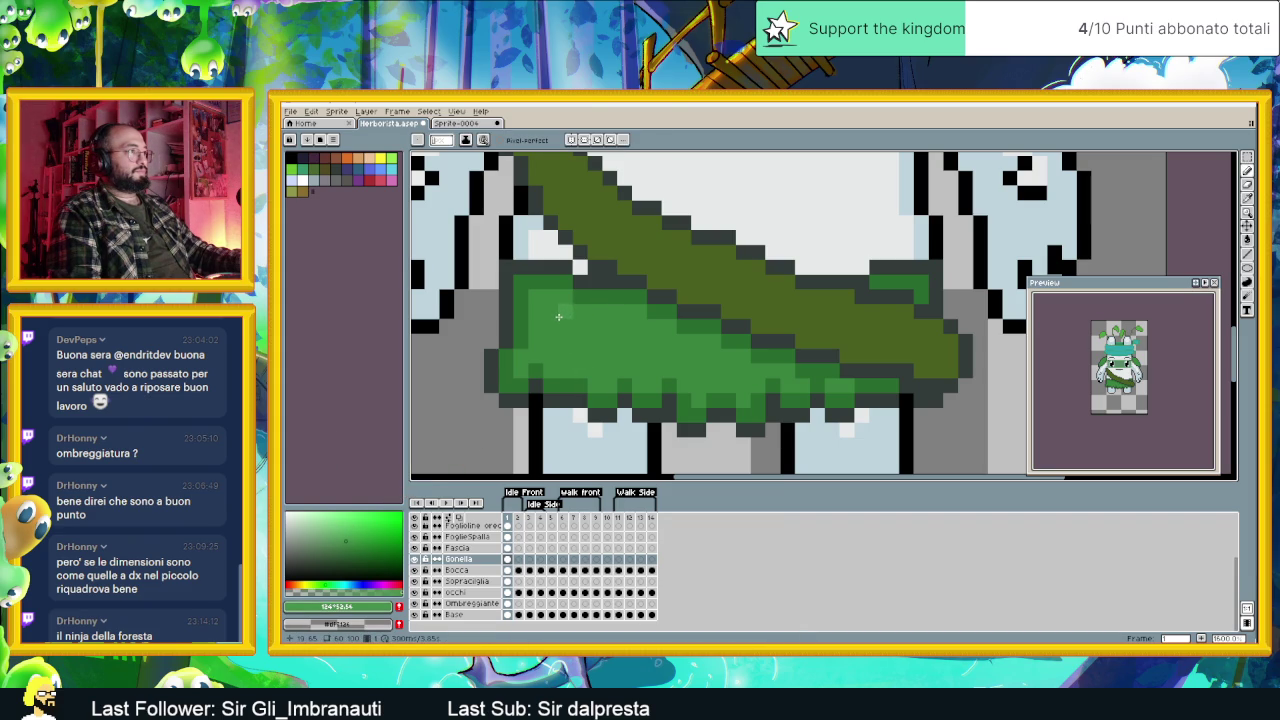
left_click_drag(556, 316, 574, 331)
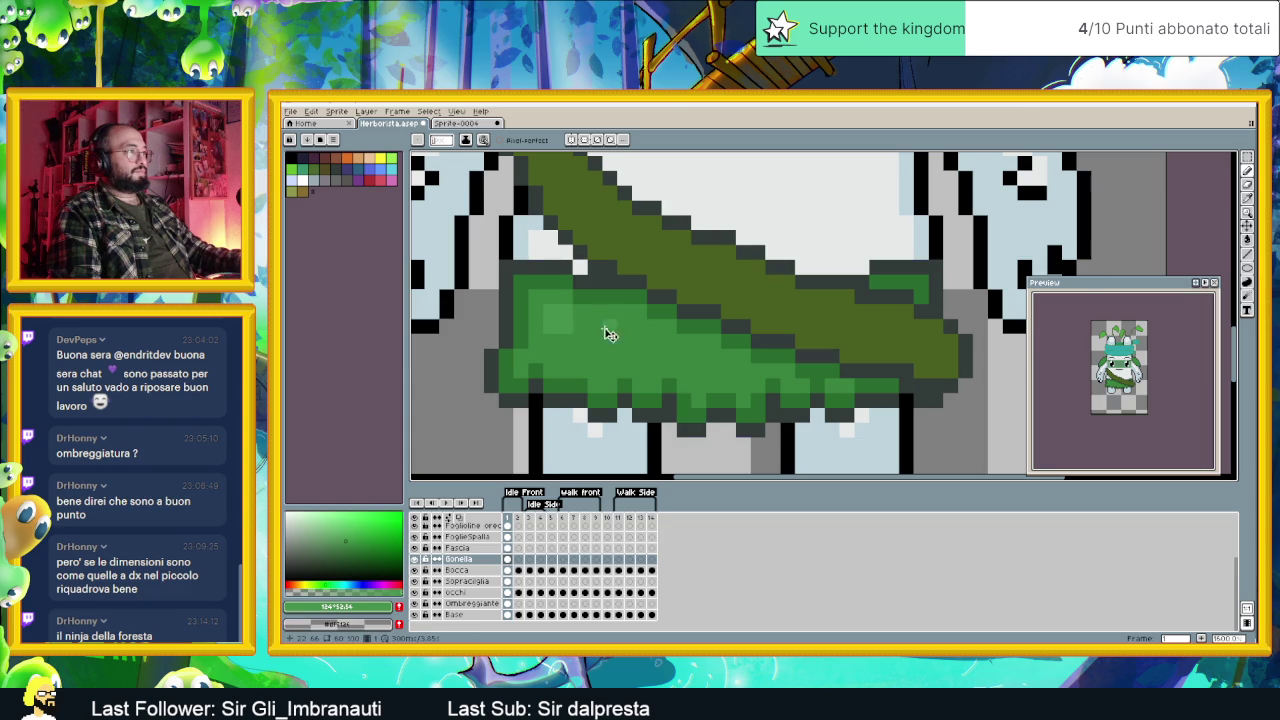
key("ctrl+z")
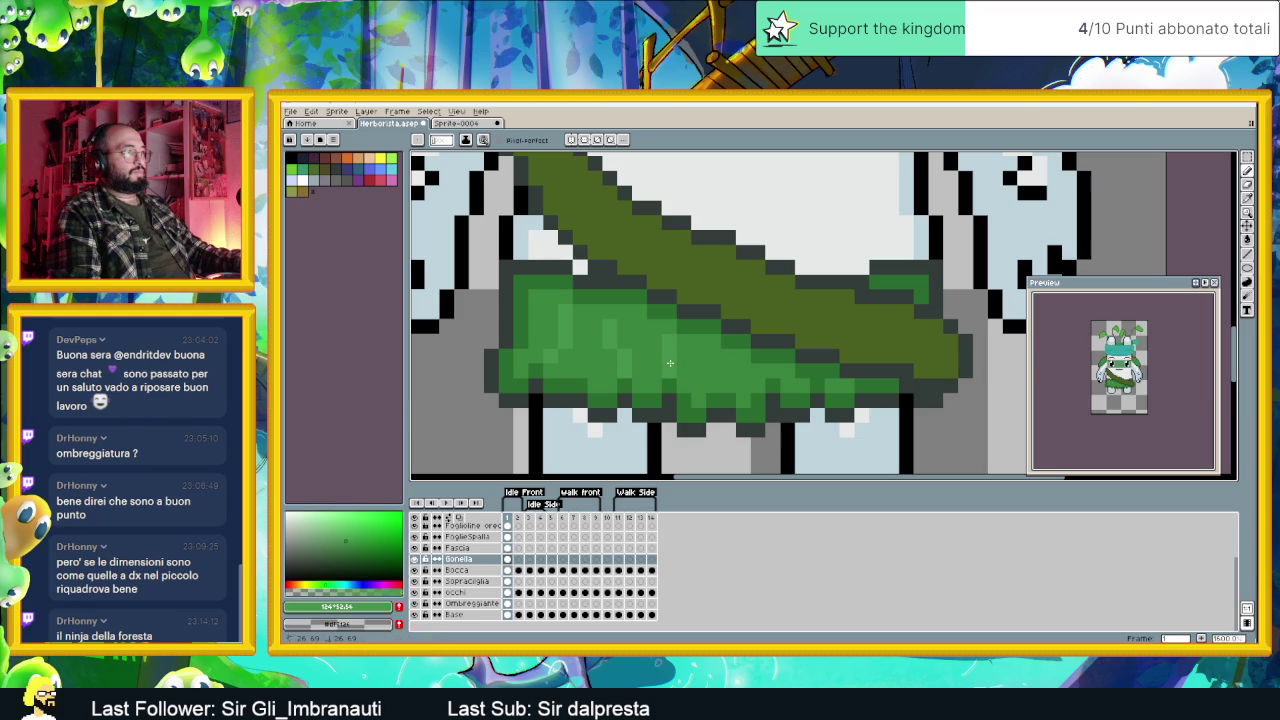
left_click(690, 338, "alt")
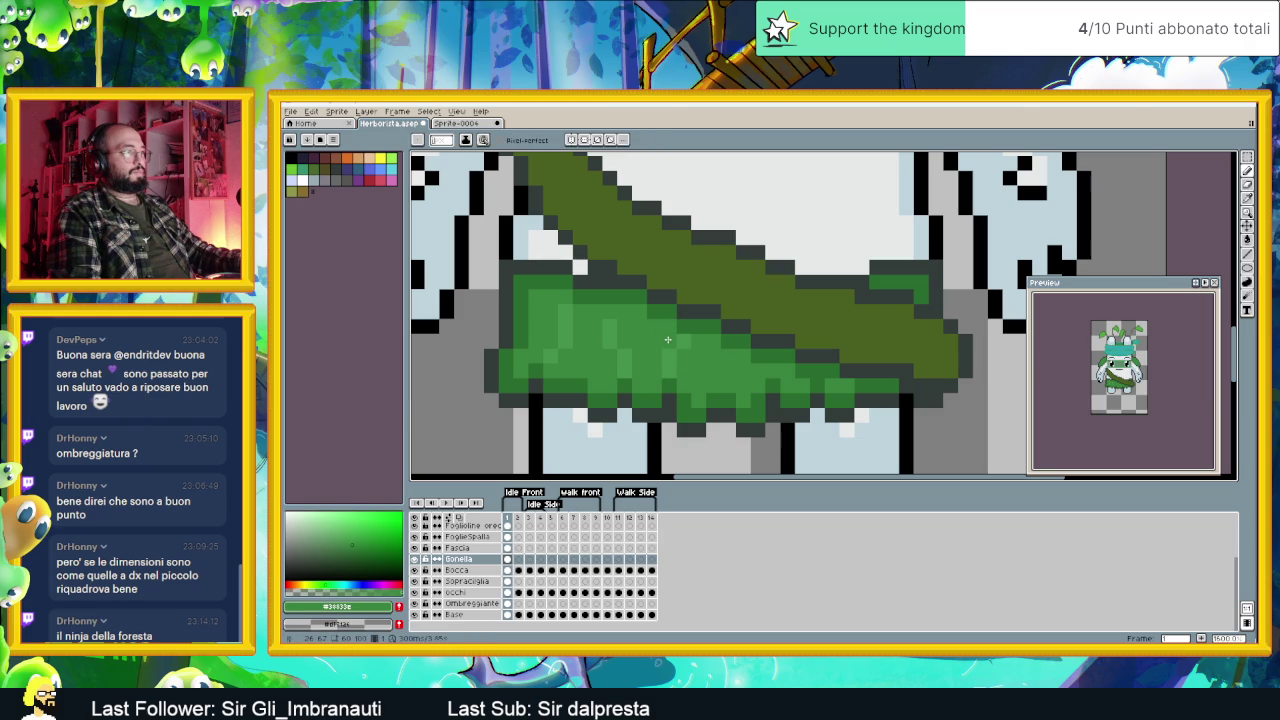
Step: Sample the skirt's greens, including #459148 and a darker shade, with the eyedropper
left_click(676, 356, "alt")
left_click(669, 351, "alt")
left_click(697, 353, "alt")
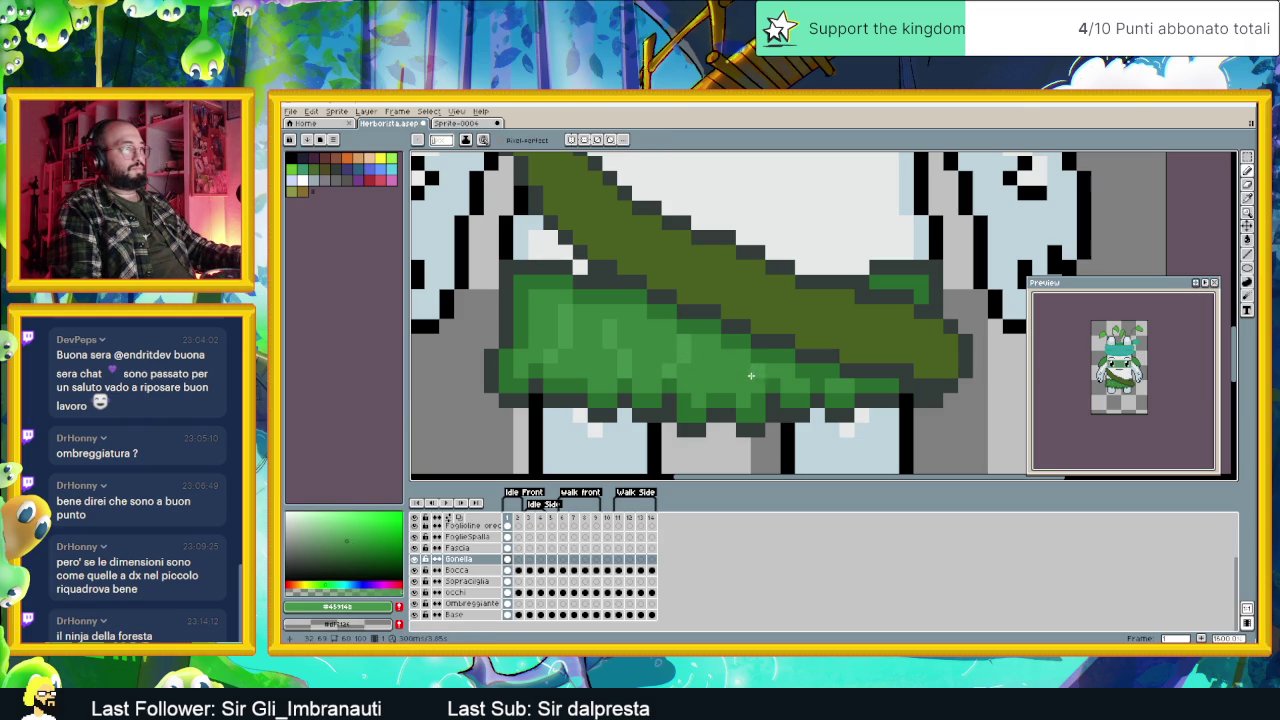
scroll(820, 389, "down", 3)
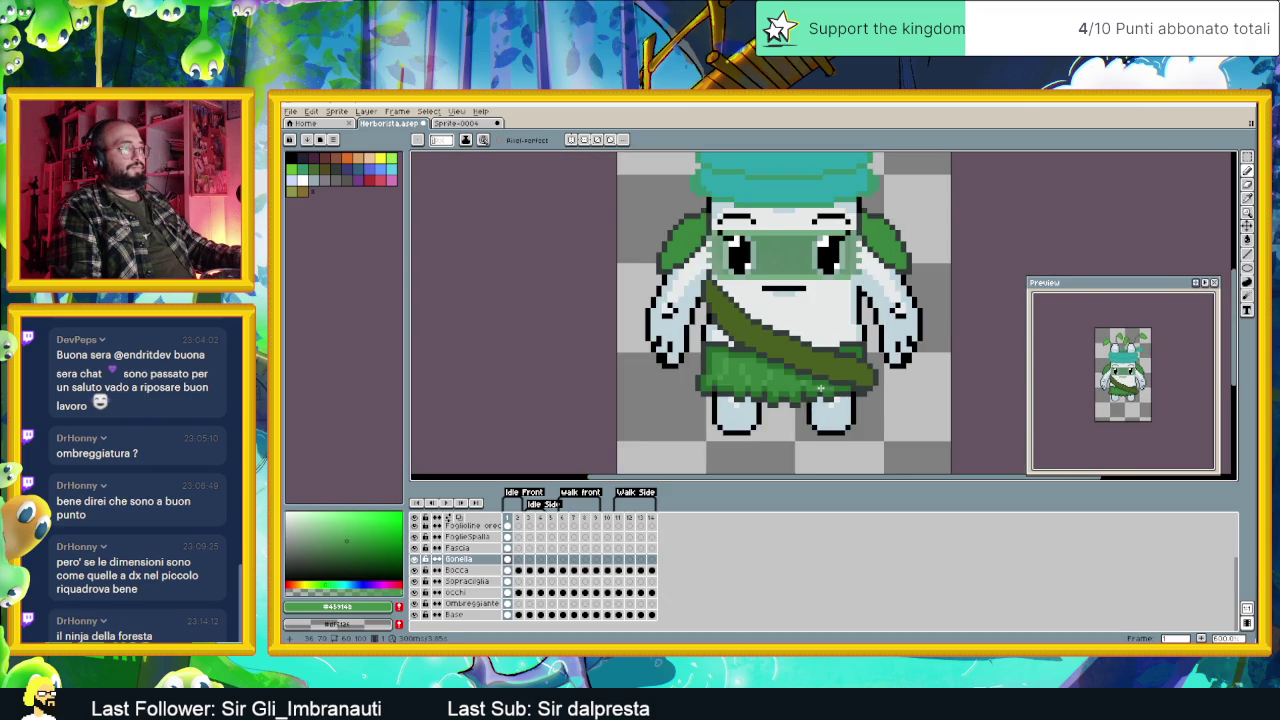
scroll(817, 386, "down", 1)
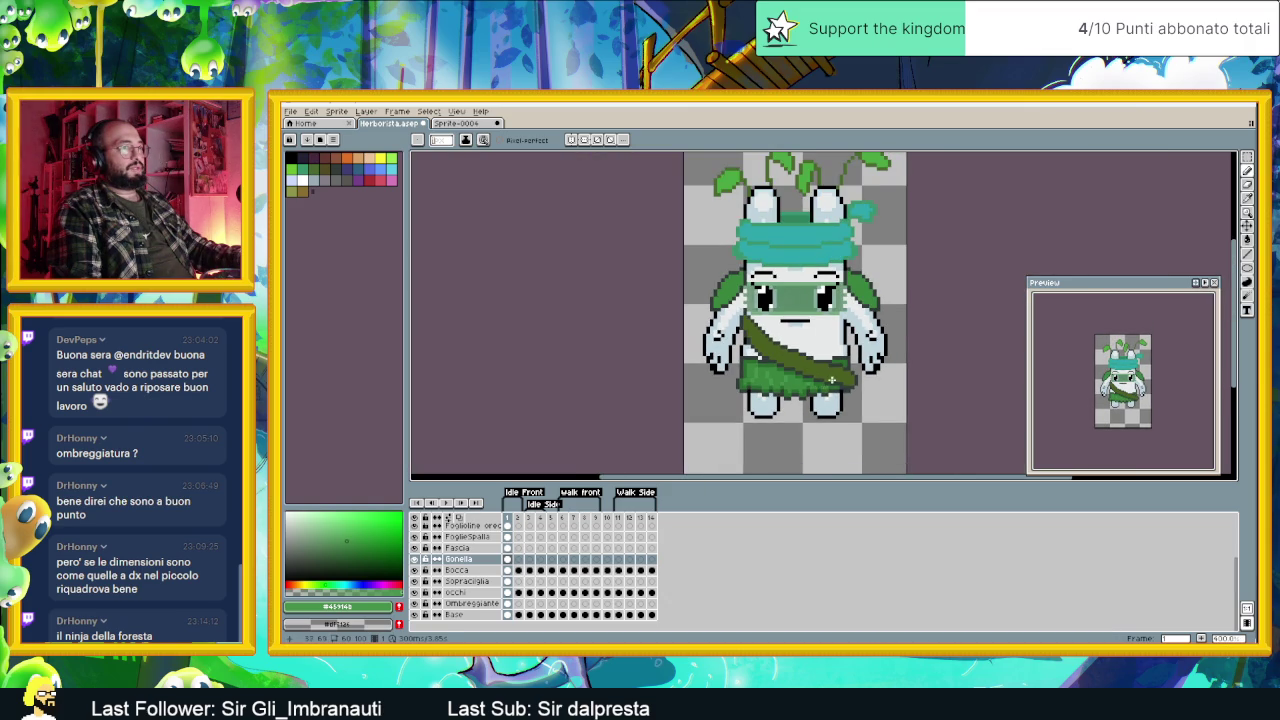
scroll(826, 381, "up", 1)
scroll(776, 382, "up", 1)
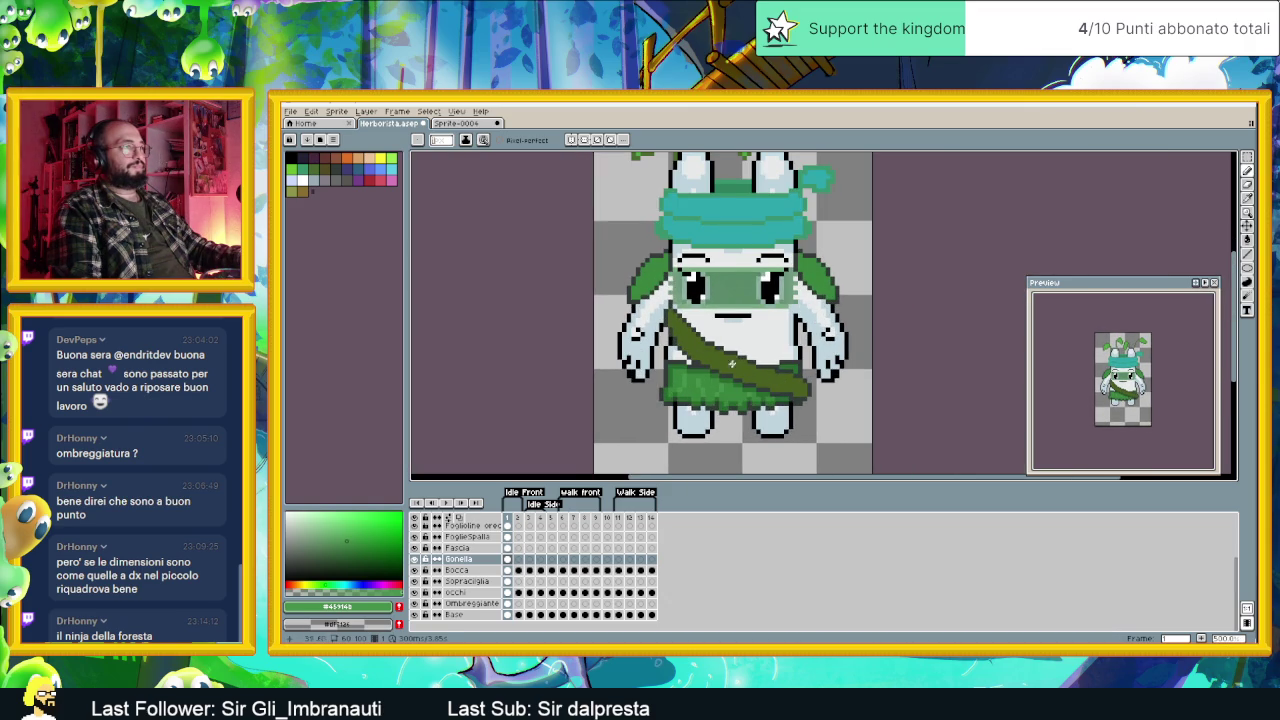
scroll(720, 370, "up", 1)
scroll(670, 364, "up", 1)
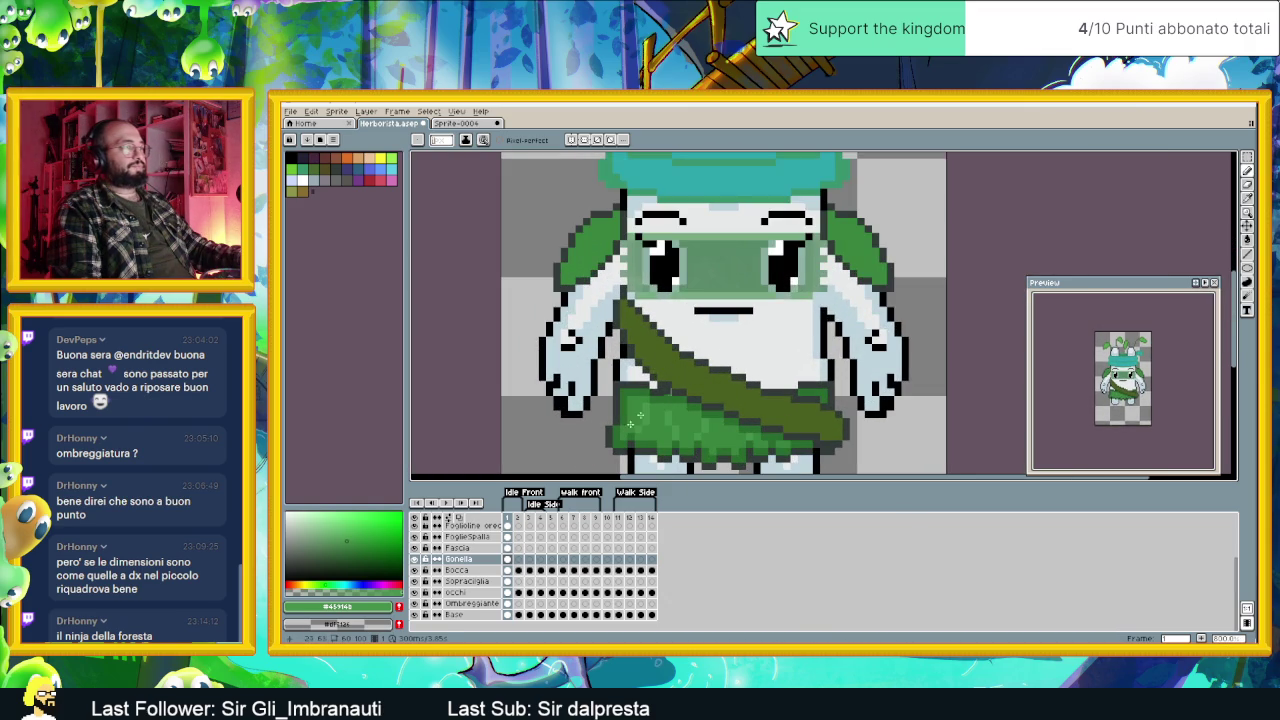
Step: On the Gonella layer, pick #323c39 and open Replace Color with it as the source colour
left_click(480, 549)
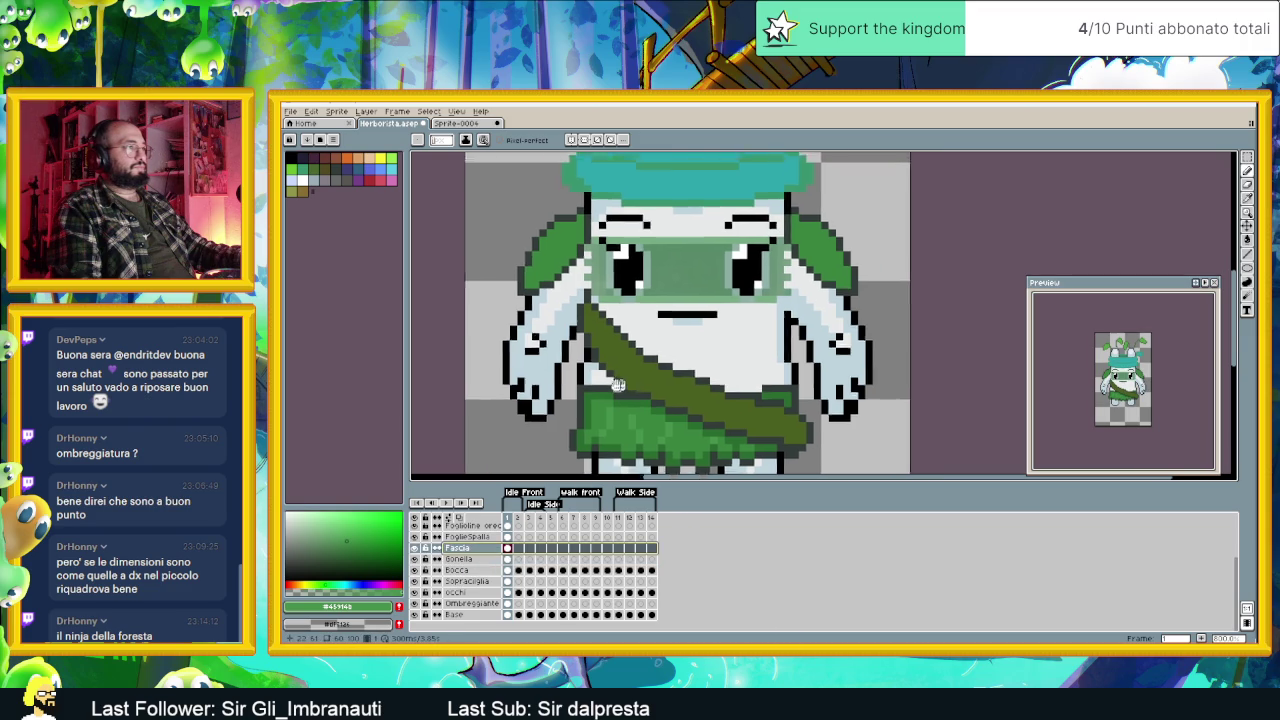
scroll(573, 383, "up", 2)
scroll(557, 385, "down", 3)
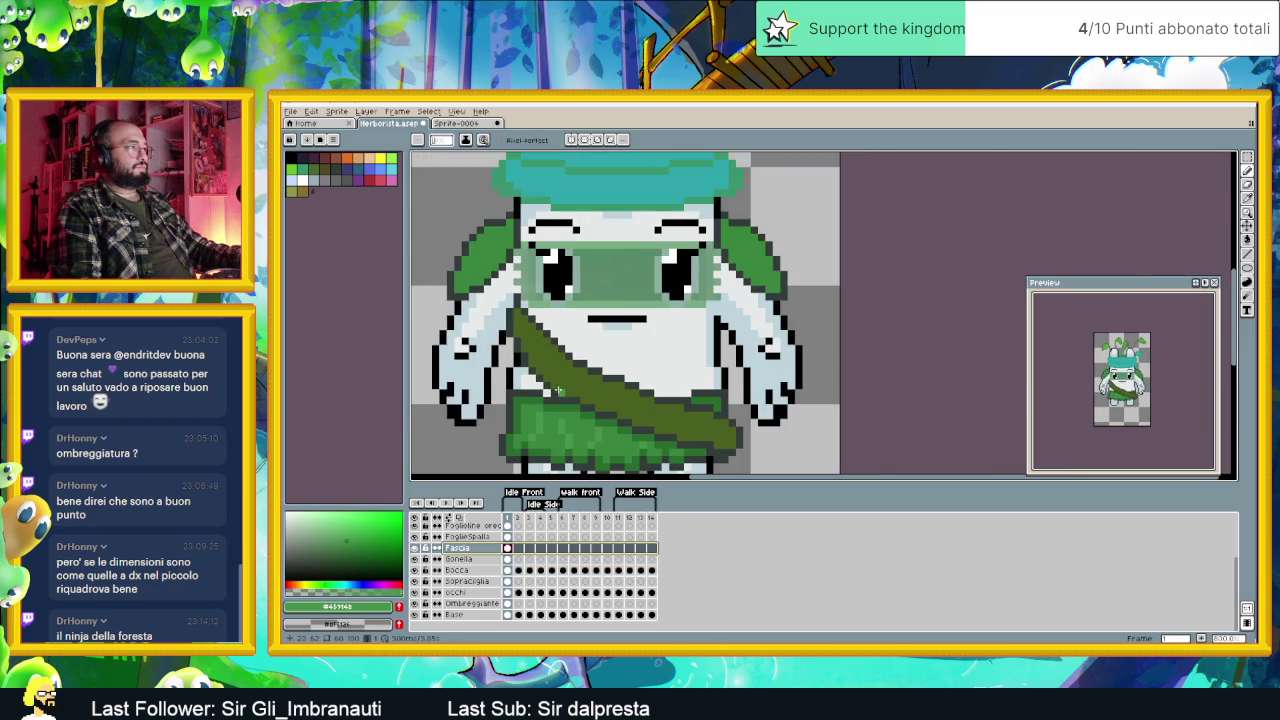
scroll(540, 440, "up", 1)
key("Down")
key("i")
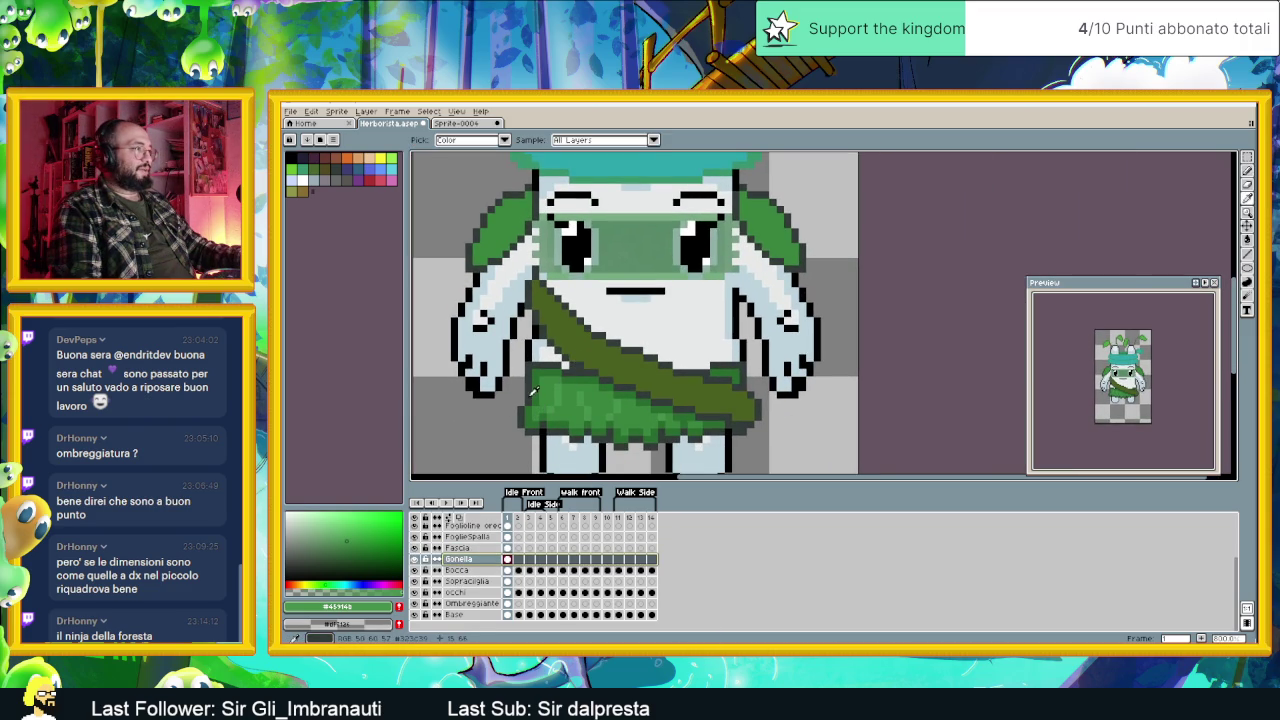
left_click(533, 388)
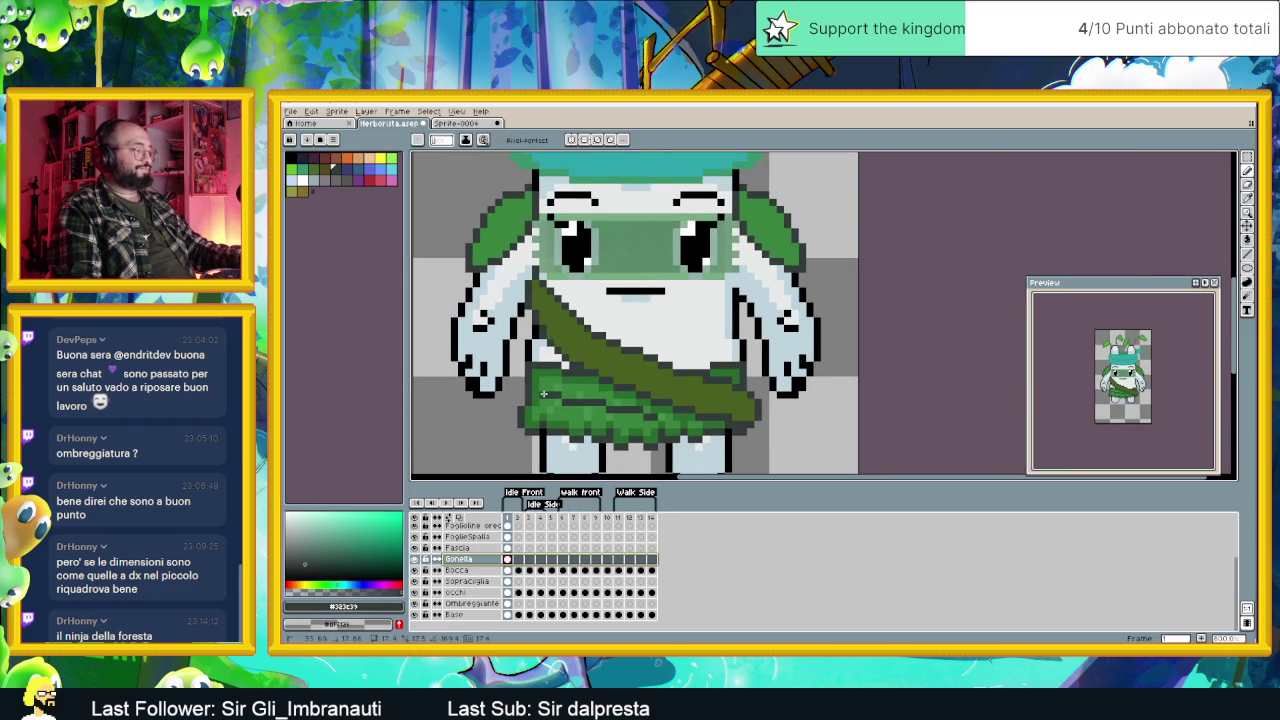
key("shift+r")
right_click(792, 322)
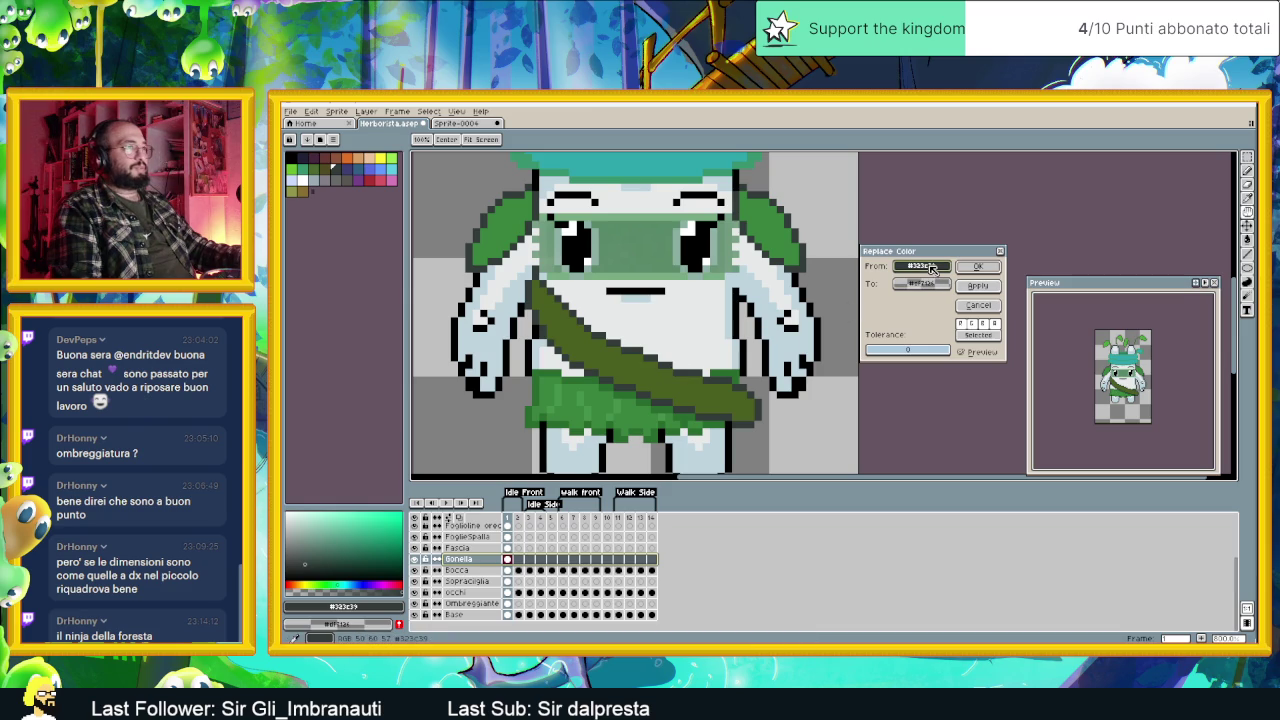
Step: Set a deeper green replacement colour in HSV and apply Replace Color to the #323c39 pixels
right_click(564, 365)
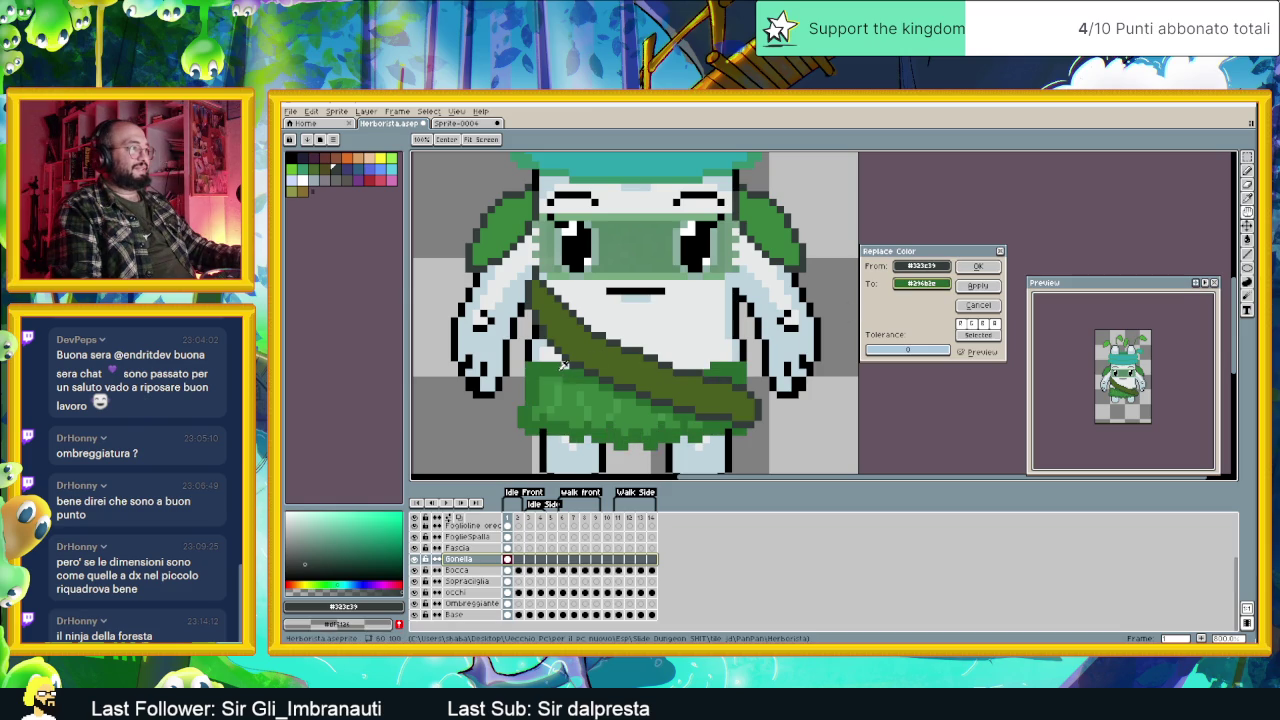
right_click(562, 363)
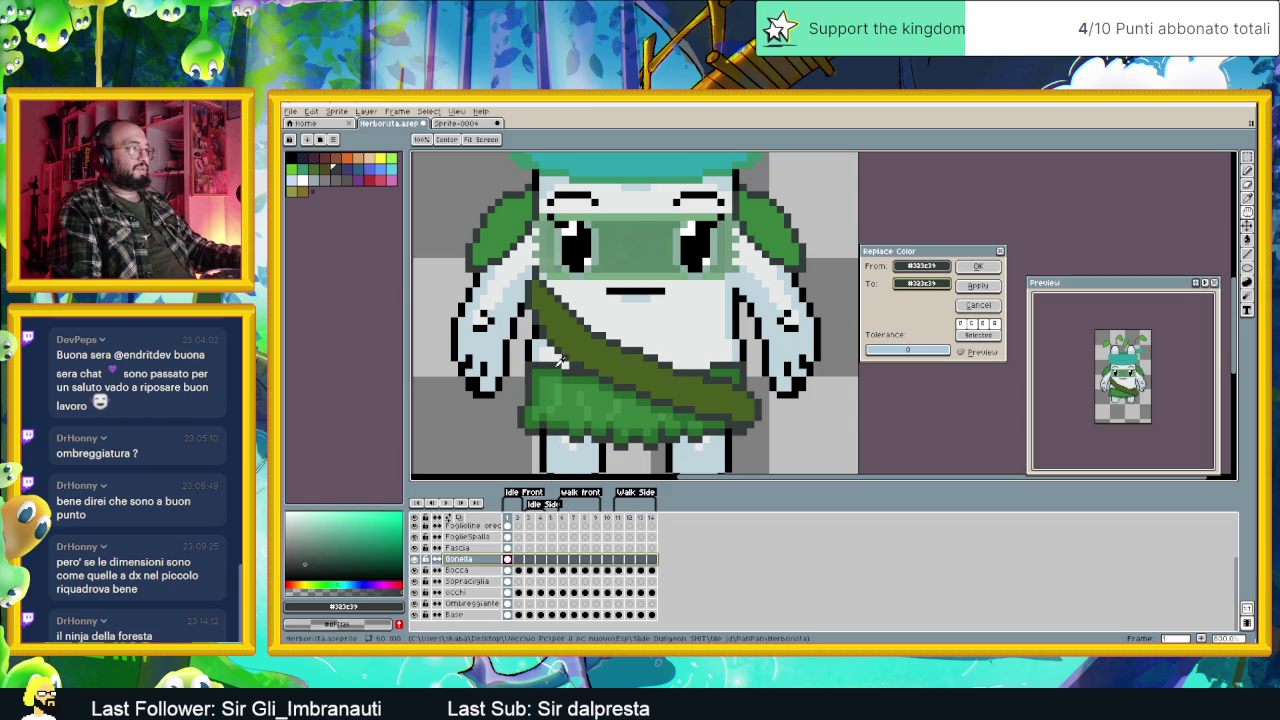
left_click(921, 283)
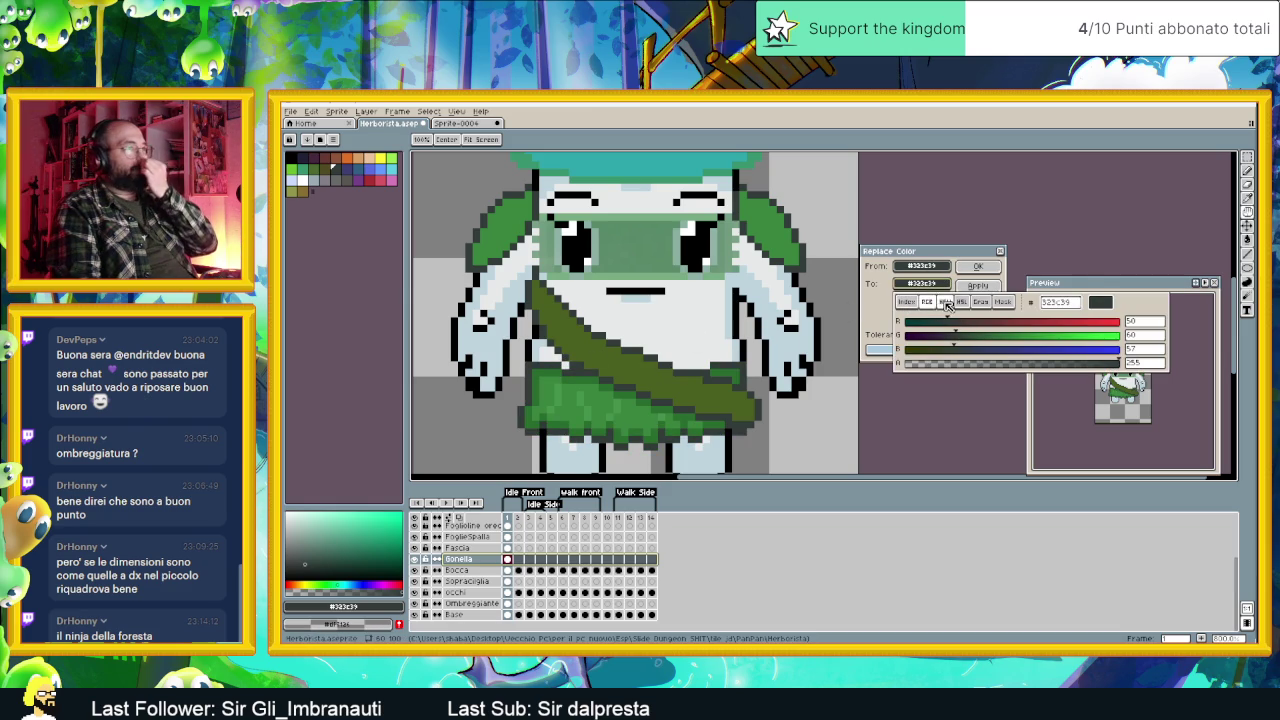
left_click(944, 301)
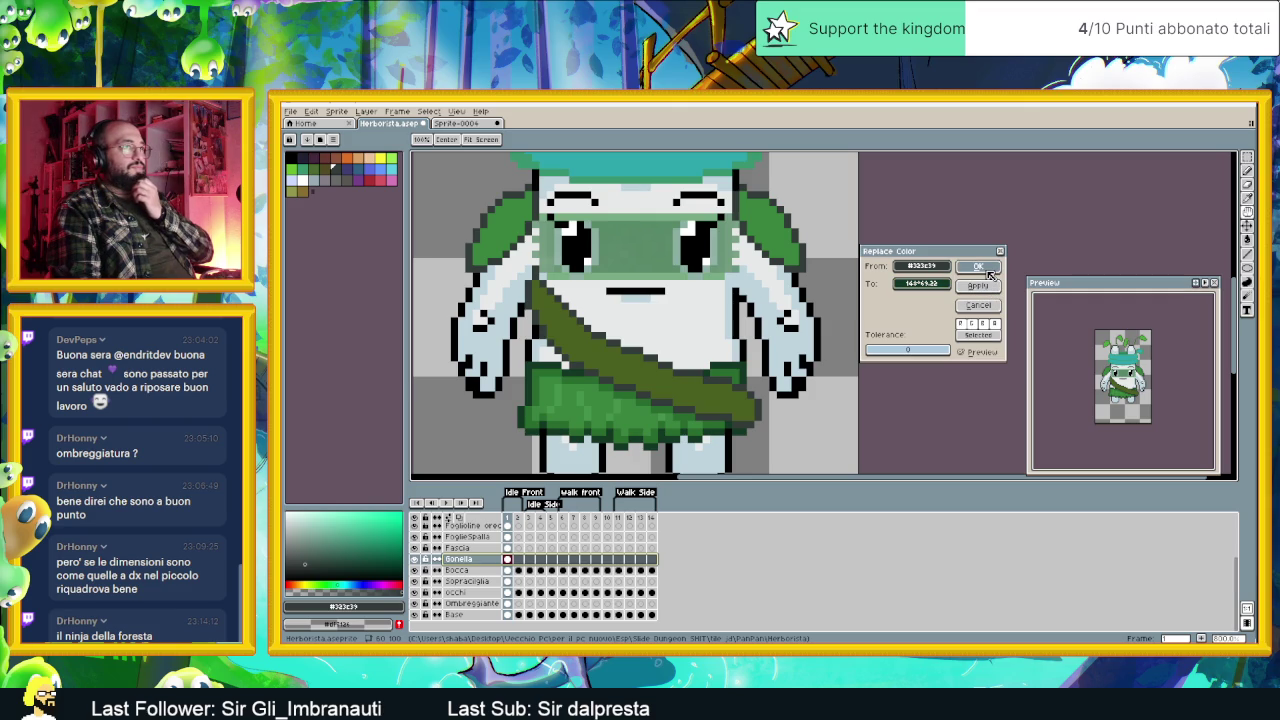
left_click(987, 271)
scroll(571, 424, "down", 3)
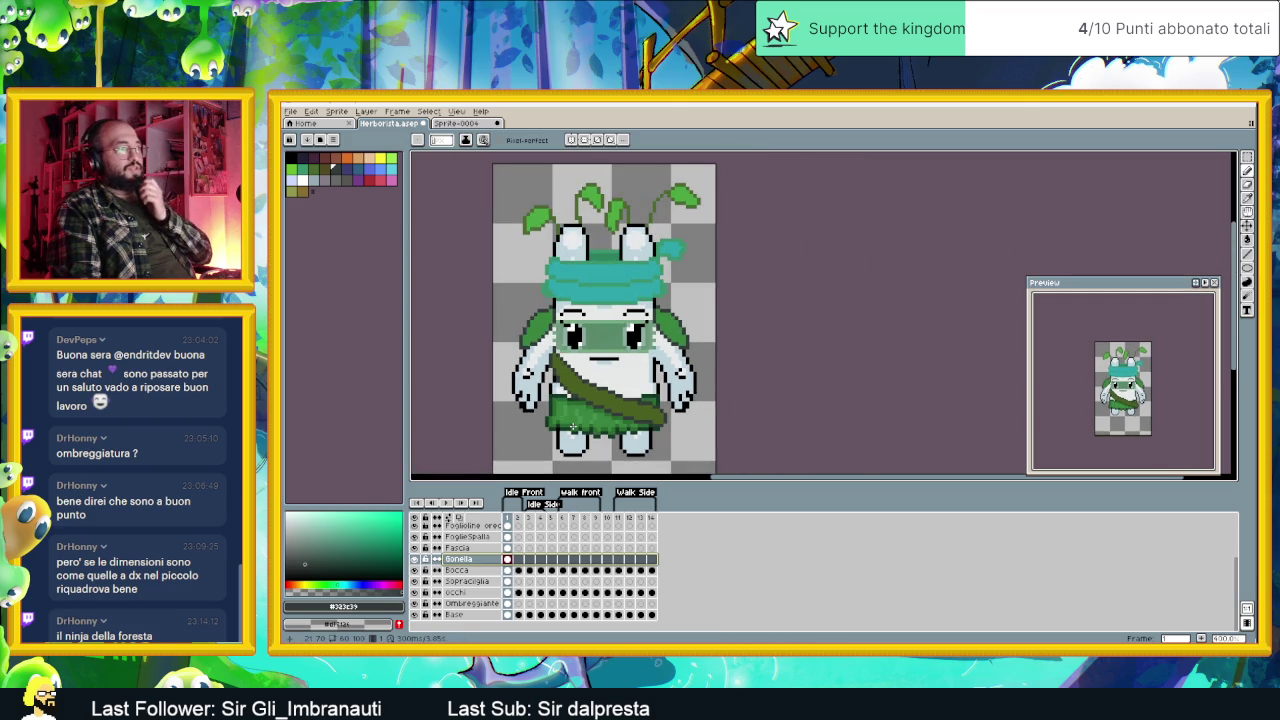
scroll(572, 426, "up", 1)
scroll(572, 426, "up", 1)
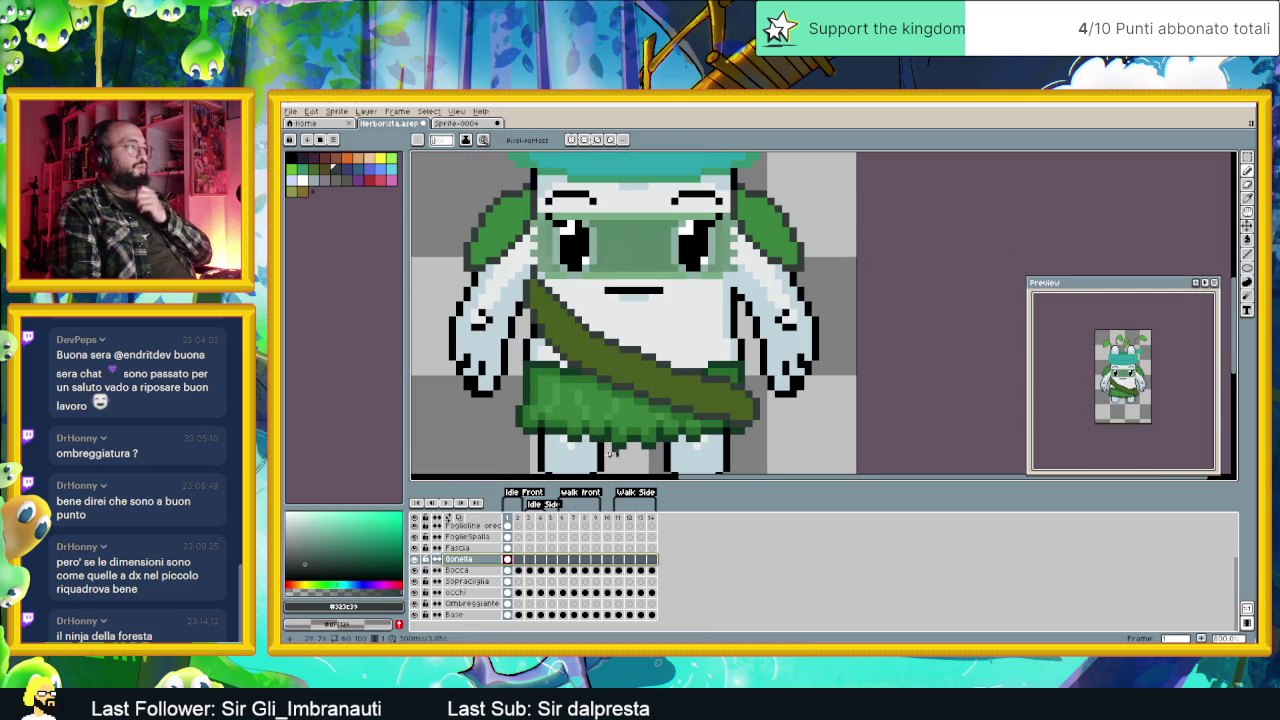
left_click(468, 549)
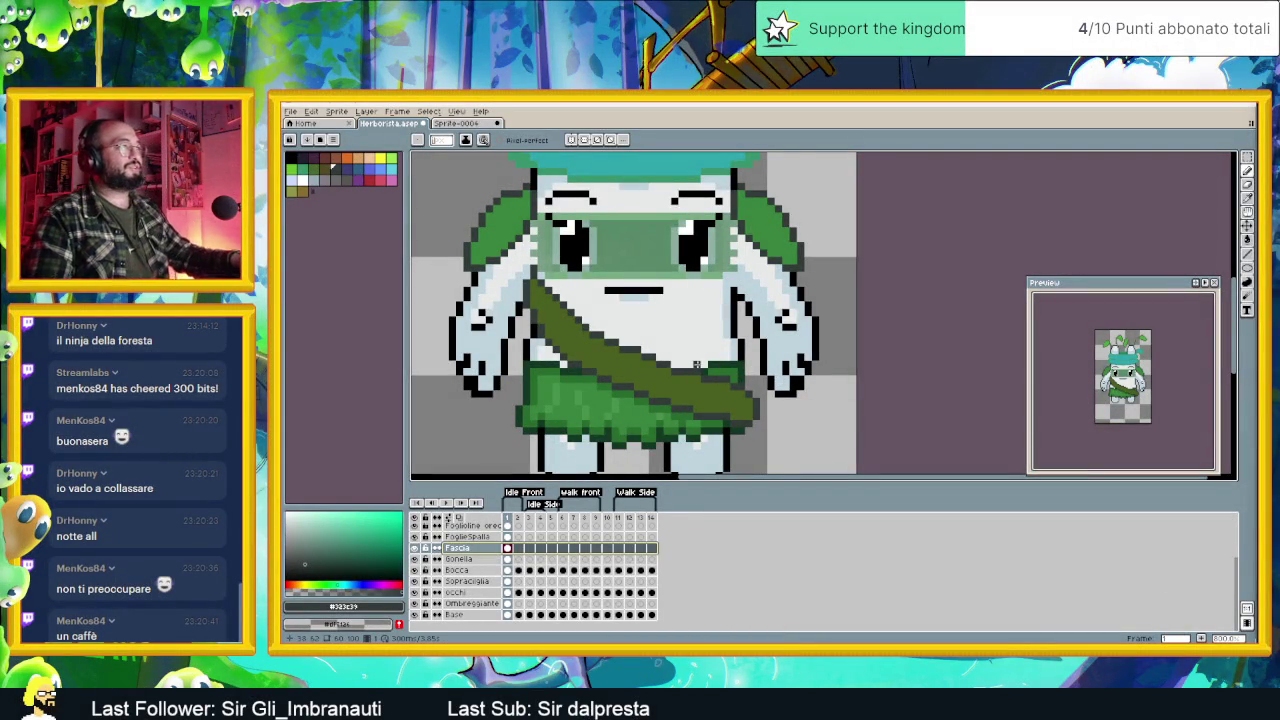
scroll(696, 363, "left", 2)
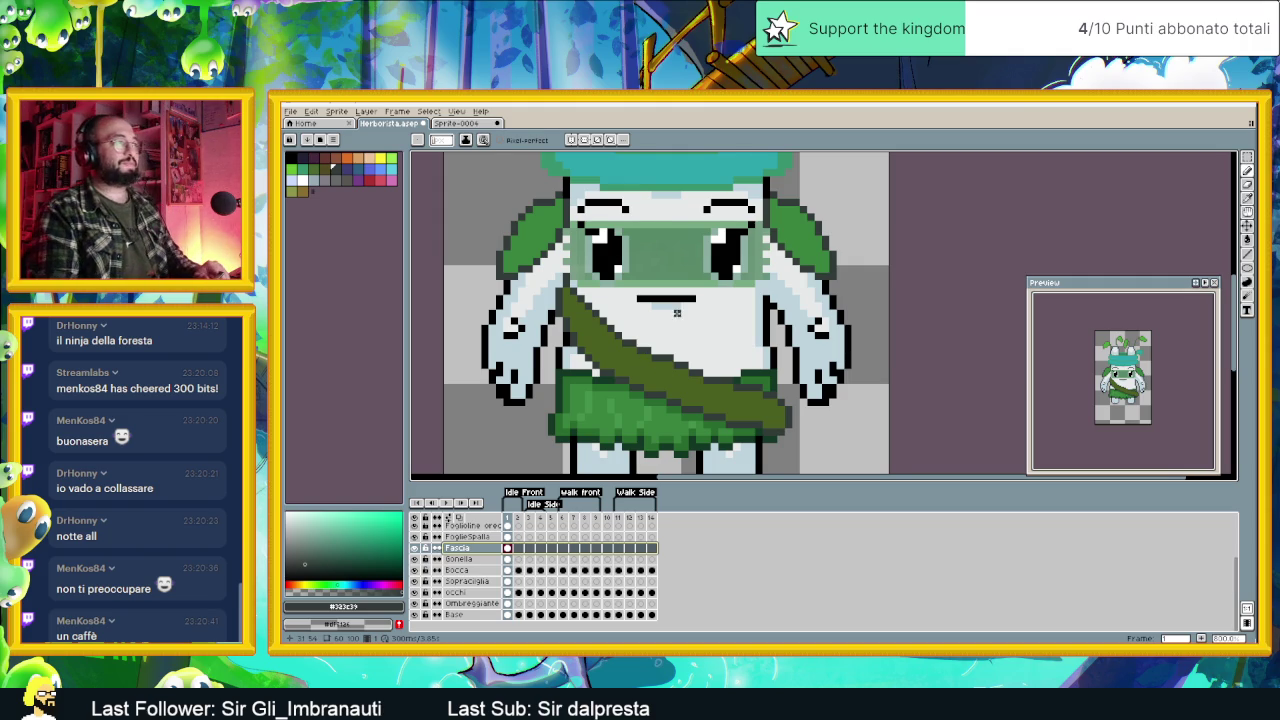
scroll(677, 313, "down", 1)
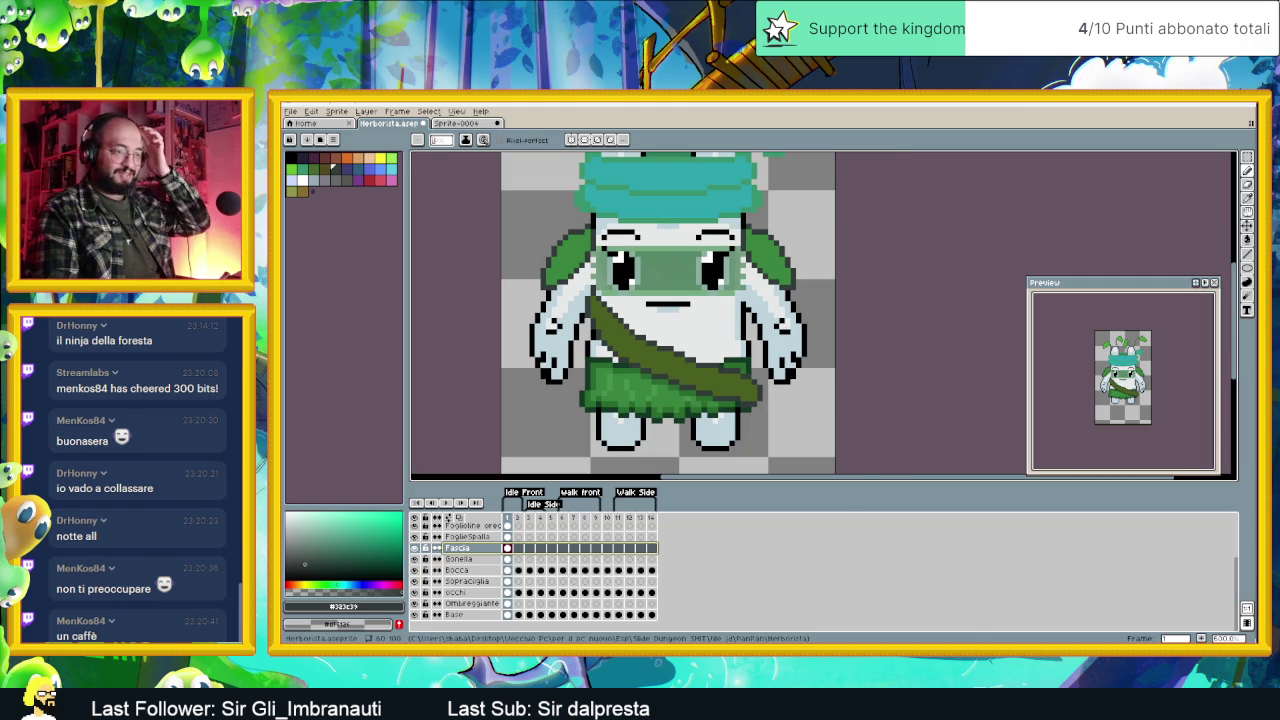
key("alt+Tab")
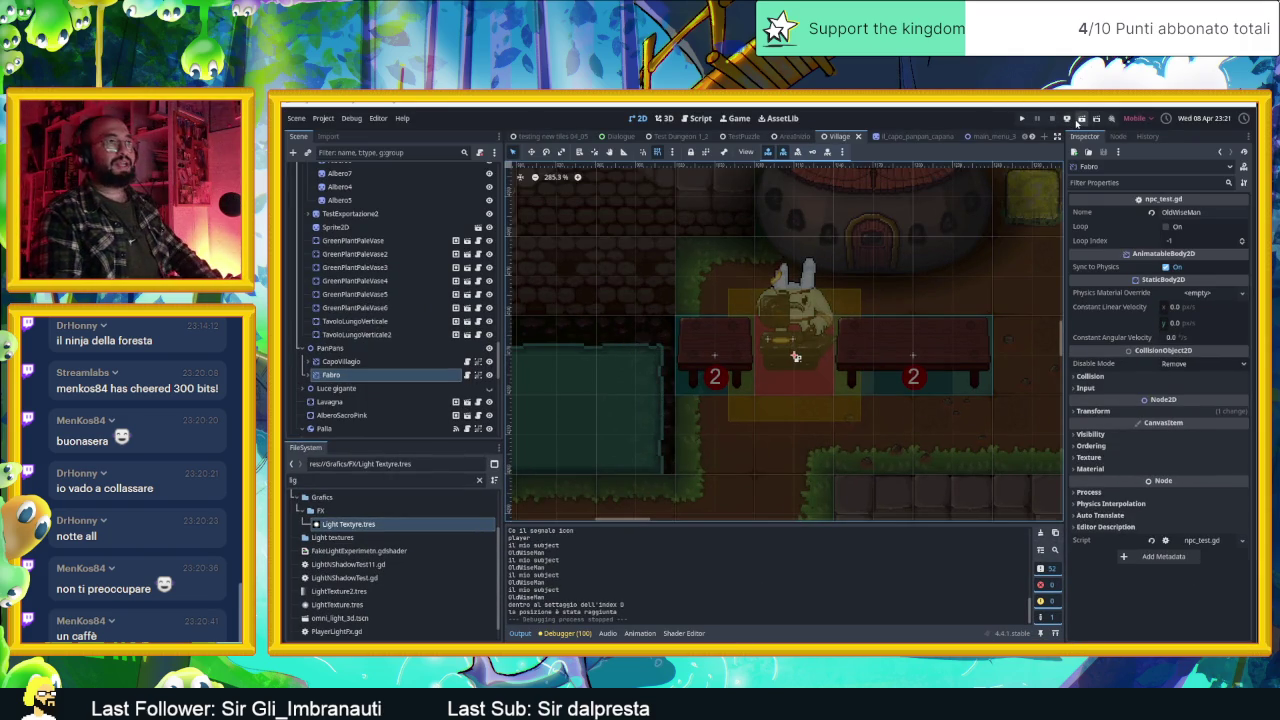
Step: Switch to Godot, dismiss the VLC media player window, and run the game project
key("alt+Tab")
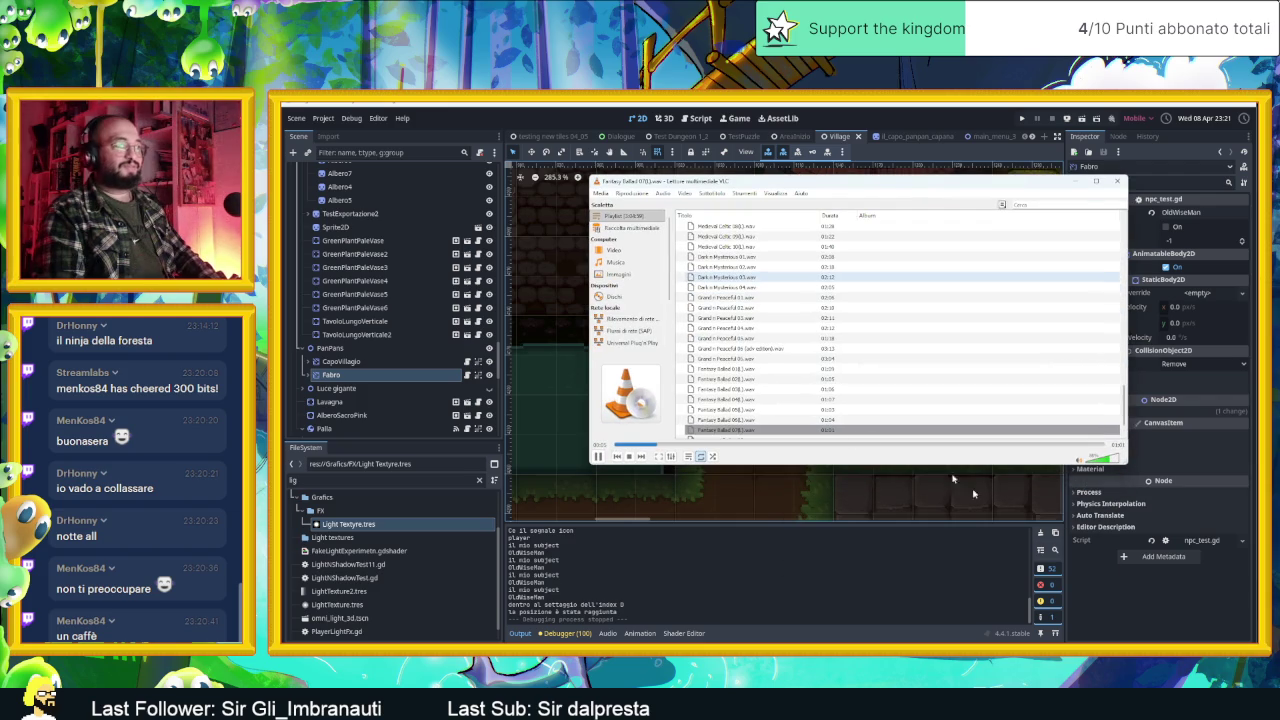
left_click(1095, 181)
left_click(1084, 119)
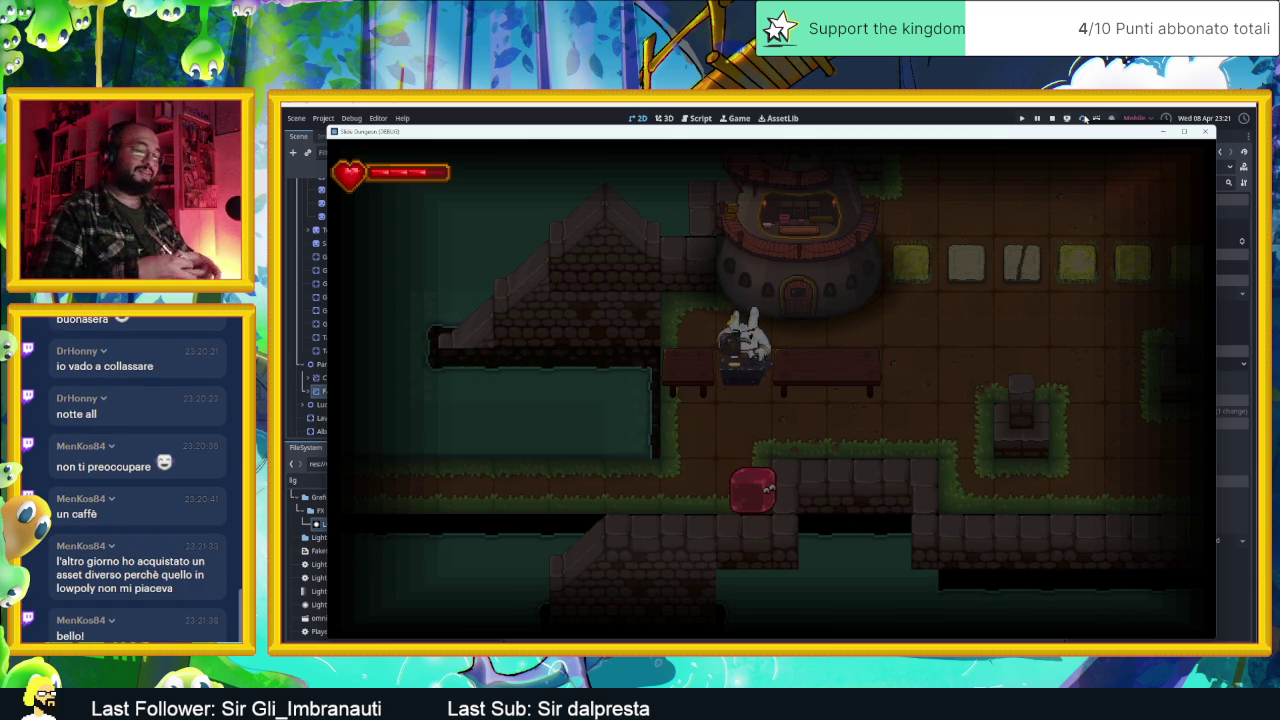
Step: Walk the slime up to the village chief and read through the conversation
key("Up")
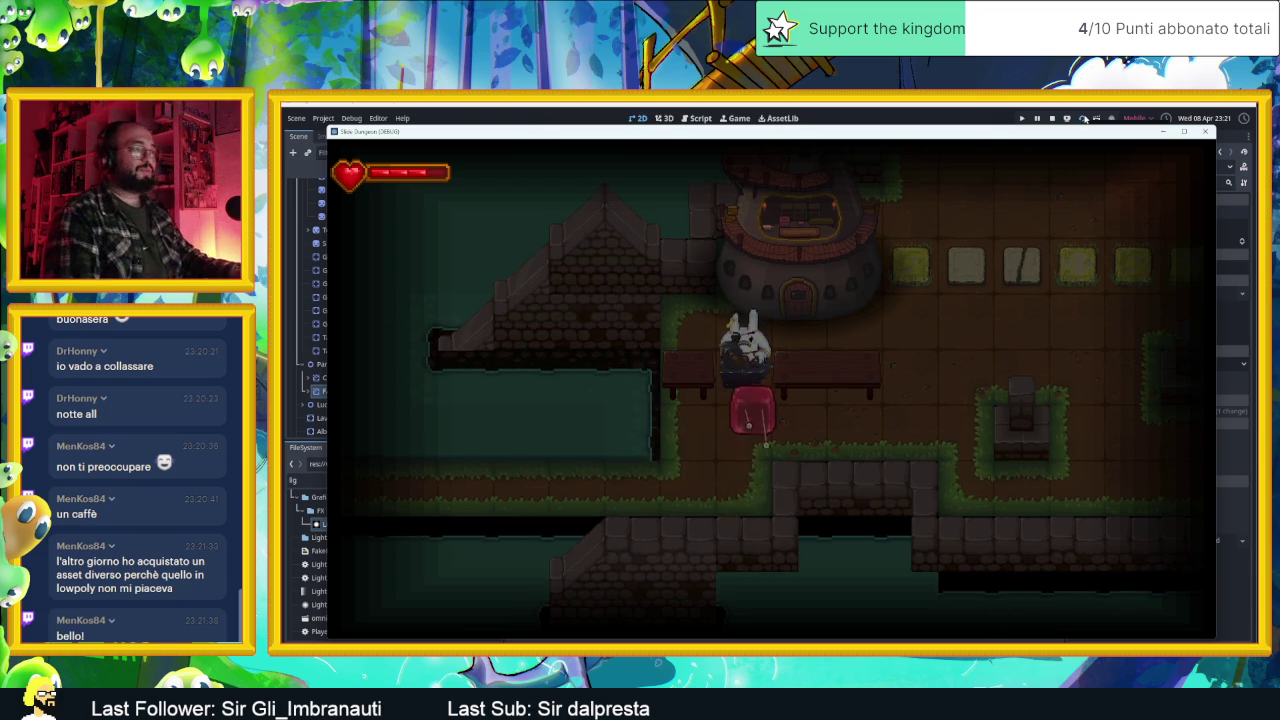
key("space")
key("space")
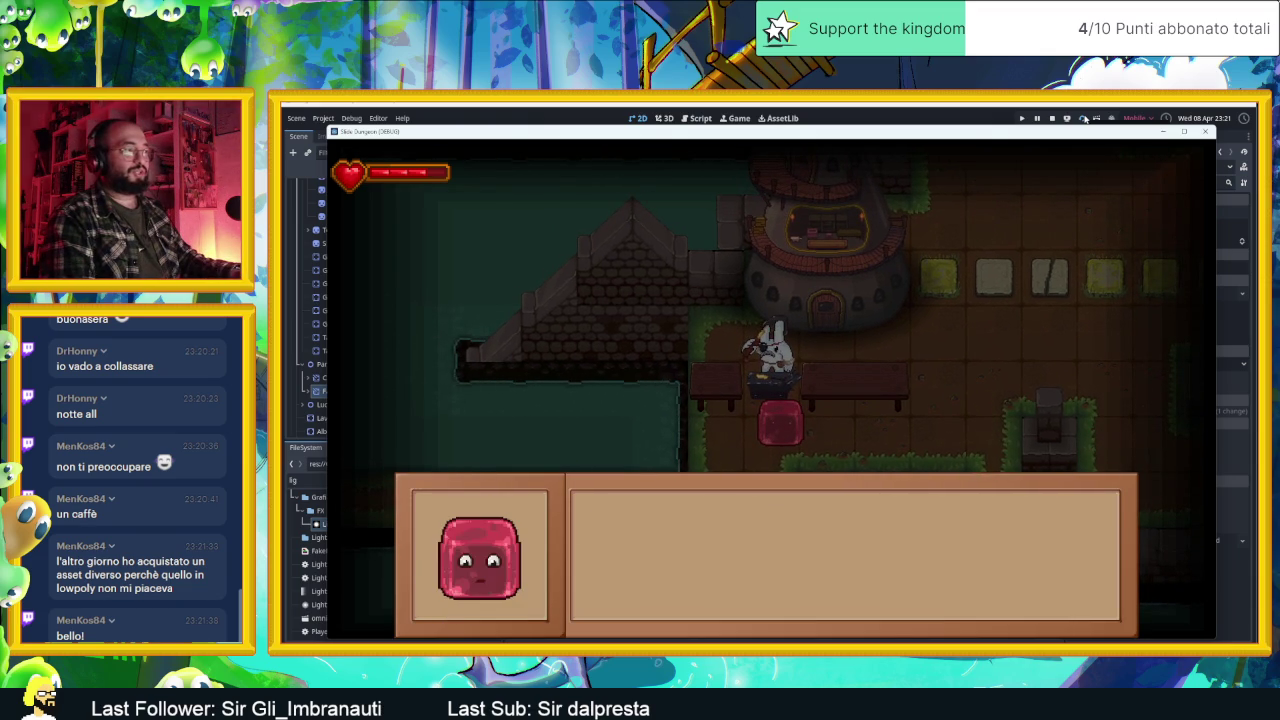
key("space")
key("space")
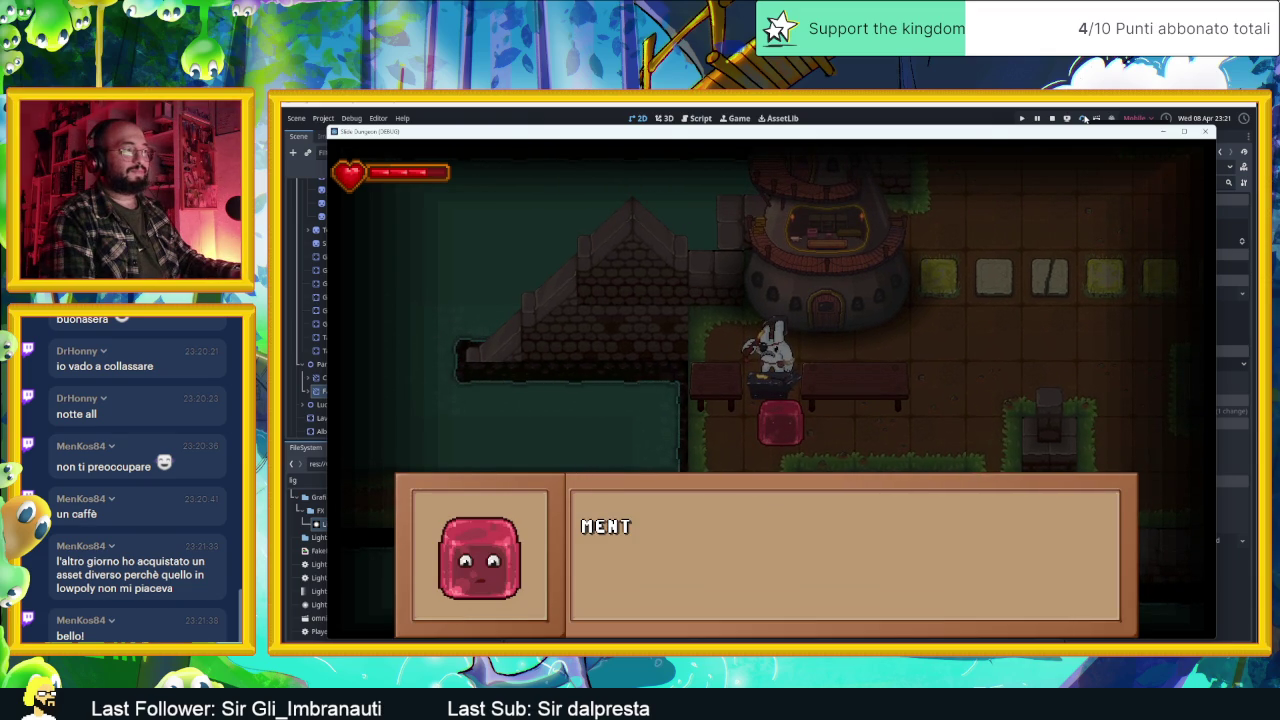
key("space")
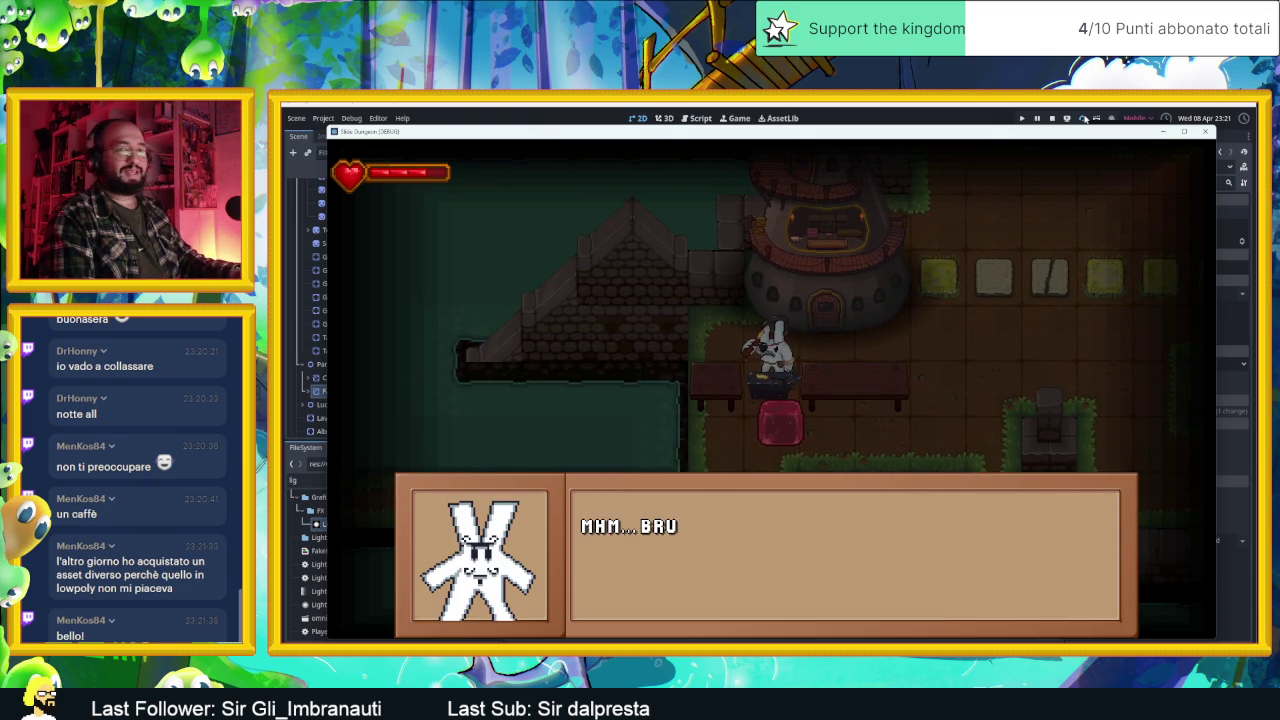
key("space")
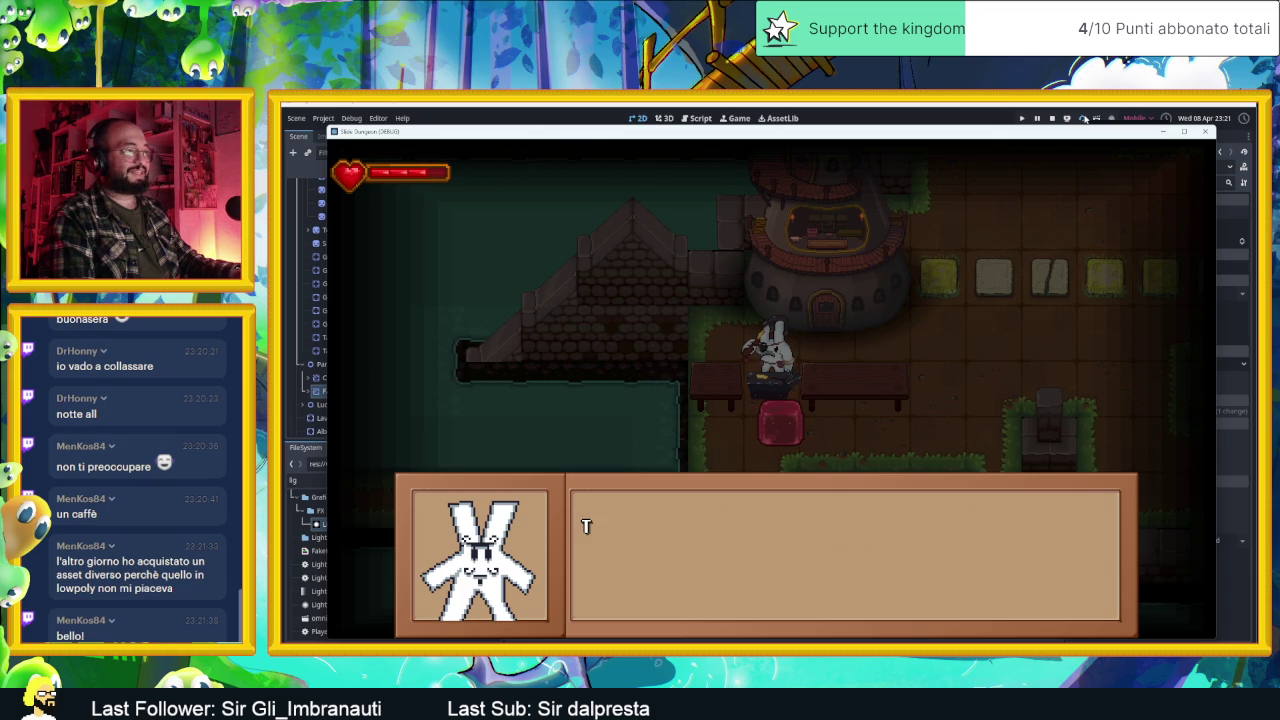
key("space")
key("space")
key("space")
key("space")
key("space")
key("space")
key("space")
Step: Steer the slime through the neighbouring rooms into the tree-house room
key("Right")
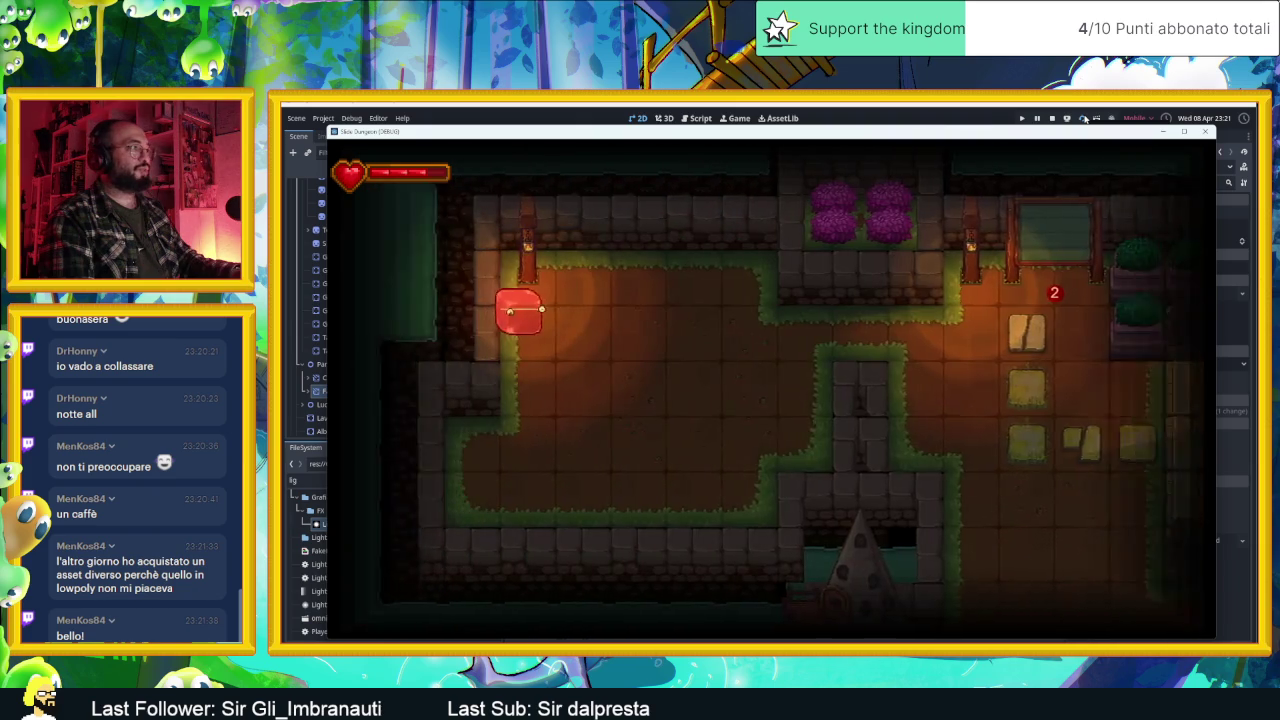
key("Left")
key("Right")
key("Up")
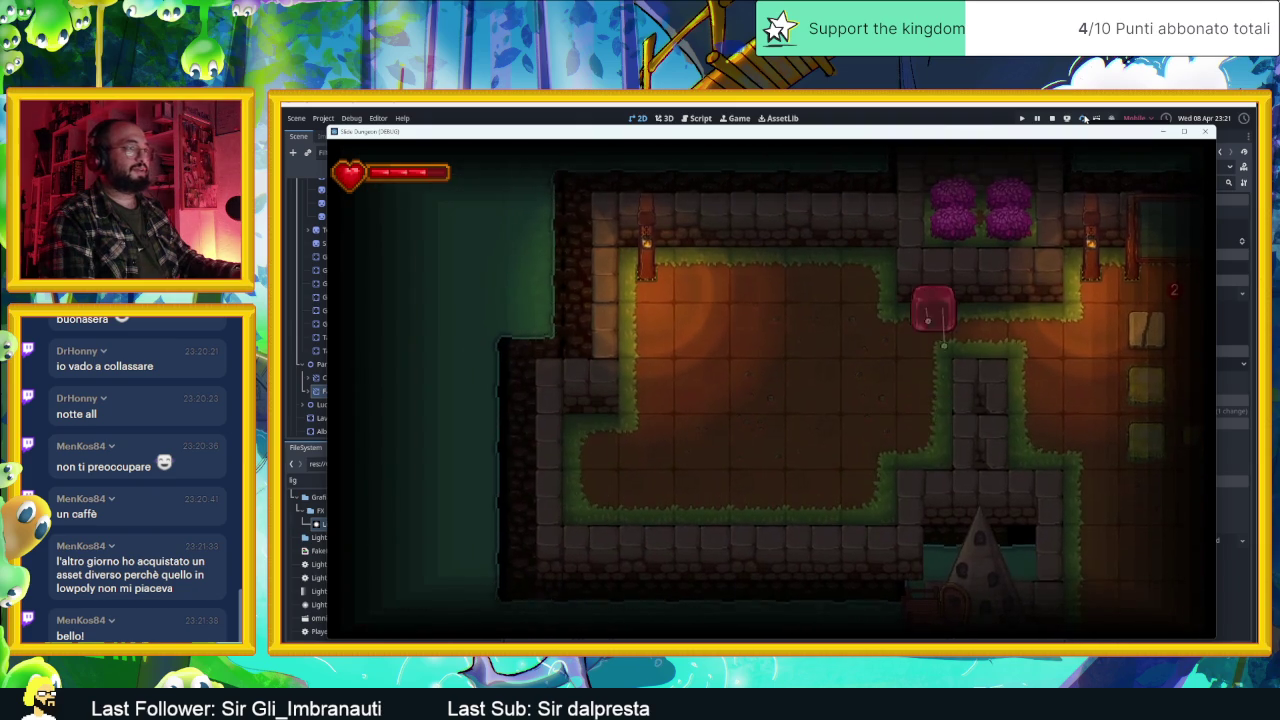
key("Right")
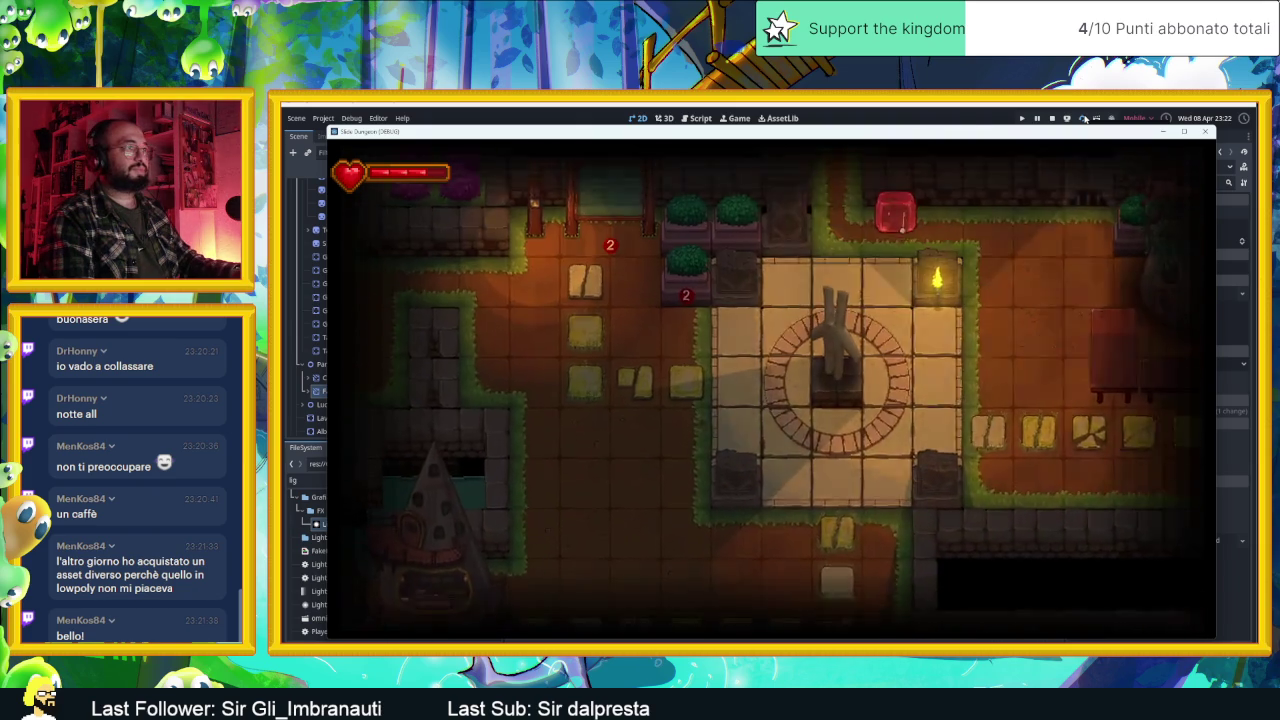
key("Left")
key("Down")
key("Right")
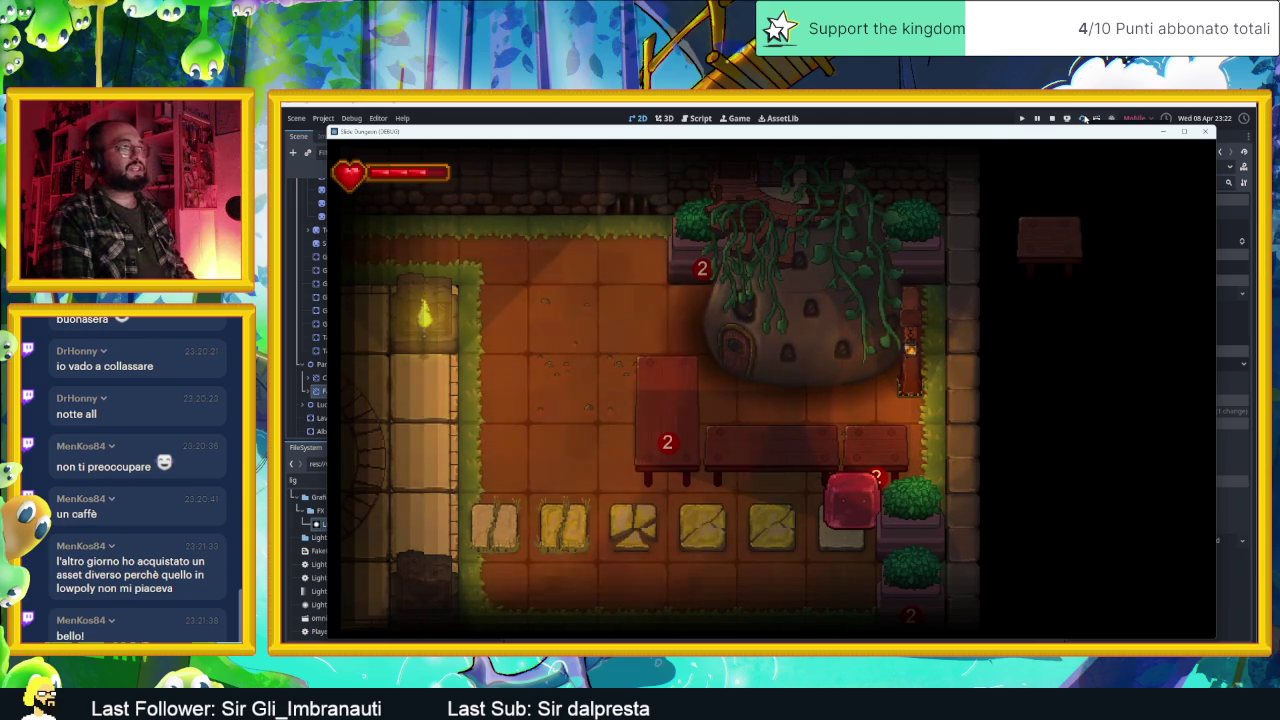
Step: Move the slime past the statue room to the pink-tree garden, then stop the game with F8
key("Left")
key("Right")
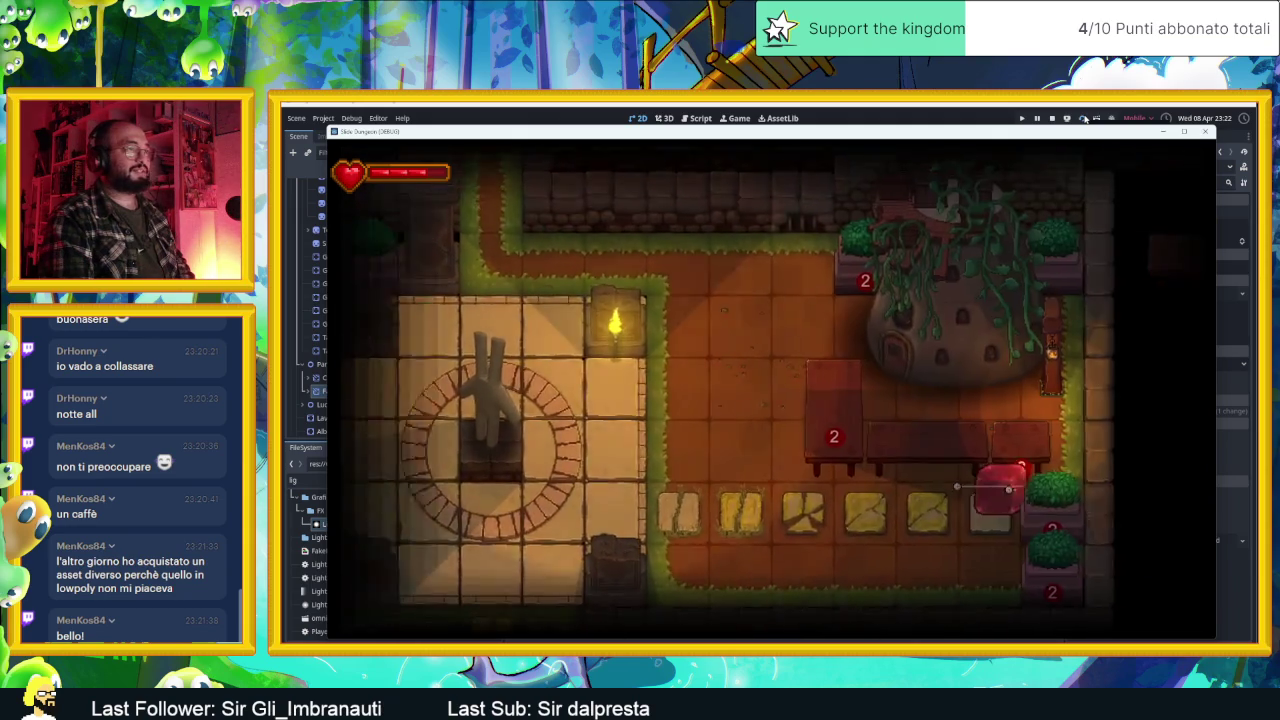
key("Left")
key("Up")
key("Up")
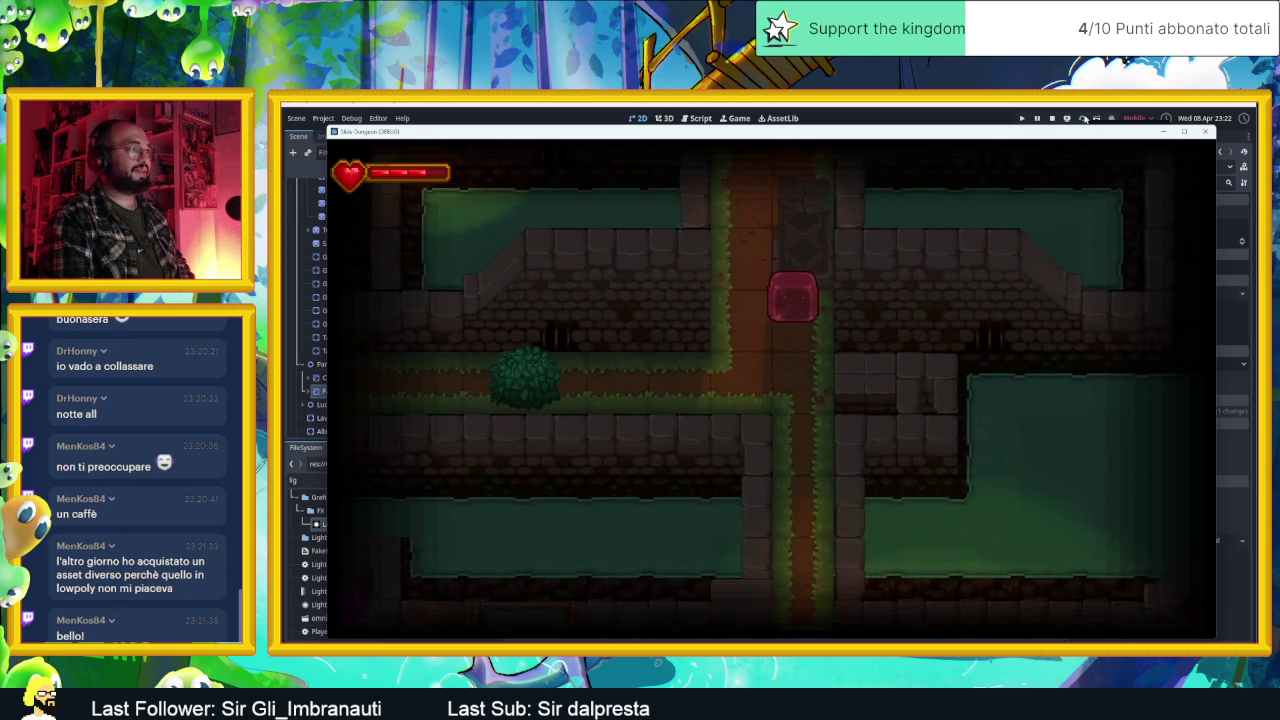
key("Down")
key("Right")
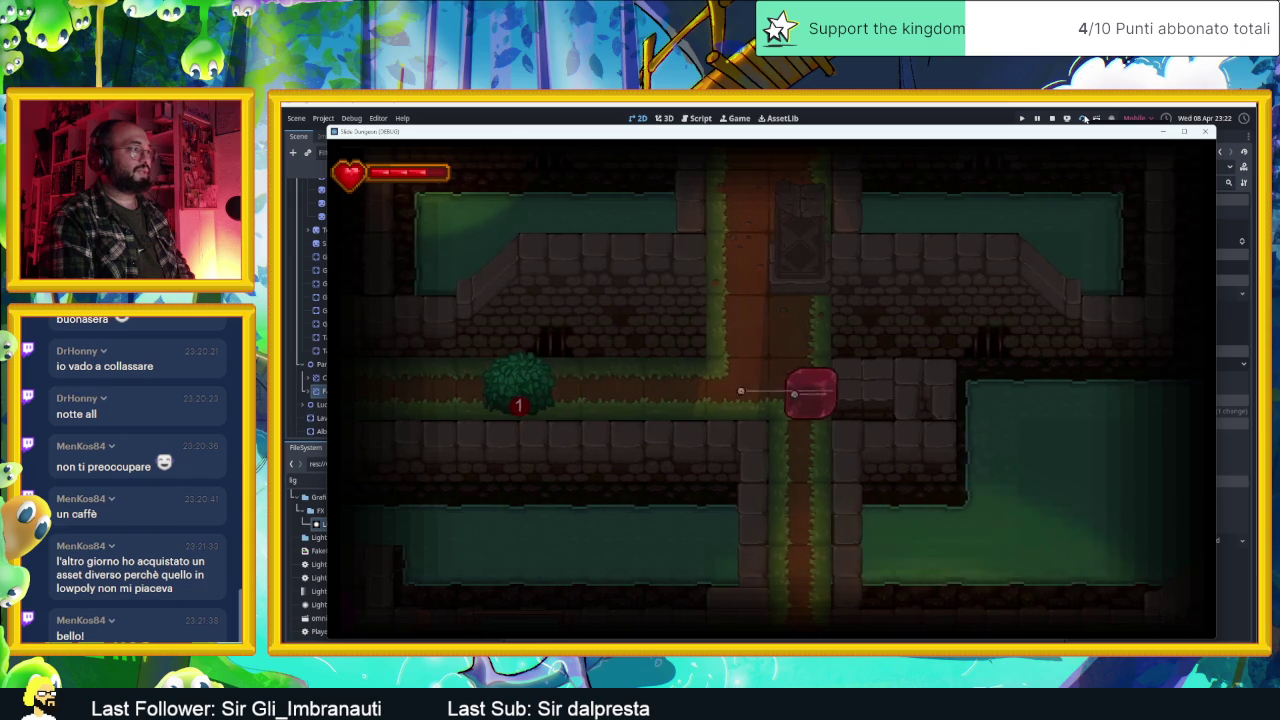
key("Right")
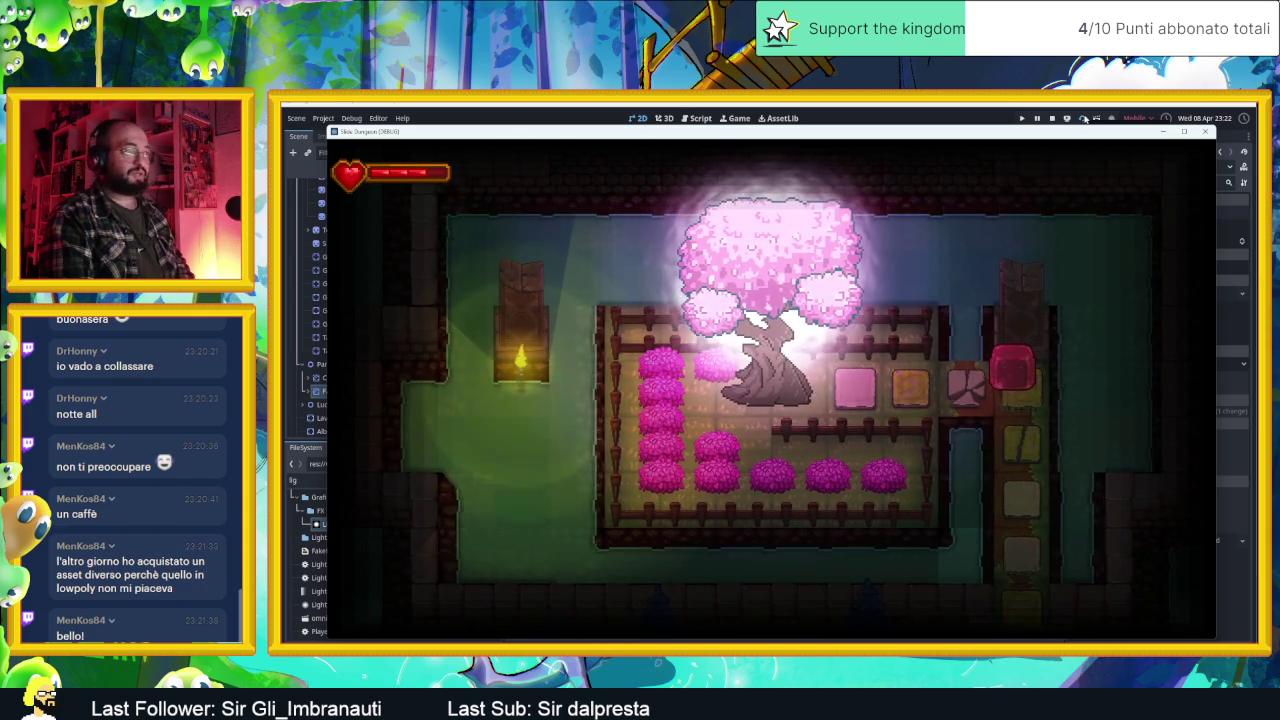
key("Left")
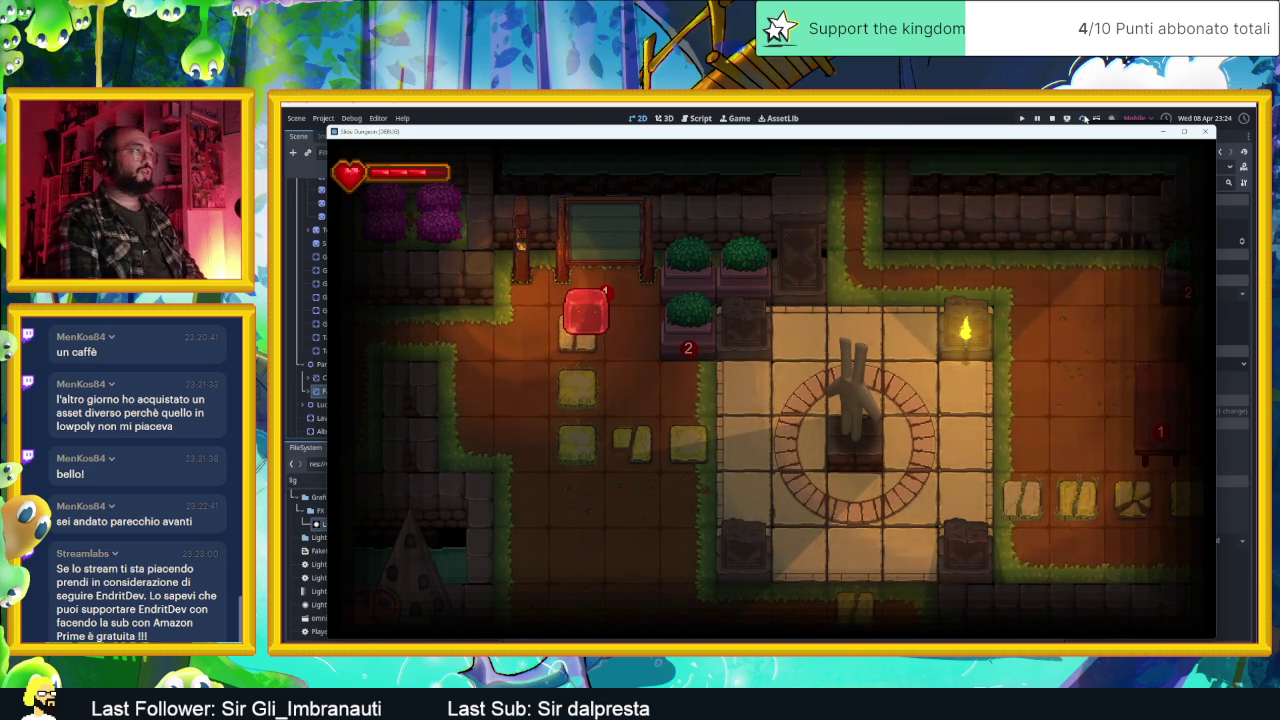
key("F8")
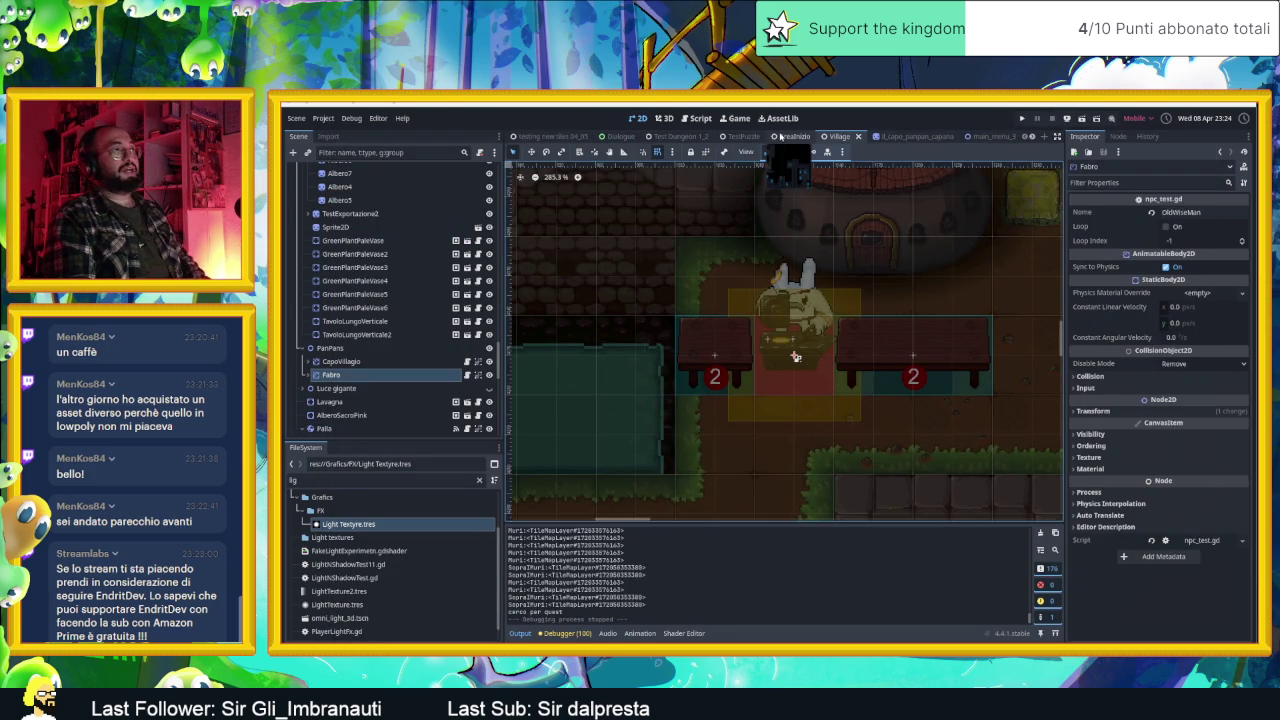
Step: Save and run the AreaInizio scene, sliding the slime along the first rows of coins
left_click(793, 136)
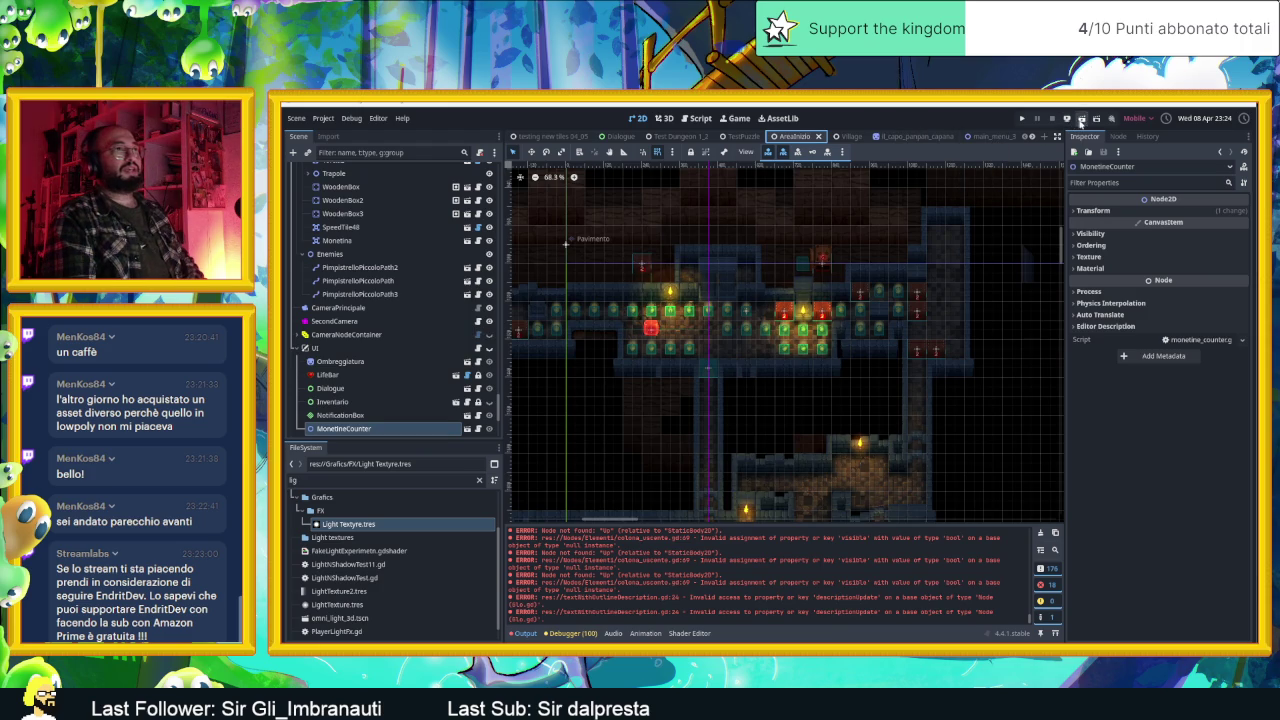
key("ctrl+s")
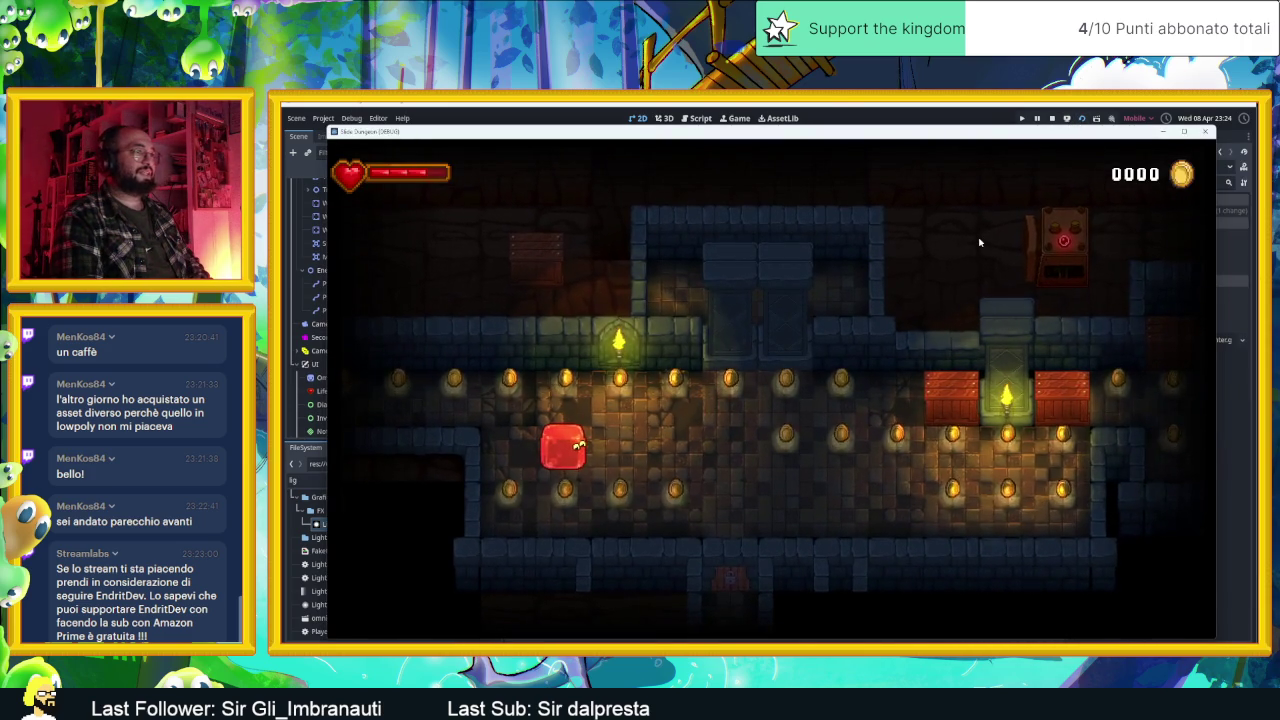
key("Down")
key("Right")
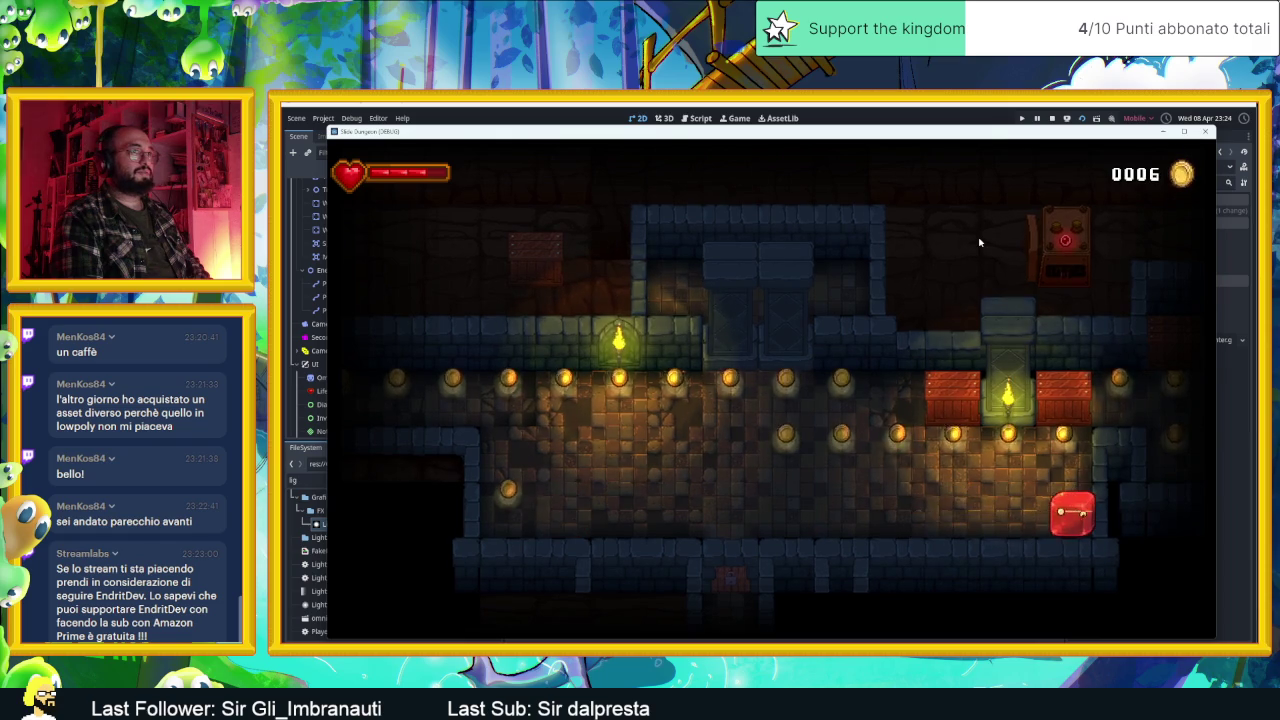
key("Left")
key("Up")
key("Right")
key("Down")
key("Right")
Step: Steer the slime up through the corridor into the next rooms, collecting coins near the boxes
key("Up")
key("Left")
key("Up")
key("Up")
key("Right")
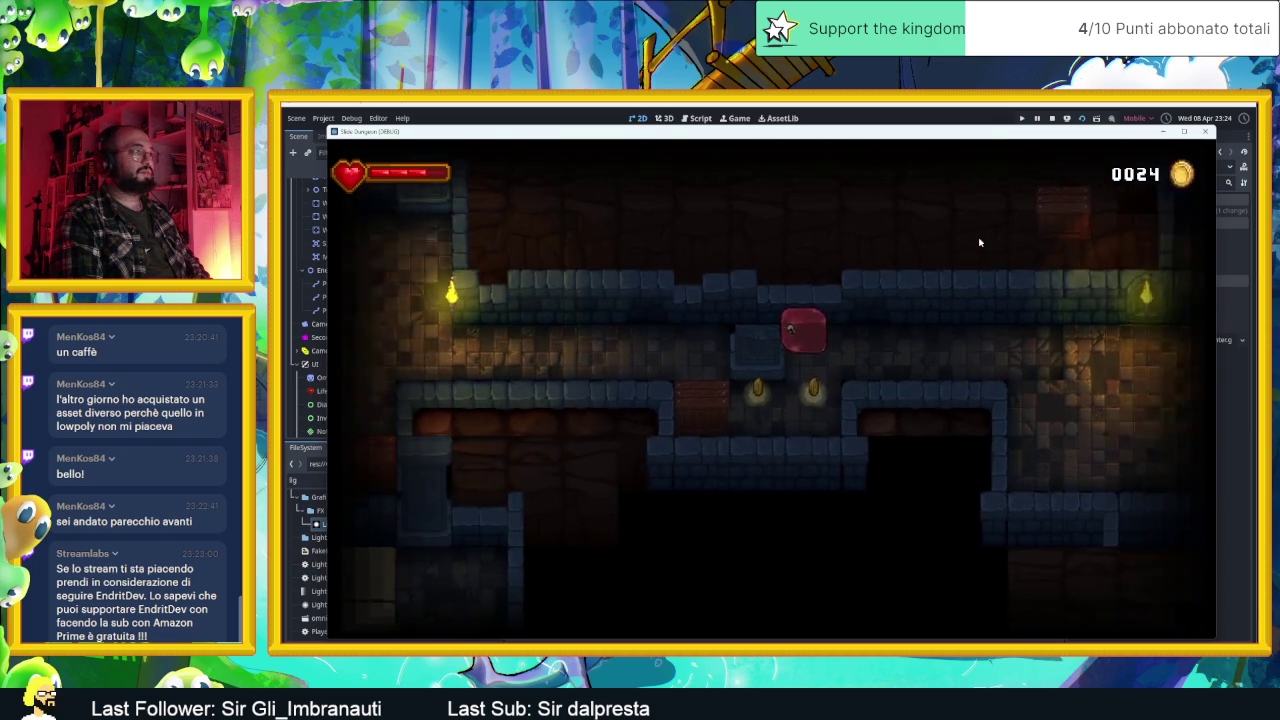
key("Down")
key("Up")
key("Right")
key("Down")
key("Right")
key("Up")
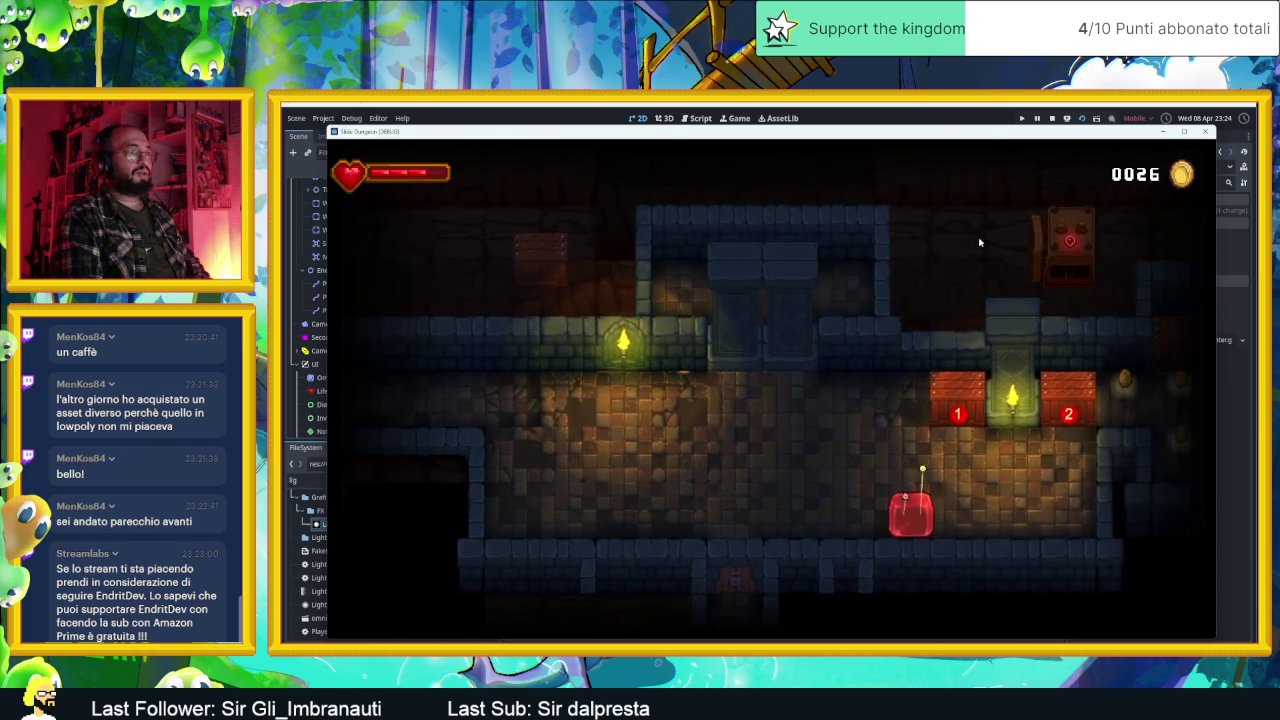
key("Down")
Step: Collect the remaining coins to reach 33, then close the game window
key("Up")
key("Down")
key("Up")
key("Left")
key("Down")
key("Left")
key("Up")
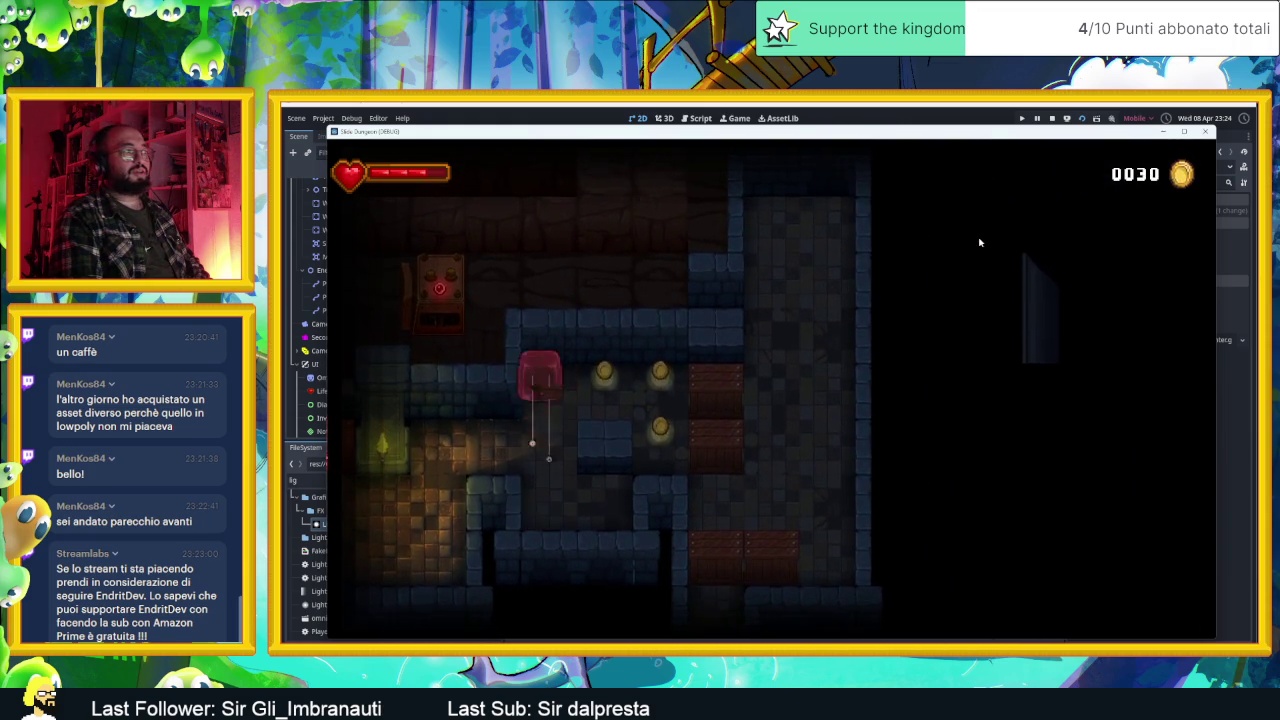
key("Down")
key("Up")
key("Left")
key("Down")
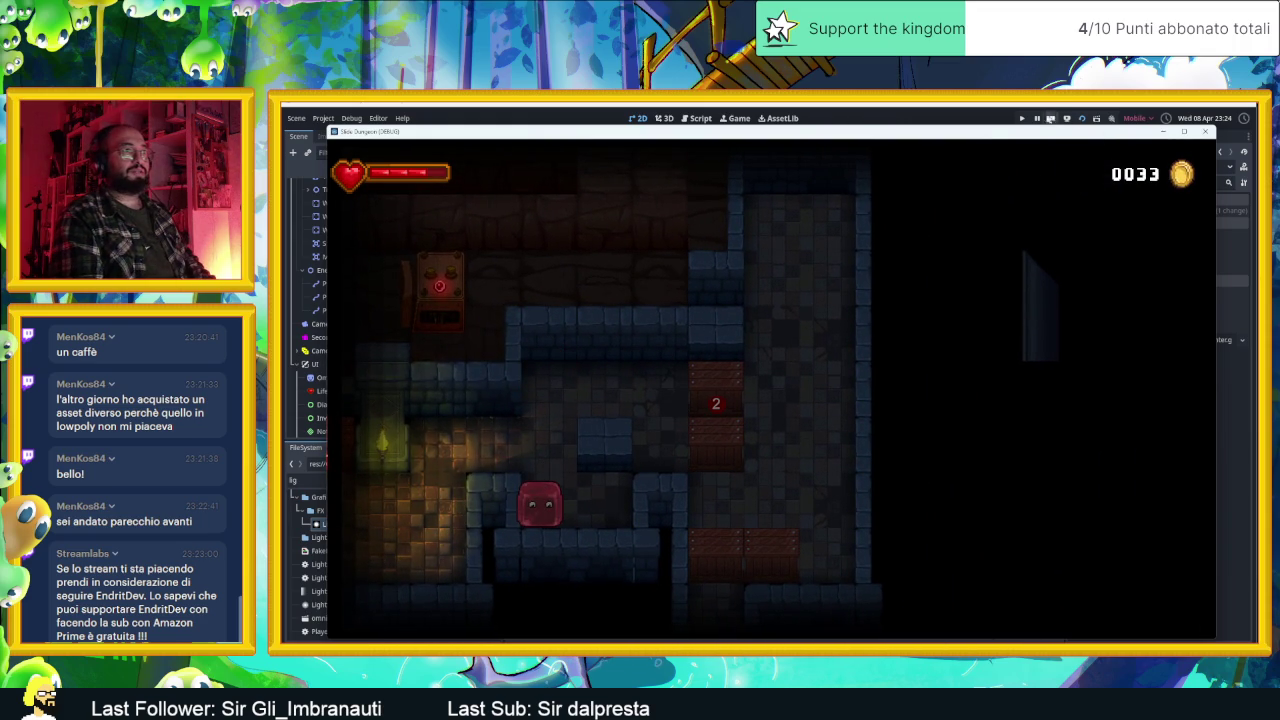
left_click(1048, 118)
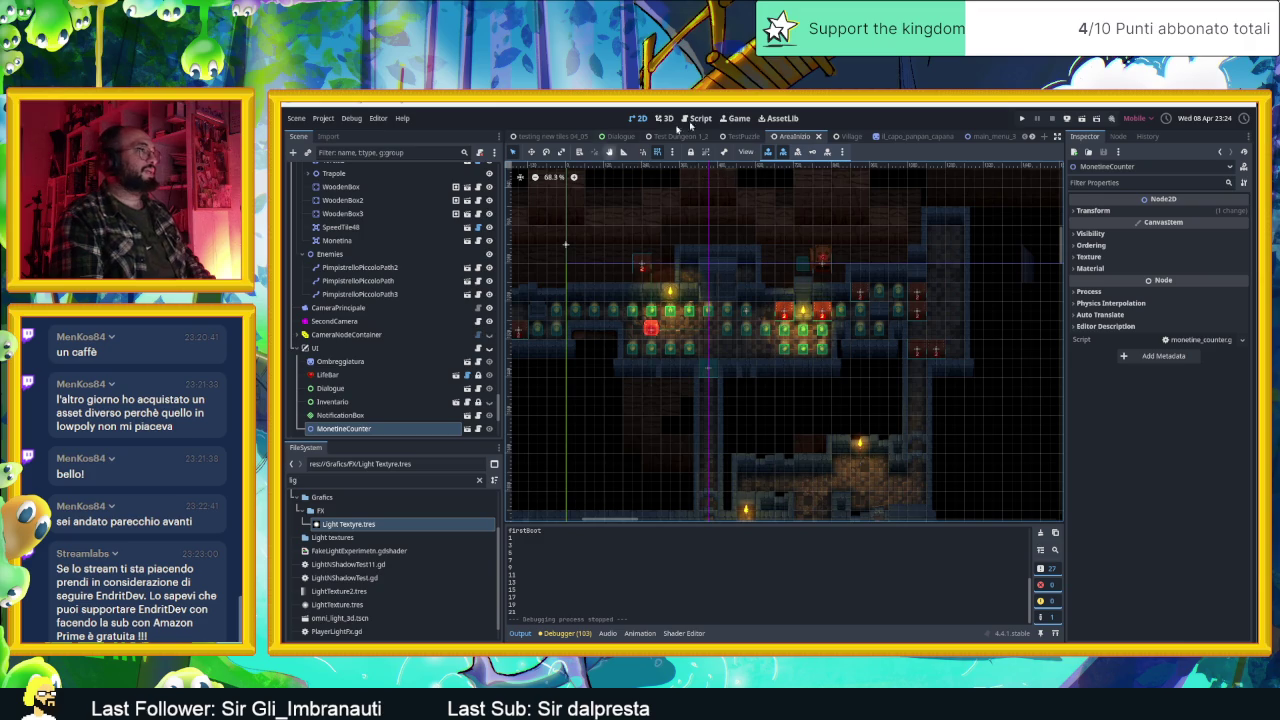
Step: Read through the Gio.gd dialogue code in the Script workspace, then run the game again
left_click(700, 118)
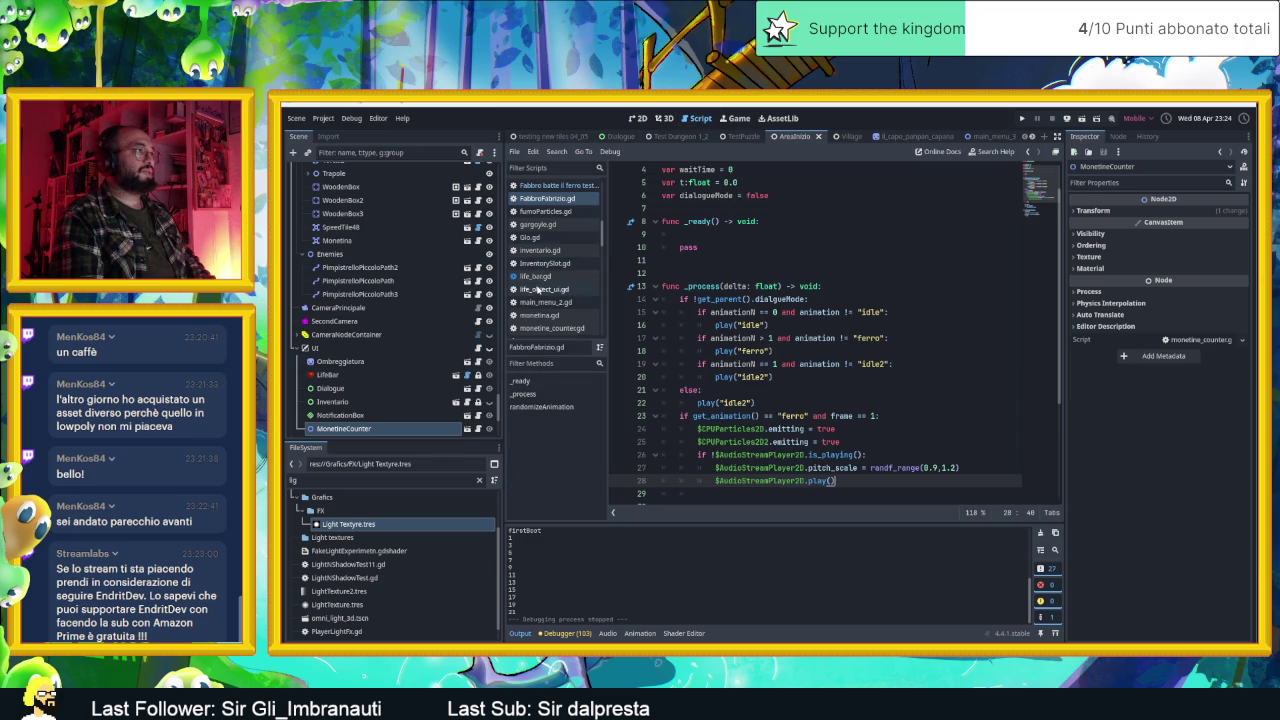
left_click(543, 240)
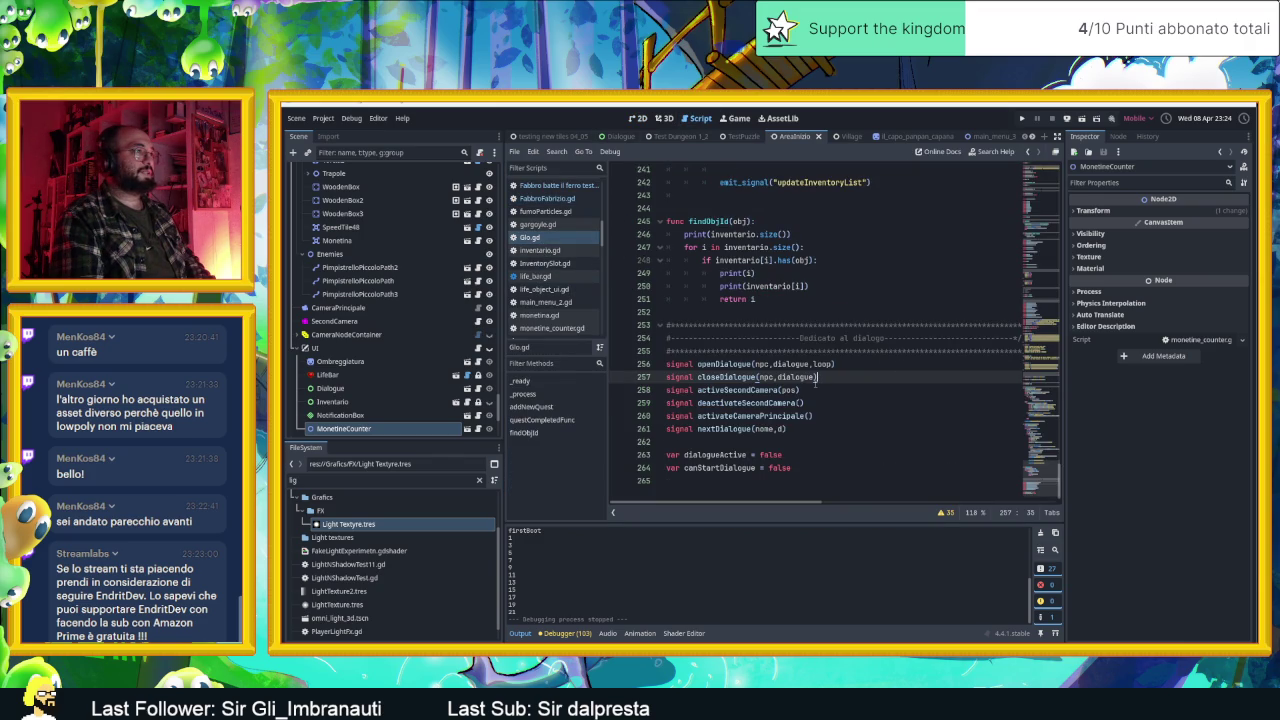
scroll(818, 377, "up", 5)
scroll(818, 377, "up", 5)
scroll(818, 377, "up", 5)
scroll(818, 377, "up", 5)
left_click(1021, 118)
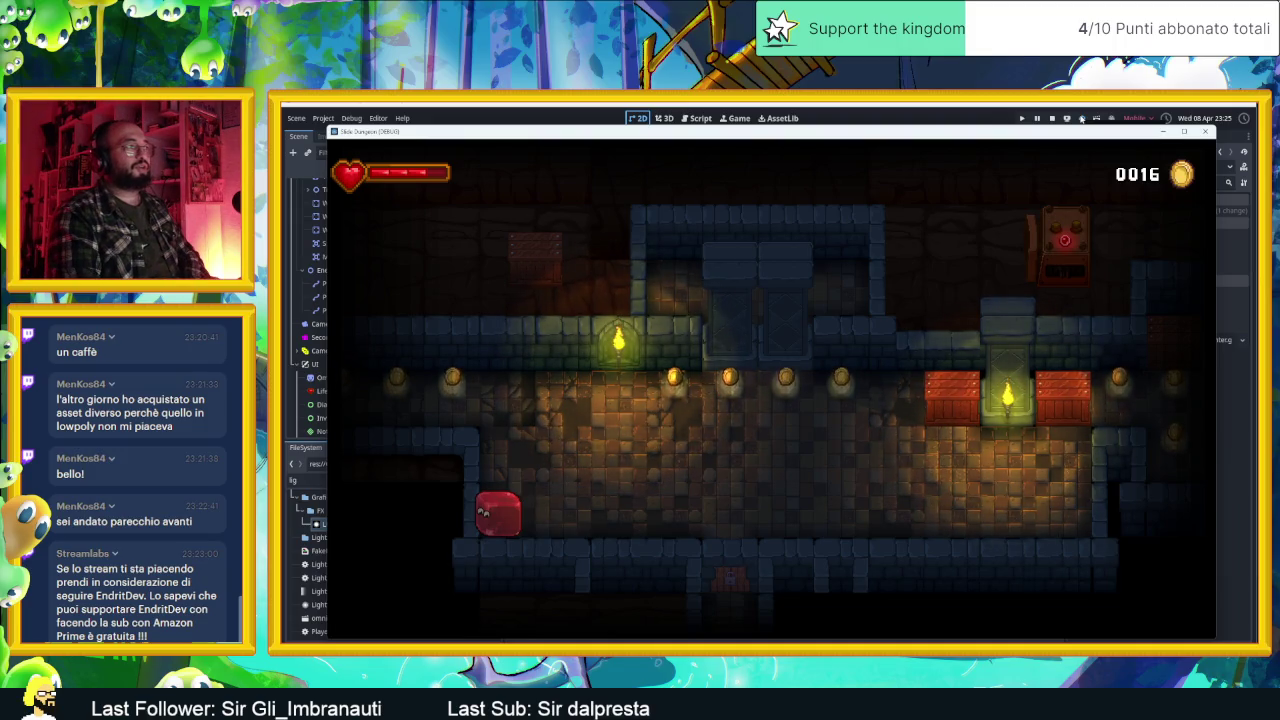
Step: Slide the slime along the torch row and upper corridor, collecting coins around the crate
key("Up")
key("Right")
key("Left")
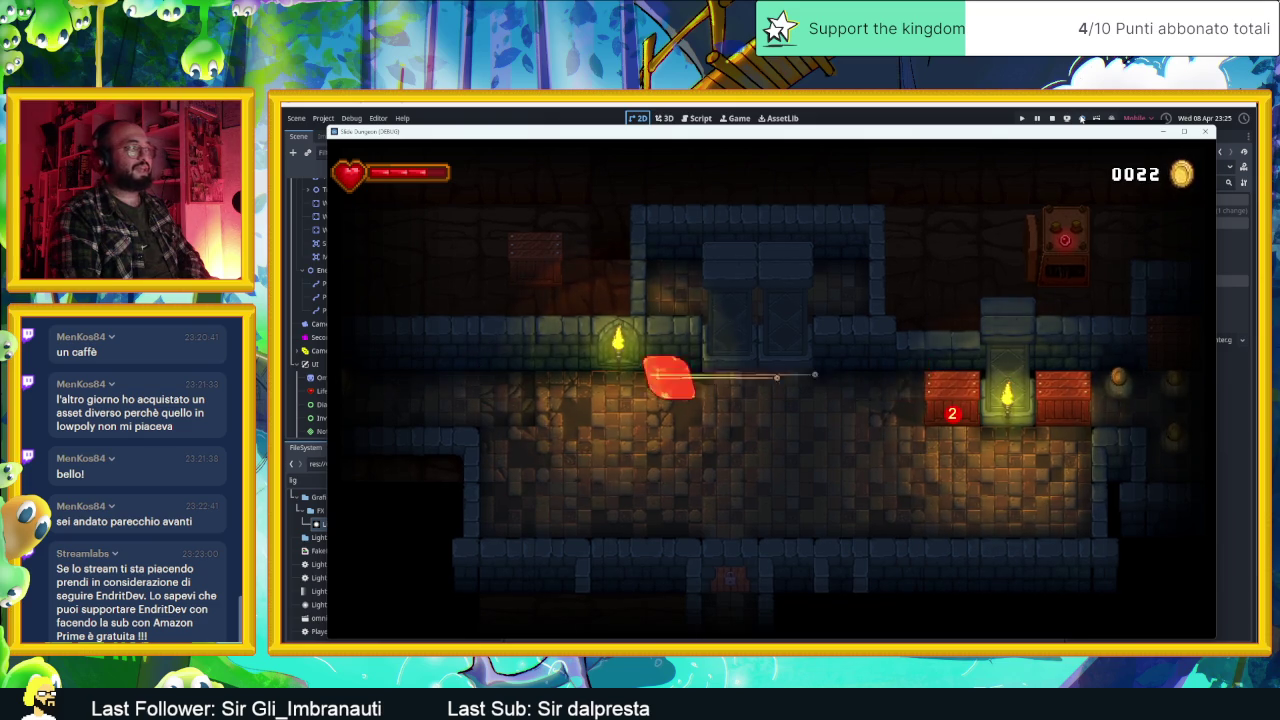
key("Up")
key("Right")
key("Up")
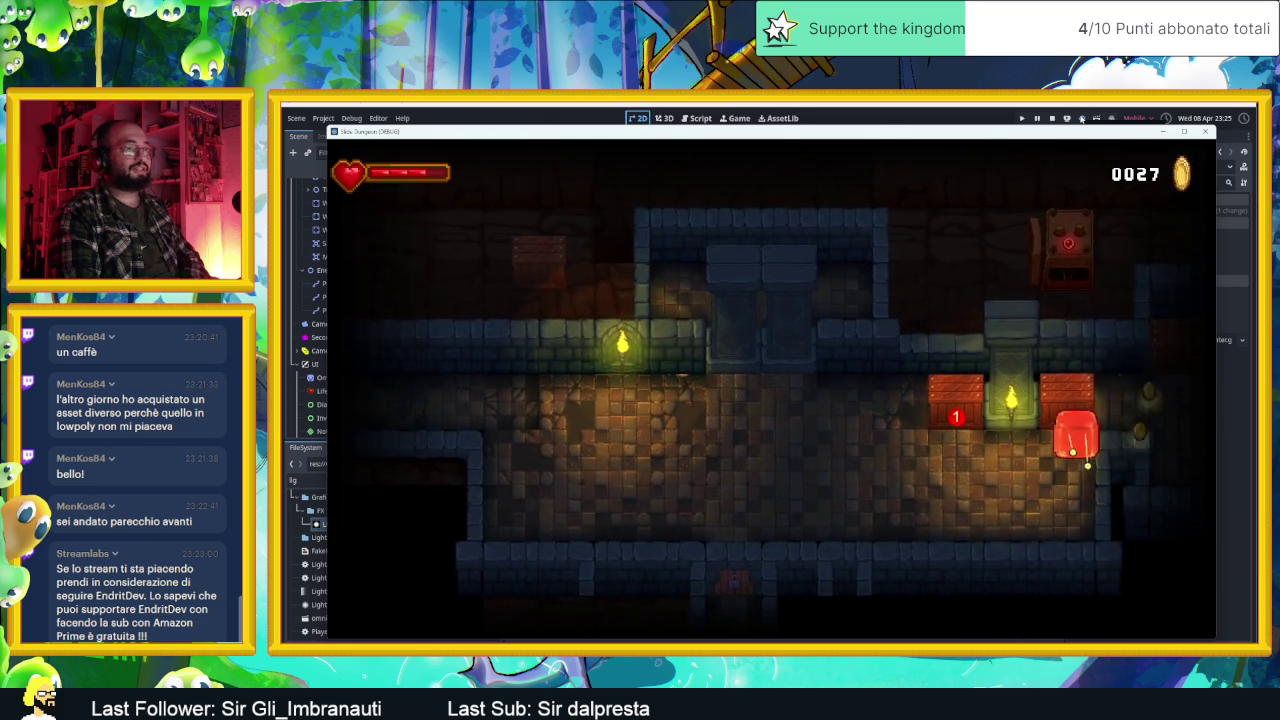
key("Left")
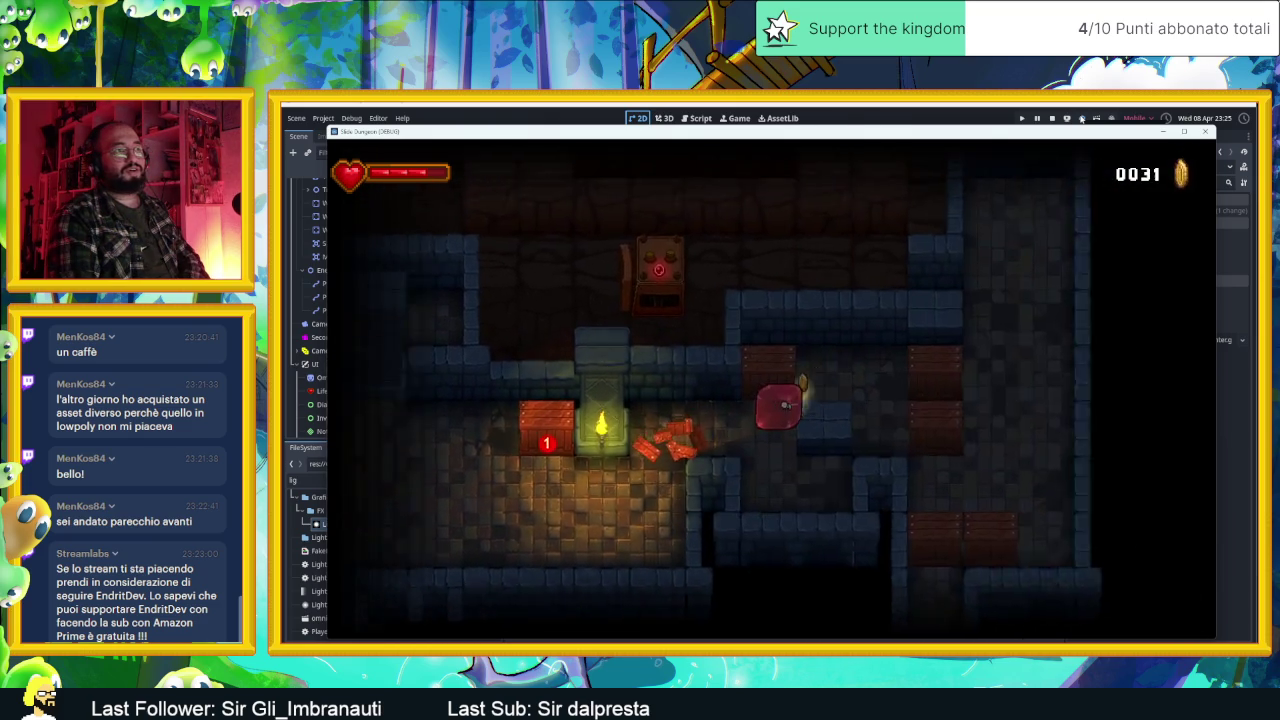
key("Down")
key("Up")
key("Right")
key("Up")
key("Left")
key("Down")
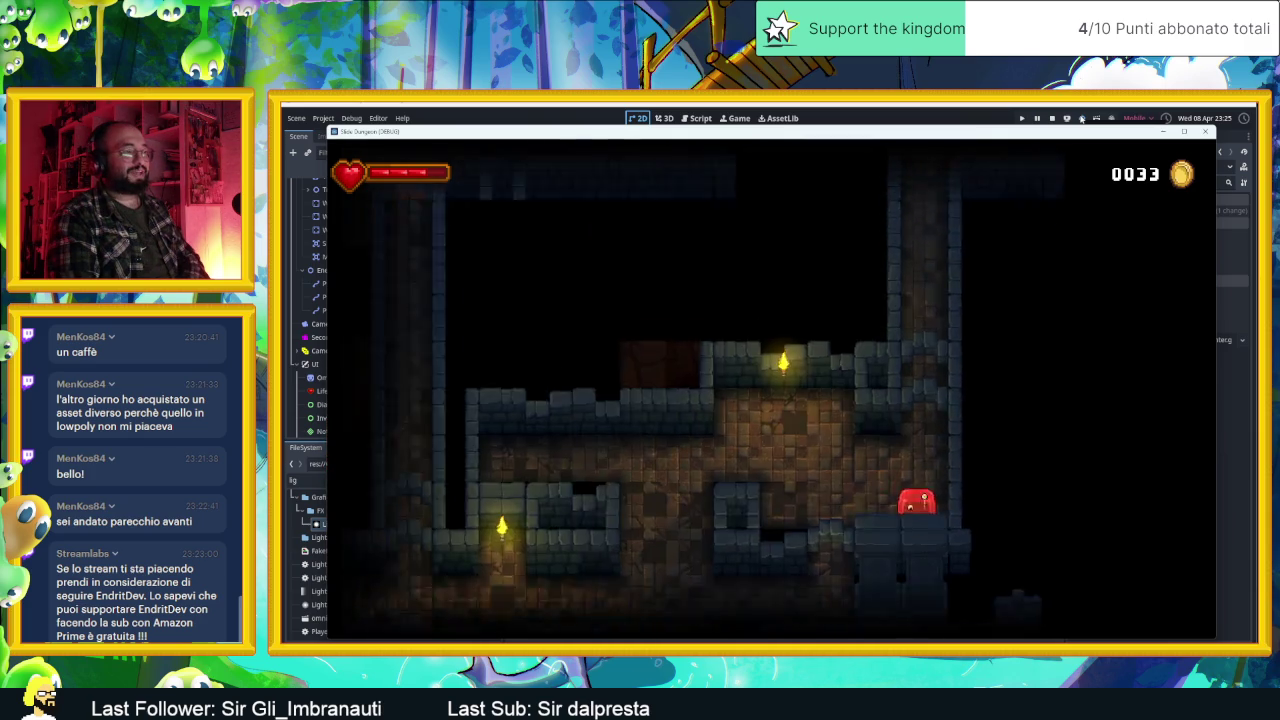
Step: Continue across the lower floor and up the shaft to 33 coins, close the game, and switch to the browser
key("Left")
key("Up")
key("Down")
key("Left")
key("Right")
key("Up")
key("Right")
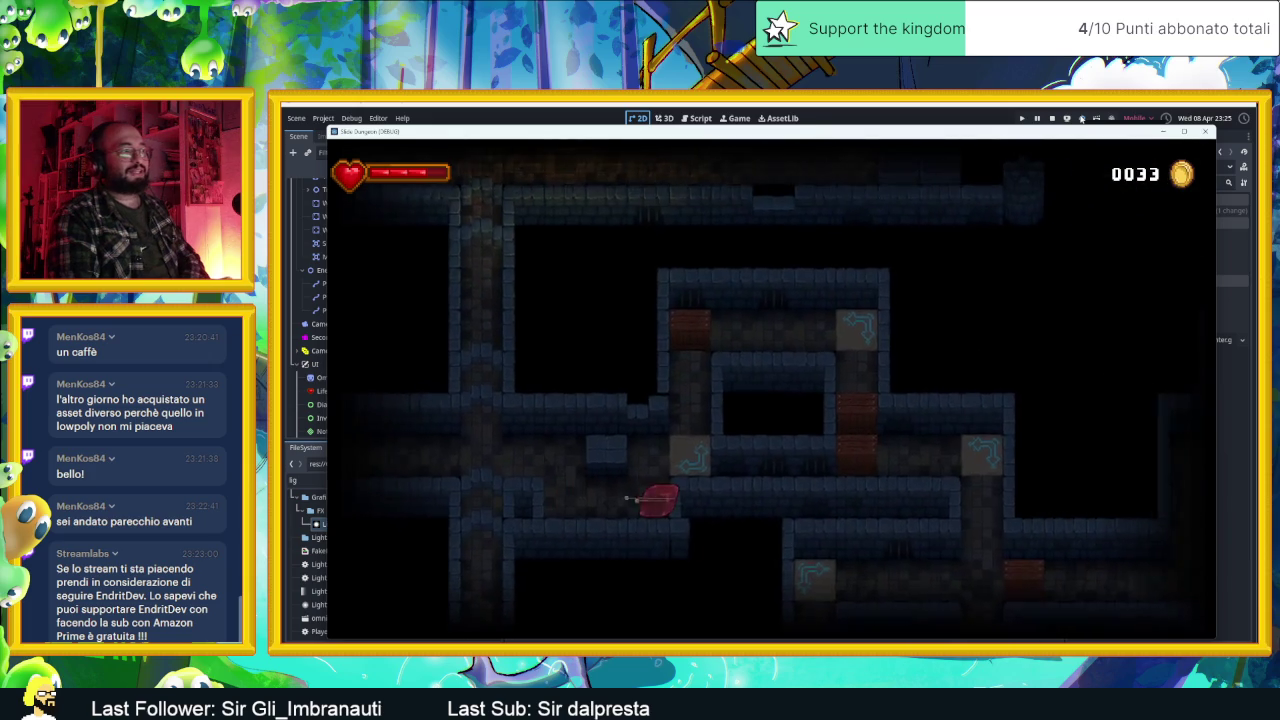
key("Up")
key("Right")
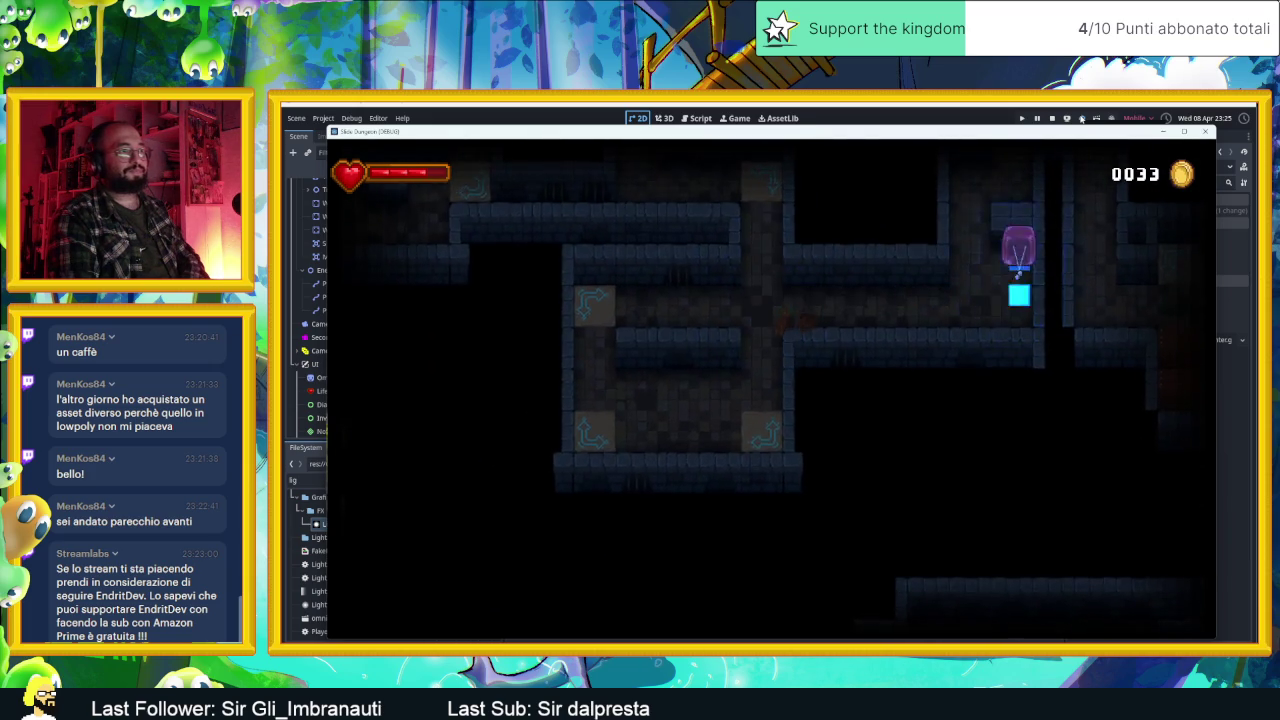
key("Up")
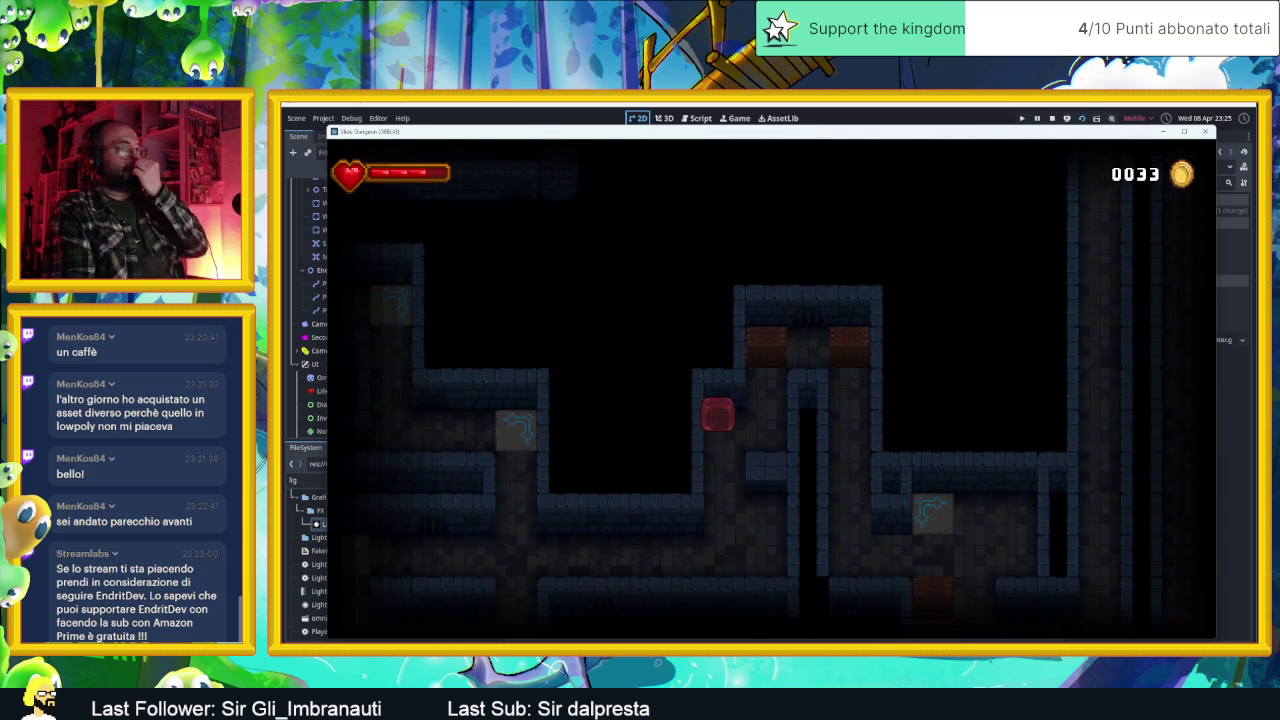
left_click(1207, 132)
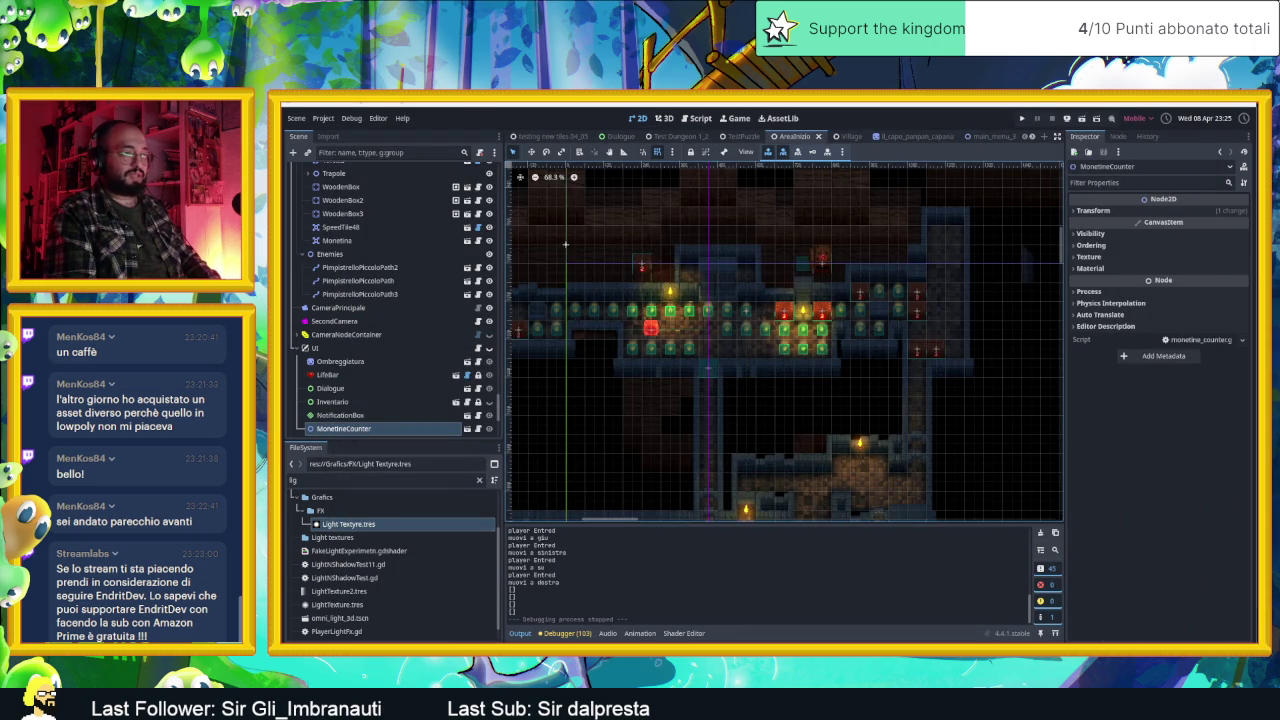
key("alt+Tab")
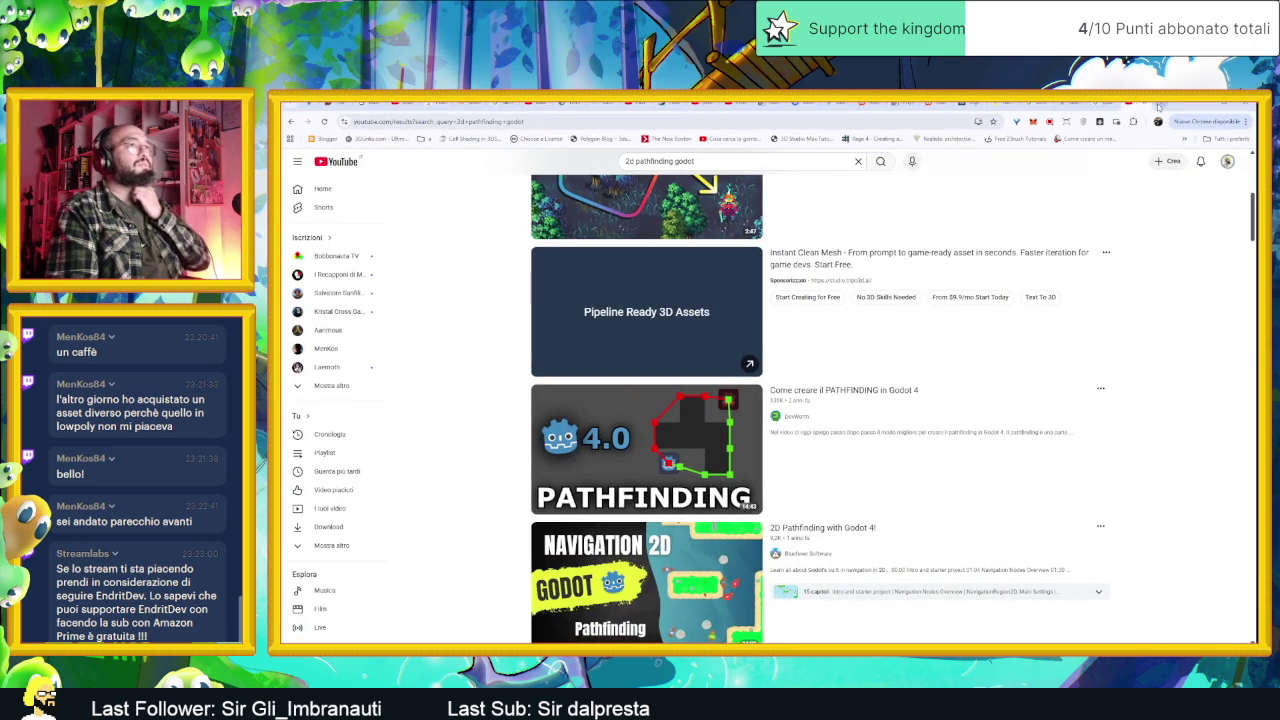
Step: Search Google for 'humble bundle' in a new tab, go to humblebundle.com, and view its Bundles page
left_click(1158, 106)
type("hum")
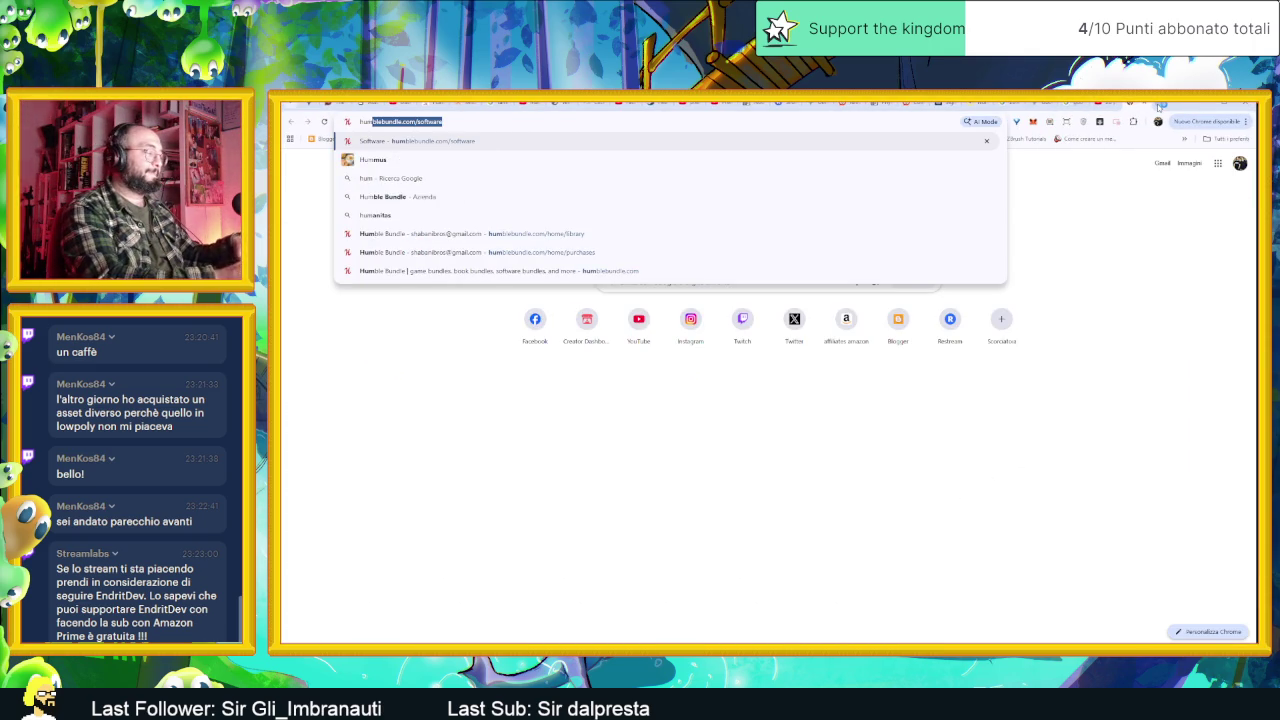
type("ble bundle")
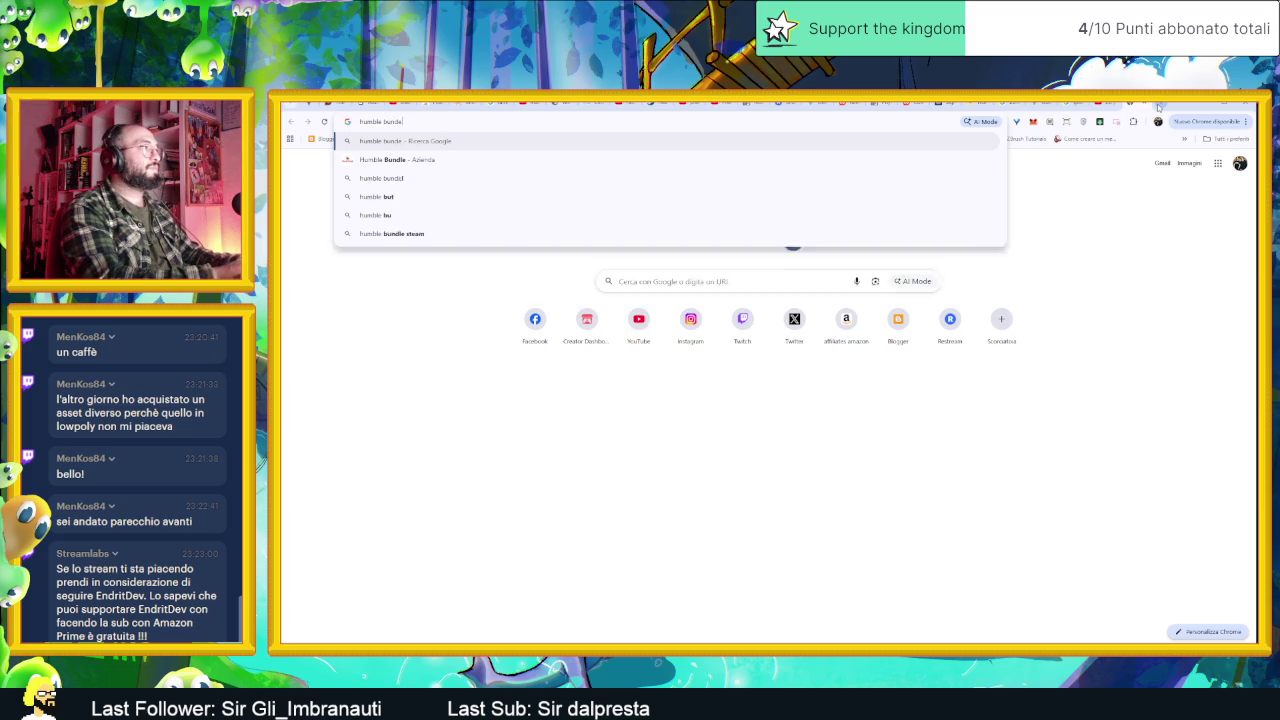
key("Return")
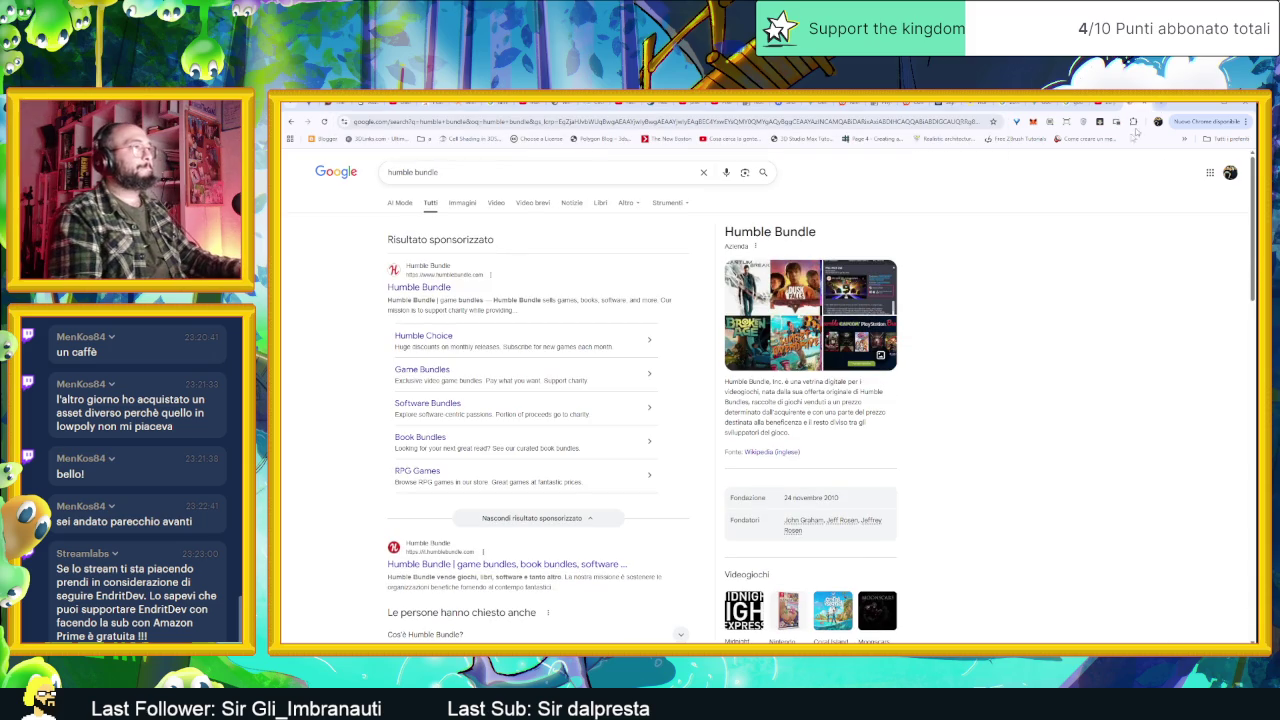
left_click(416, 289)
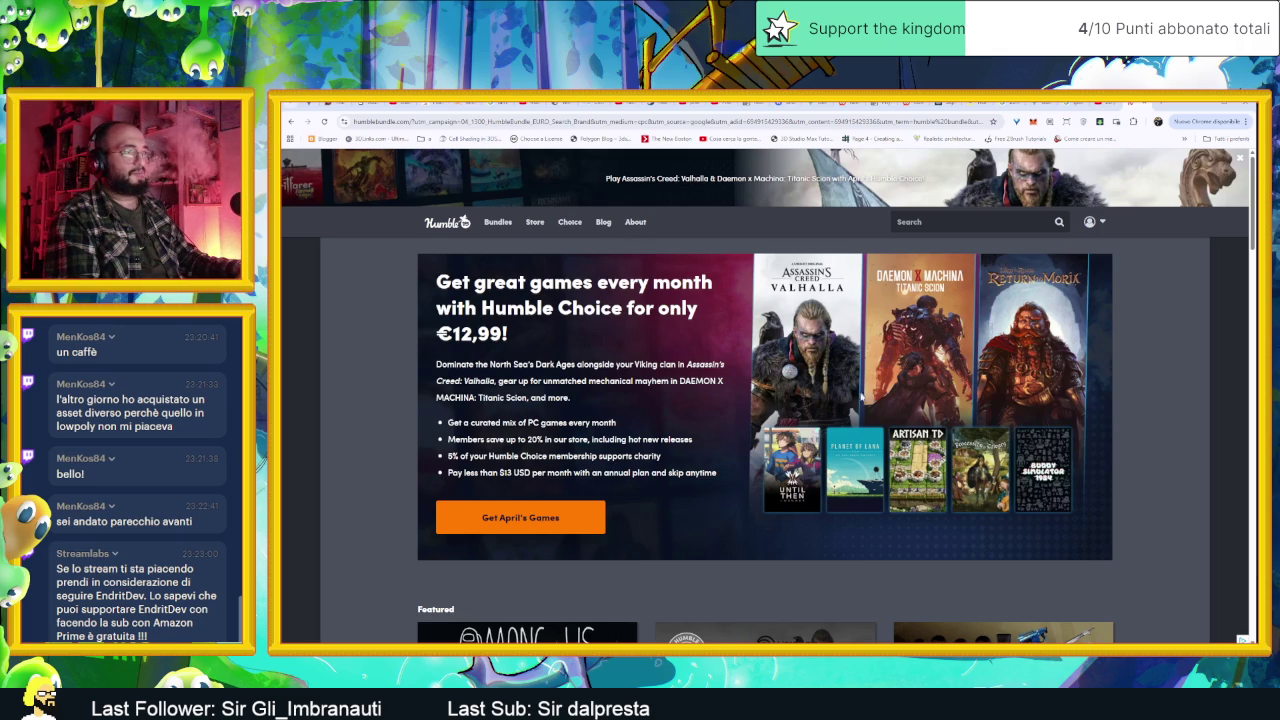
left_click(496, 223)
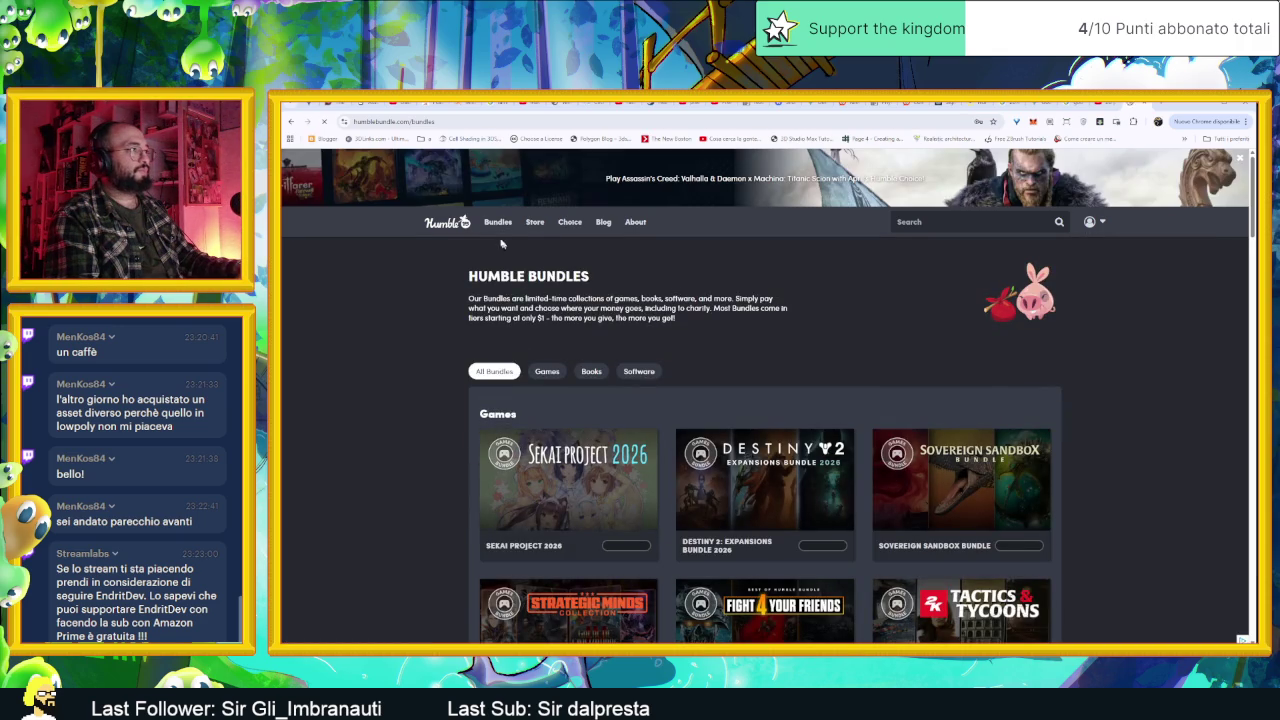
Step: Filter the bundles to Software and scroll the list, briefly following a shared Asset Store link
left_click(525, 288)
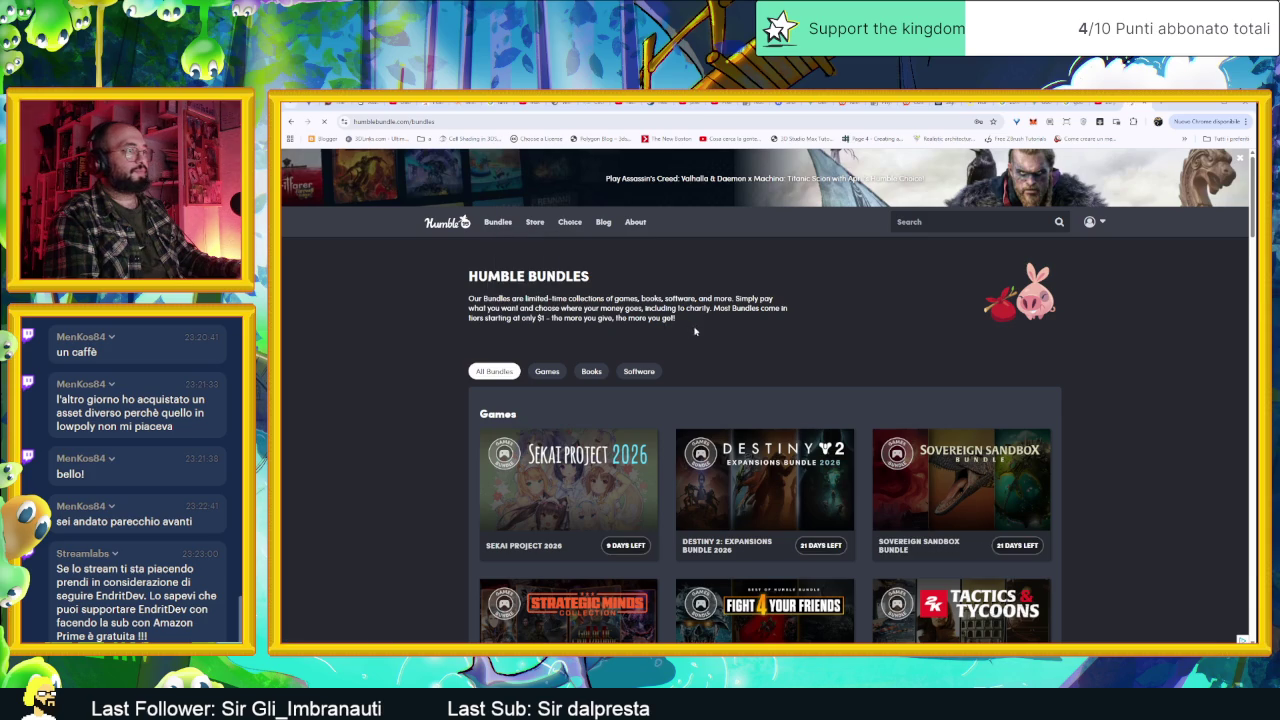
scroll(690, 330, "down", 2)
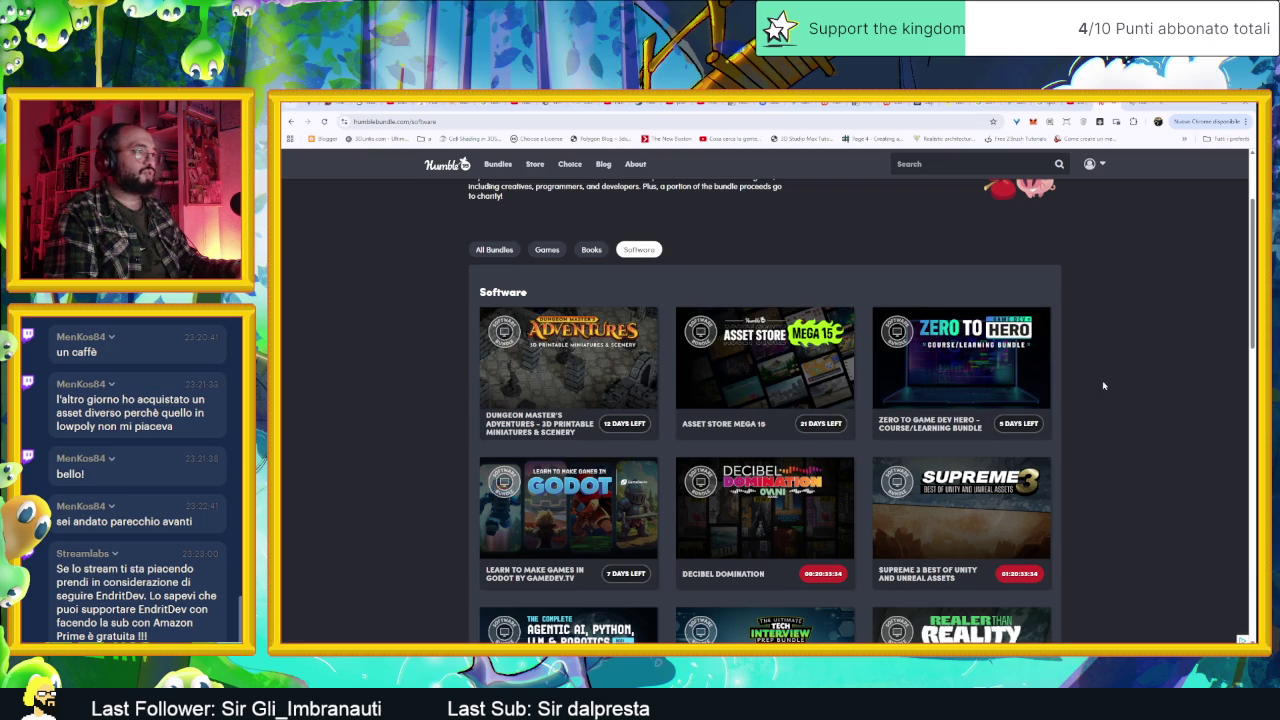
scroll(1120, 374, "down", 1)
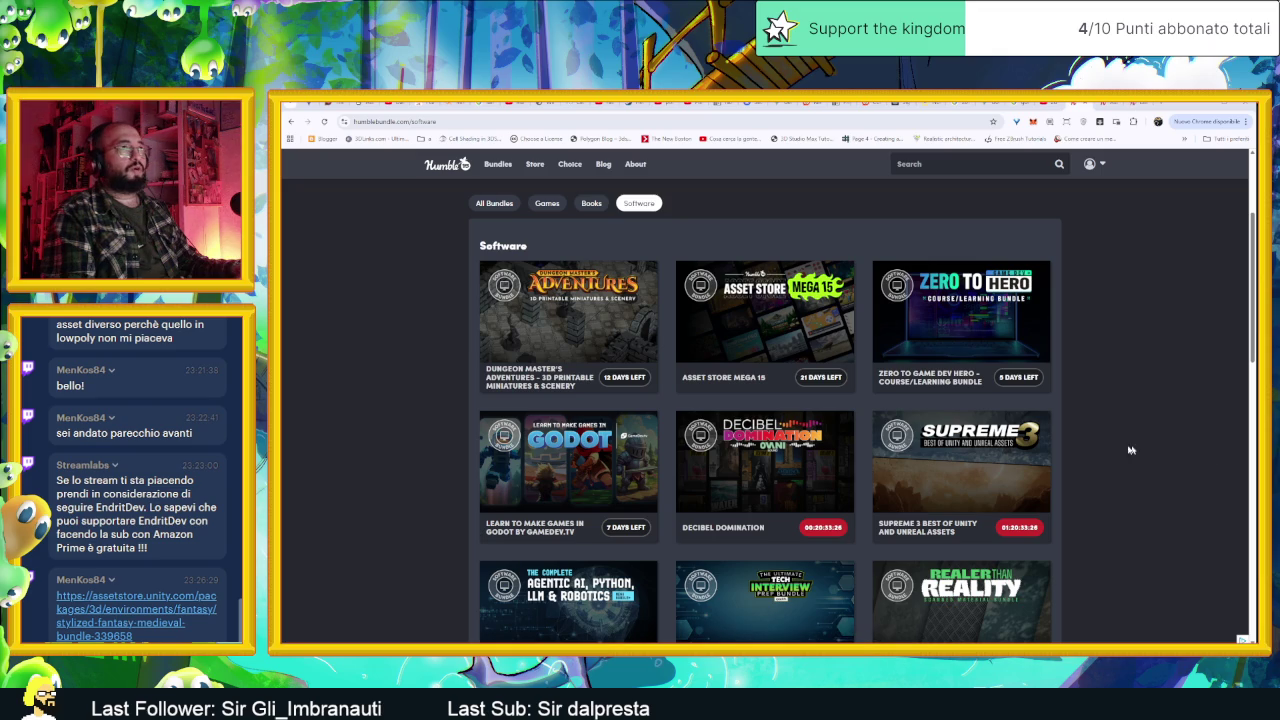
left_click(148, 620)
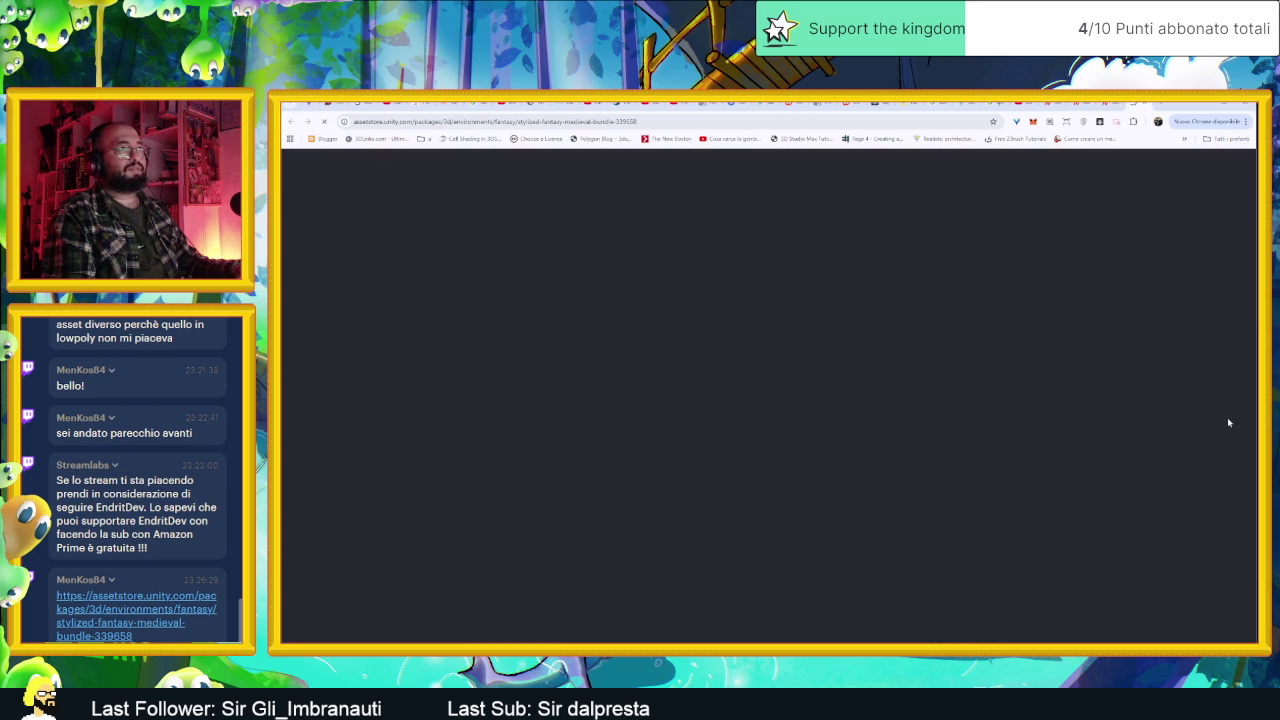
left_click(1040, 108)
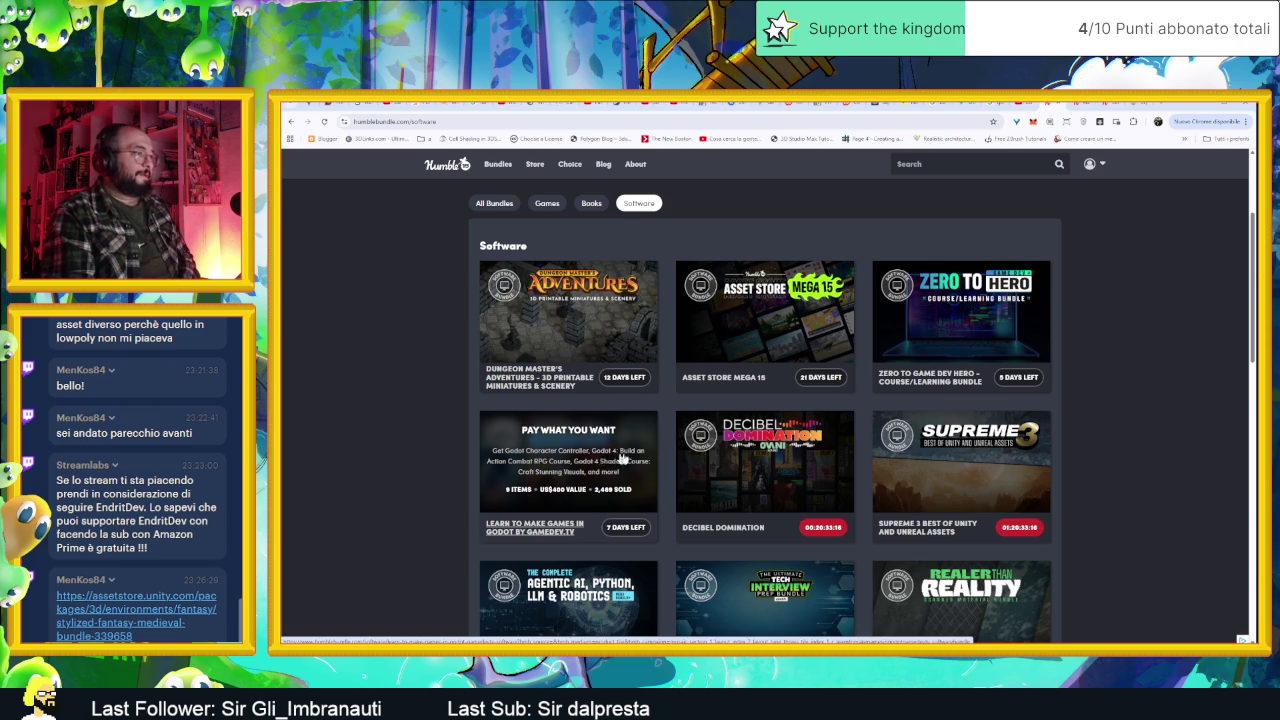
Step: Browse the software bundles and go to the Asset Store Mega 15 bundle page
scroll(1100, 465, "down", 2)
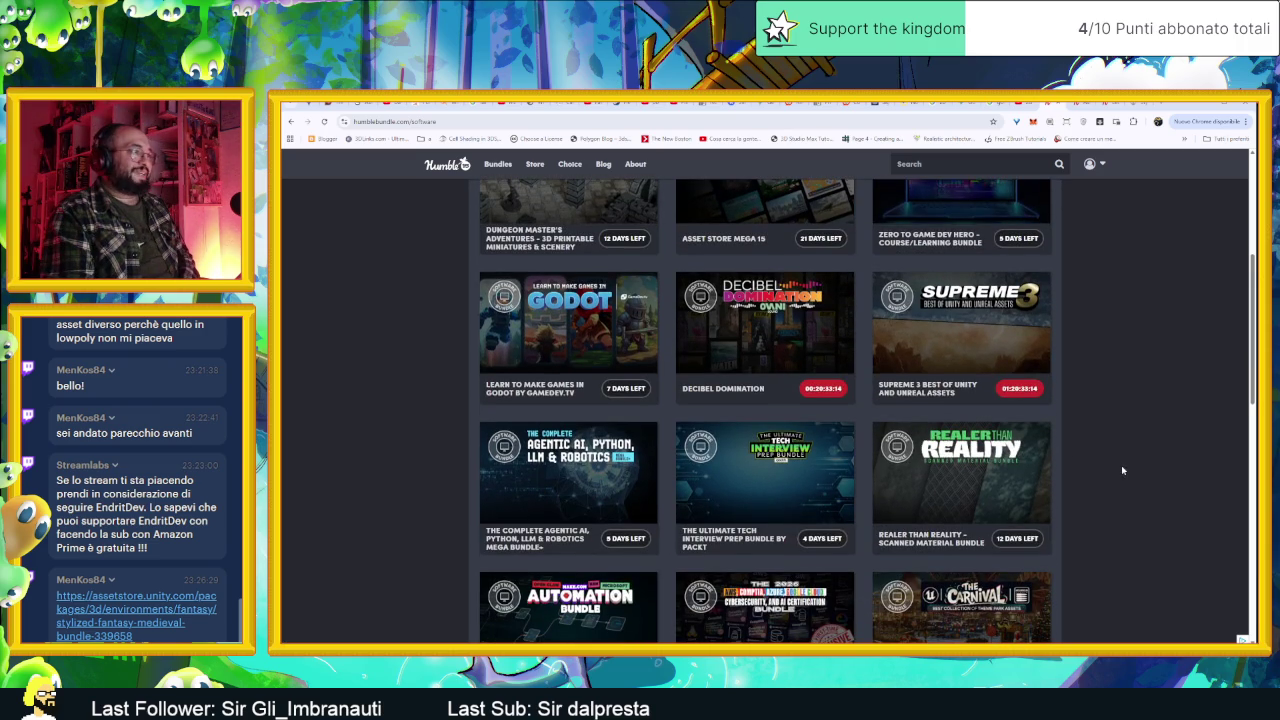
scroll(1125, 469, "down", 2)
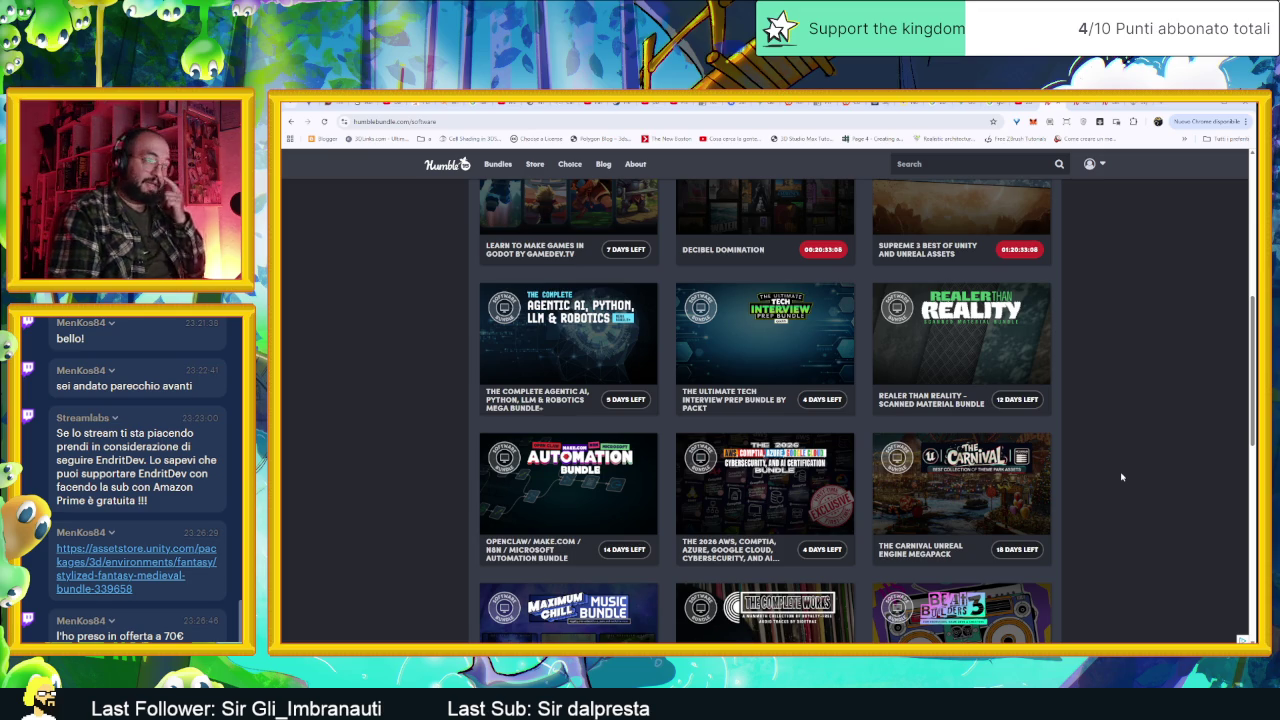
scroll(1090, 484, "down", 2)
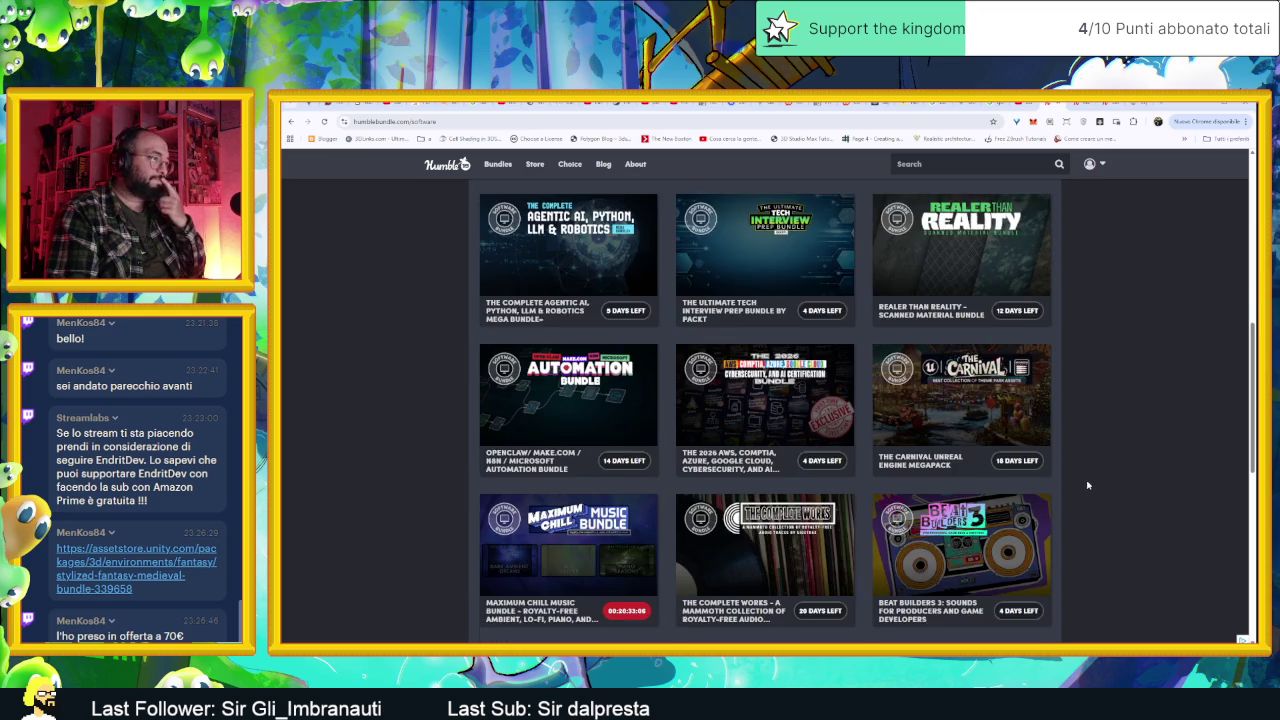
scroll(1089, 486, "up", 2)
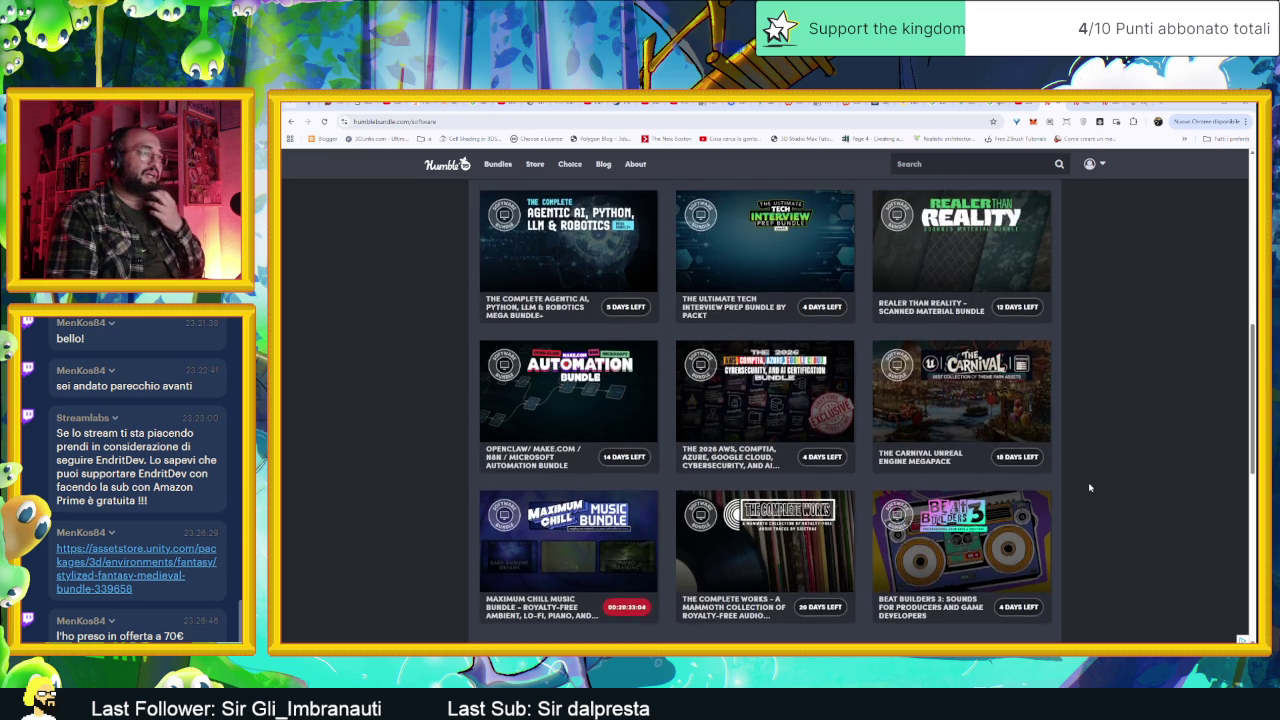
scroll(1090, 487, "up", 5)
scroll(1090, 487, "up", 5)
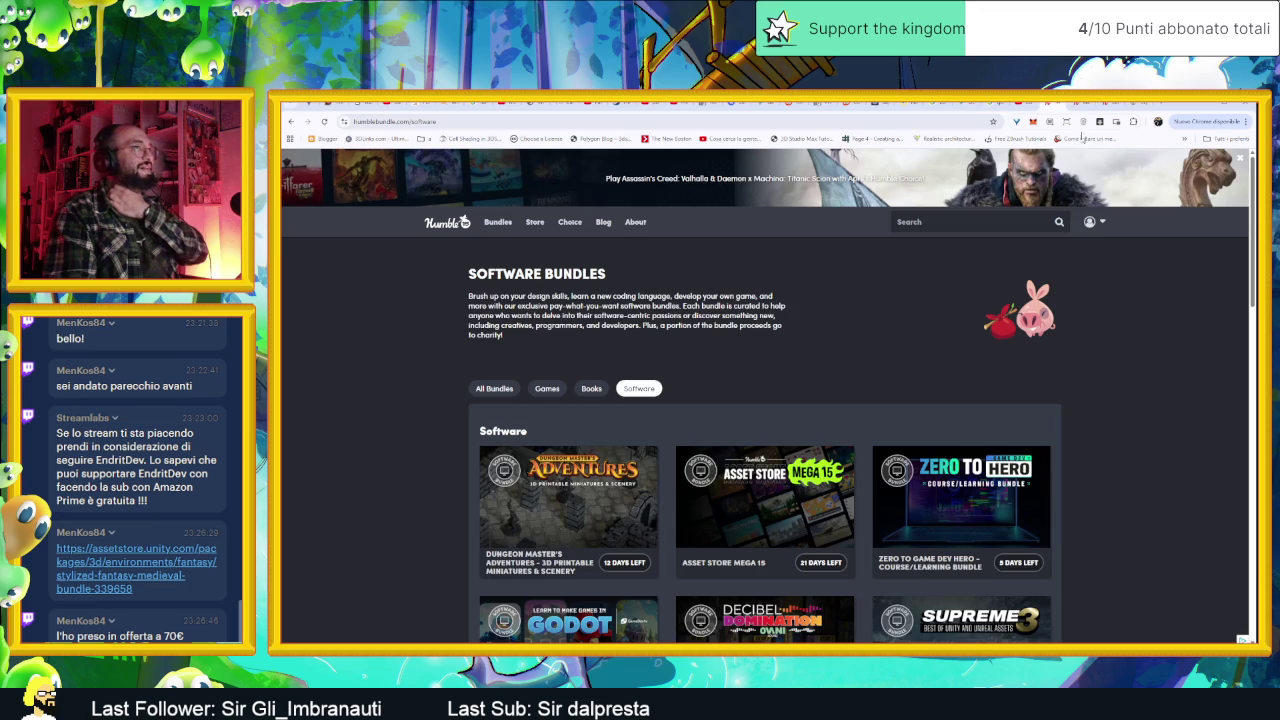
left_click(764, 490)
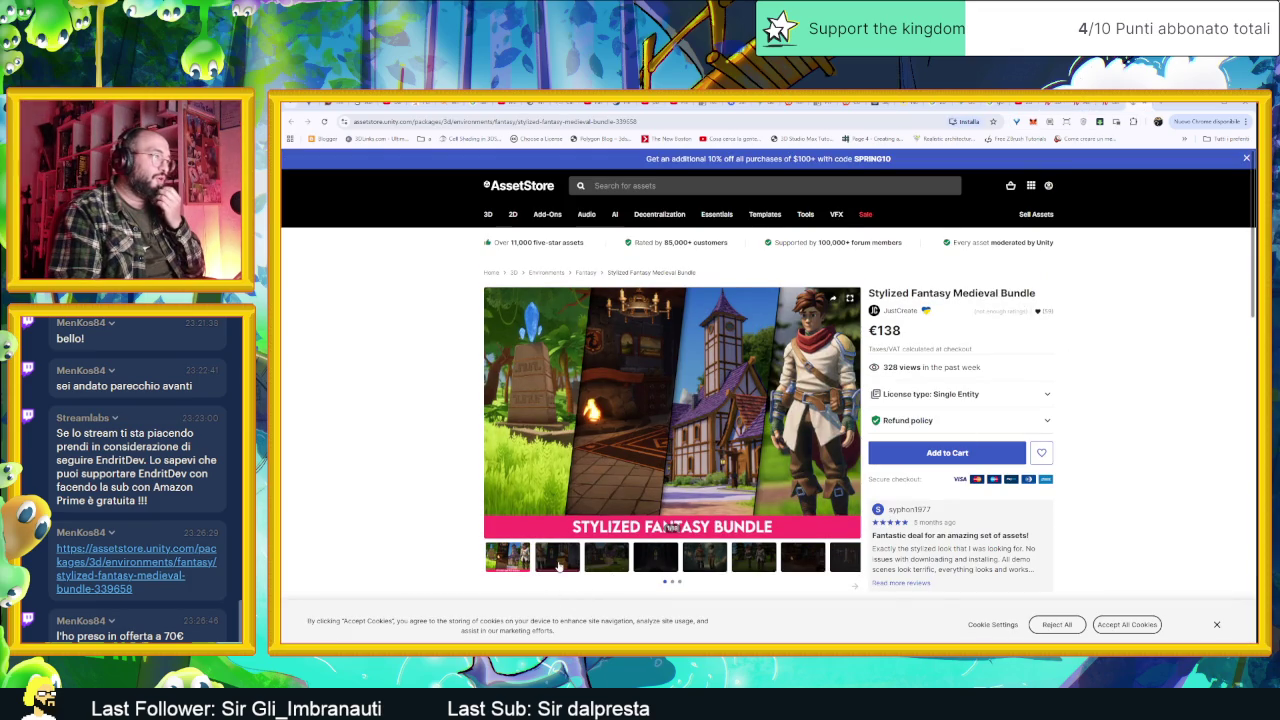
Step: View the first preview images: village, cathedral interior, two characters, tavern and weapons set
left_click(558, 566)
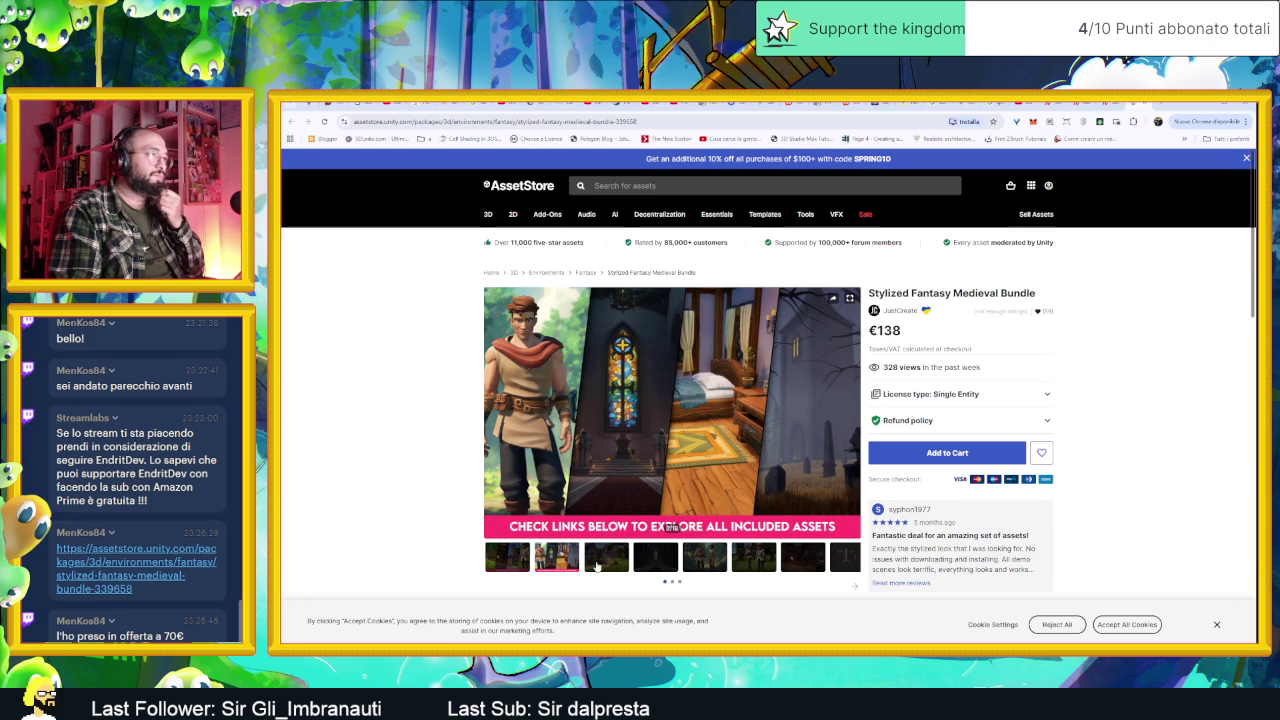
left_click(597, 566)
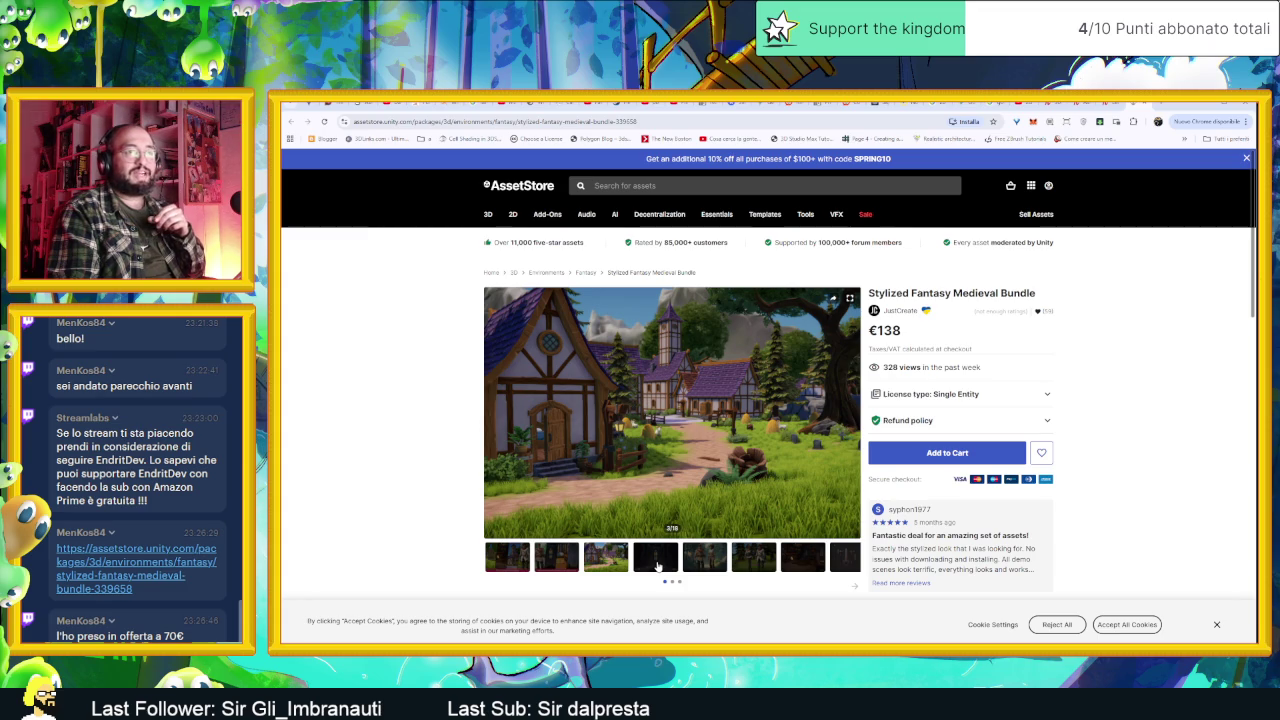
left_click(657, 566)
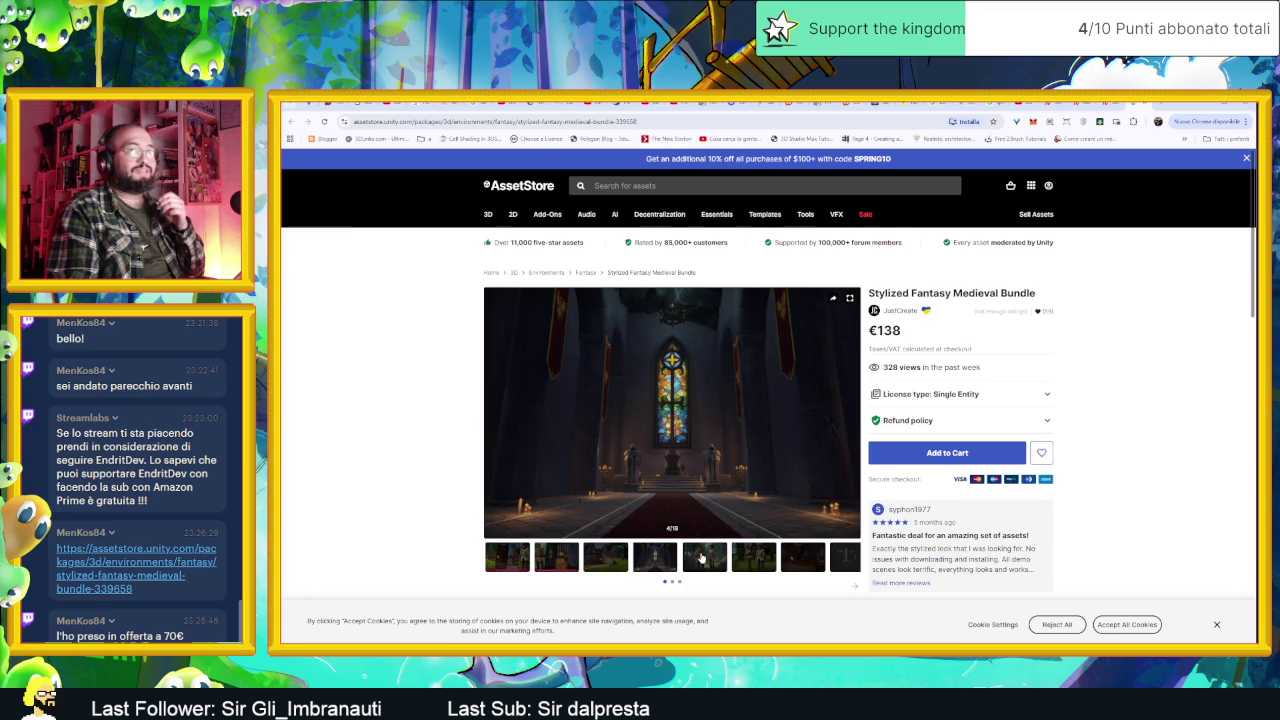
left_click(702, 559)
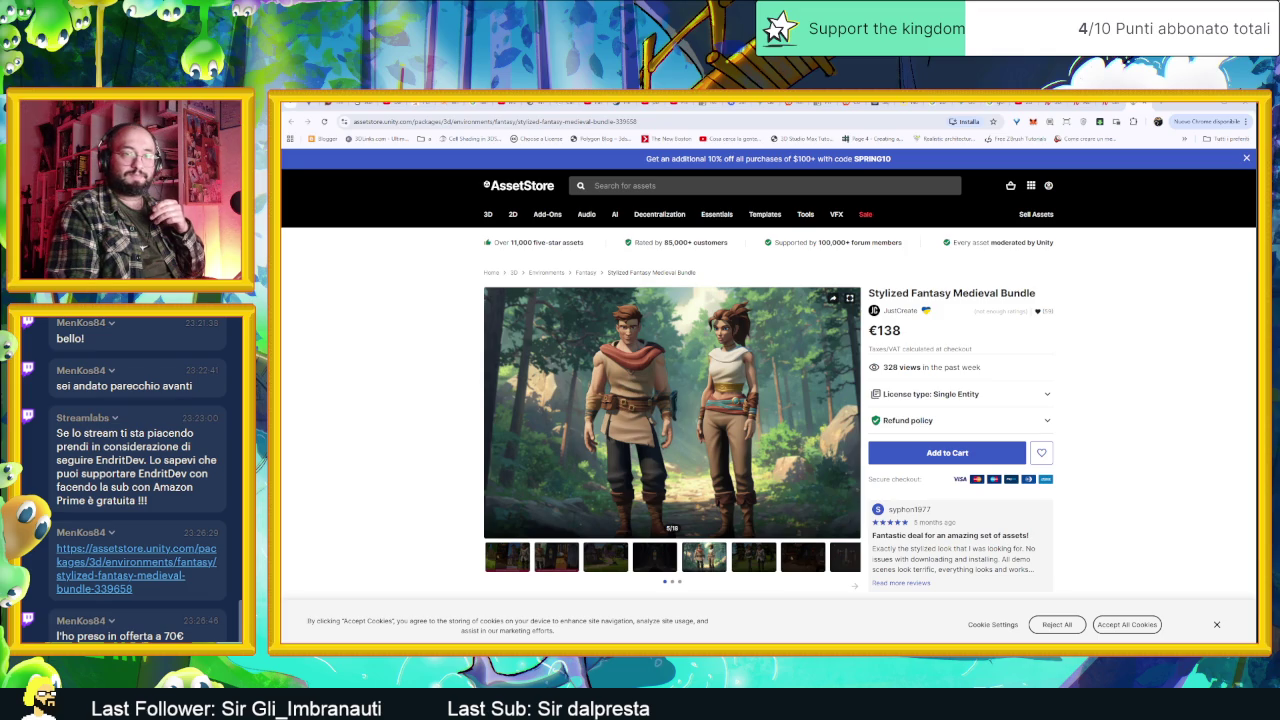
left_click(737, 562)
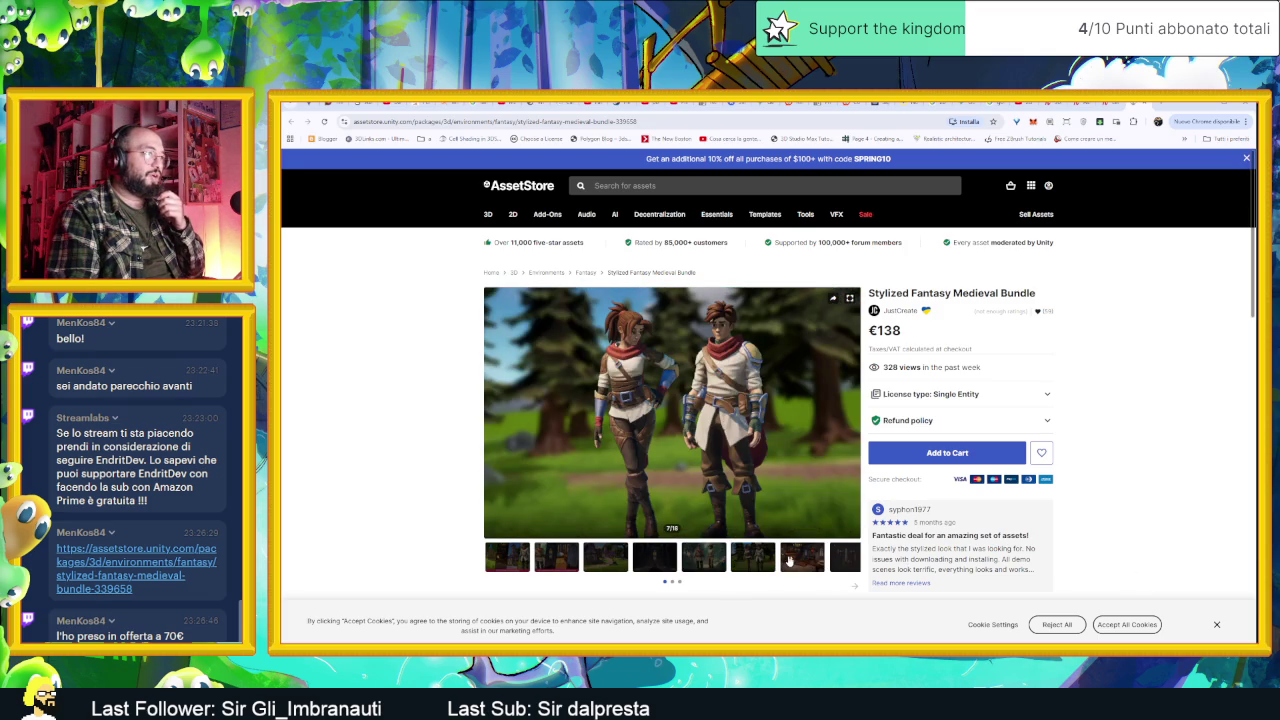
left_click(789, 562)
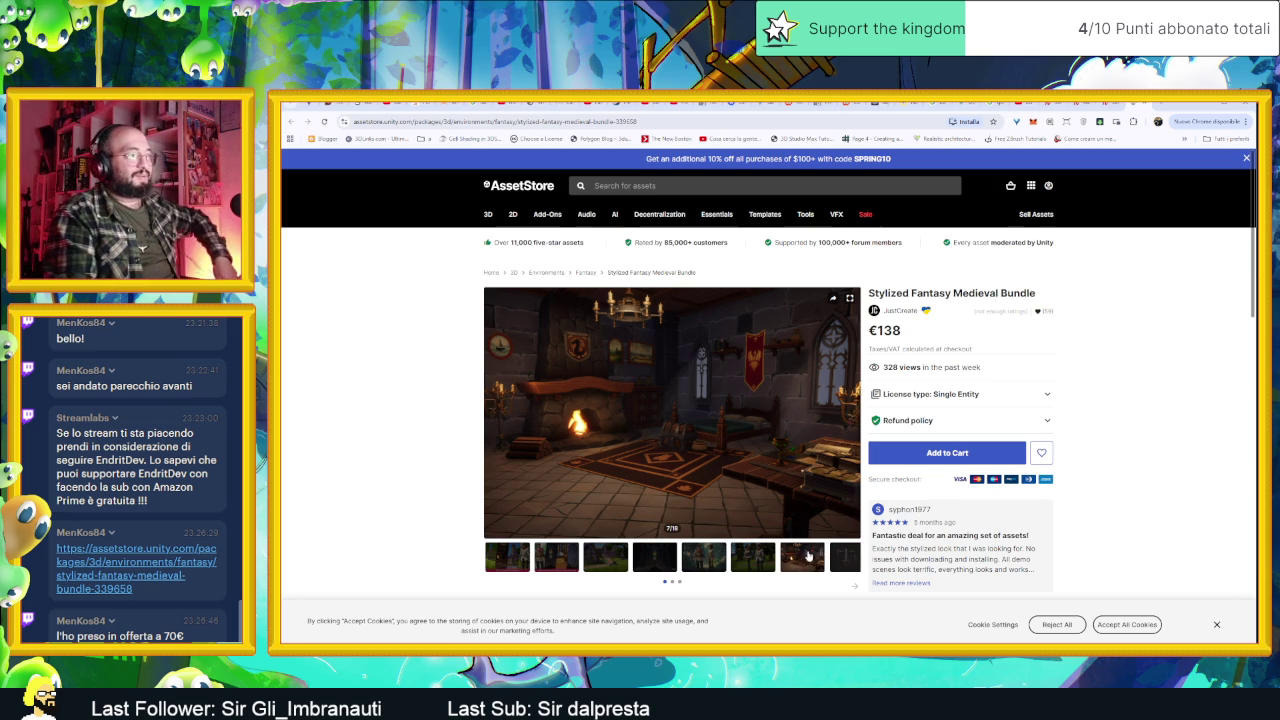
left_click(838, 563)
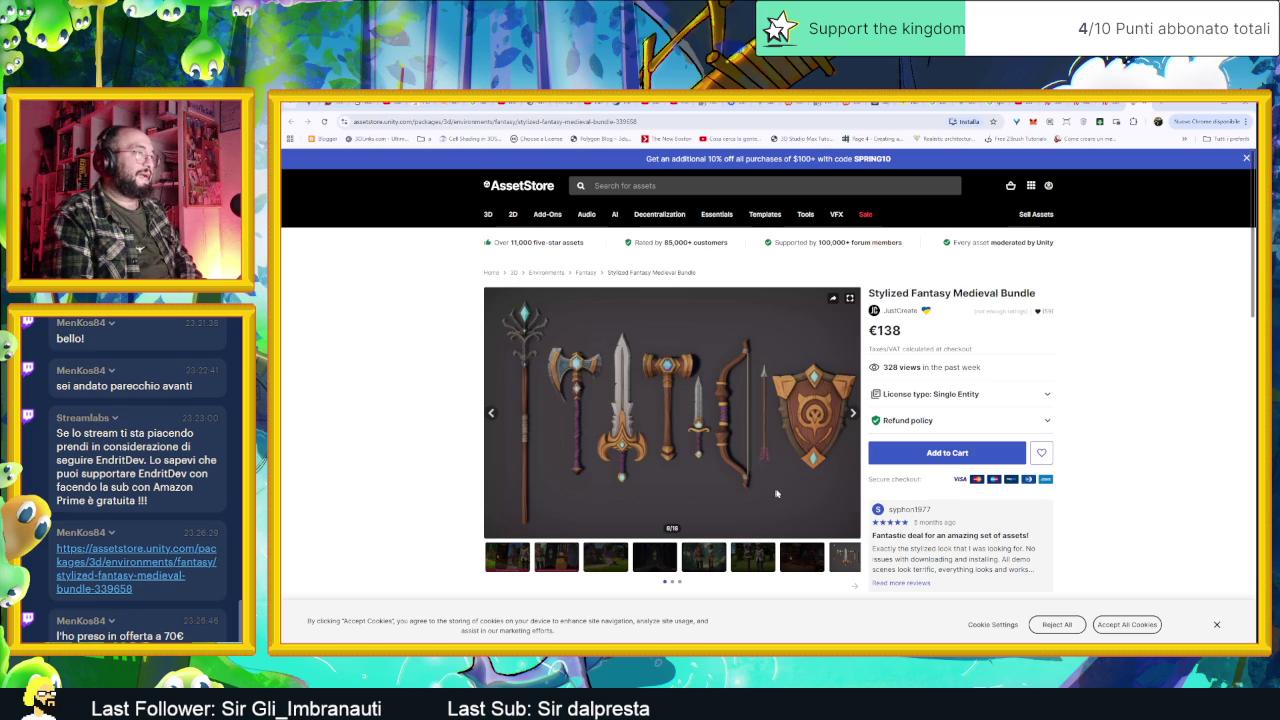
left_click(856, 588)
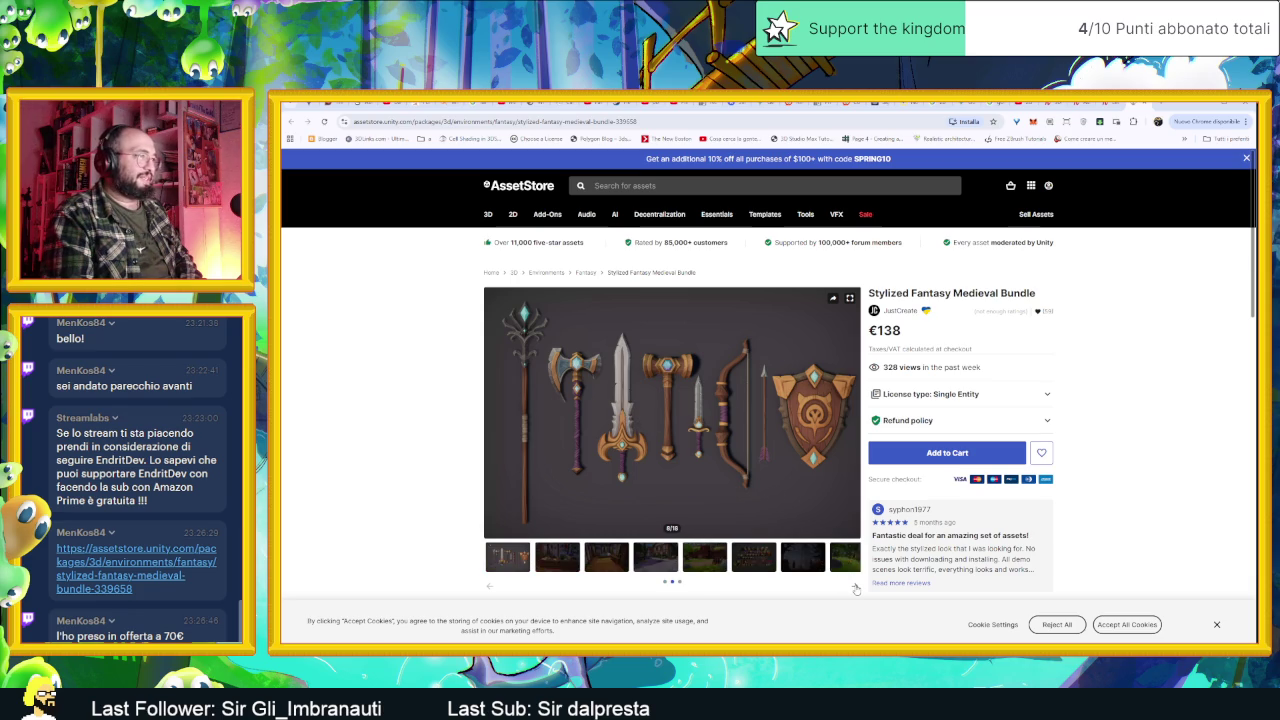
Step: Advance through the remaining previews, from bedroom and wooden fort to the final grass comparison, 18/18
left_click(552, 562)
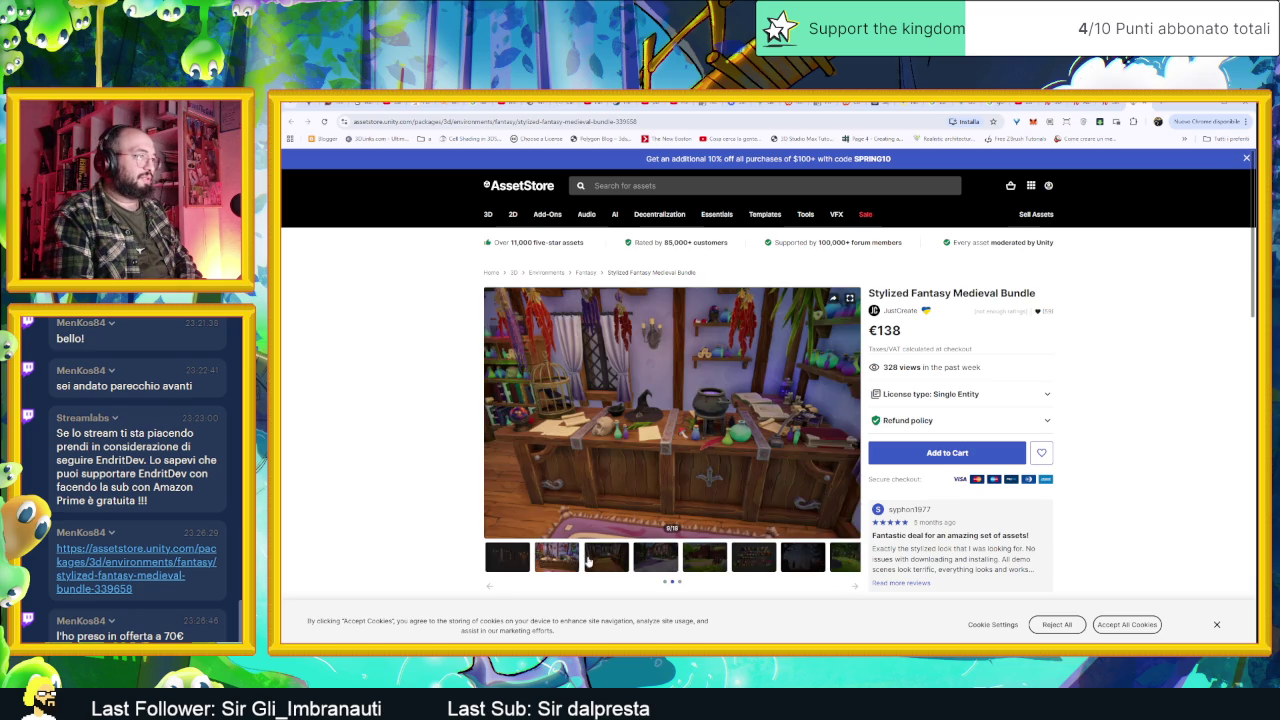
mouse_move(672, 412)
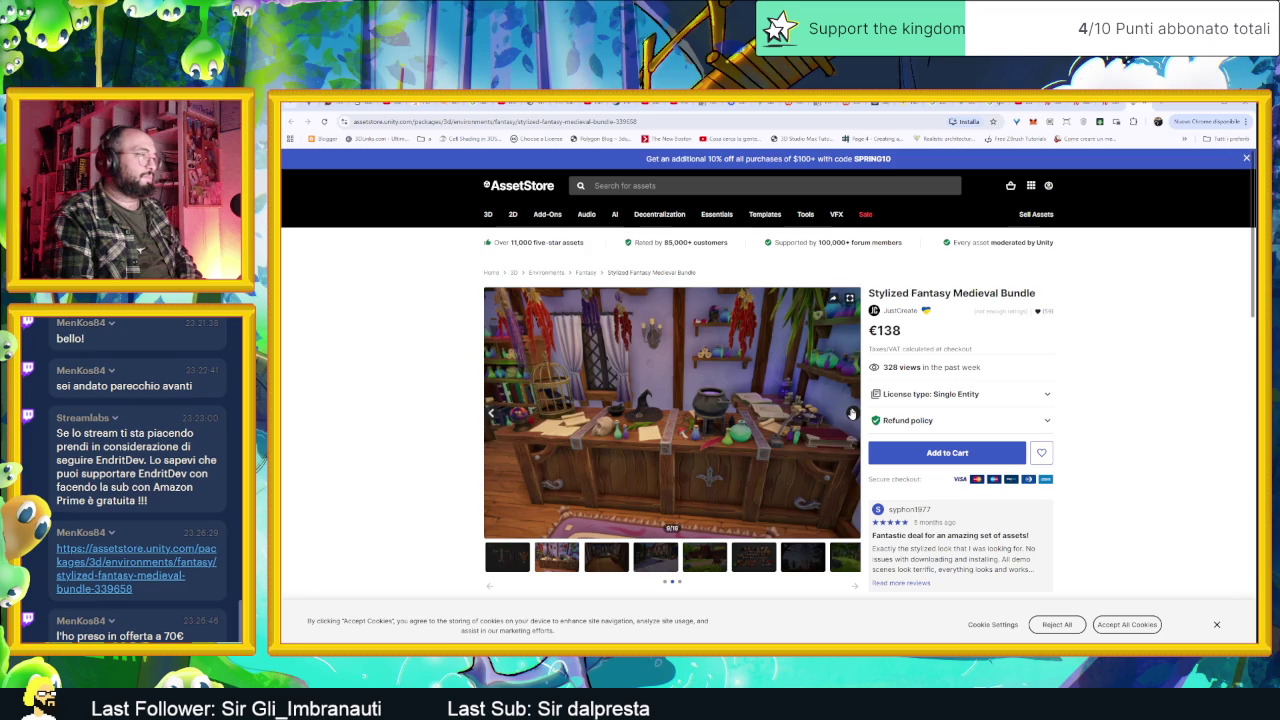
left_click(851, 413)
left_click(851, 413)
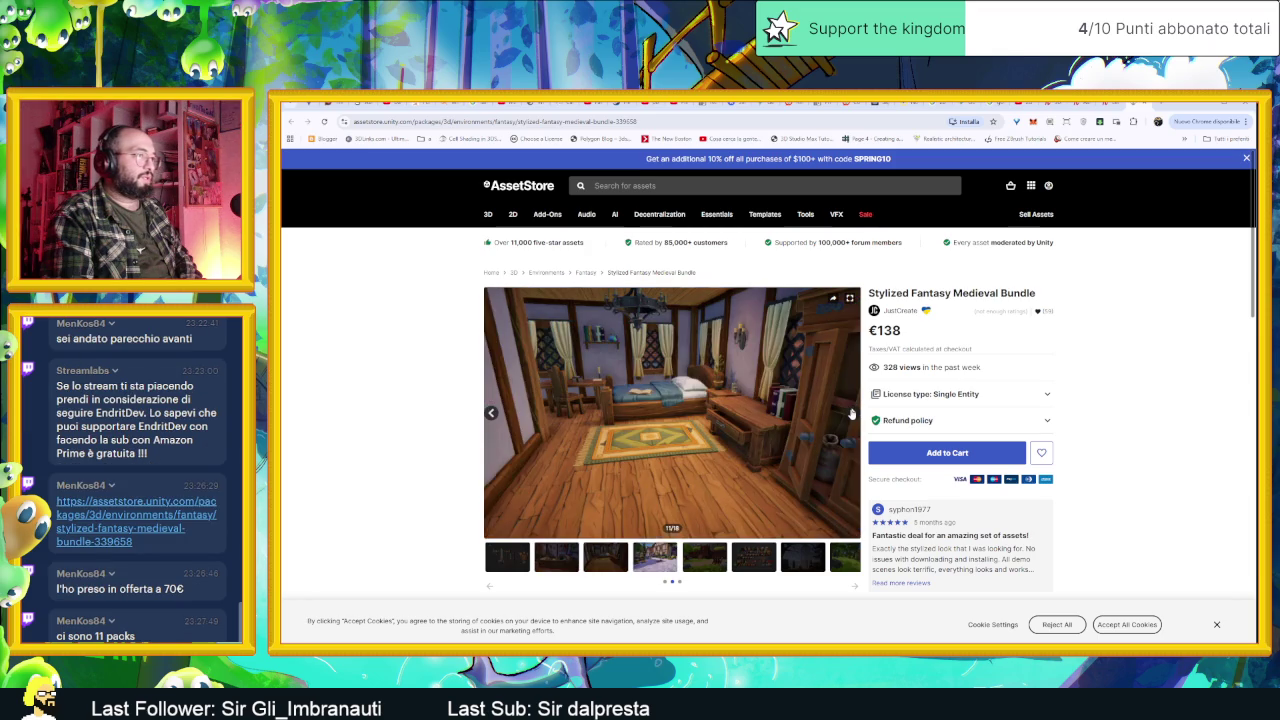
left_click(851, 413)
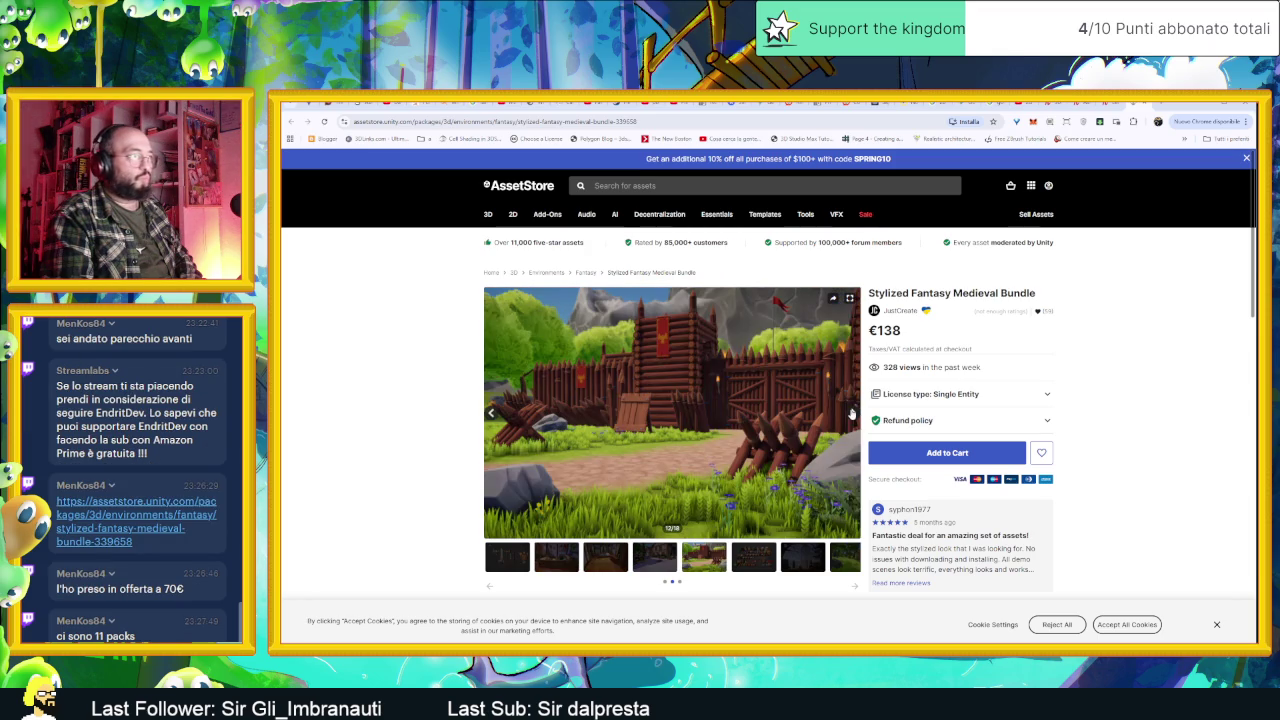
left_click(851, 413)
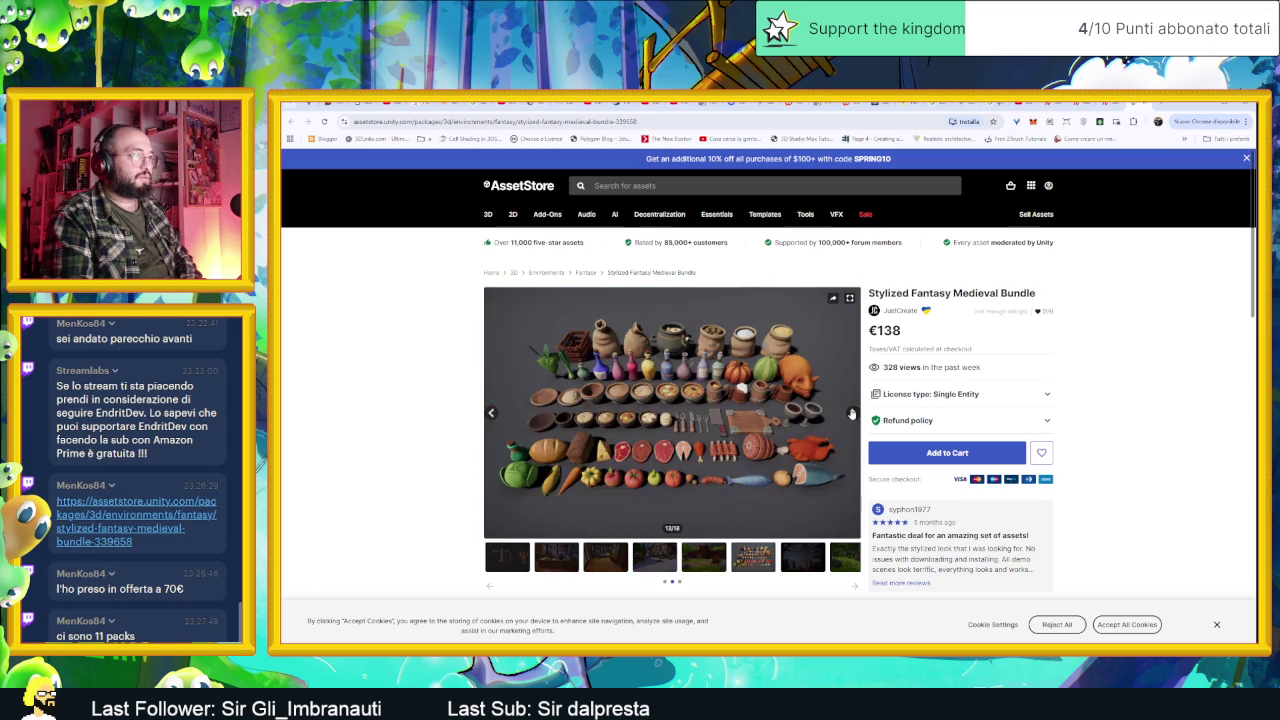
left_click(851, 413)
left_click(851, 413)
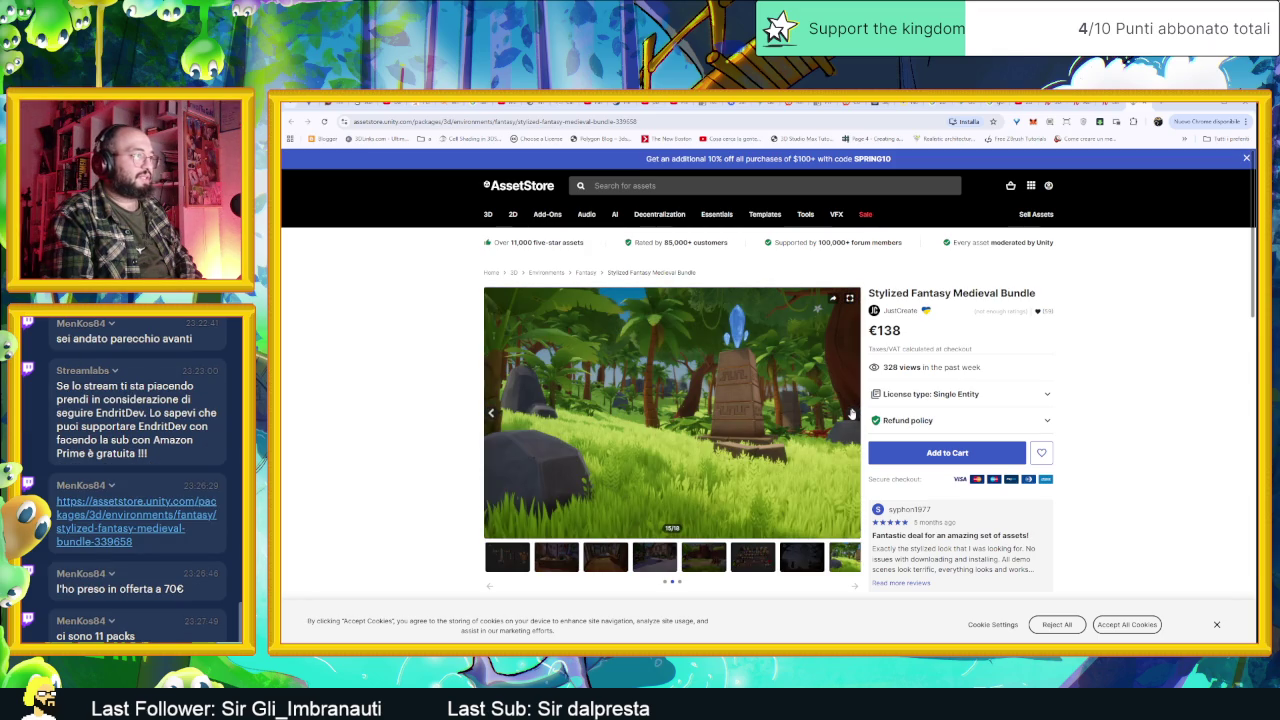
left_click(851, 413)
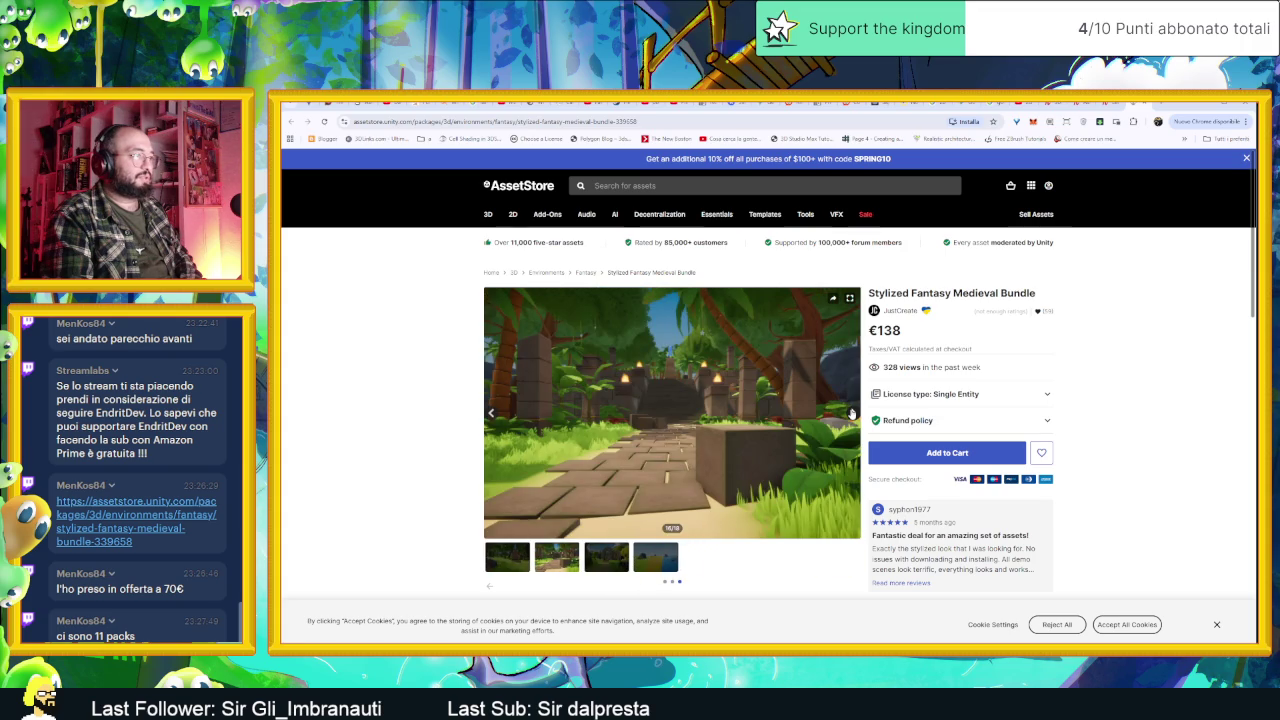
left_click(851, 413)
left_click(851, 413)
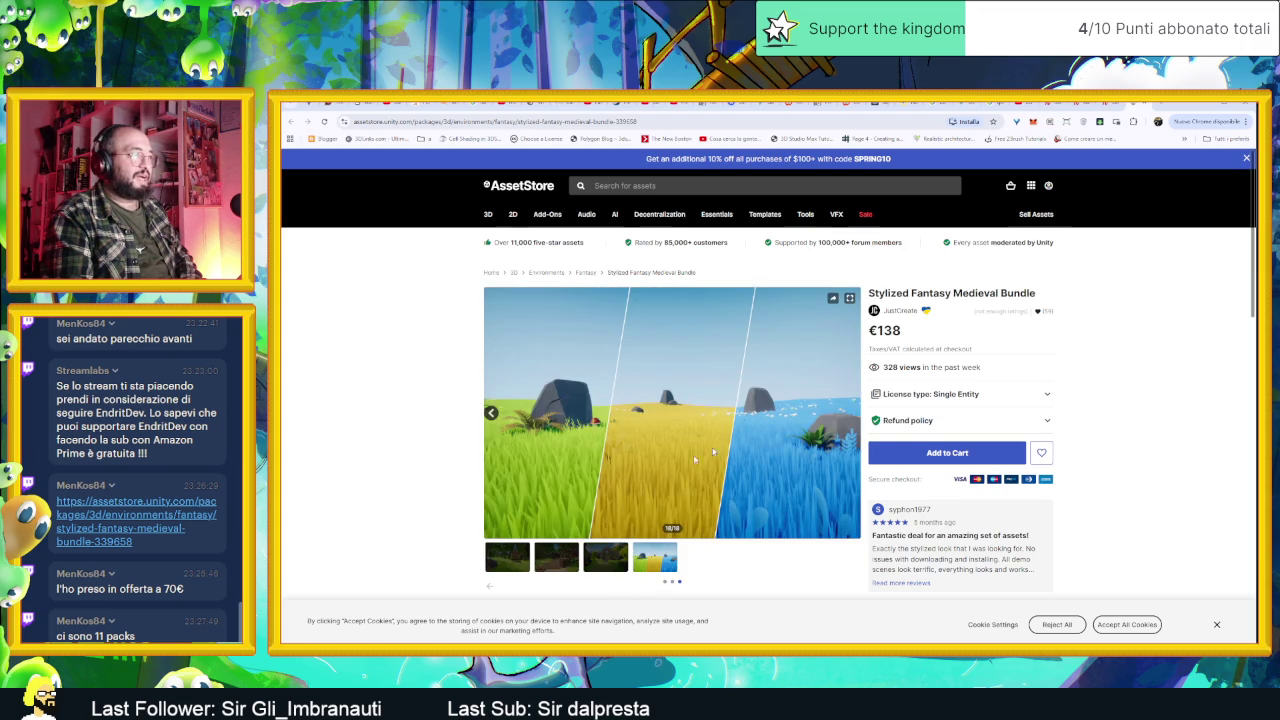
Step: Scroll down to the tabs below the gallery and show Package Content: 3.4 GB, 11 files
scroll(577, 482, "down", 3)
scroll(565, 485, "down", 1)
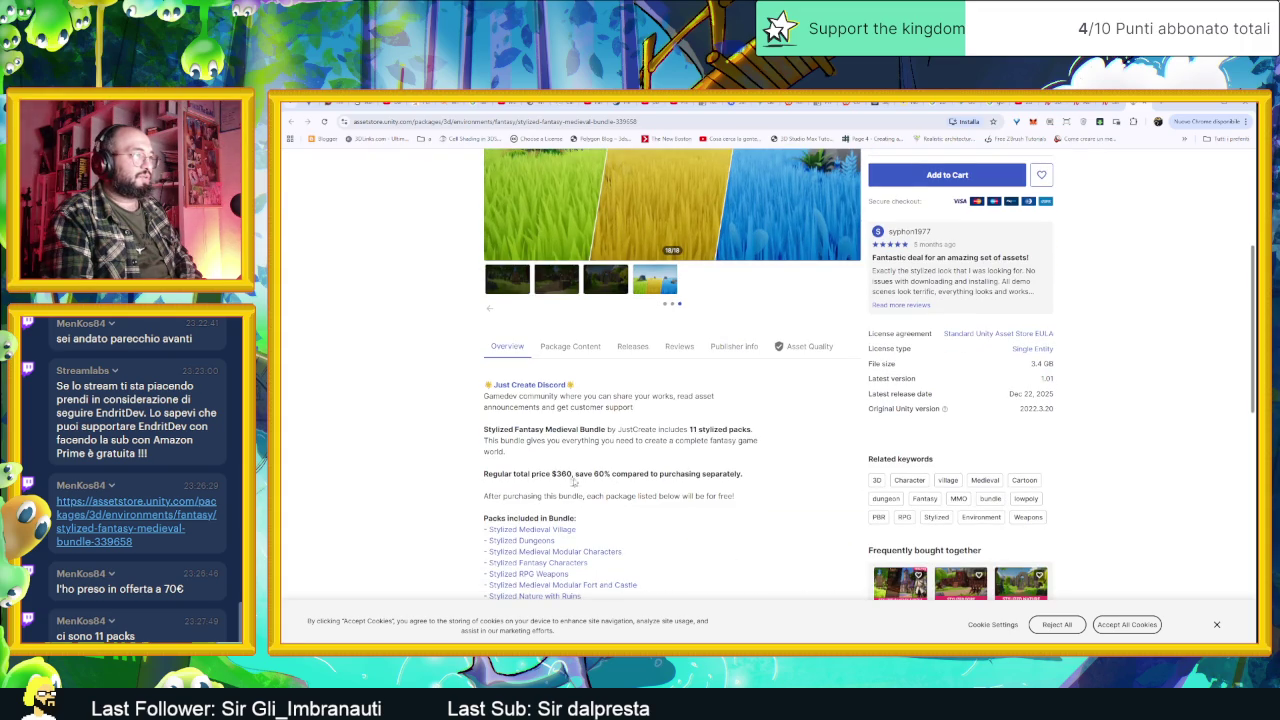
scroll(590, 478, "down", 3)
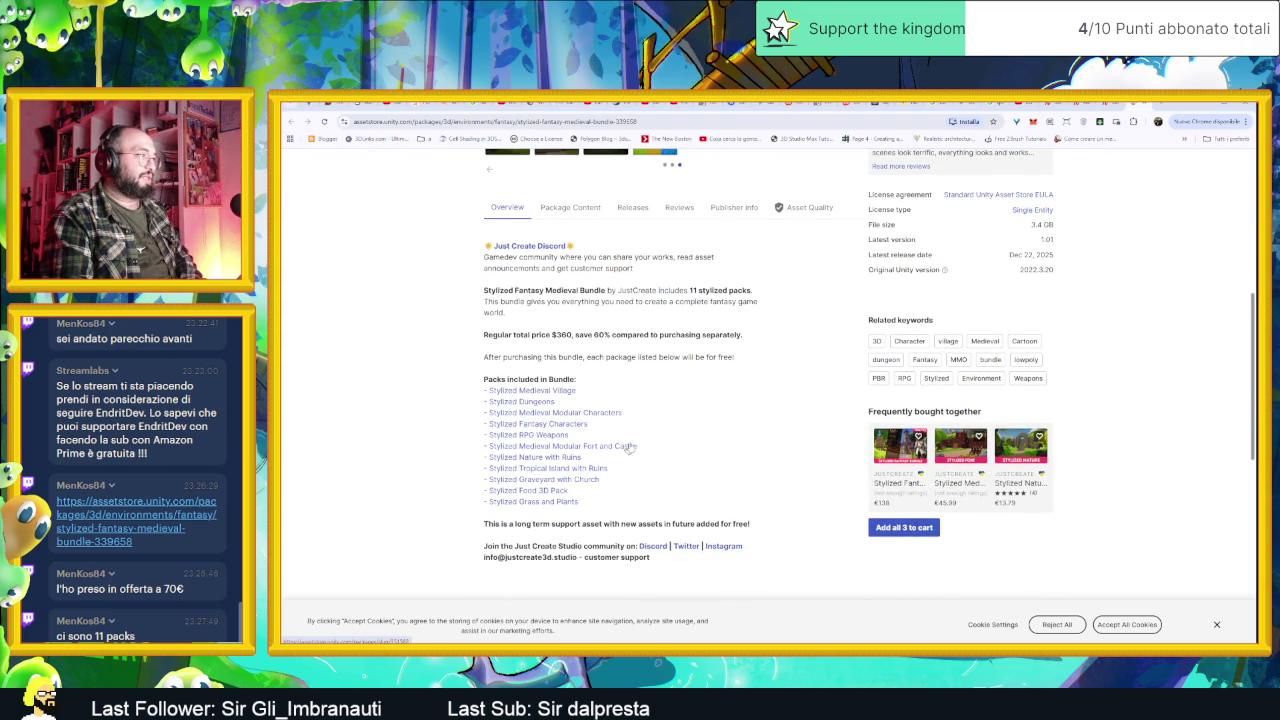
scroll(640, 450, "down", 3)
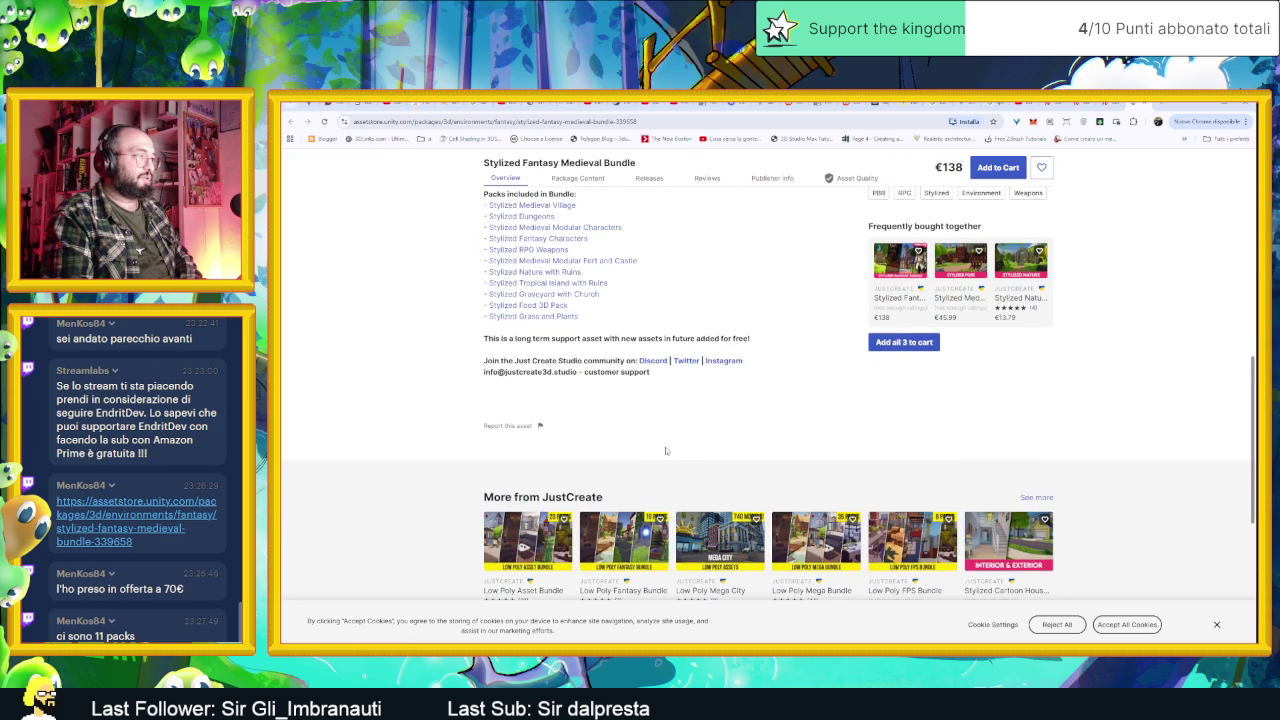
scroll(728, 459, "up", 2)
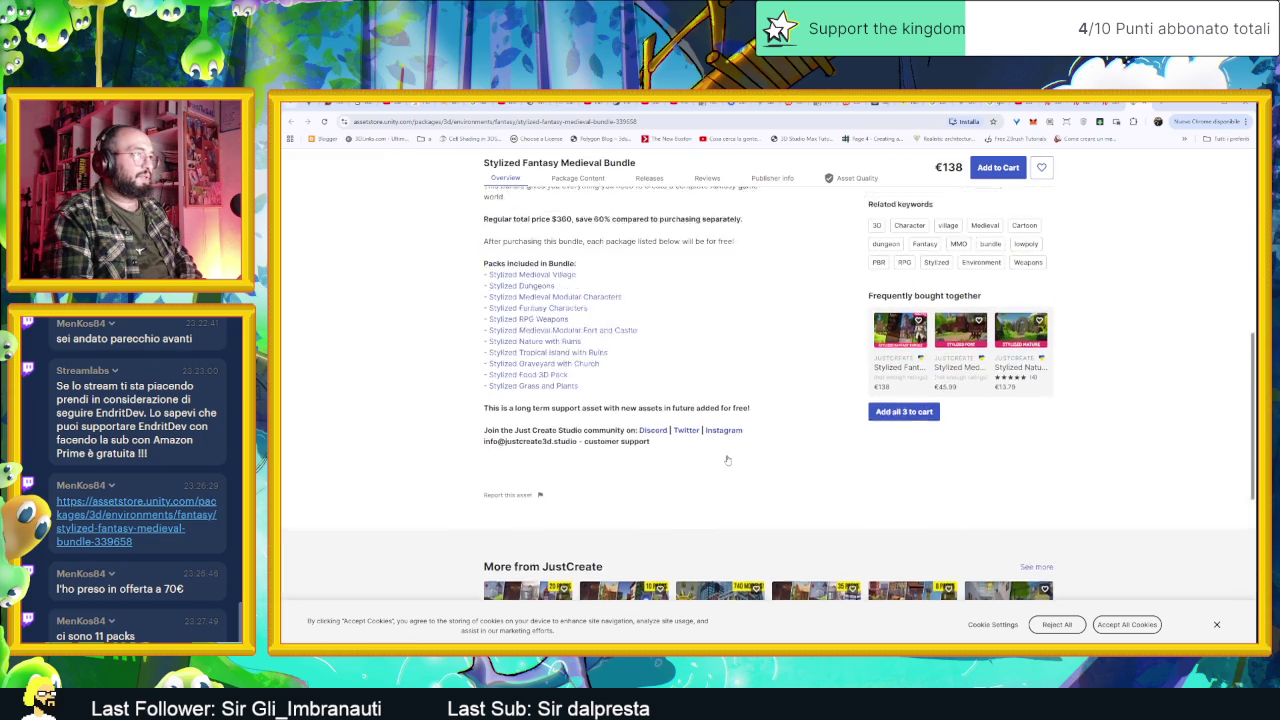
scroll(728, 462, "up", 8)
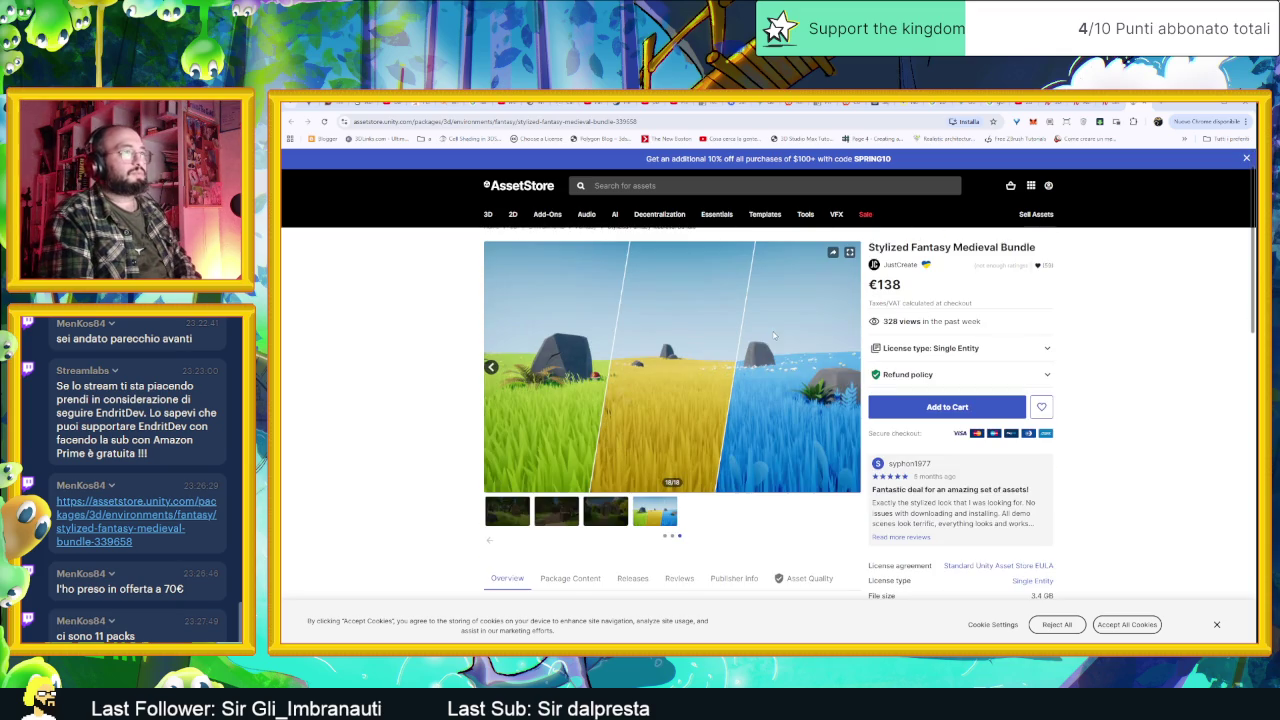
scroll(774, 335, "down", 3)
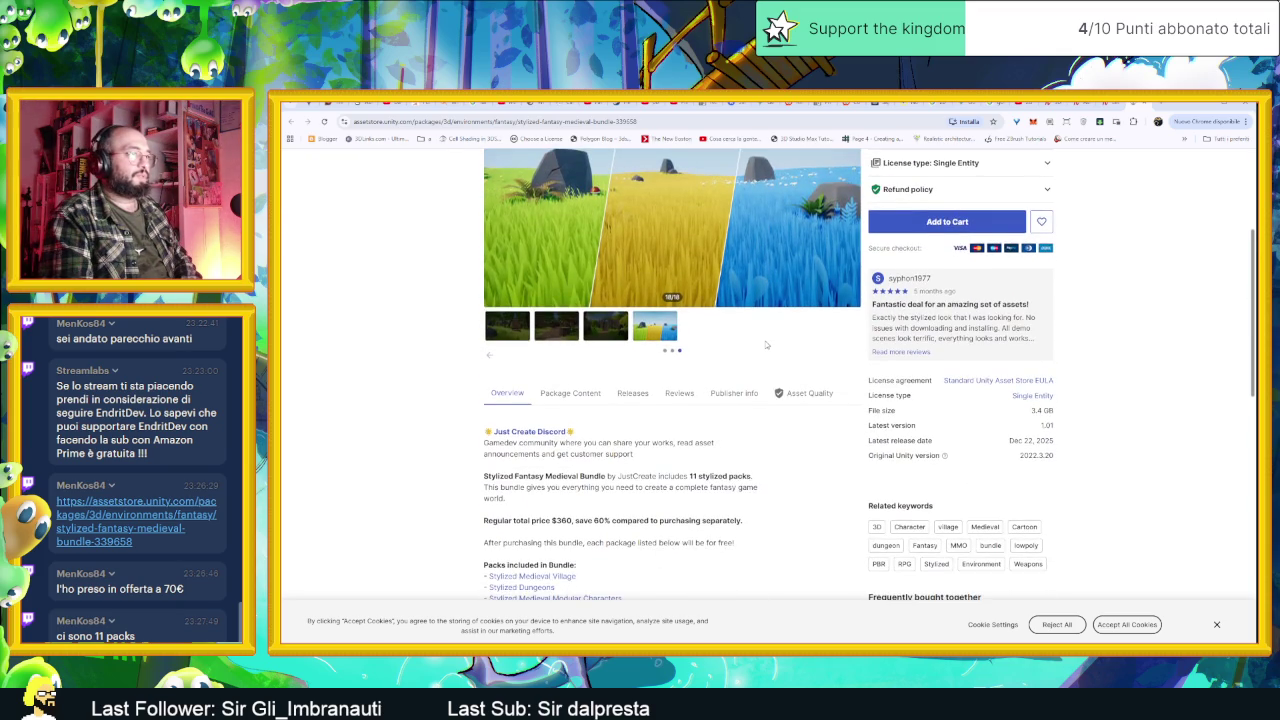
scroll(766, 345, "down", 2)
left_click(574, 304)
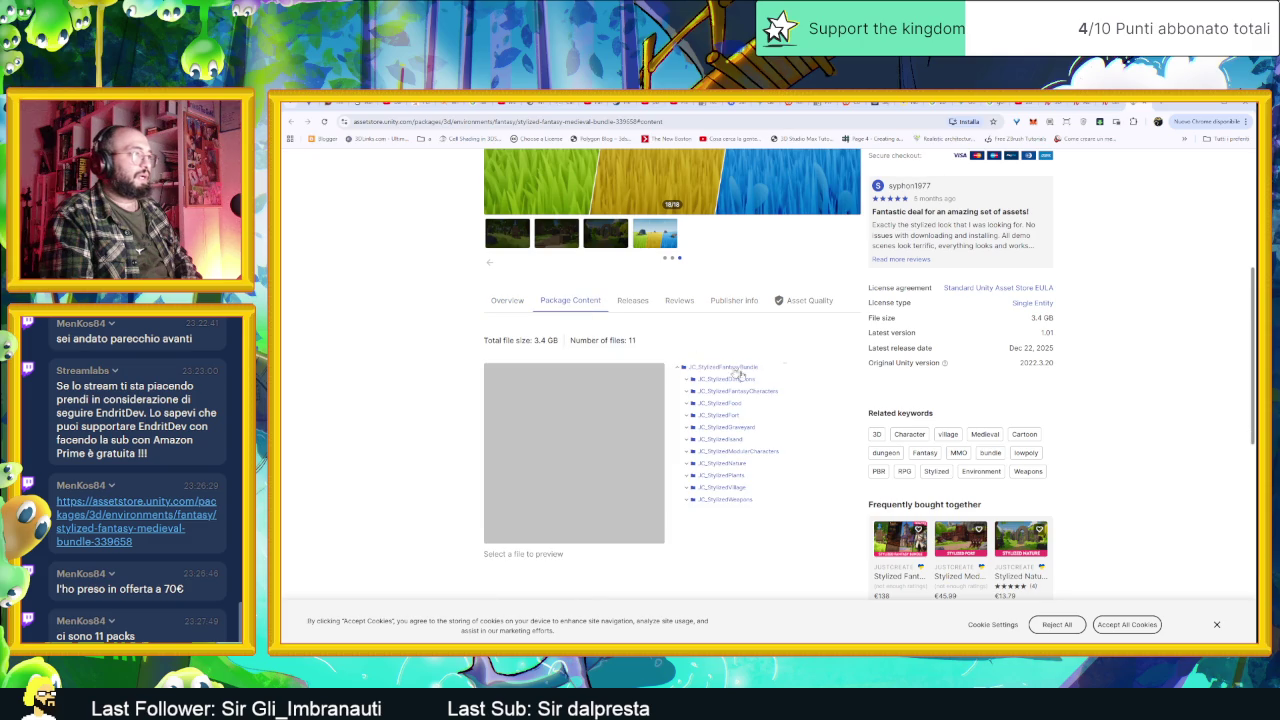
Step: Expand the file tree to inspect the JC_StylizedDungeons and JC_StylizedFantasyCharacters package files
scroll(807, 389, "down", 1)
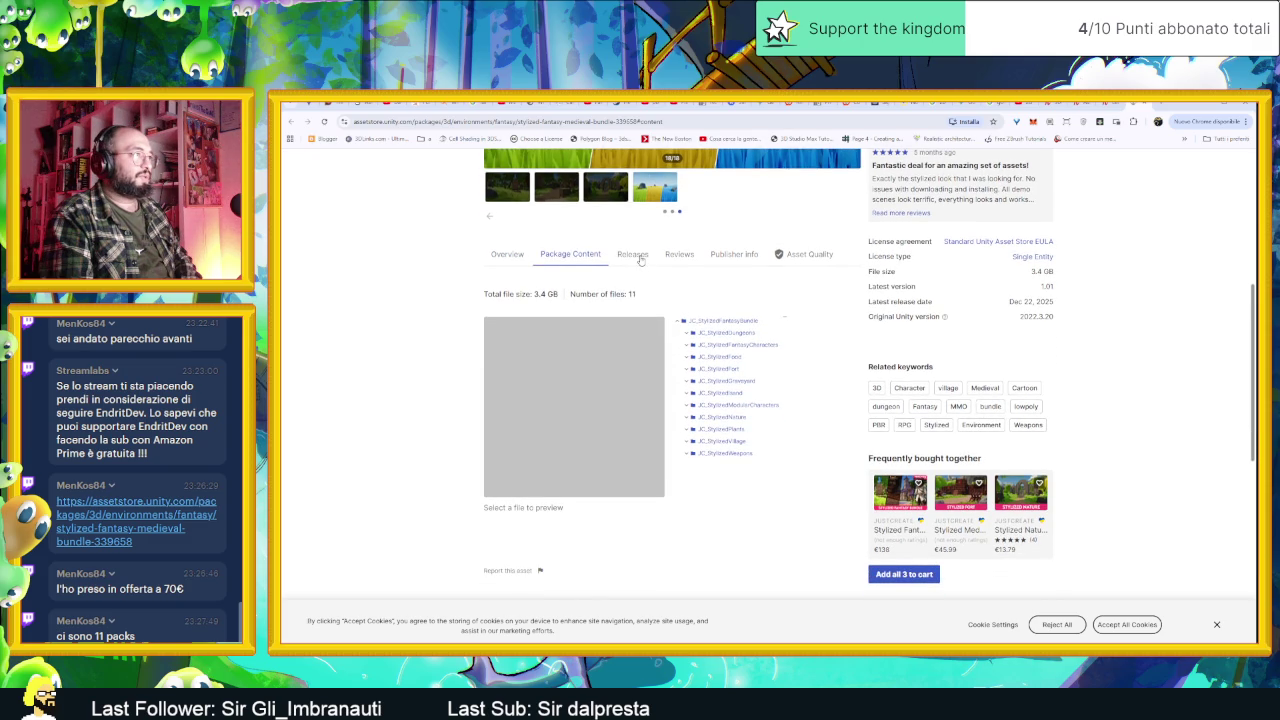
left_click(716, 321)
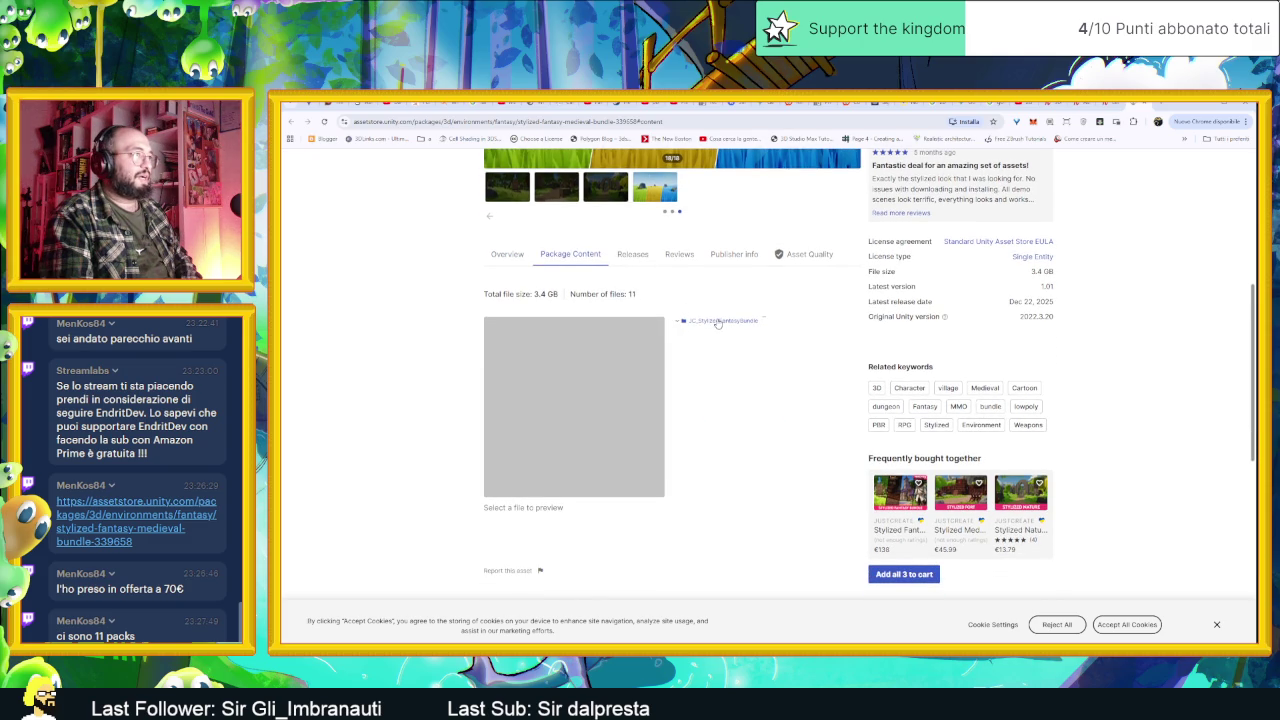
left_click(716, 321)
left_click(730, 333)
left_click(712, 345)
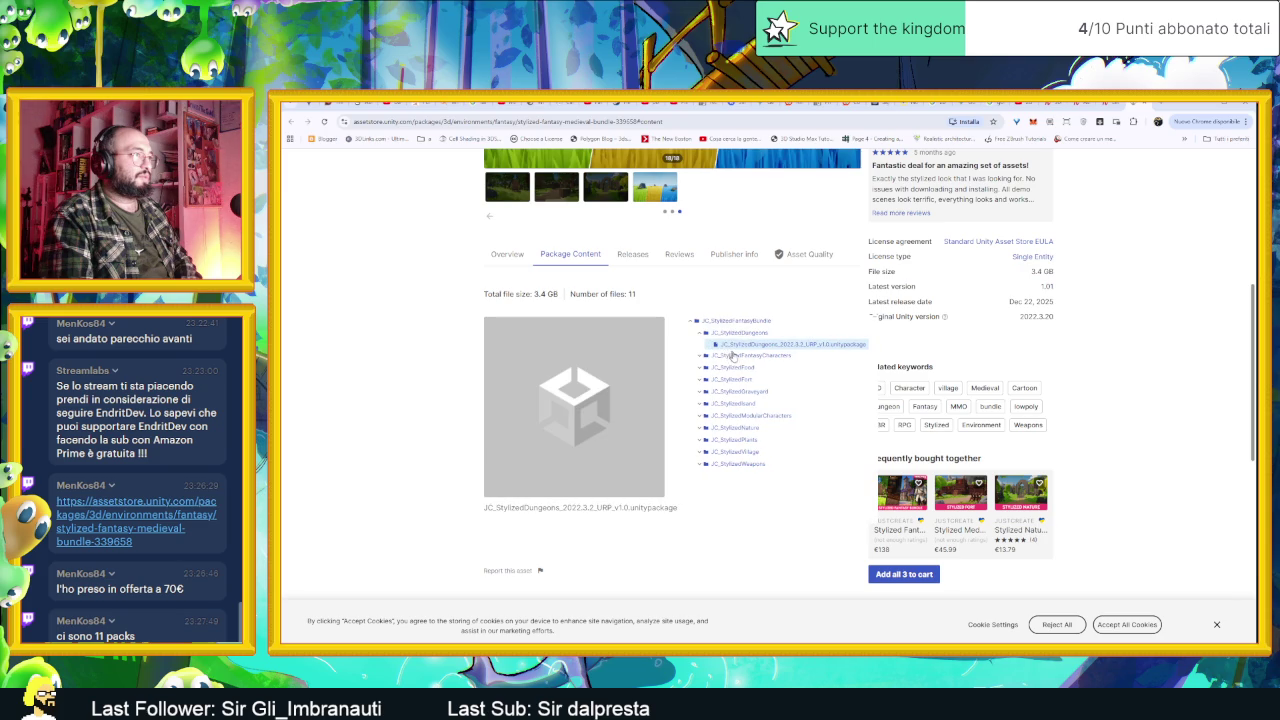
left_click(724, 356)
left_click(726, 366)
scroll(716, 410, "down", 2)
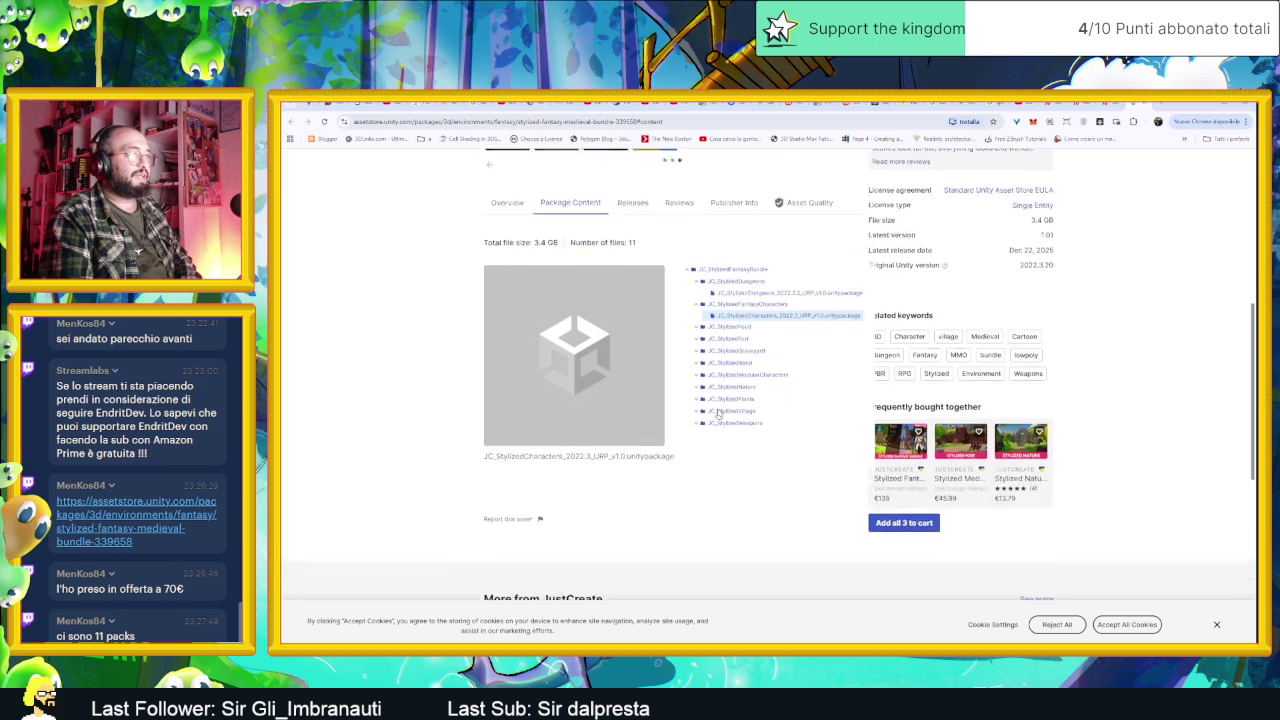
scroll(716, 414, "up", 3)
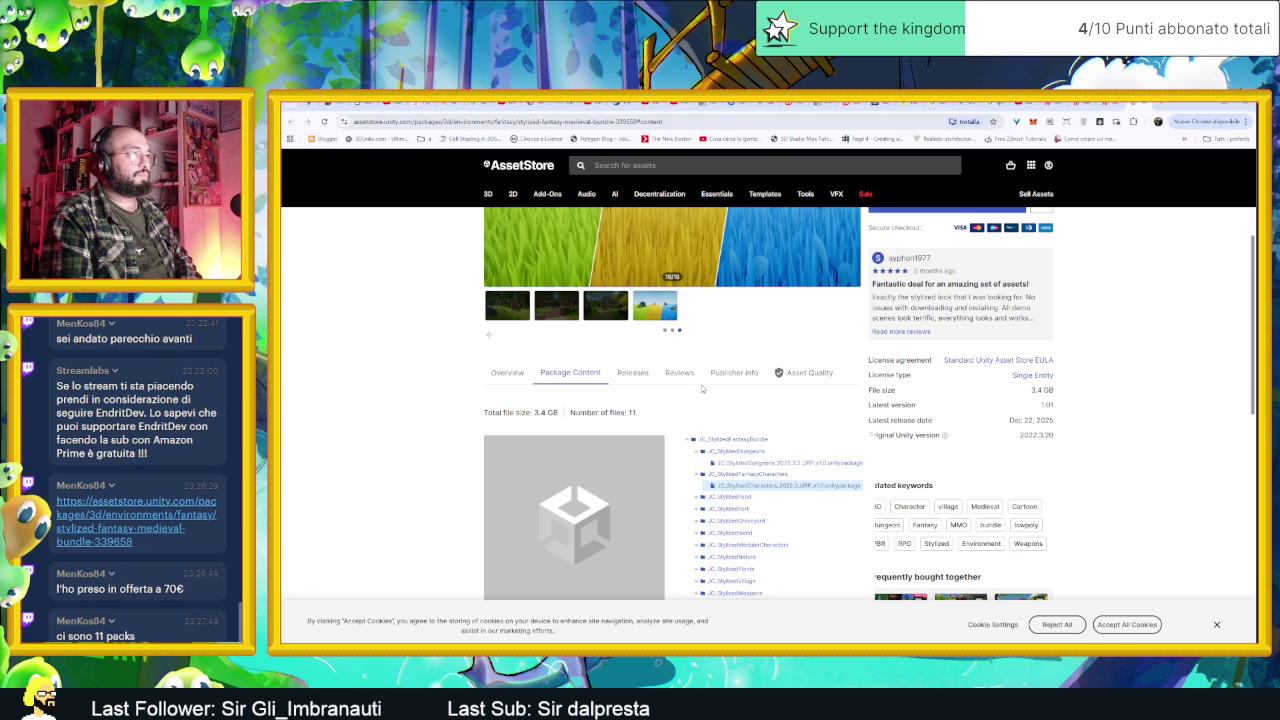
Step: Check the Reviews, JustCreate publisher info and Releases tabs, then go back to the Overview
left_click(681, 375)
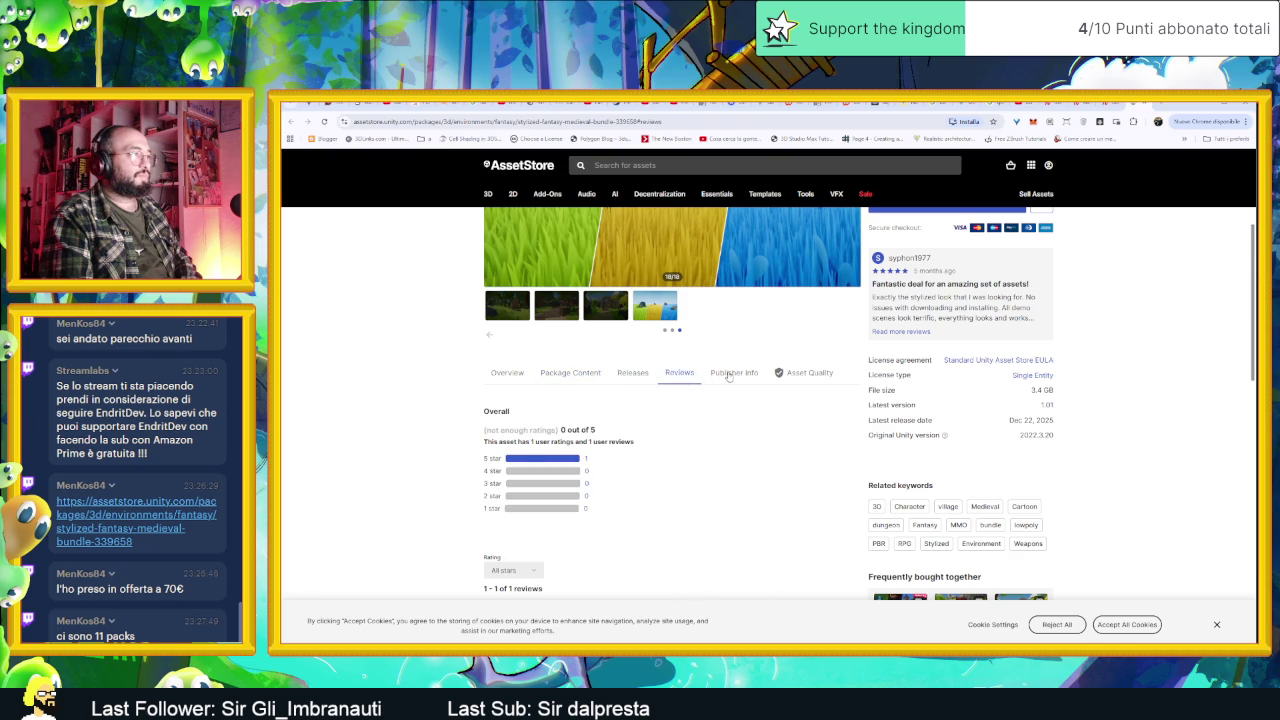
scroll(729, 376, "down", 1)
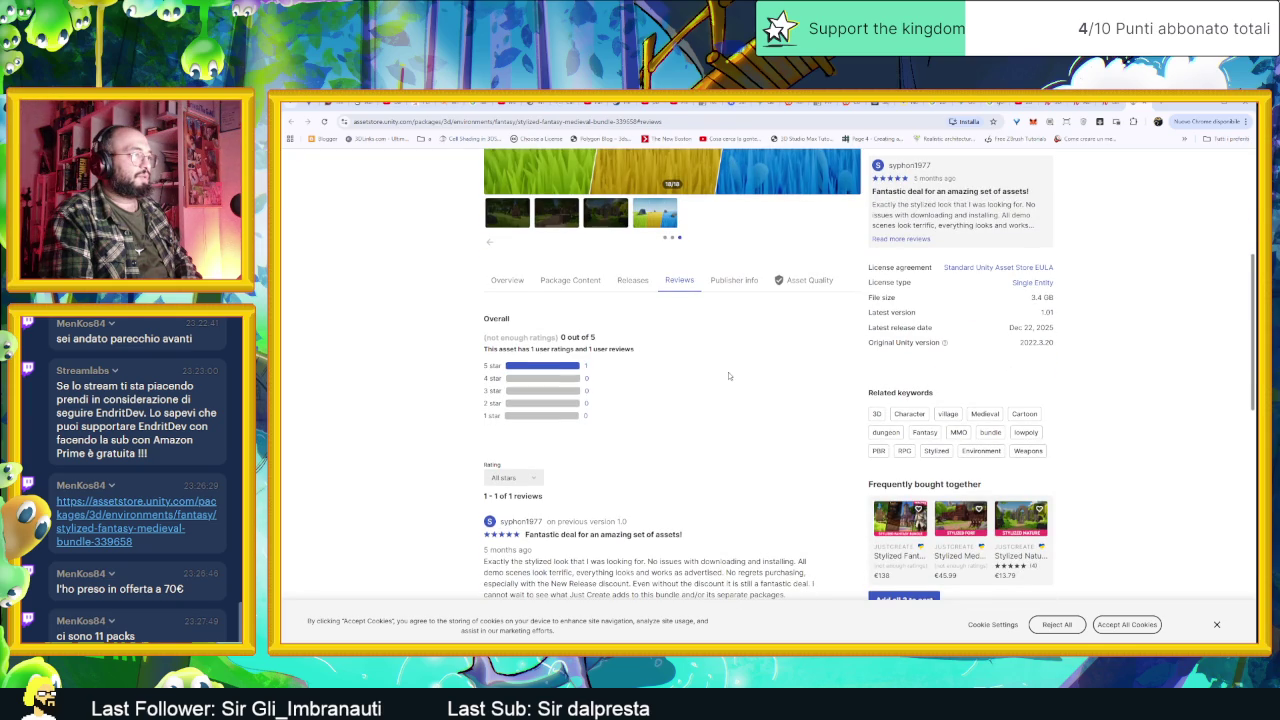
scroll(729, 376, "up", 1)
left_click(729, 374)
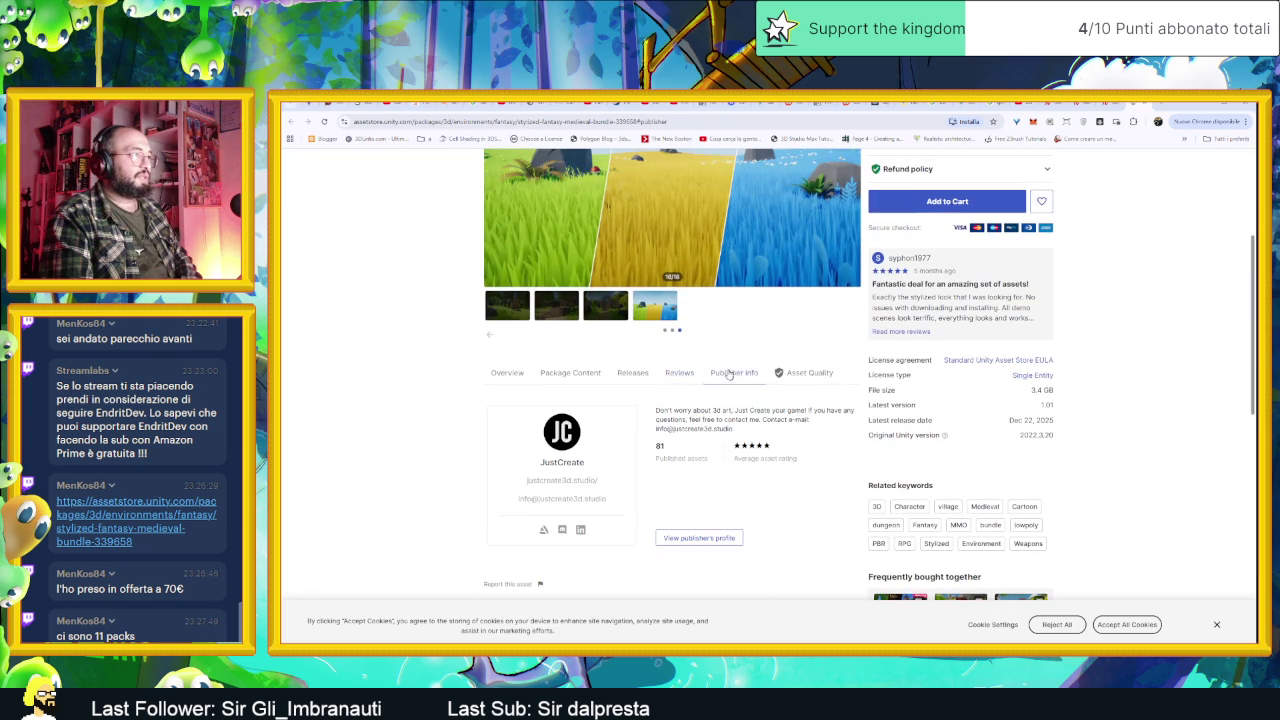
left_click(620, 374)
left_click(586, 374)
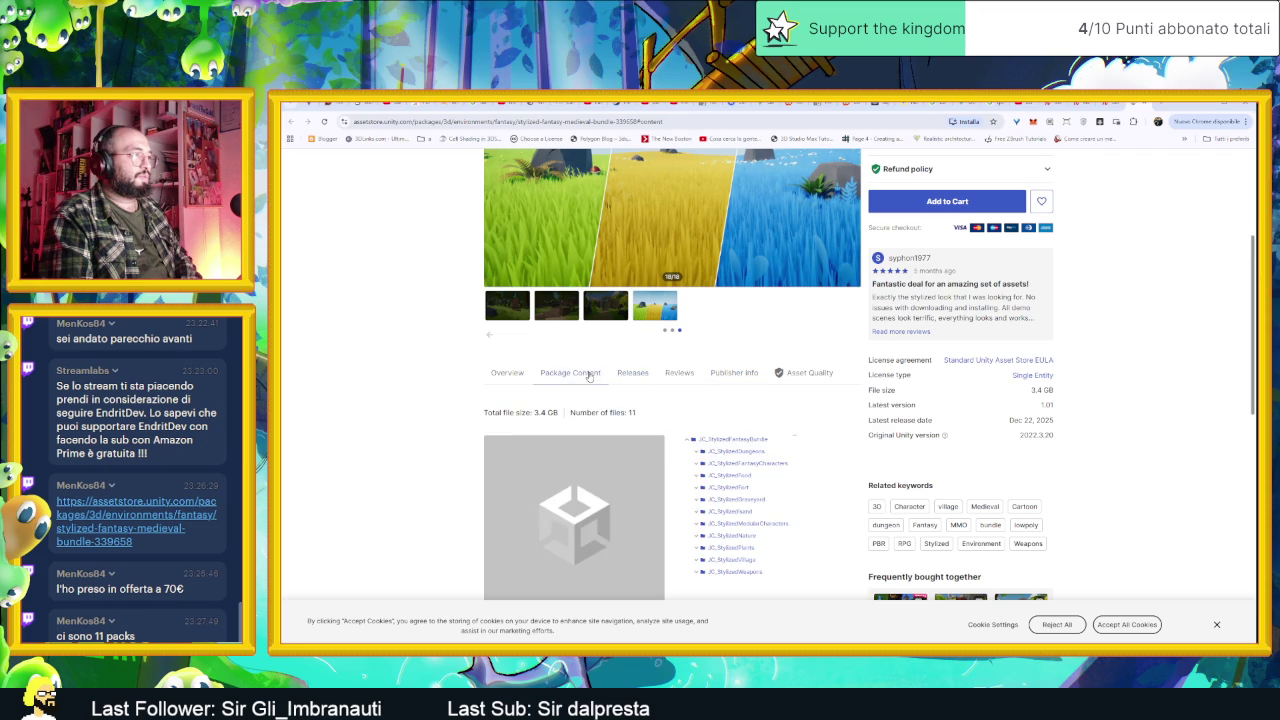
left_click(524, 375)
scroll(688, 429, "down", 3)
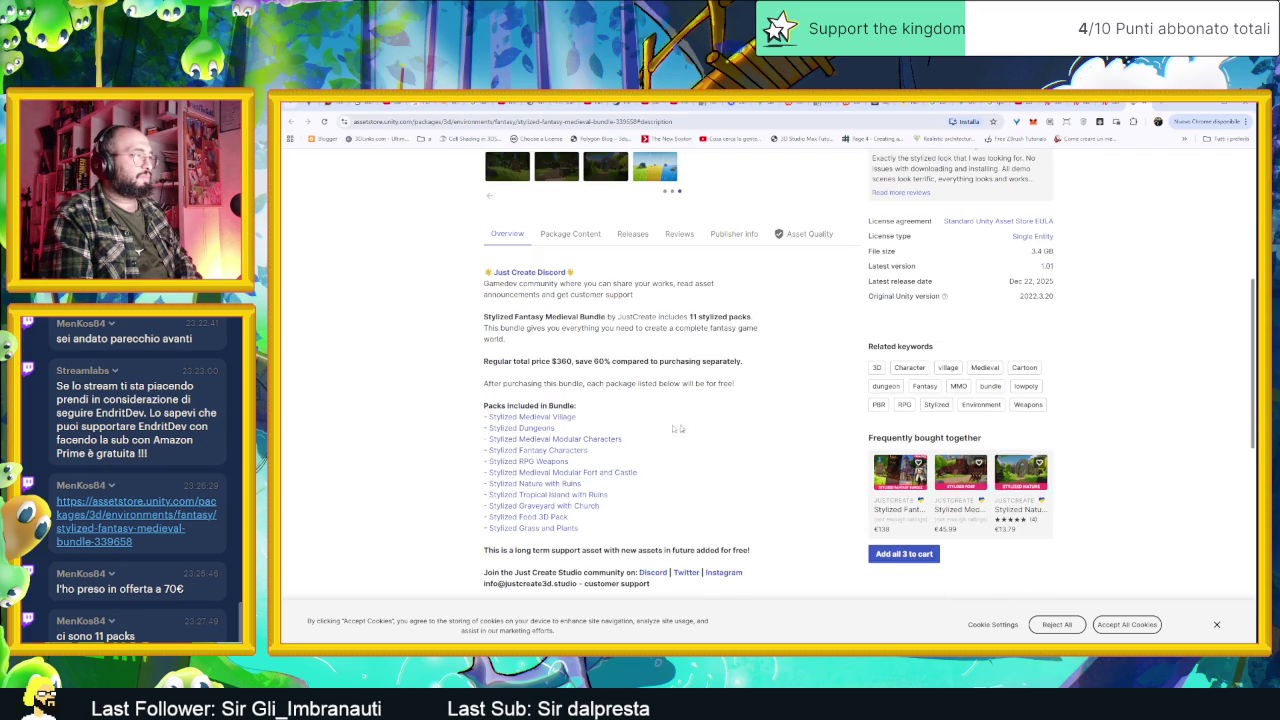
Step: Go to the €45.99 Stylized Dungeons pack page and allow all cookies
left_click(530, 428)
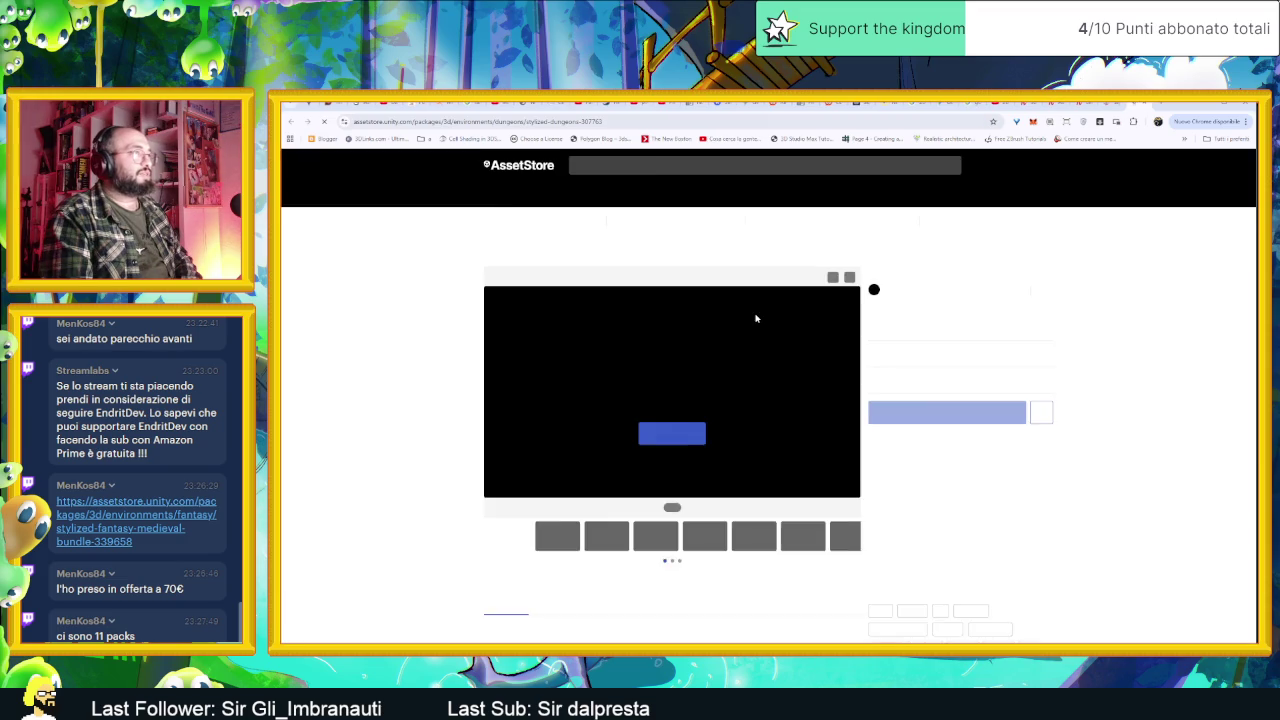
left_click(684, 456)
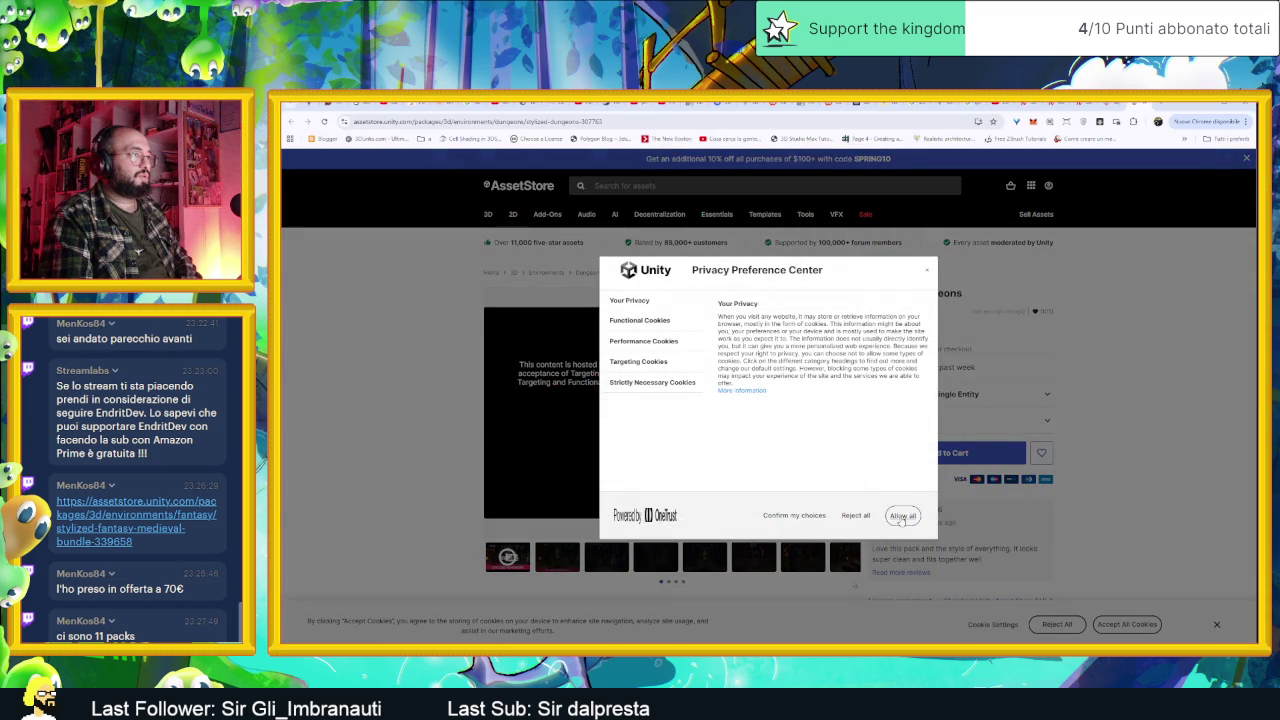
left_click(855, 516)
scroll(855, 520, "down", 10)
scroll(735, 405, "up", 3)
scroll(735, 407, "up", 5)
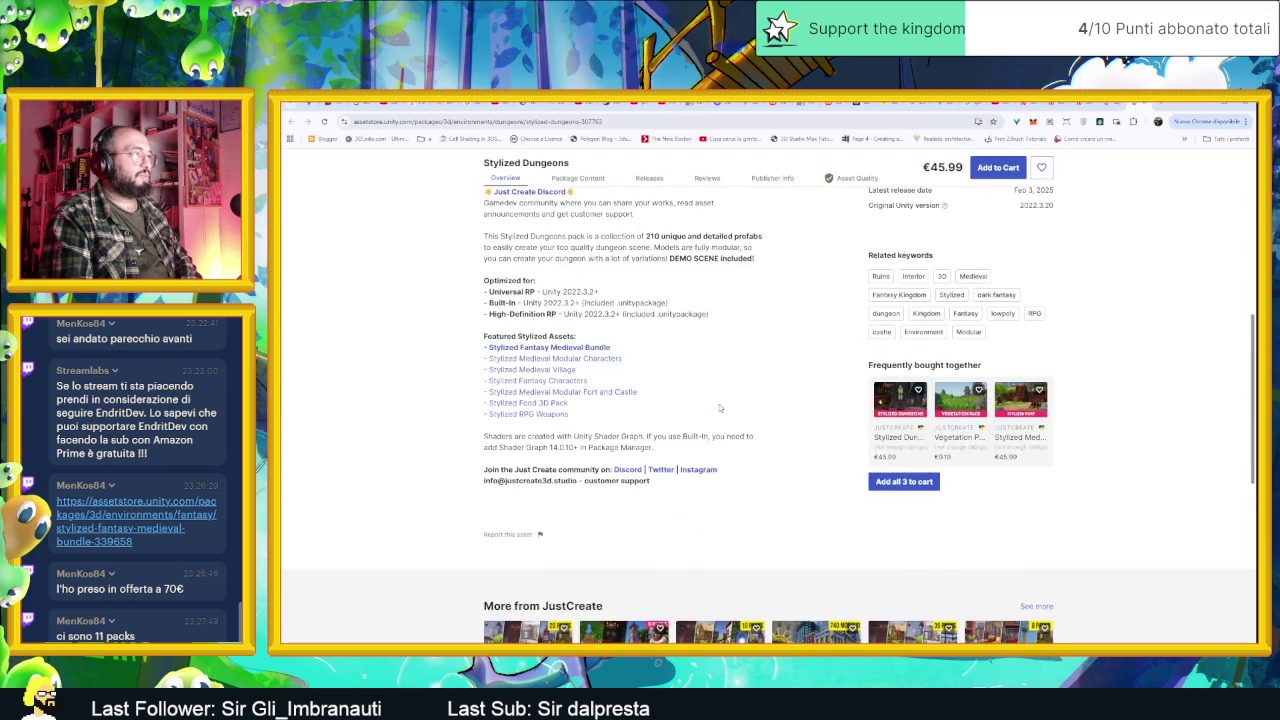
scroll(720, 420, "up", 5)
scroll(700, 440, "up", 3)
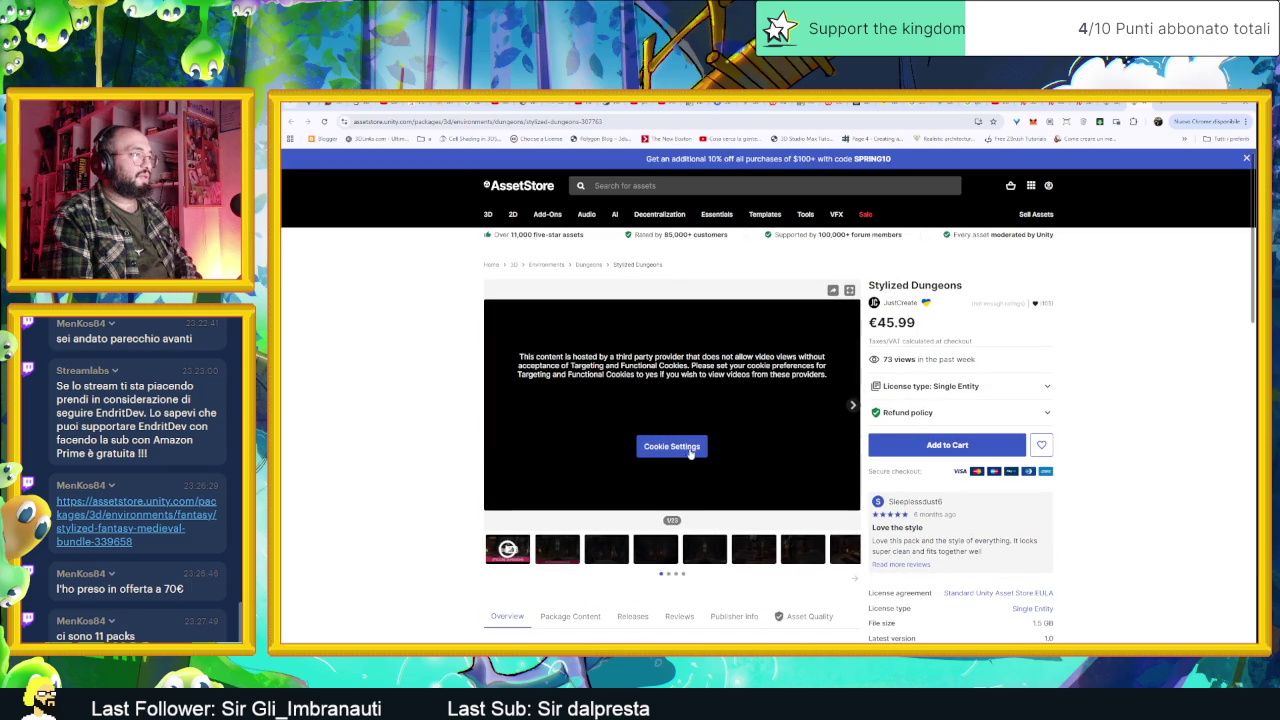
Step: Play the gallery trailer video and skip ahead to about 0:12
left_click(851, 407)
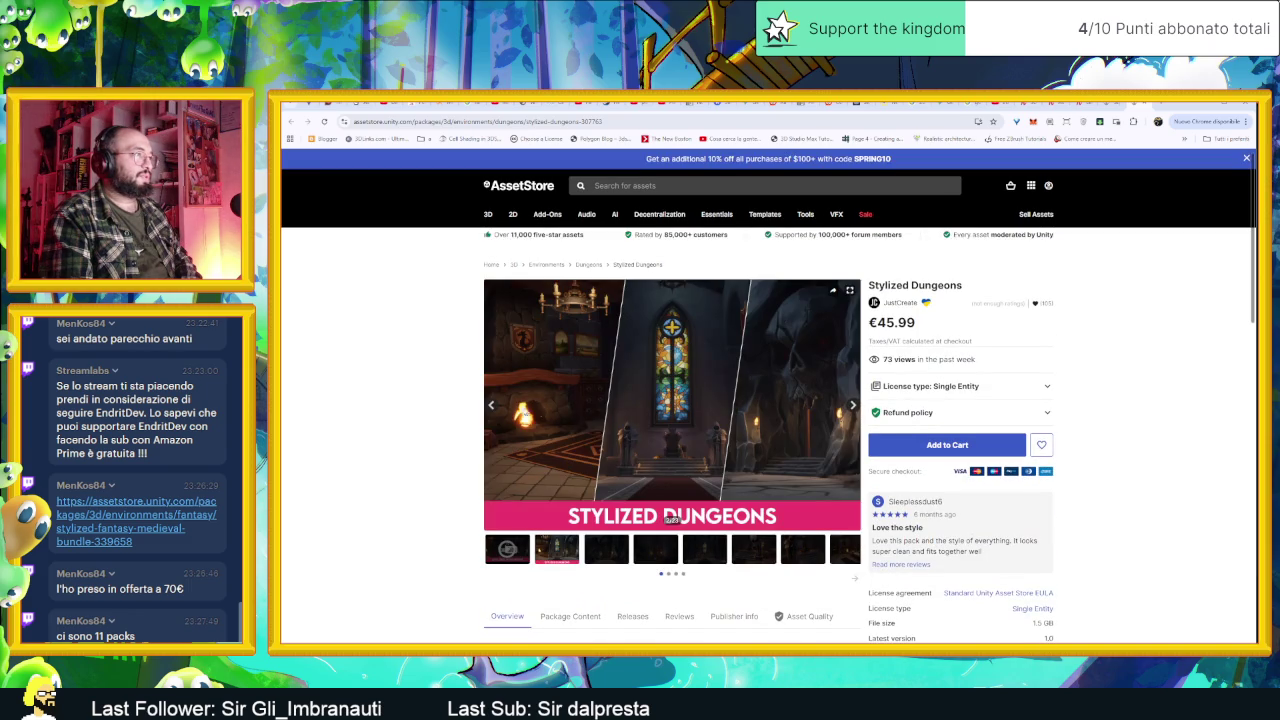
left_click(489, 407)
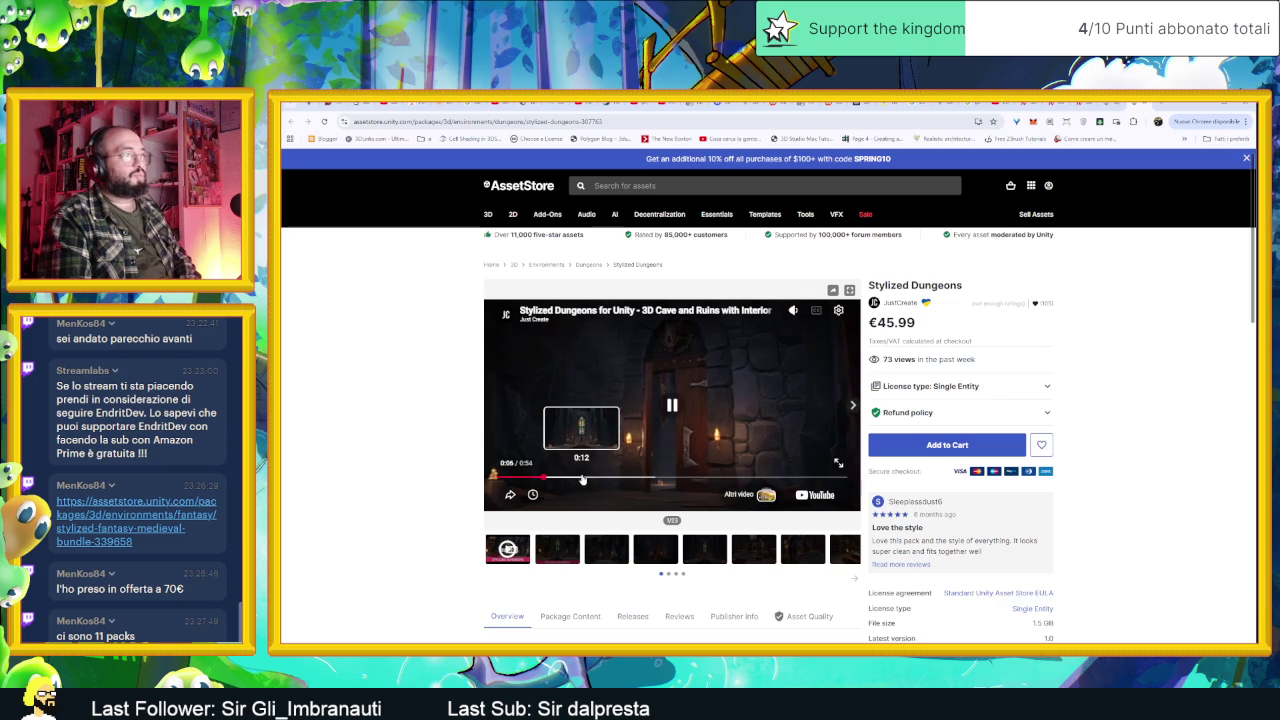
left_click(582, 480)
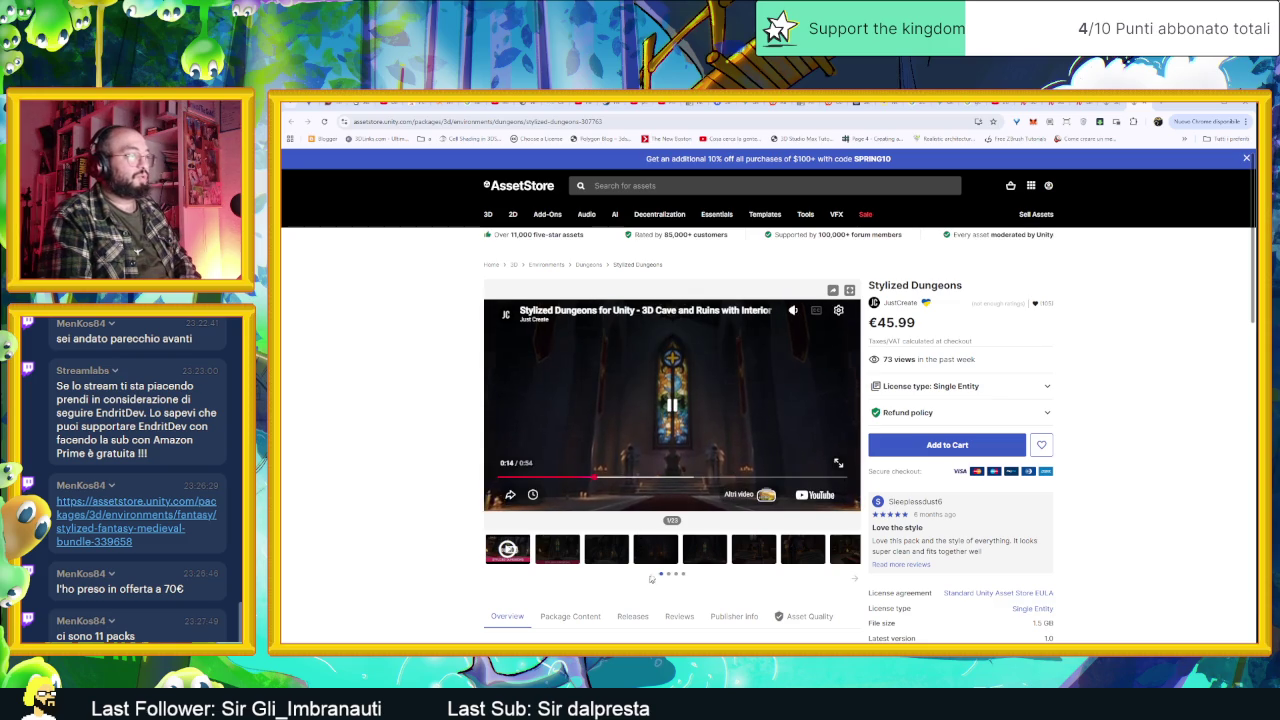
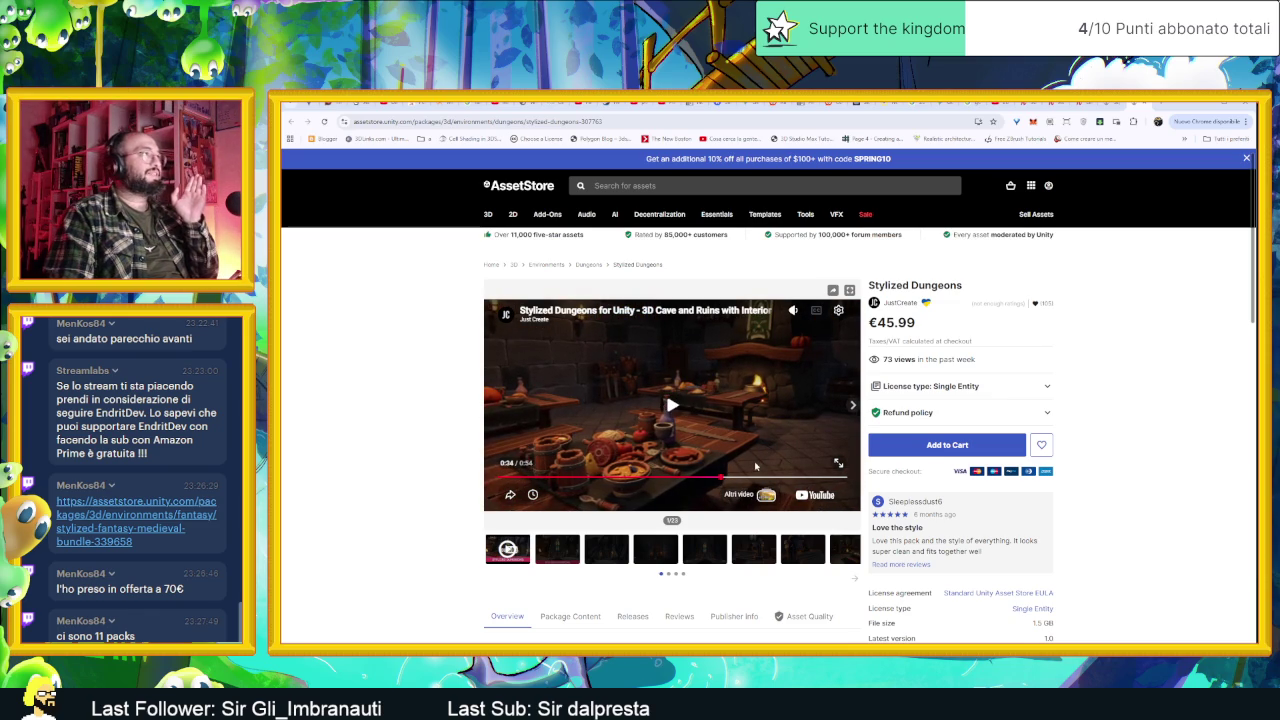
Step: View the Stylized Dungeons third preview, dungeon door, stained-glass hall and knight statue images
scroll(754, 470, "down", 3)
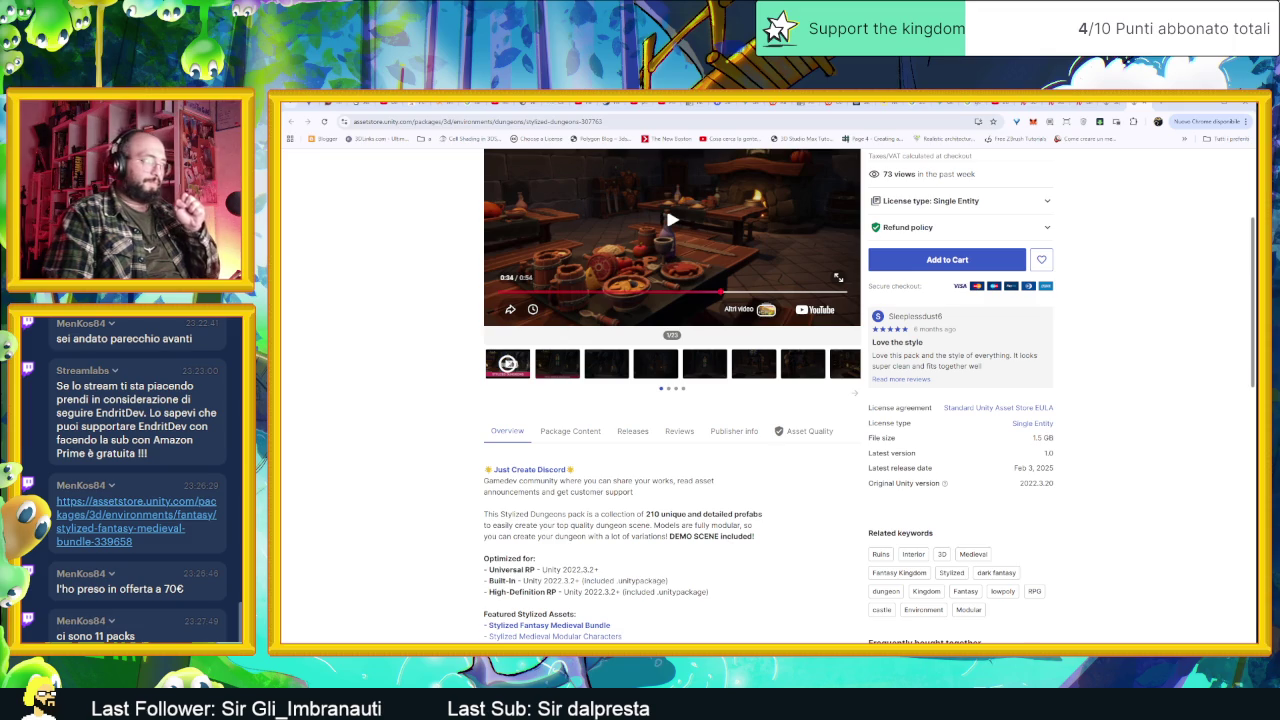
scroll(735, 540, "down", 2)
scroll(781, 498, "down", 2)
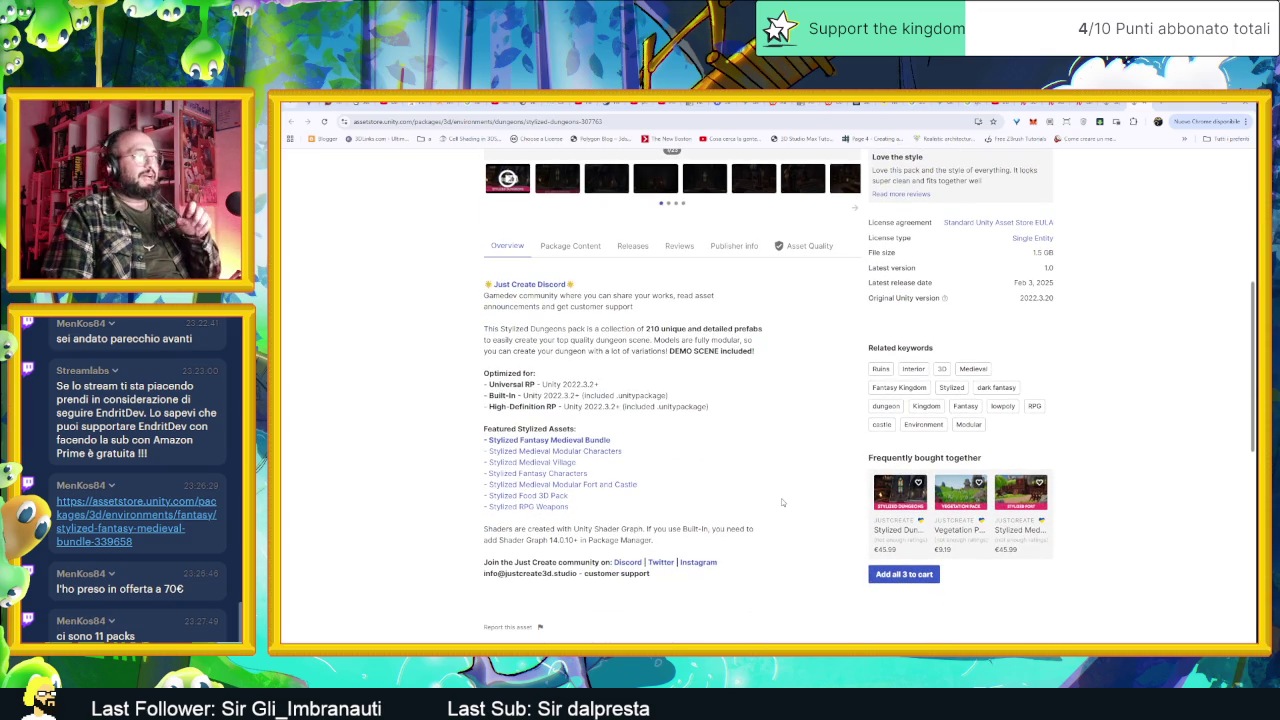
scroll(775, 492, "up", 5)
scroll(772, 488, "up", 2)
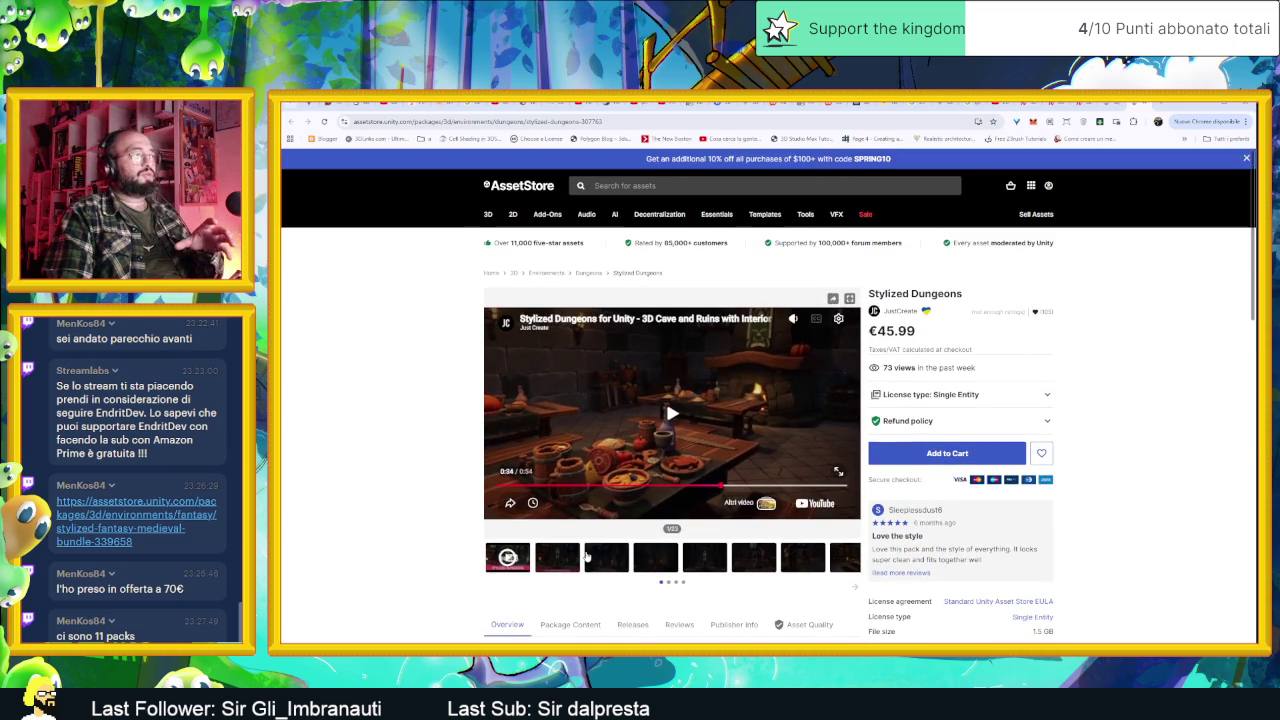
left_click(606, 556)
left_click(646, 561)
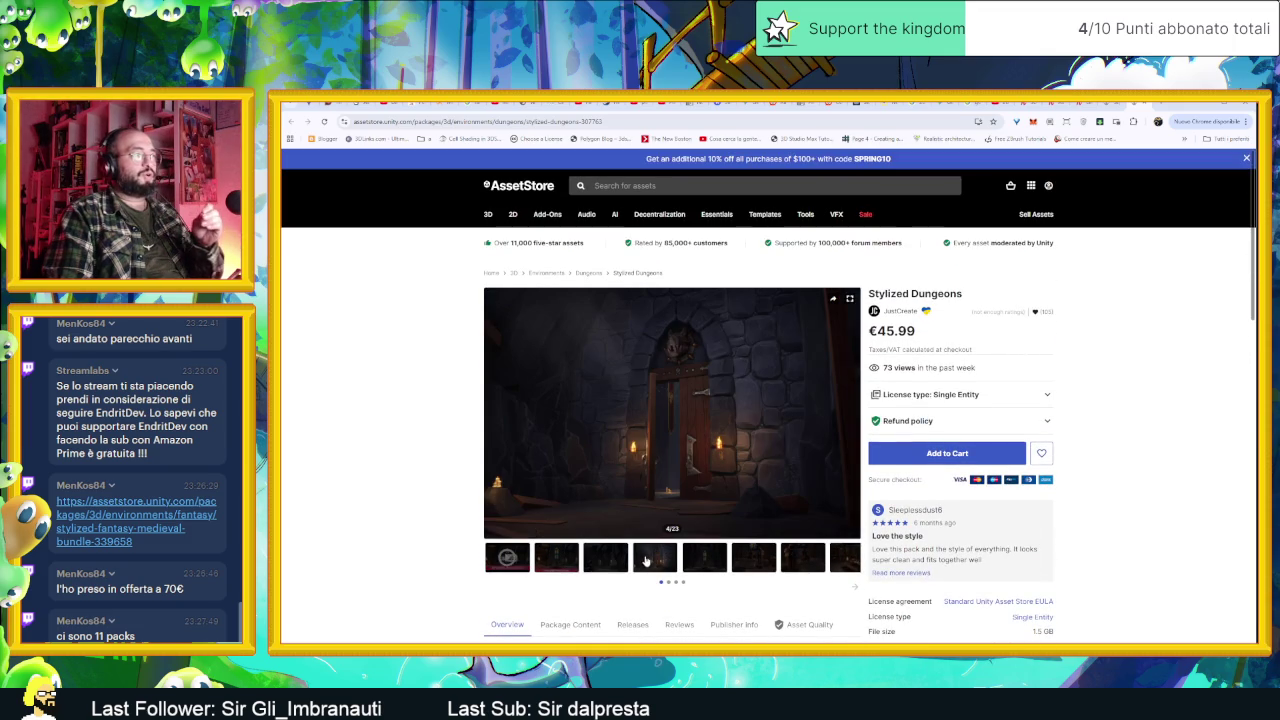
left_click(703, 562)
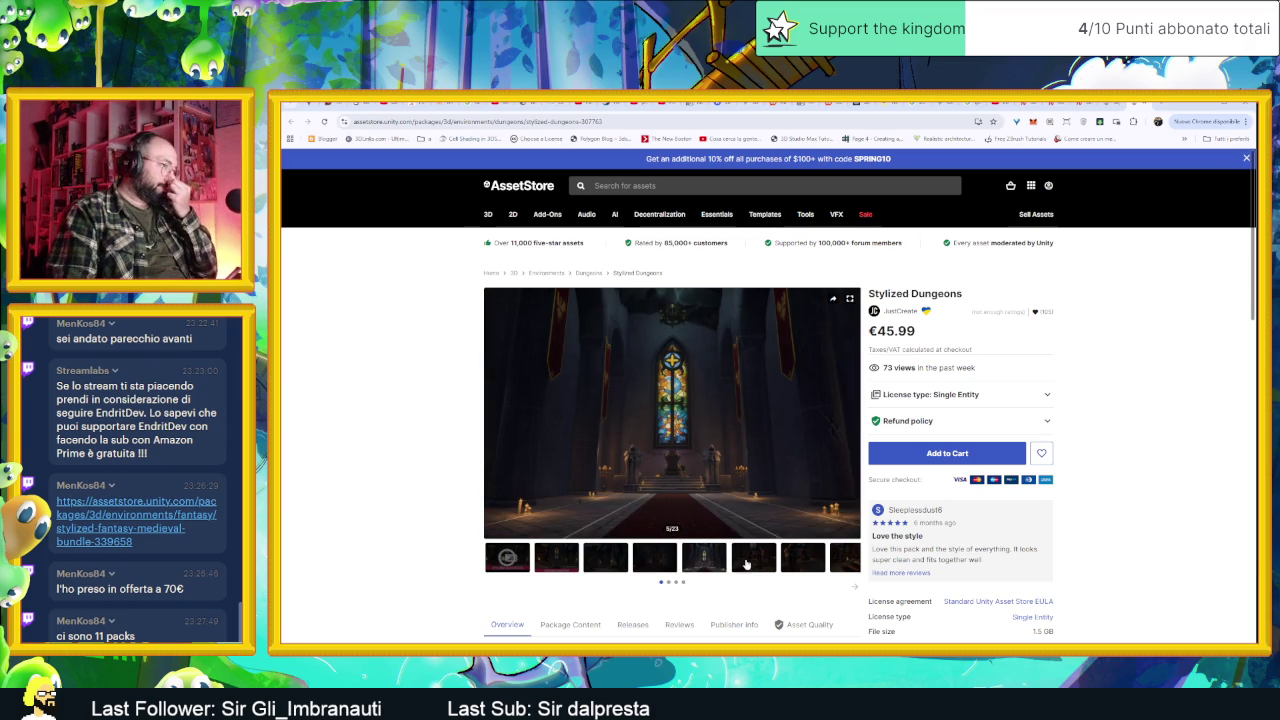
left_click(746, 565)
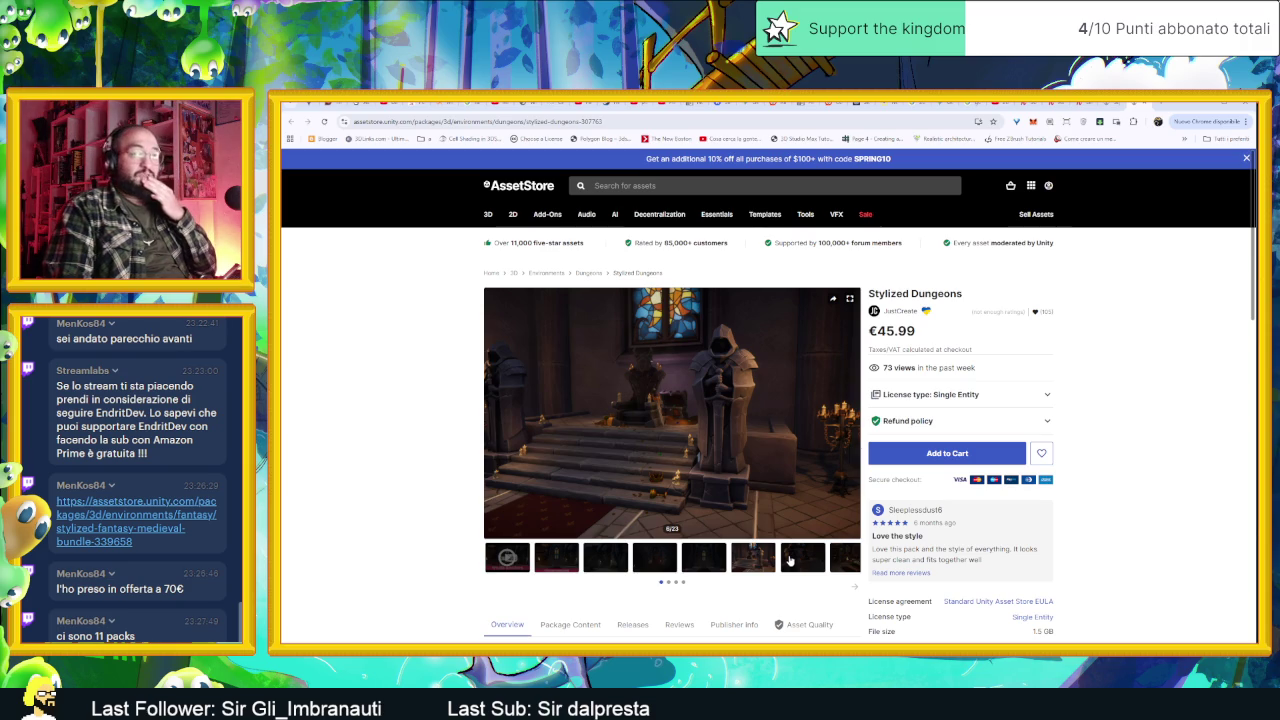
Step: View the hooded knight, library, desk and fireplace hall images, then return to the bundle description
left_click(806, 557)
left_click(843, 560)
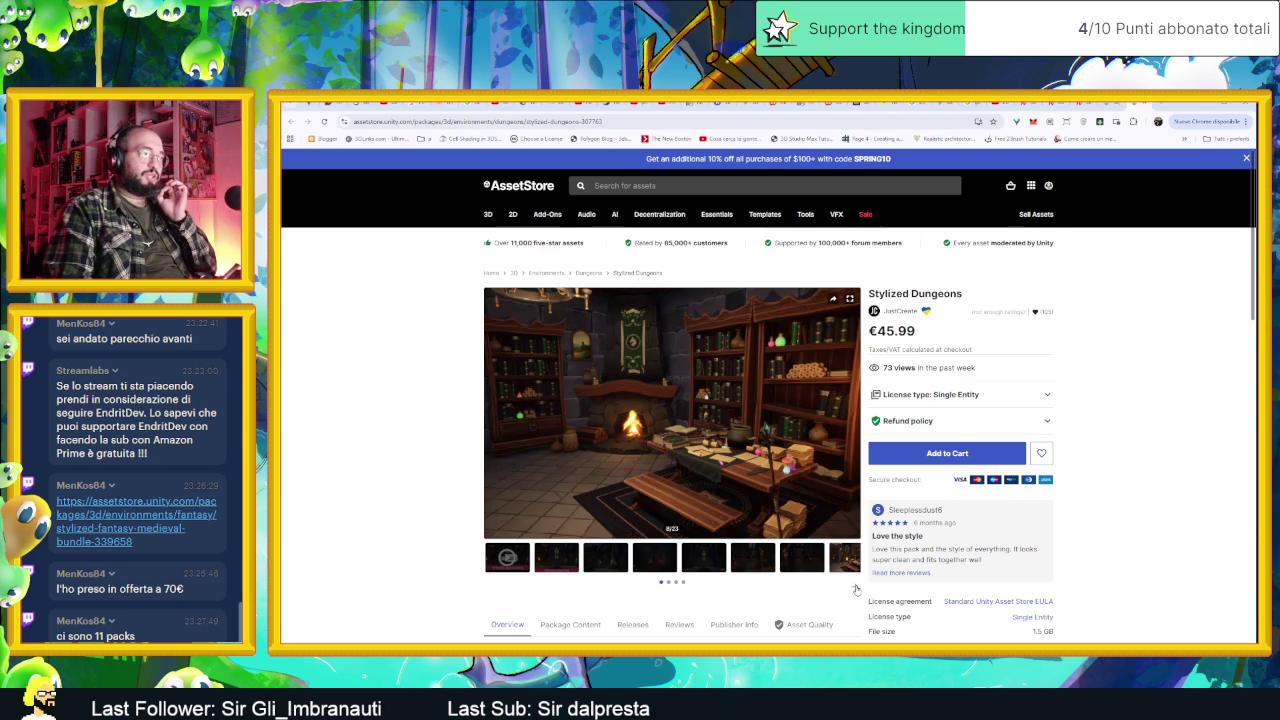
left_click(856, 590)
left_click(545, 557)
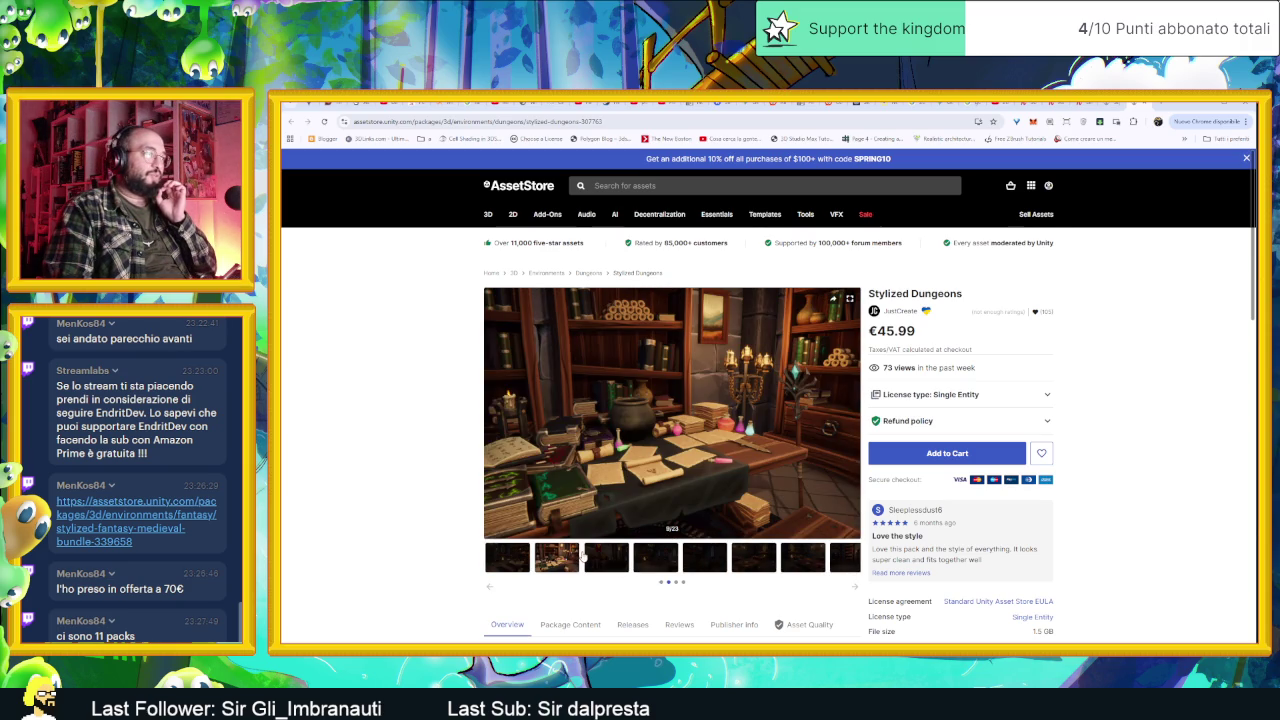
left_click(628, 557)
left_click(656, 557)
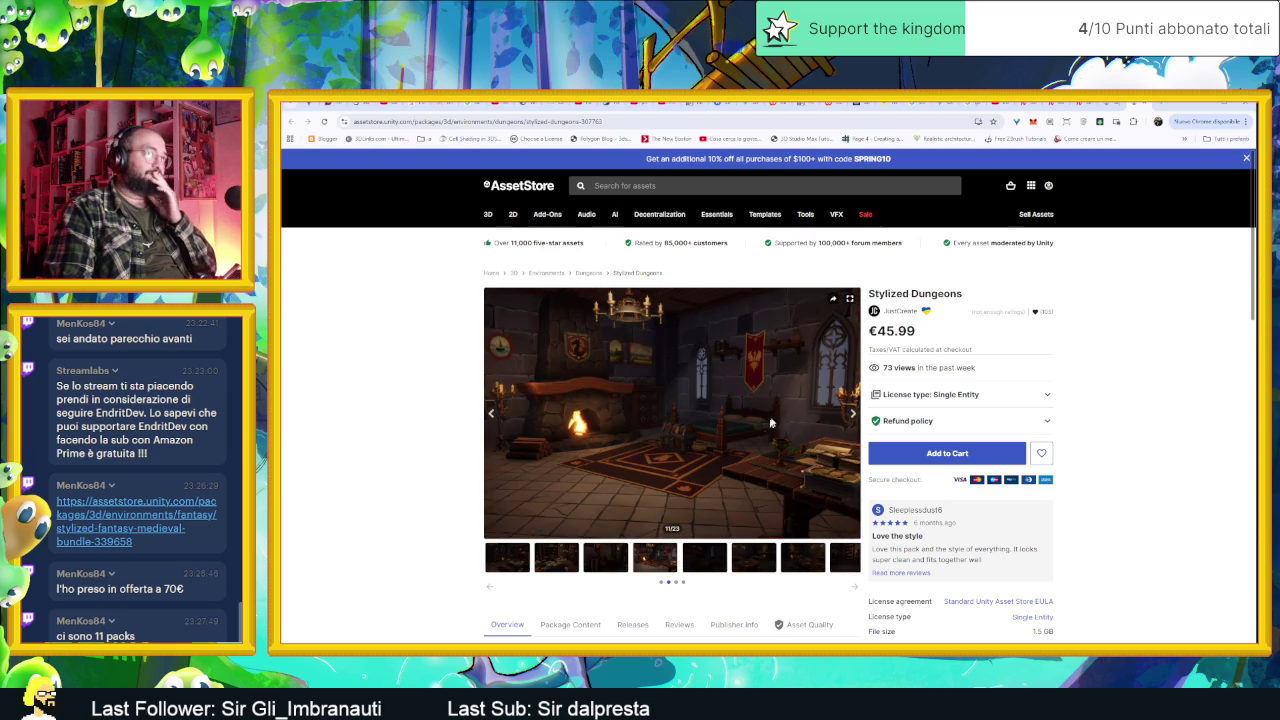
left_click(1118, 106)
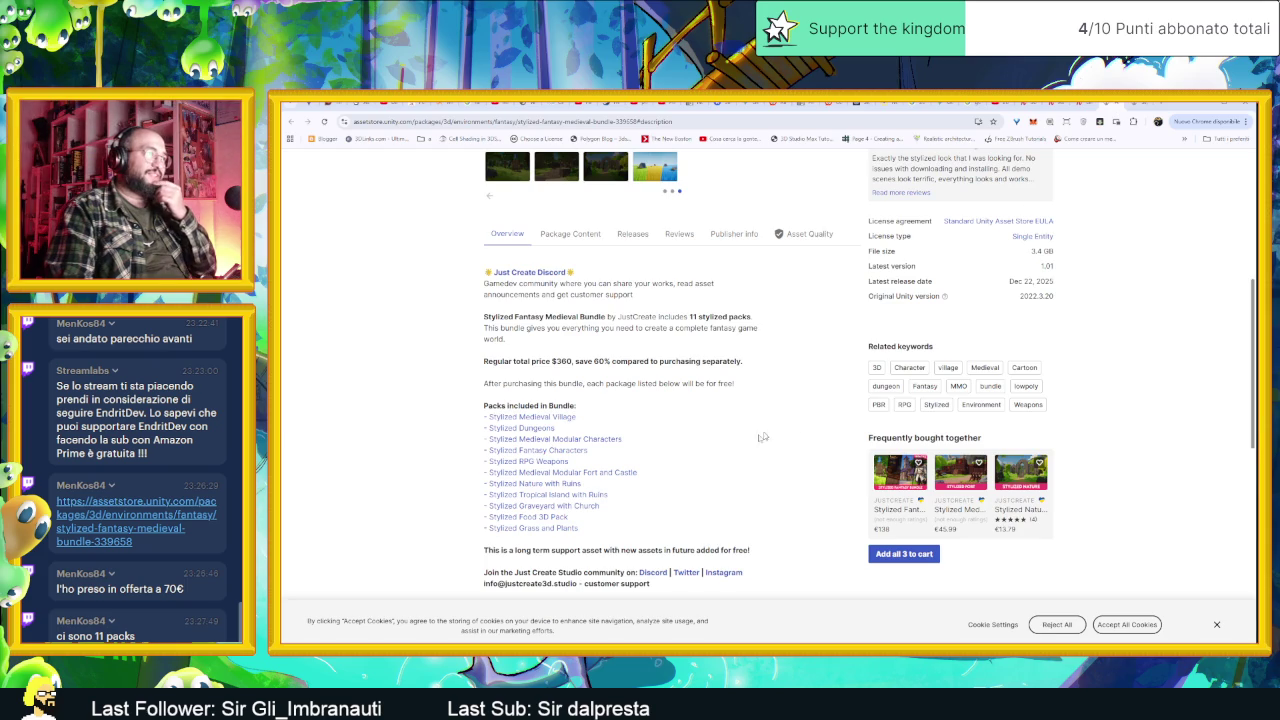
Step: Open the Stylized Medieval Modular Characters page and flip through its preview images to the trailer
left_click(550, 442)
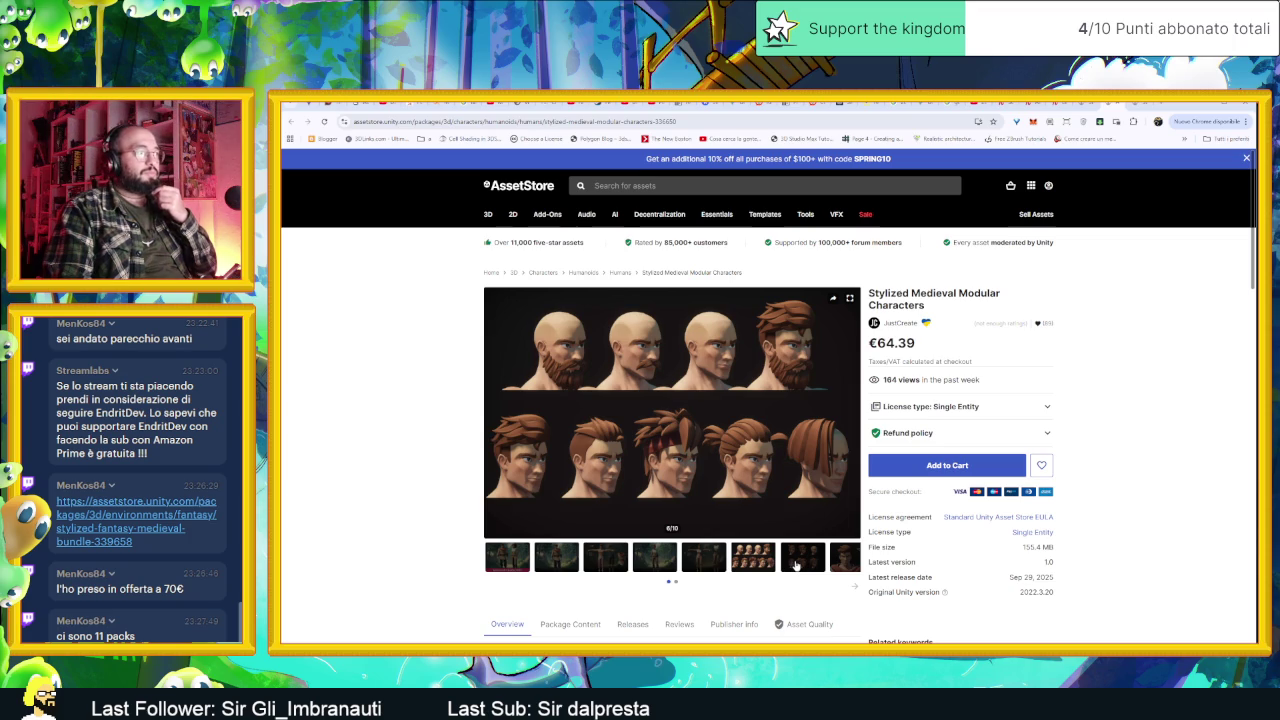
mouse_move(672, 412)
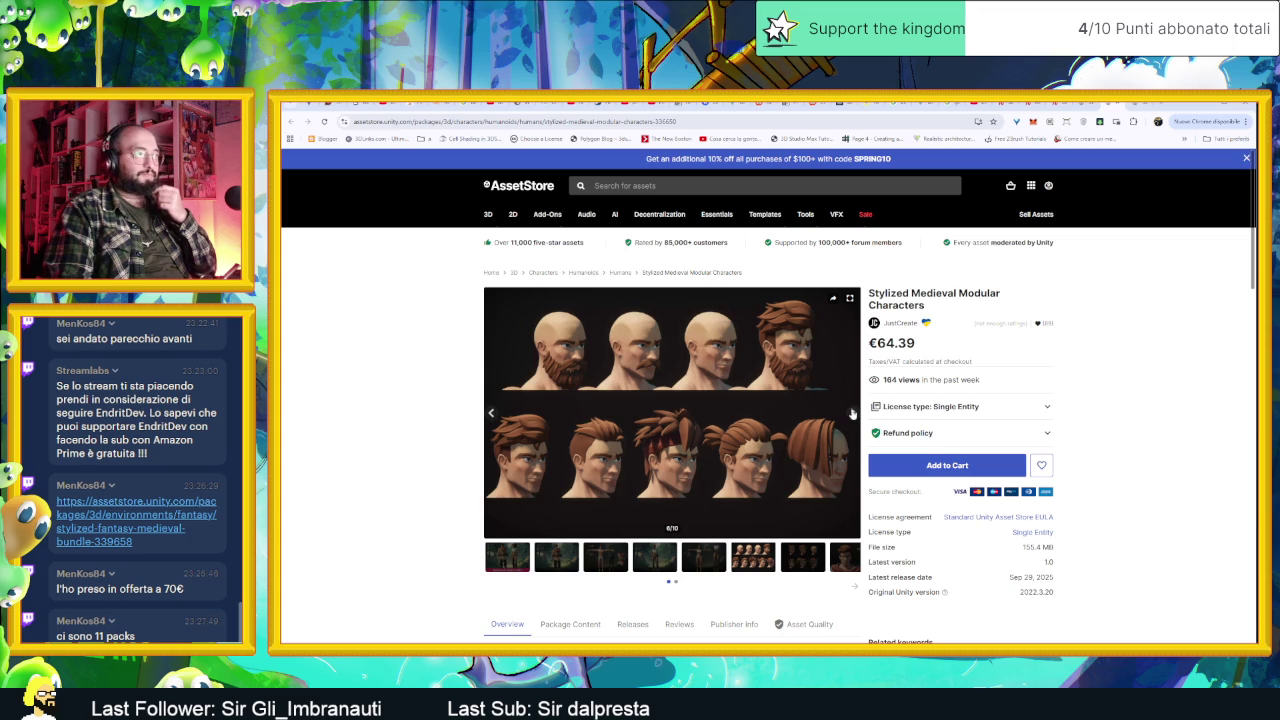
left_click(852, 413)
left_click(852, 413)
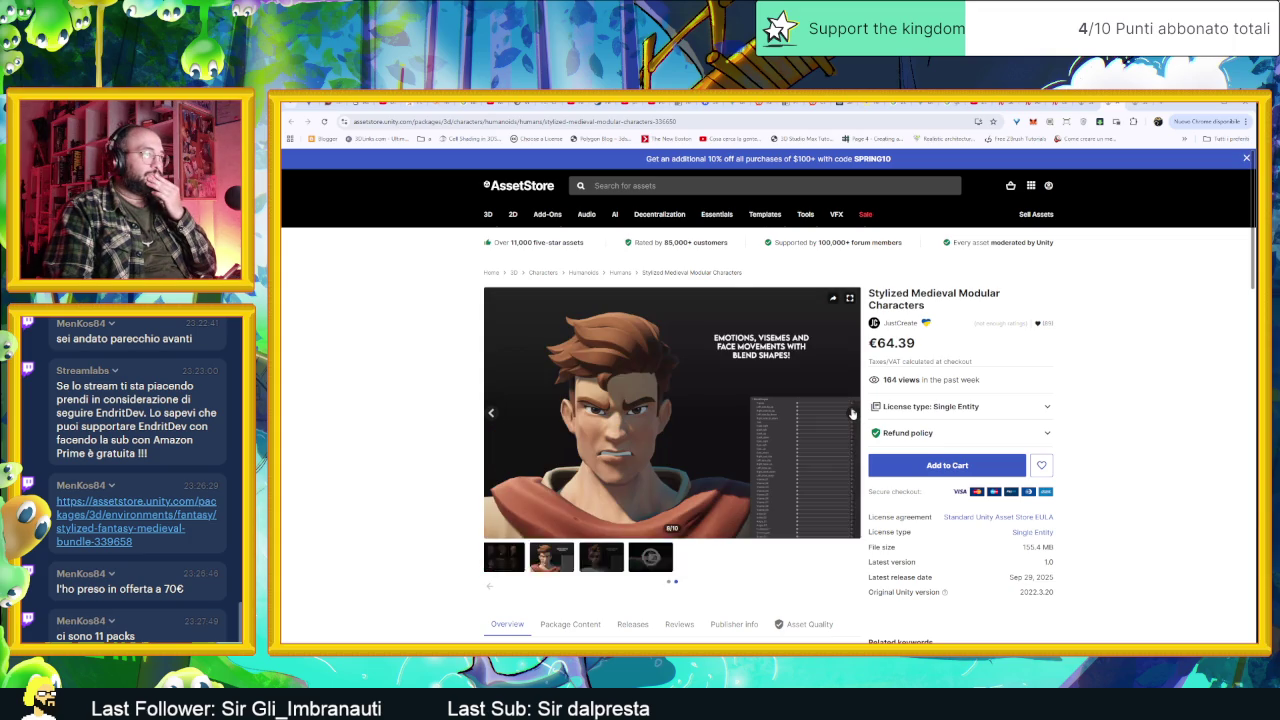
left_click(852, 413)
left_click(852, 413)
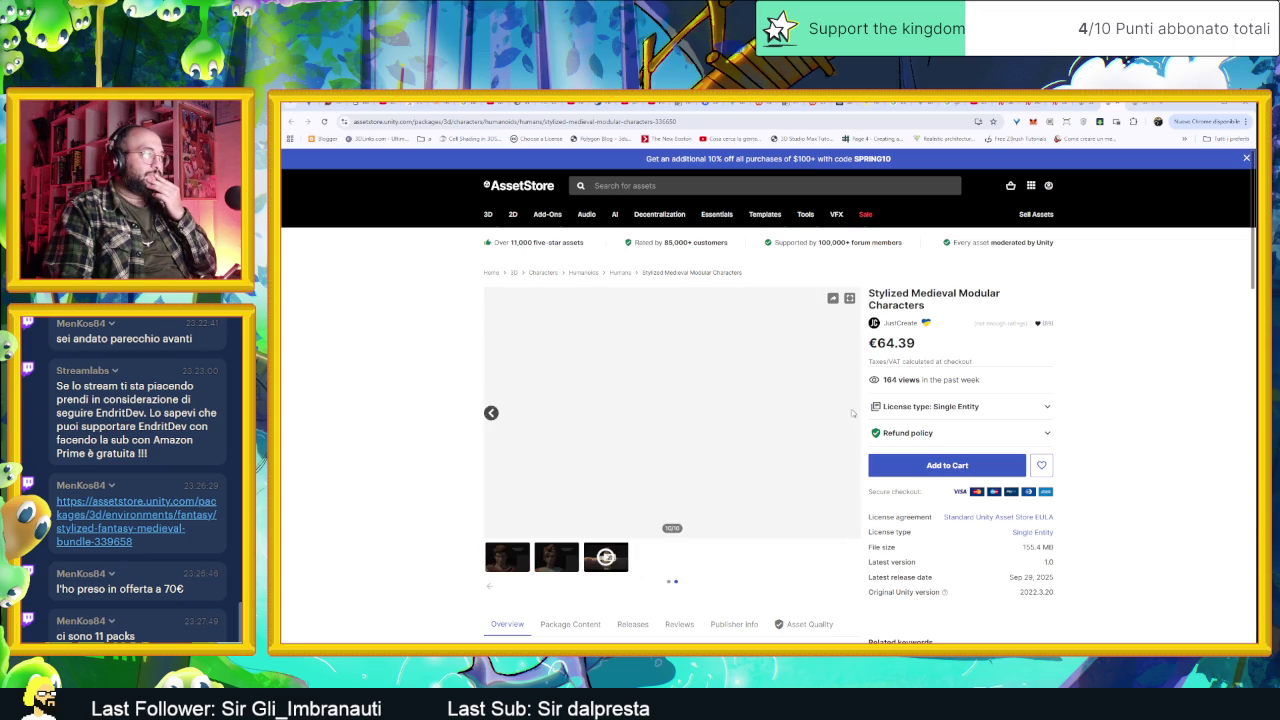
left_click(495, 413)
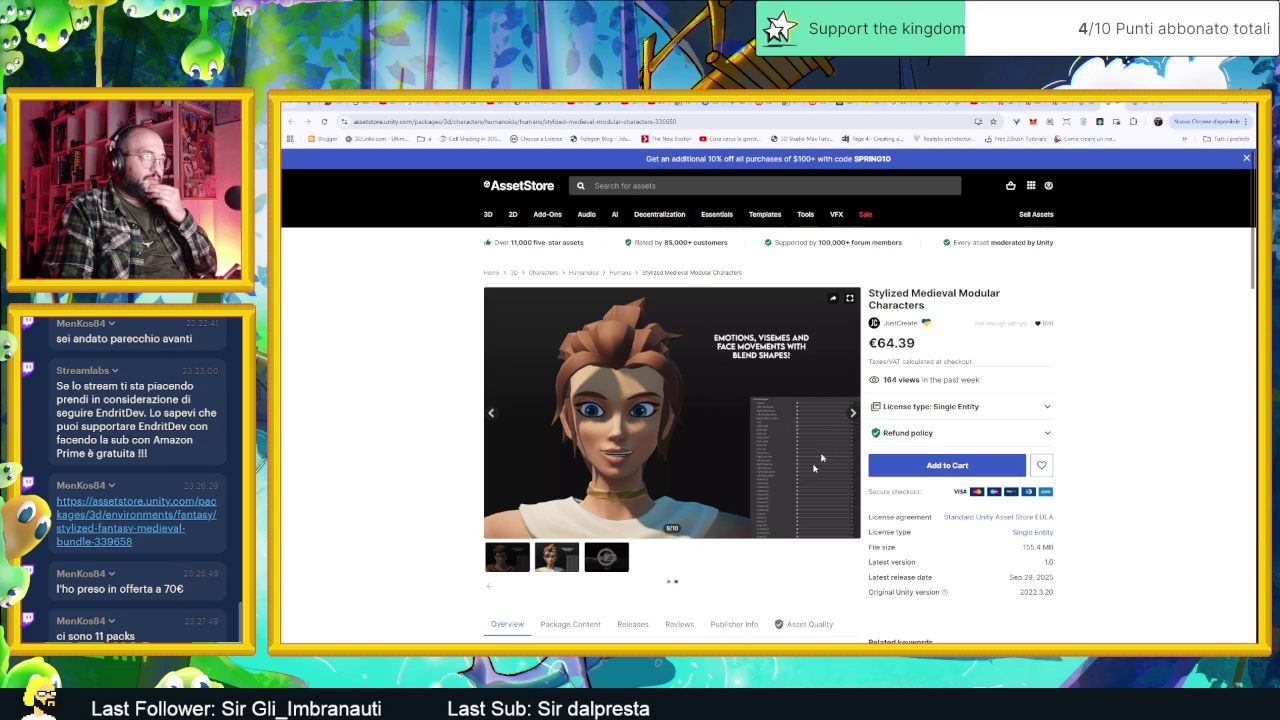
left_click(852, 413)
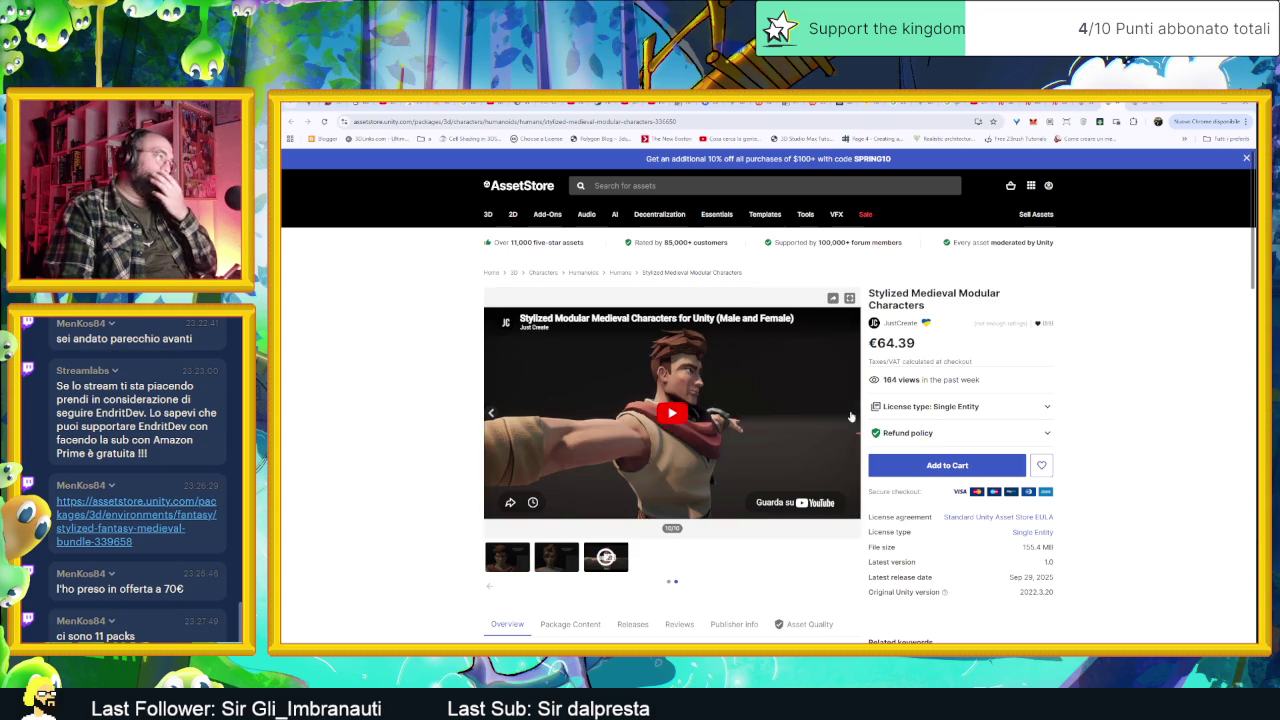
Step: Play the characters trailer, skip ahead past 0:32, then go back to the bundle's pack list
left_click(530, 485)
left_click_drag(606, 488, 729, 489)
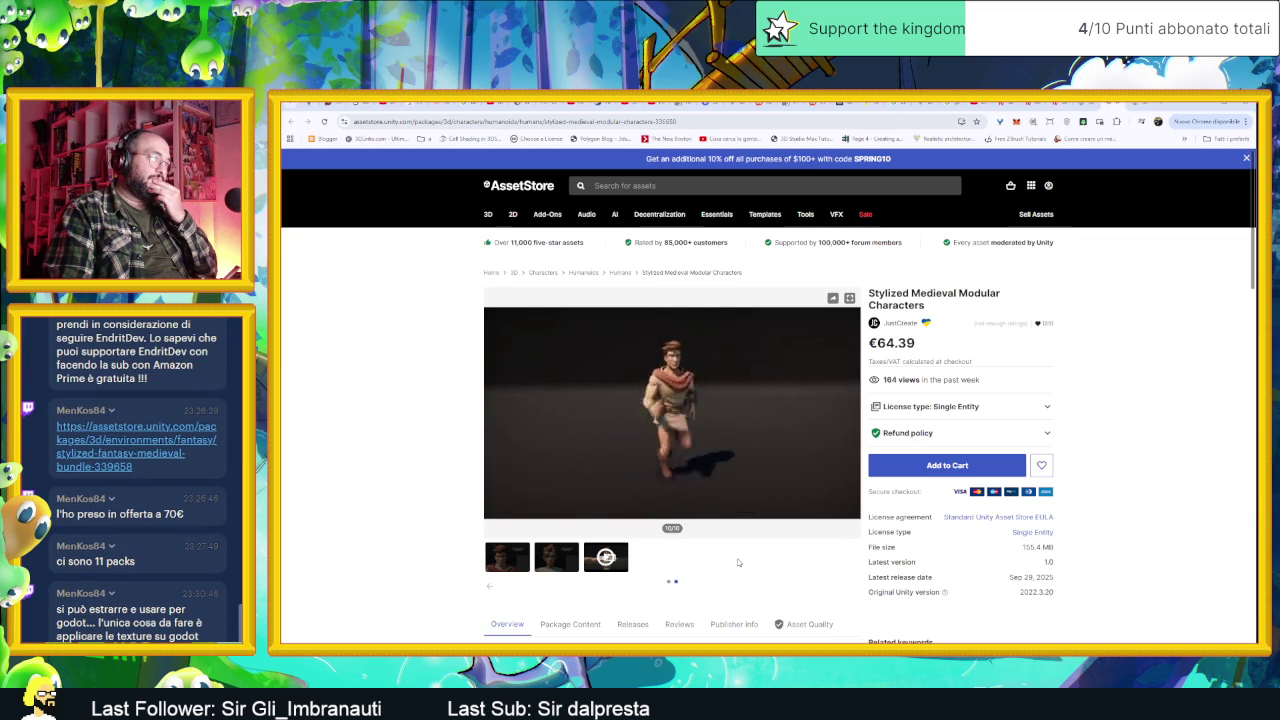
mouse_move(780, 487)
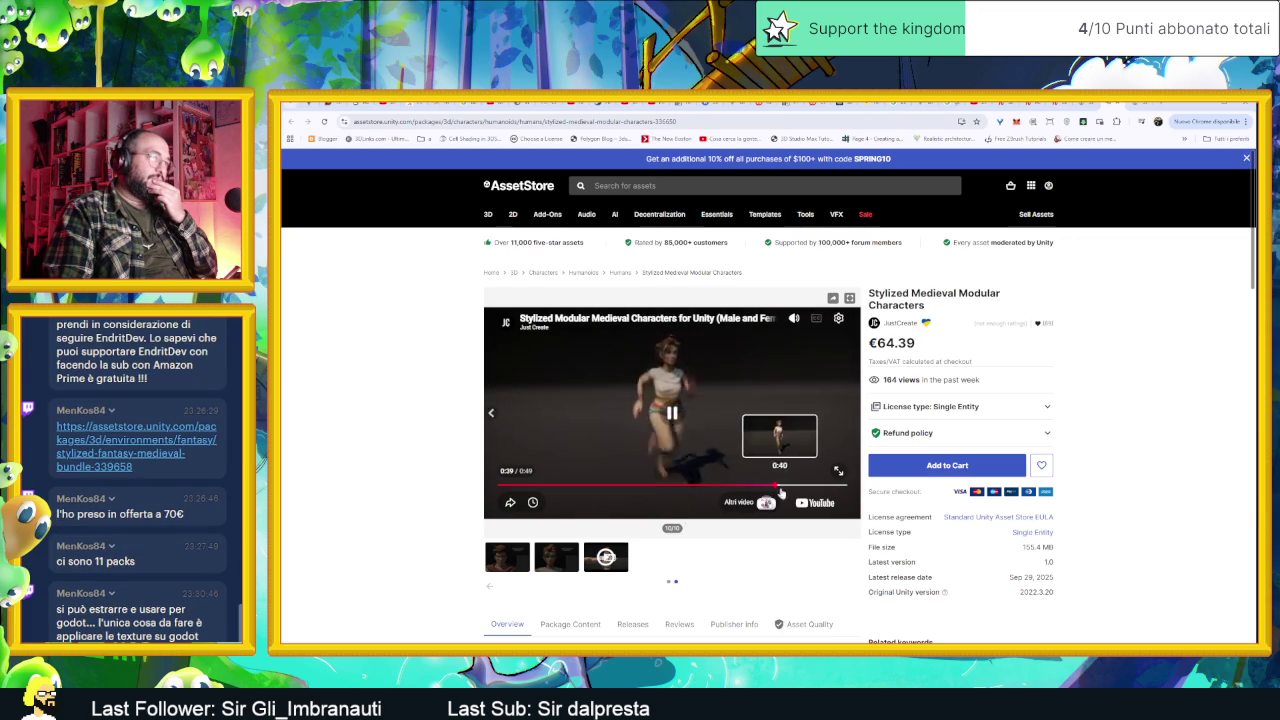
left_click(800, 487)
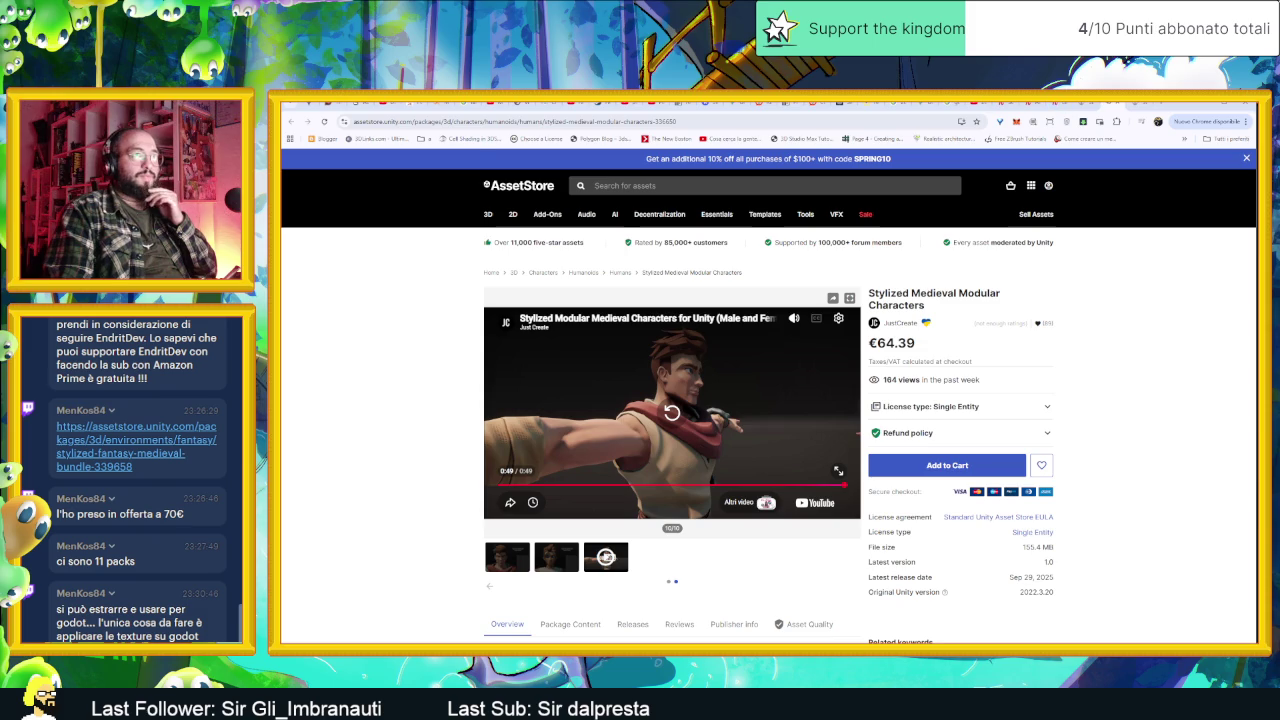
left_click(1098, 104)
left_click(1107, 104)
left_click(1098, 104)
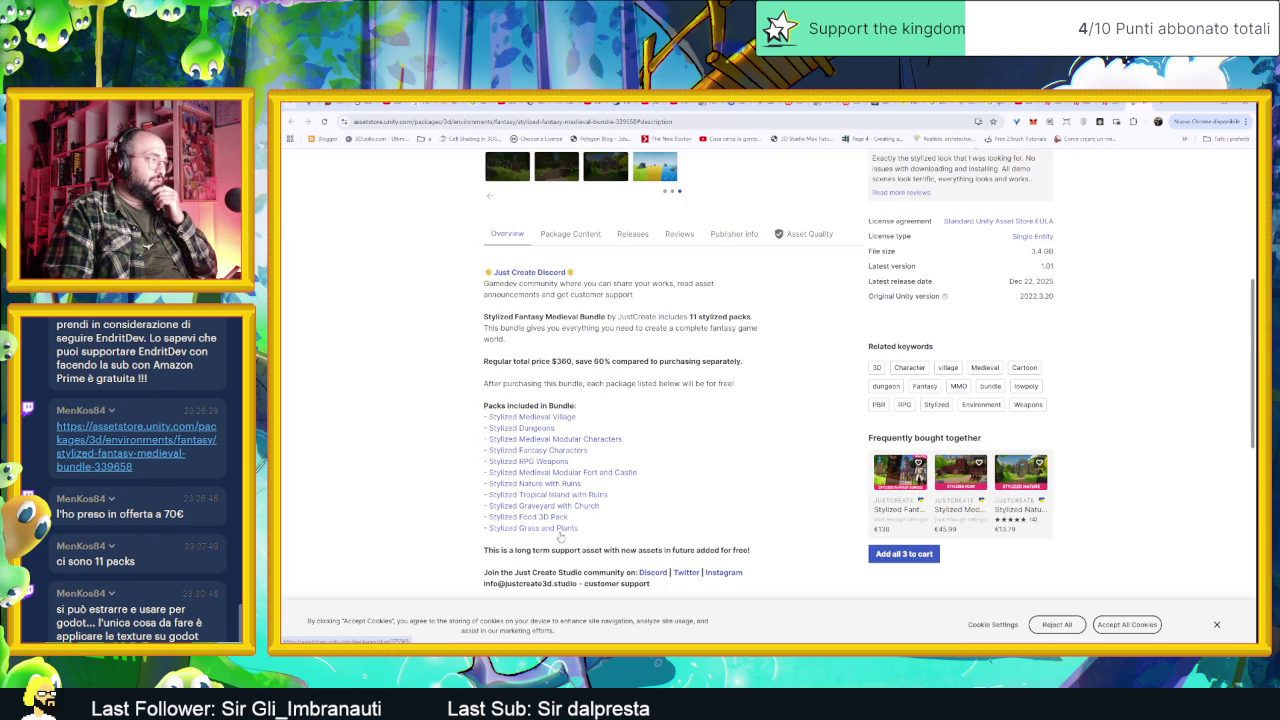
Step: View the Stylized Grass and Plants images: green grass, yellow field, blue grass, plants lineup, rocks close-up
left_click(562, 530)
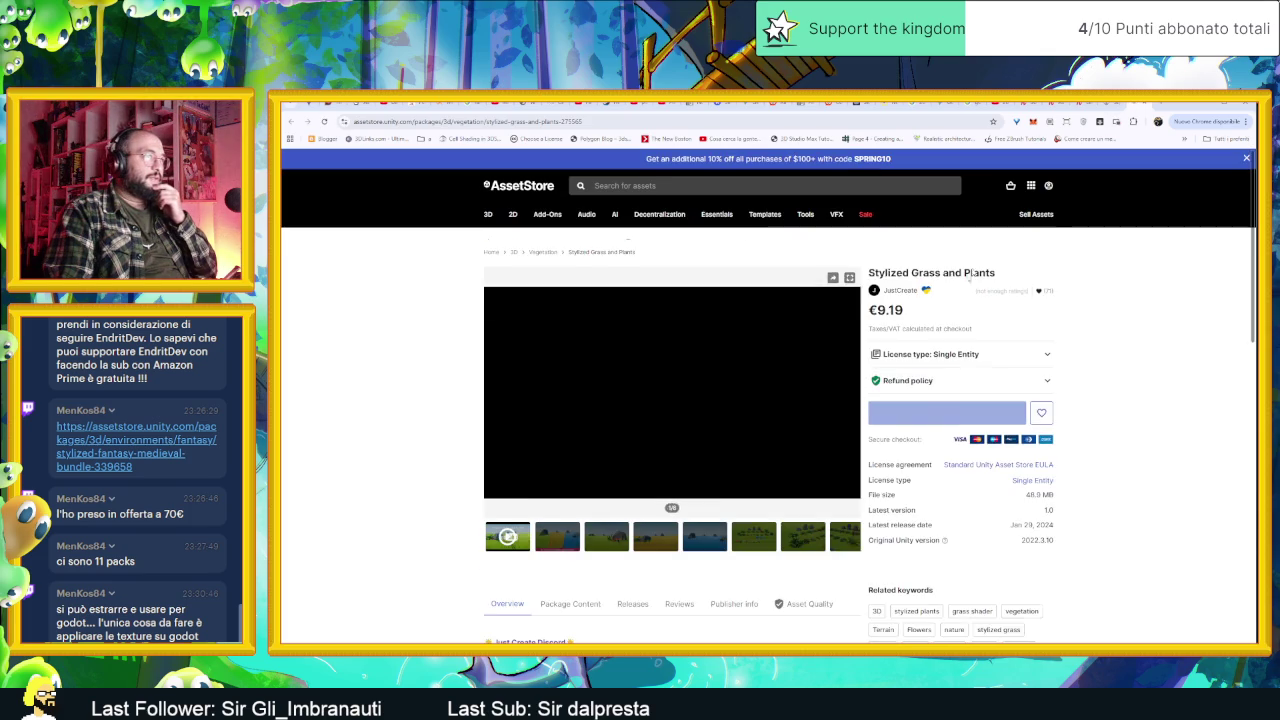
left_click(557, 560)
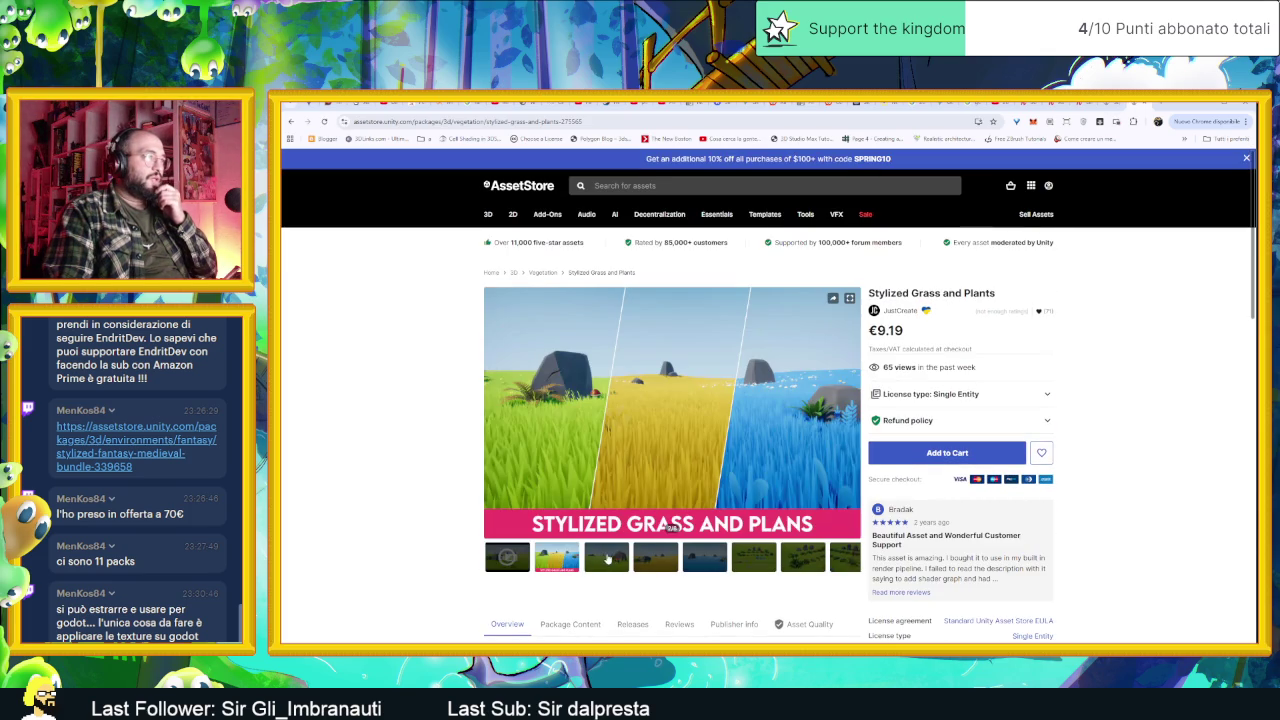
left_click(607, 560)
left_click(655, 557)
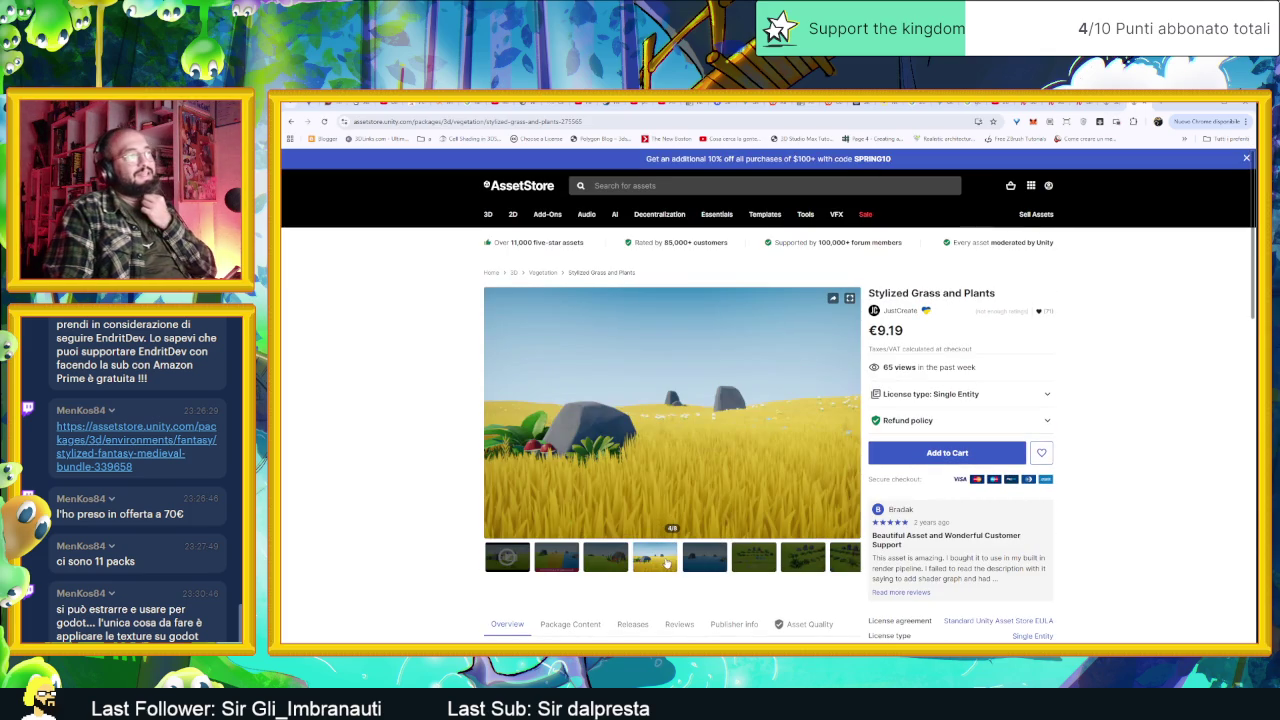
left_click(718, 563)
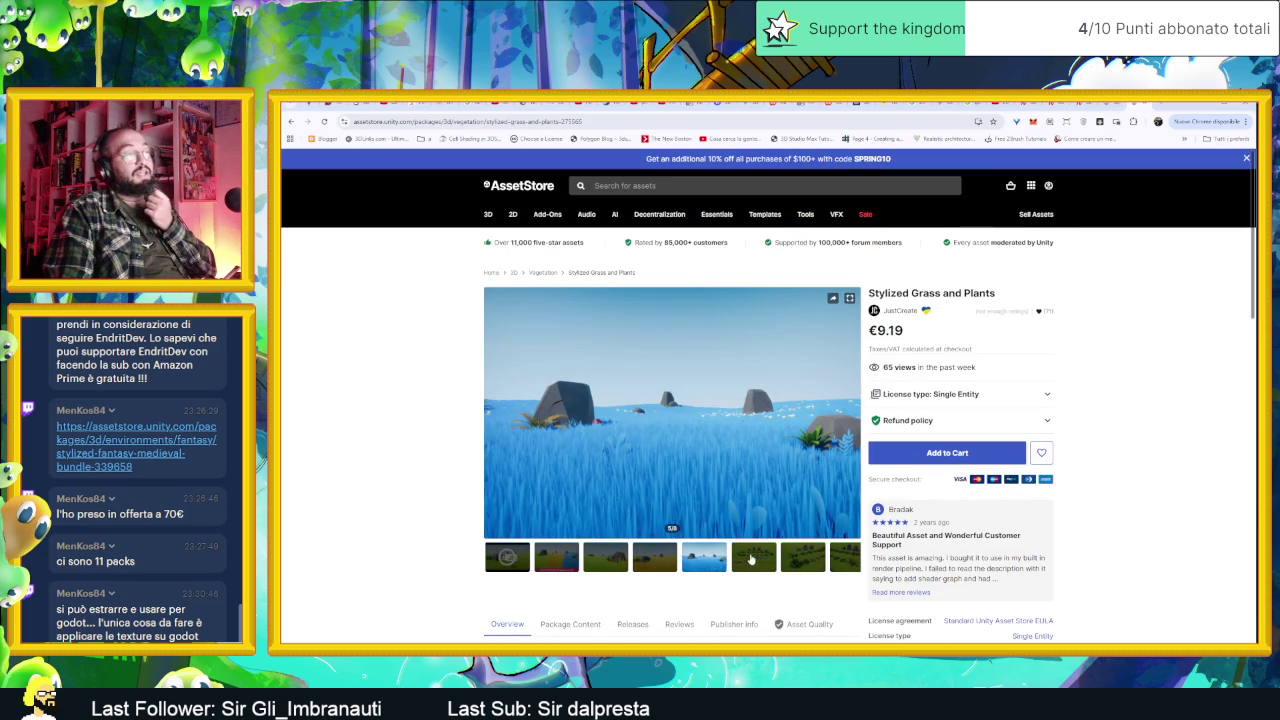
left_click(766, 560)
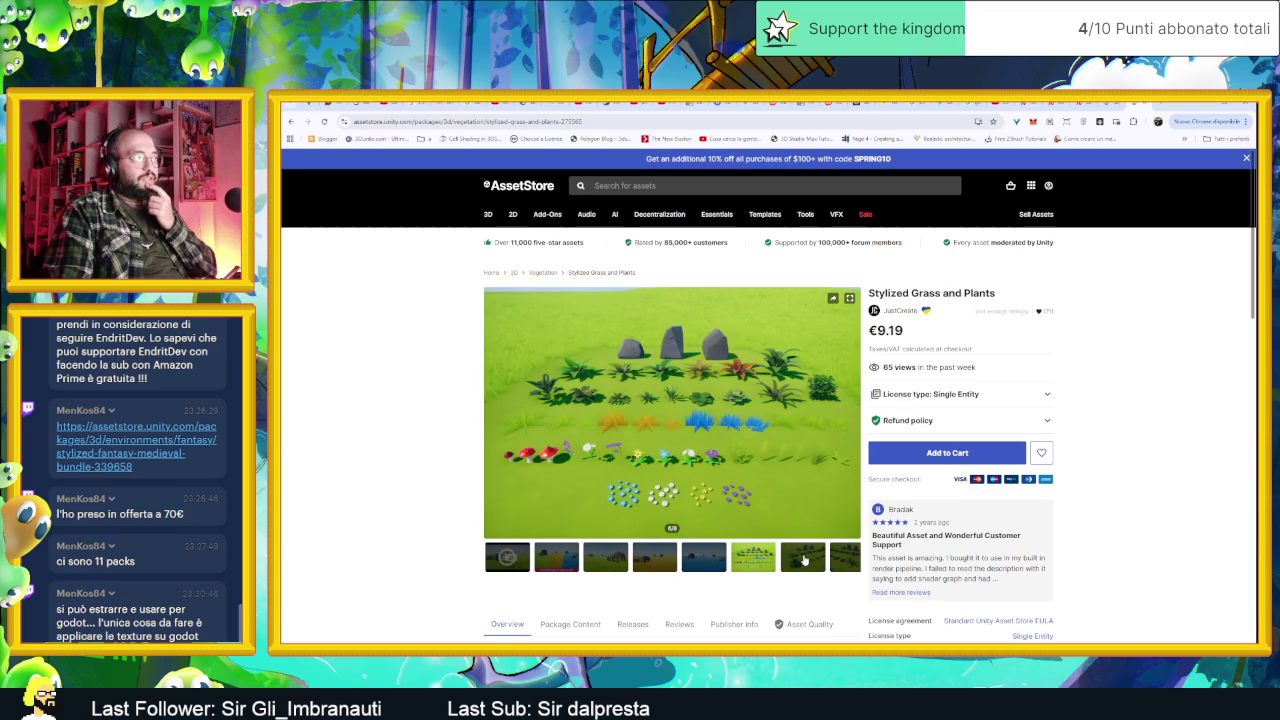
left_click(804, 561)
left_click(839, 564)
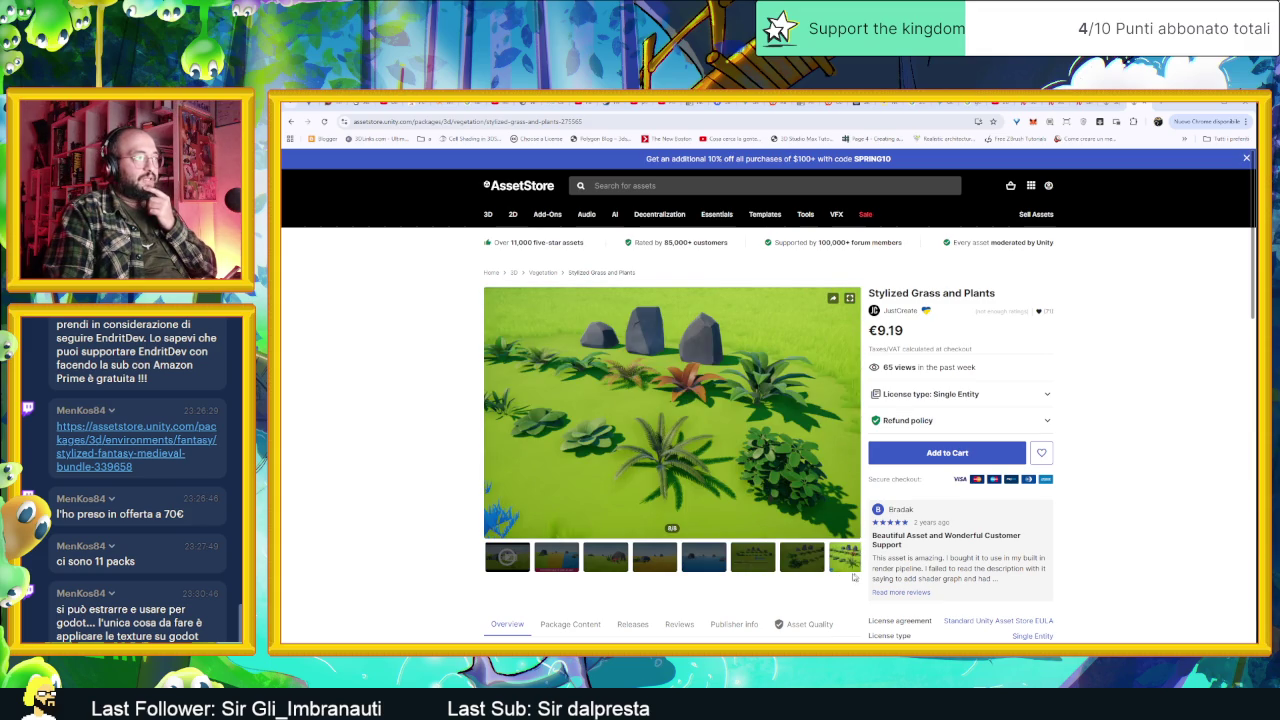
left_click(766, 562)
left_click(787, 556)
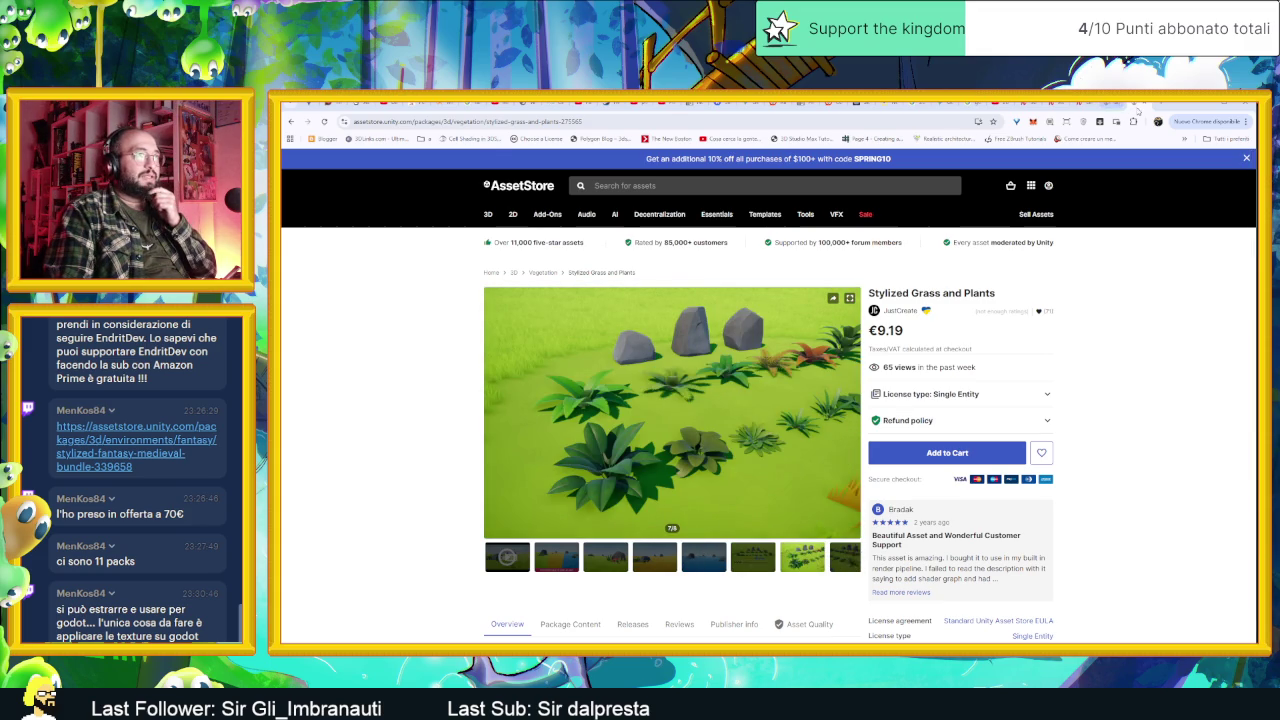
left_click(1112, 104)
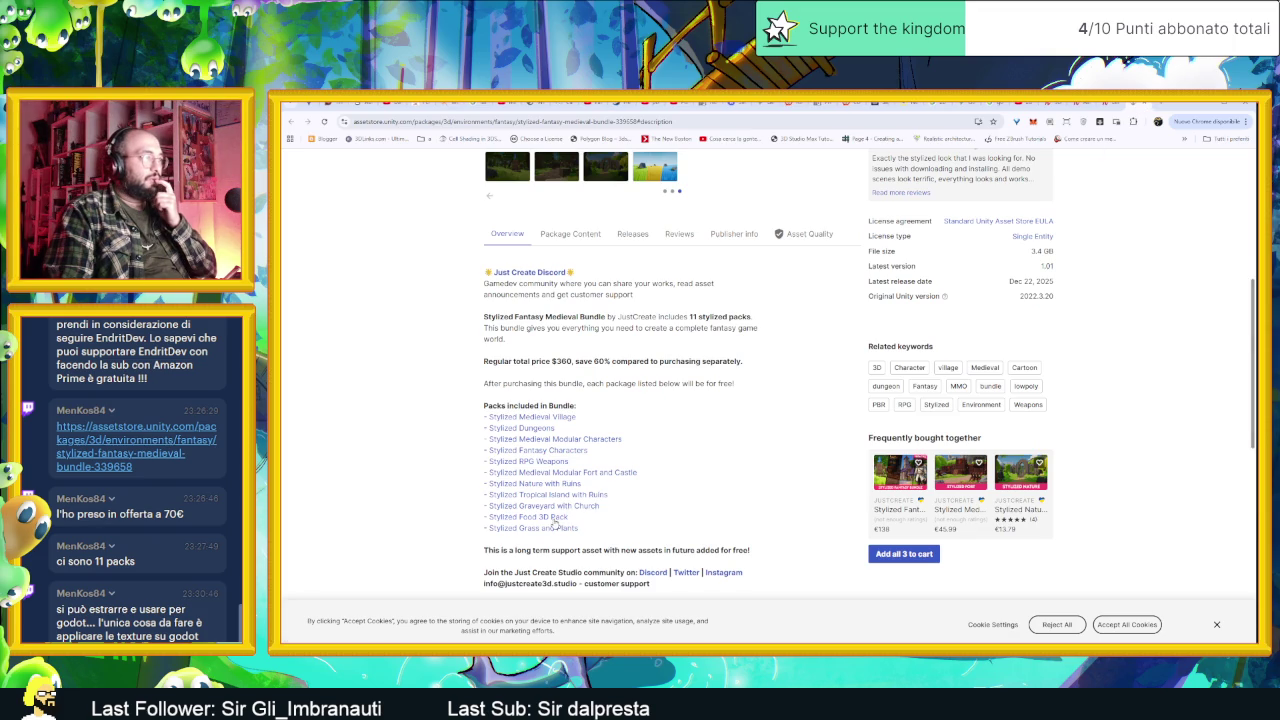
left_click(553, 518)
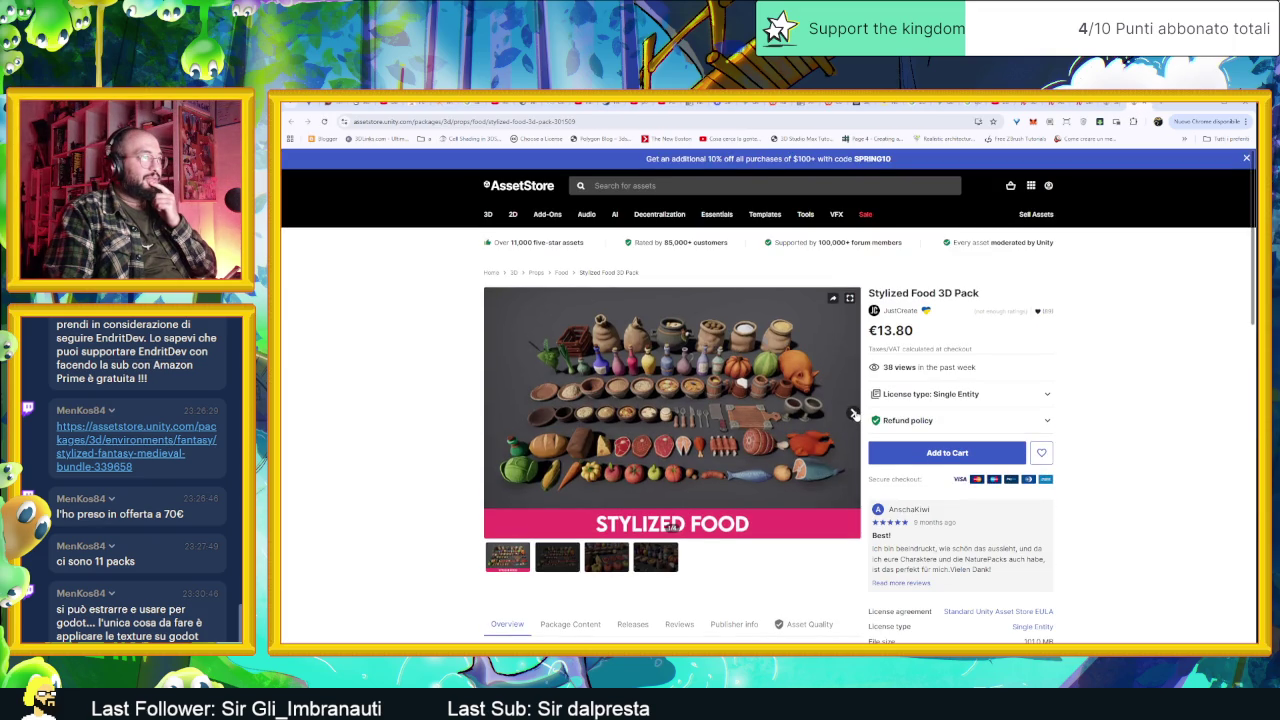
left_click(853, 415)
left_click(853, 415)
left_click(853, 415)
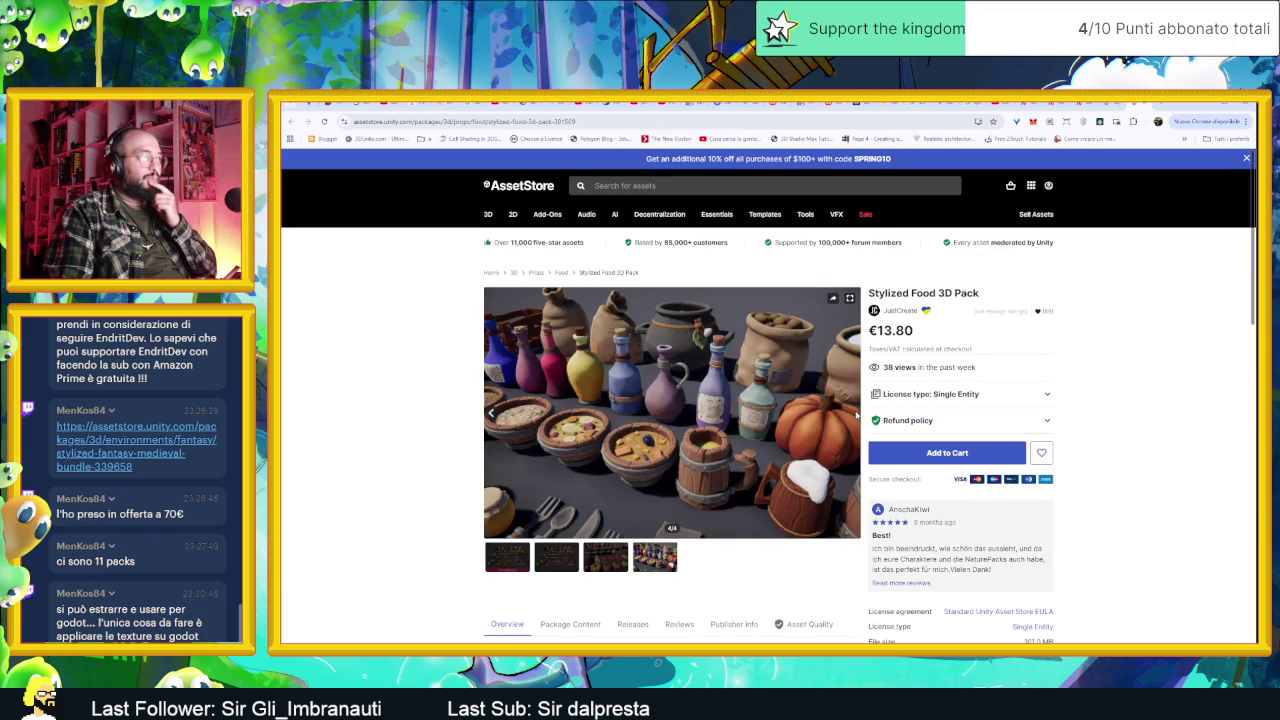
left_click(1139, 104)
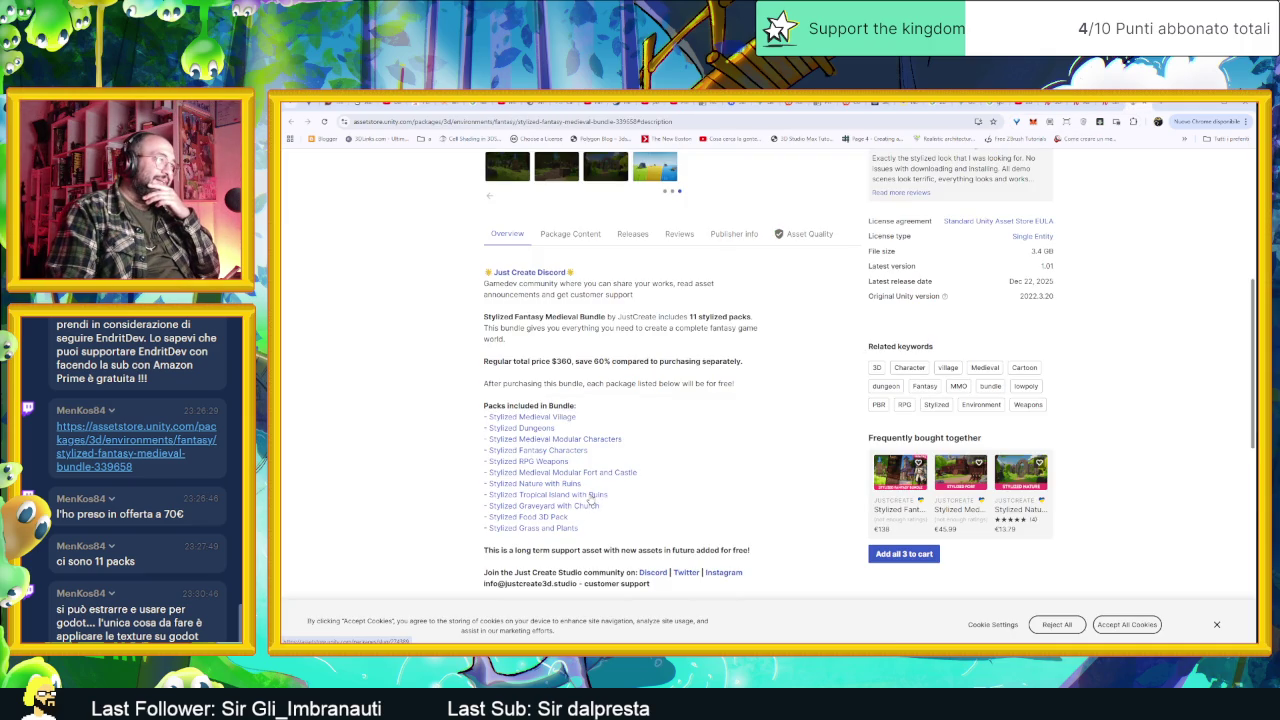
left_click(585, 507)
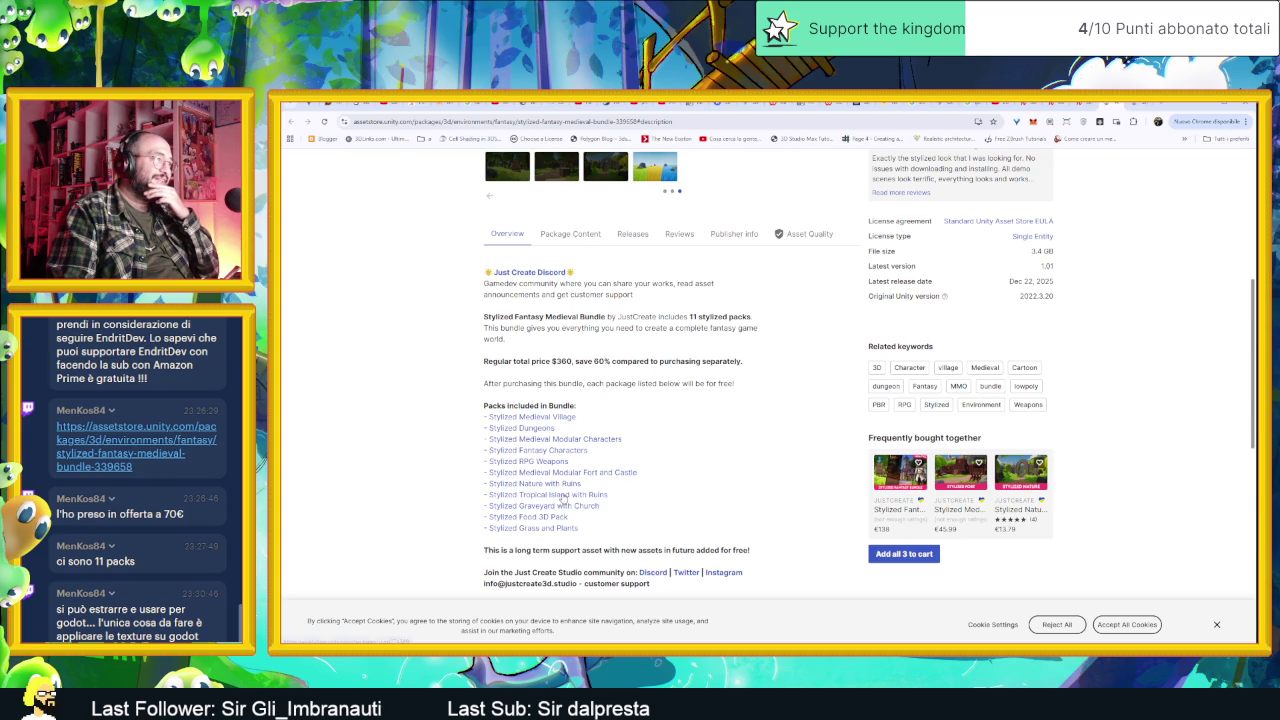
left_click(562, 503)
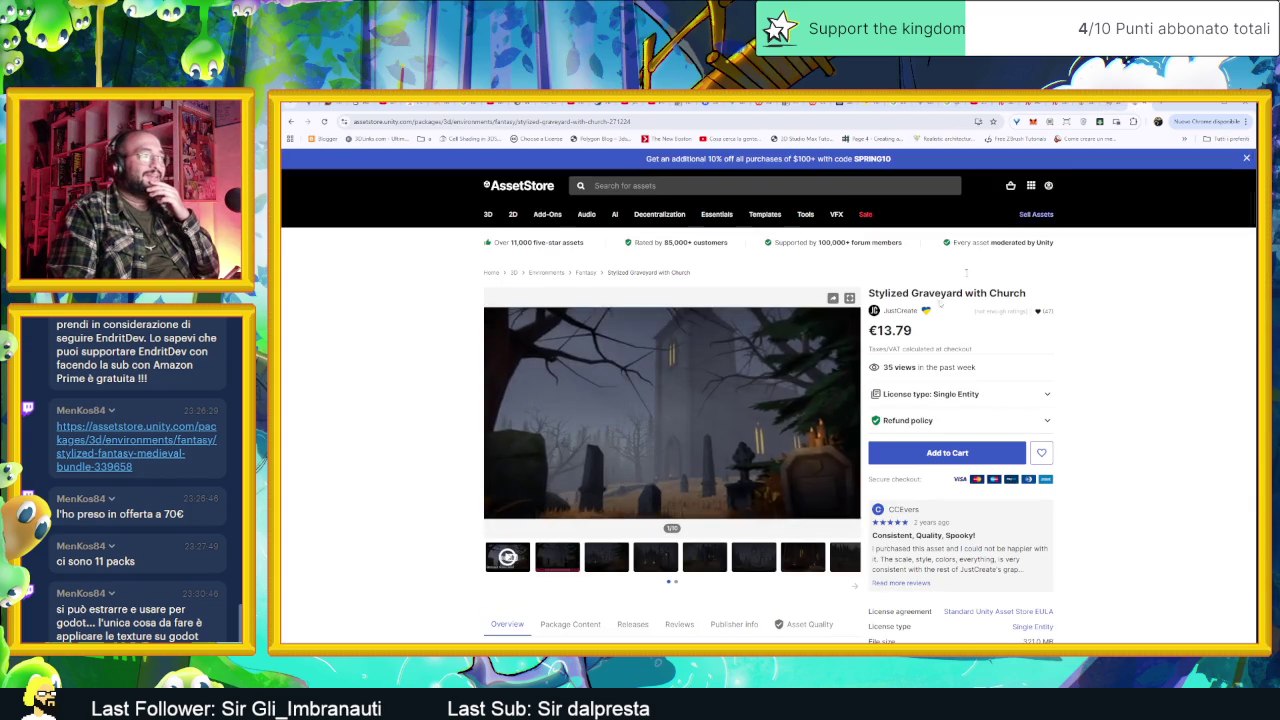
left_click(578, 565)
left_click(603, 565)
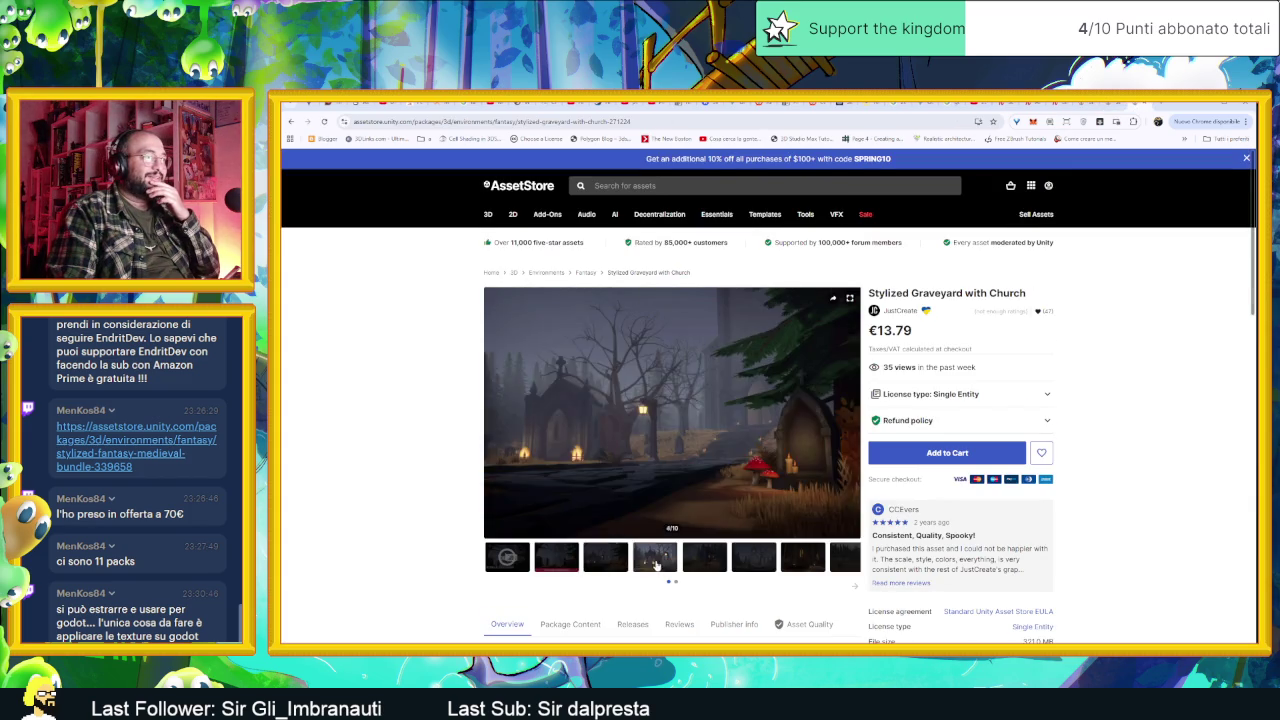
left_click(656, 565)
left_click(704, 565)
left_click(750, 565)
left_click(800, 560)
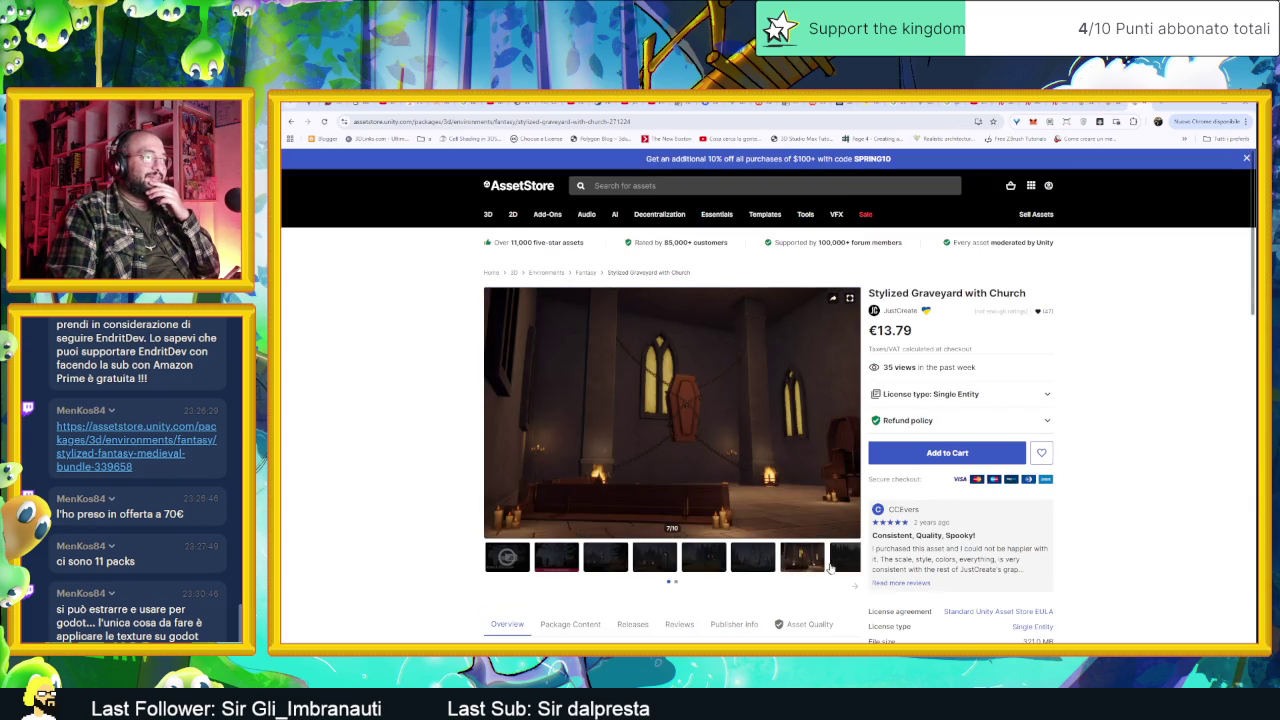
left_click(836, 560)
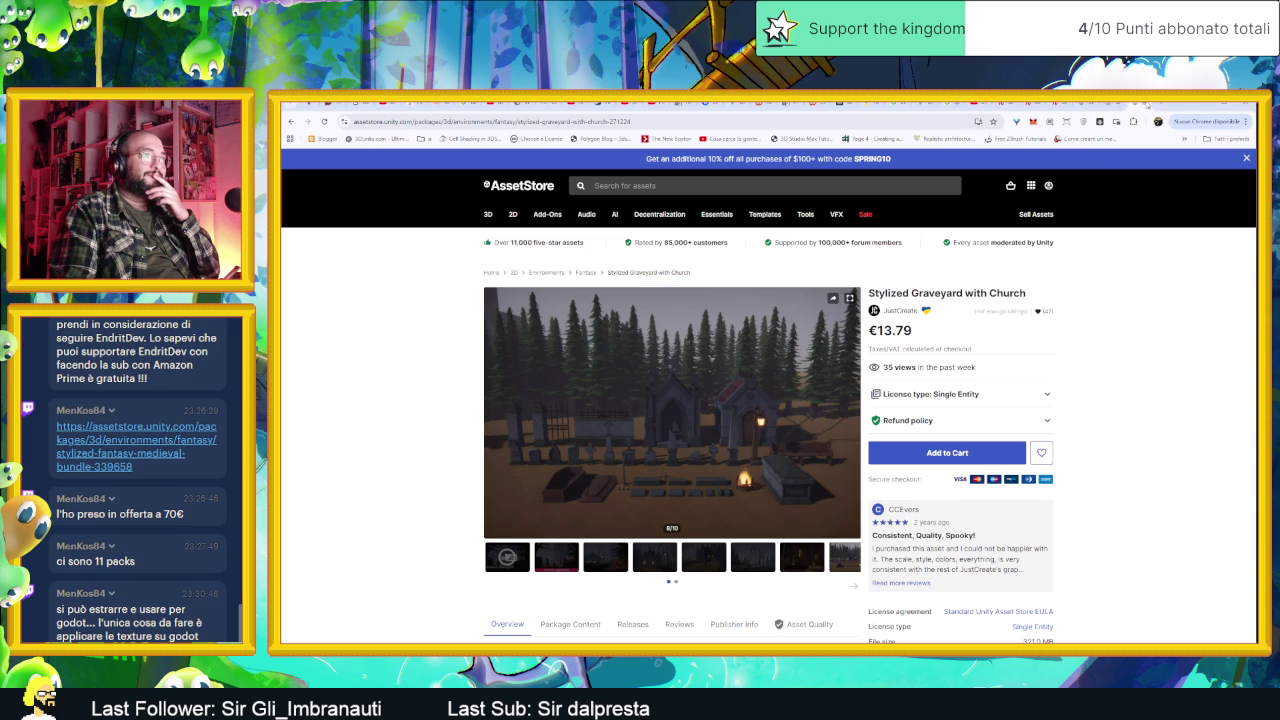
key("alt+Left")
left_click(572, 560)
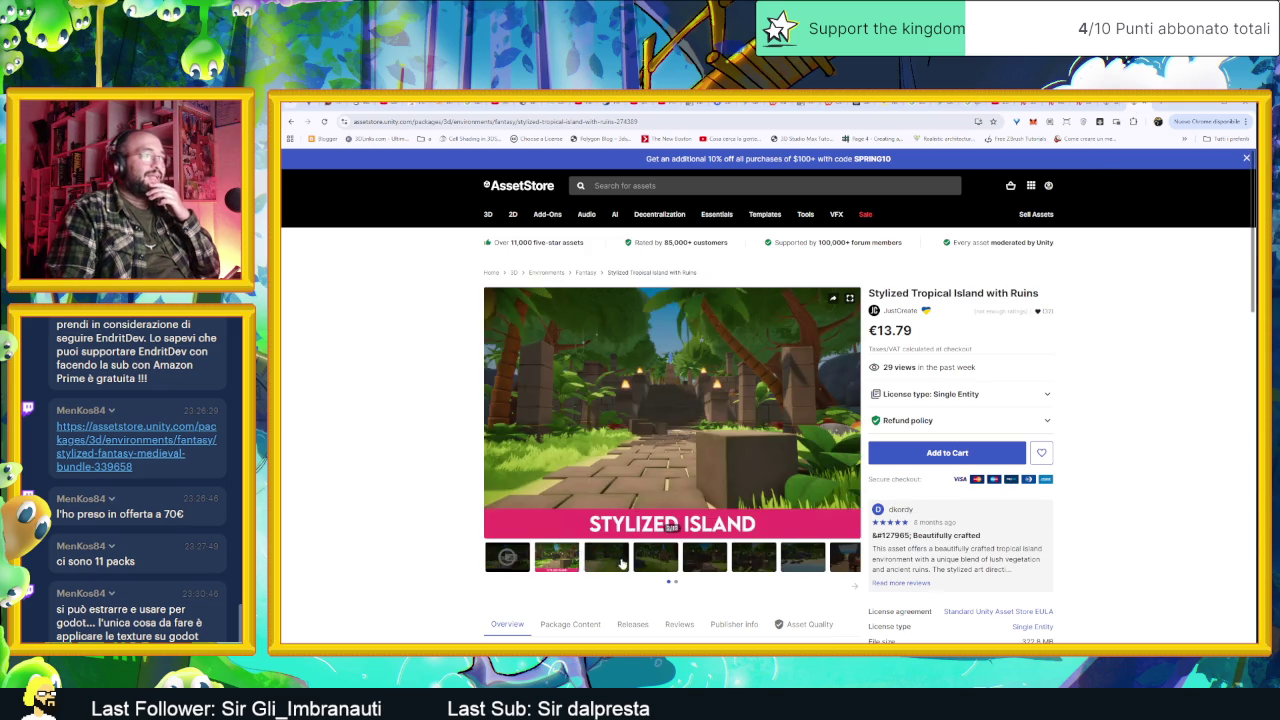
left_click(607, 560)
left_click(655, 560)
left_click(704, 560)
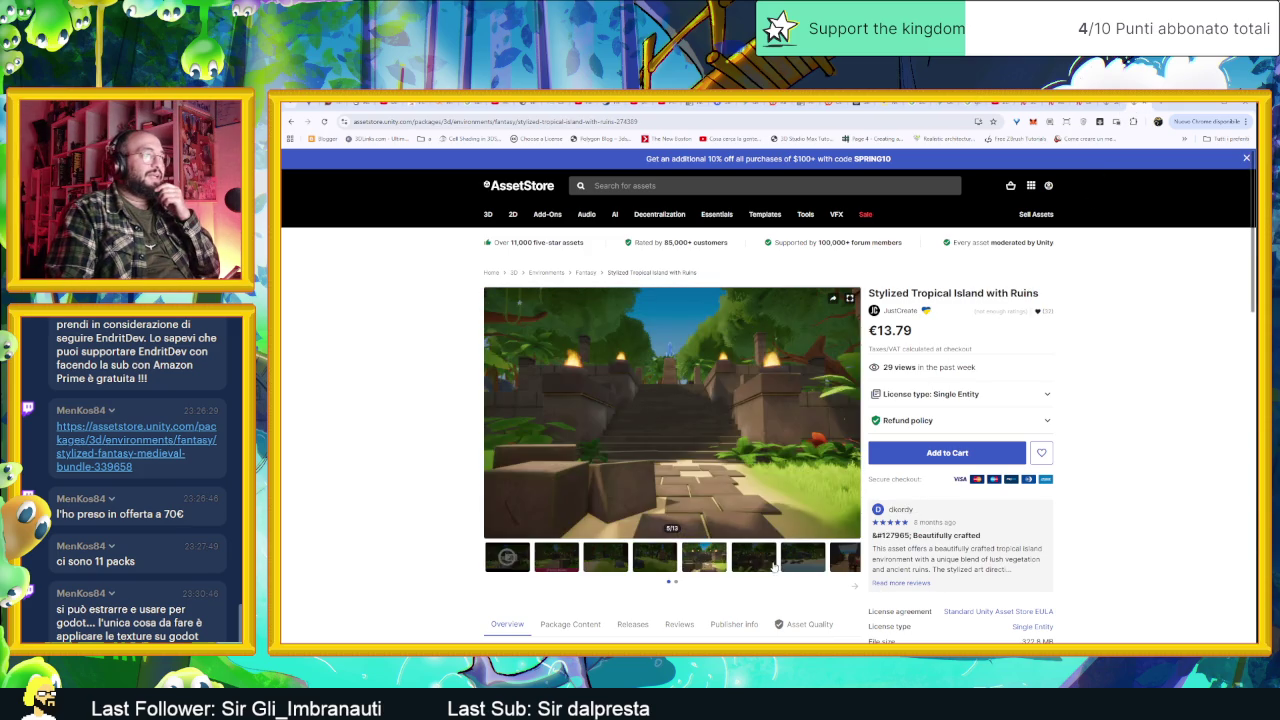
left_click(772, 566)
left_click(803, 566)
left_click(832, 566)
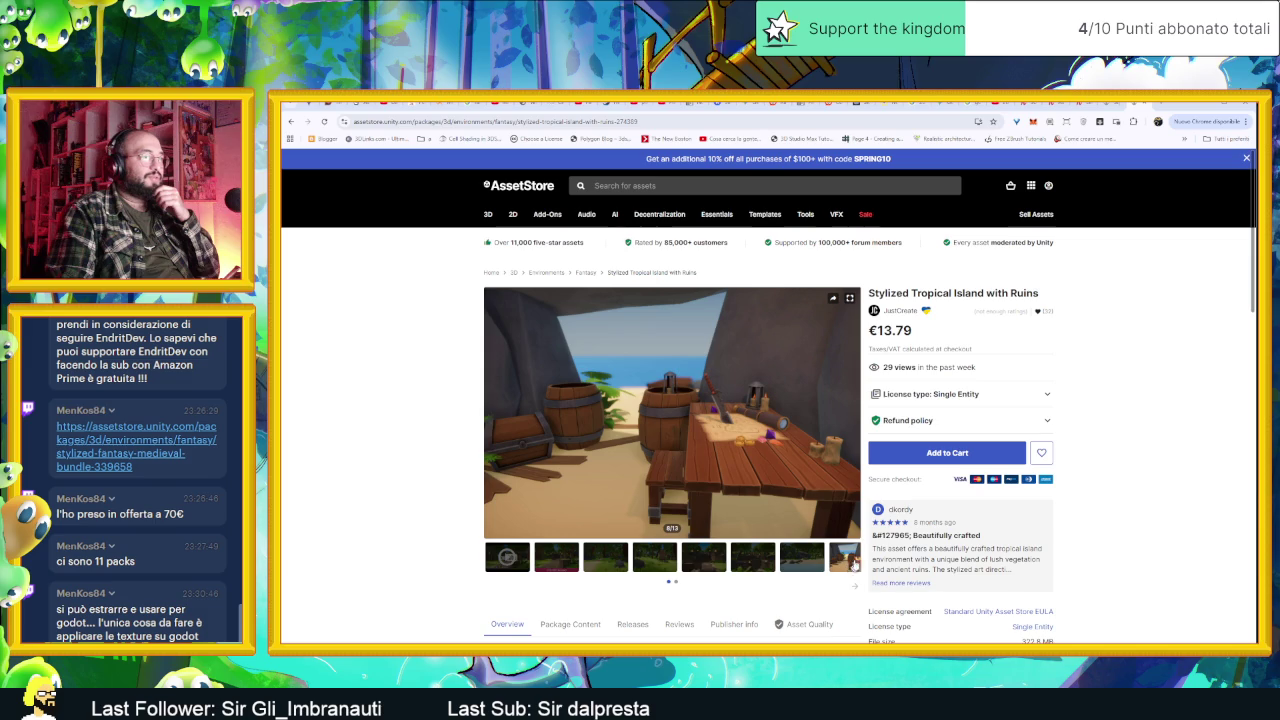
left_click(853, 412)
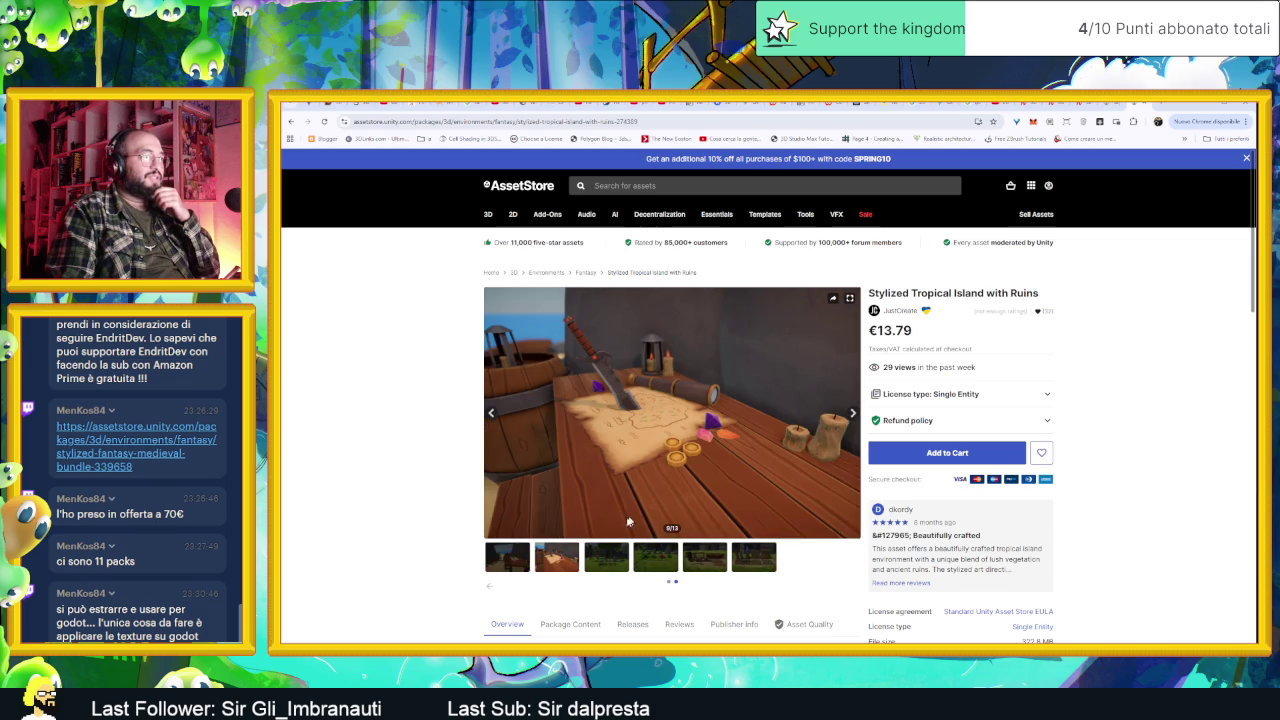
left_click(605, 557)
left_click(655, 557)
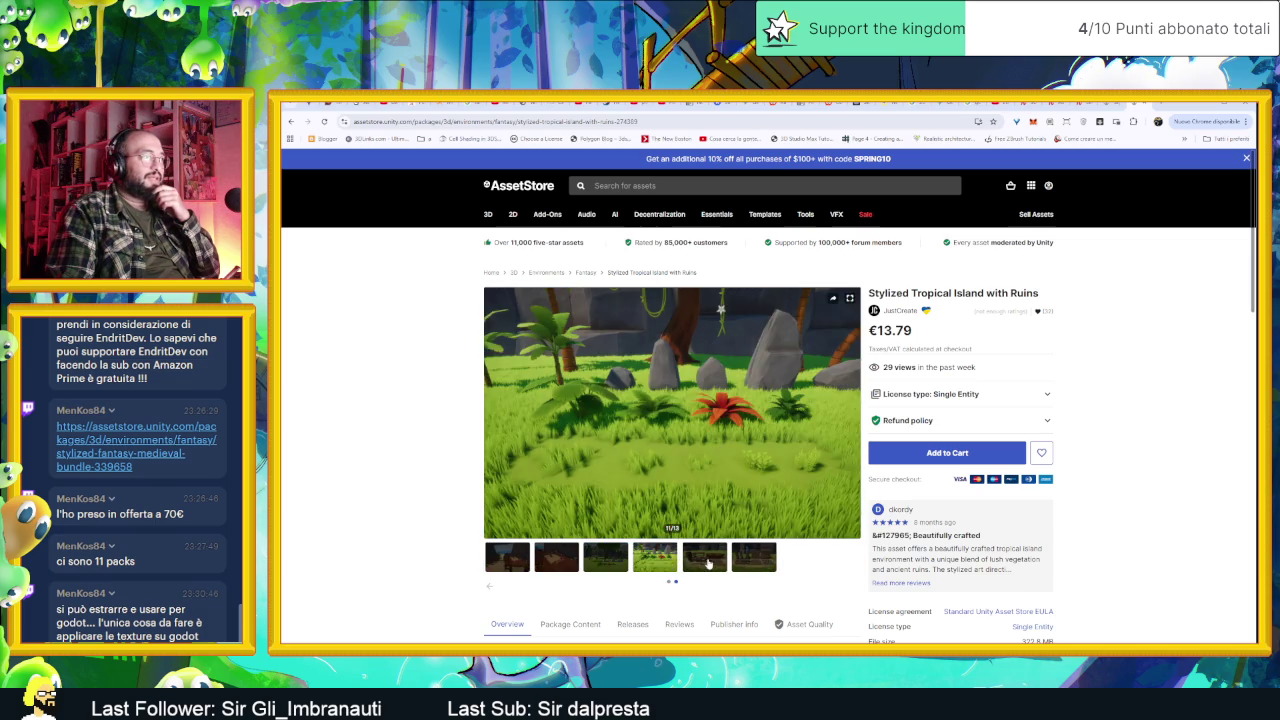
left_click(704, 557)
left_click(753, 557)
key("alt+Left")
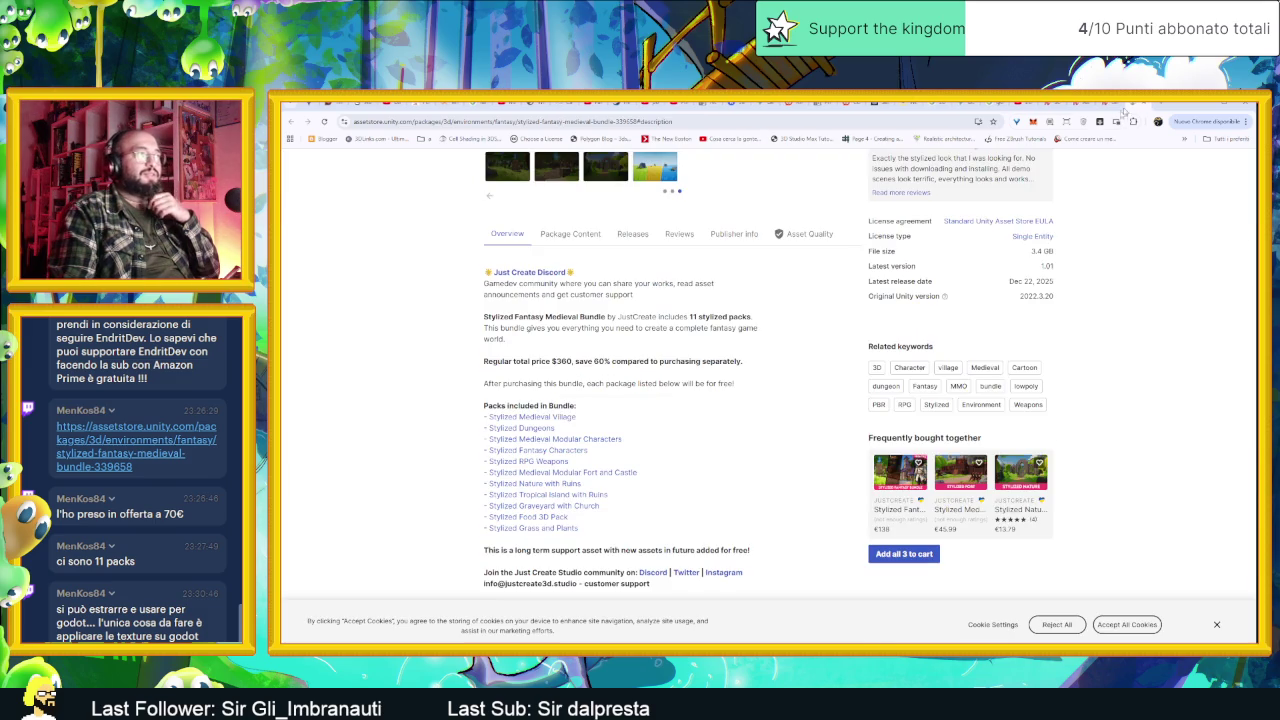
left_click(546, 432)
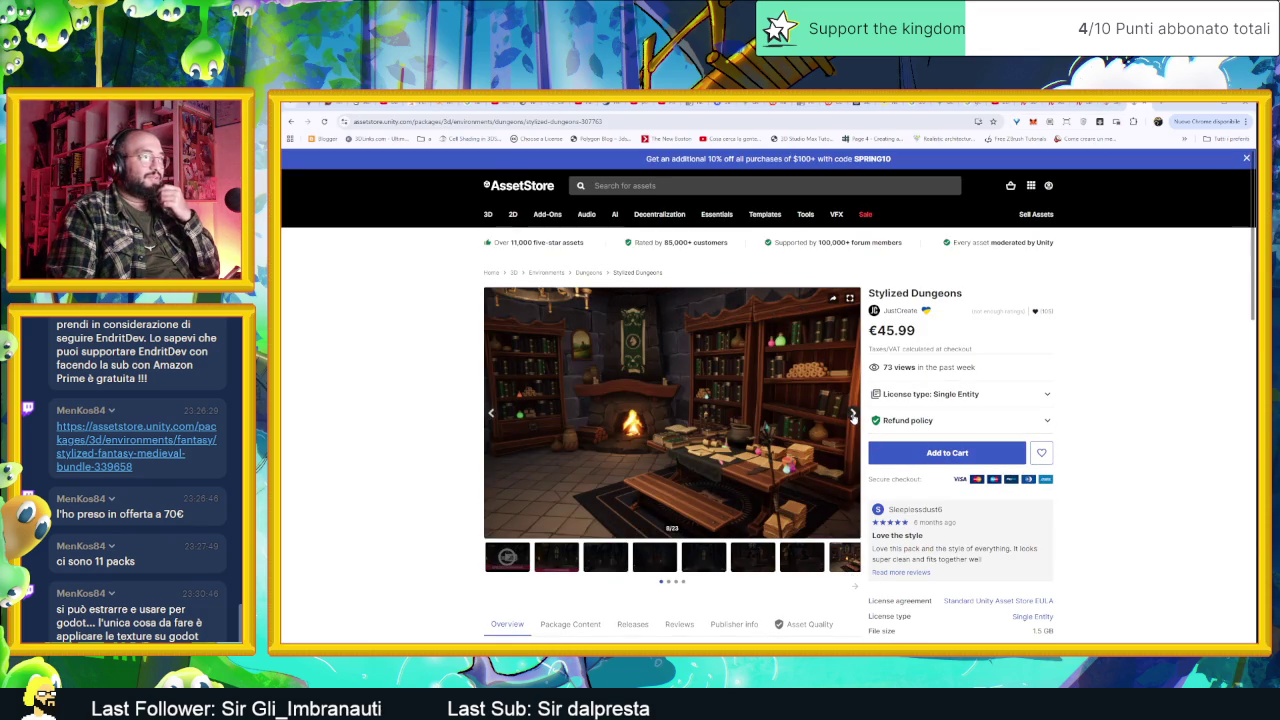
left_click(853, 417)
left_click(853, 417)
left_click(853, 417)
left_click(853, 417)
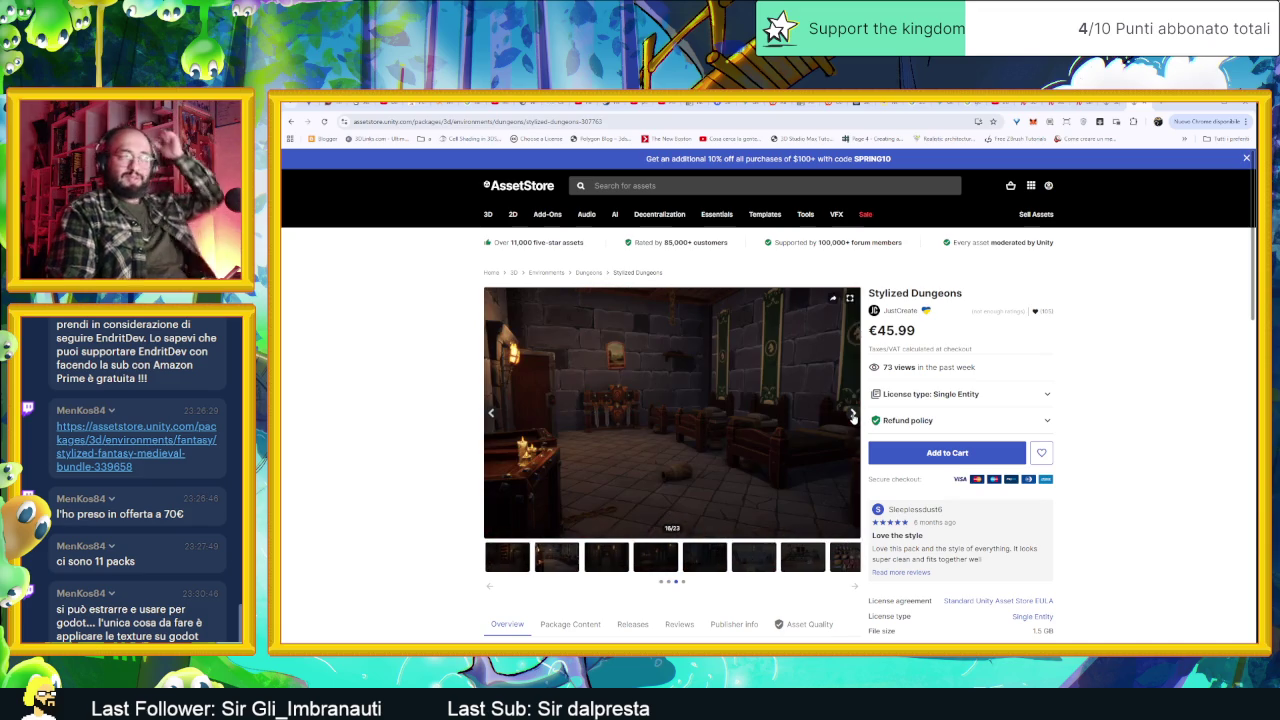
left_click(853, 417)
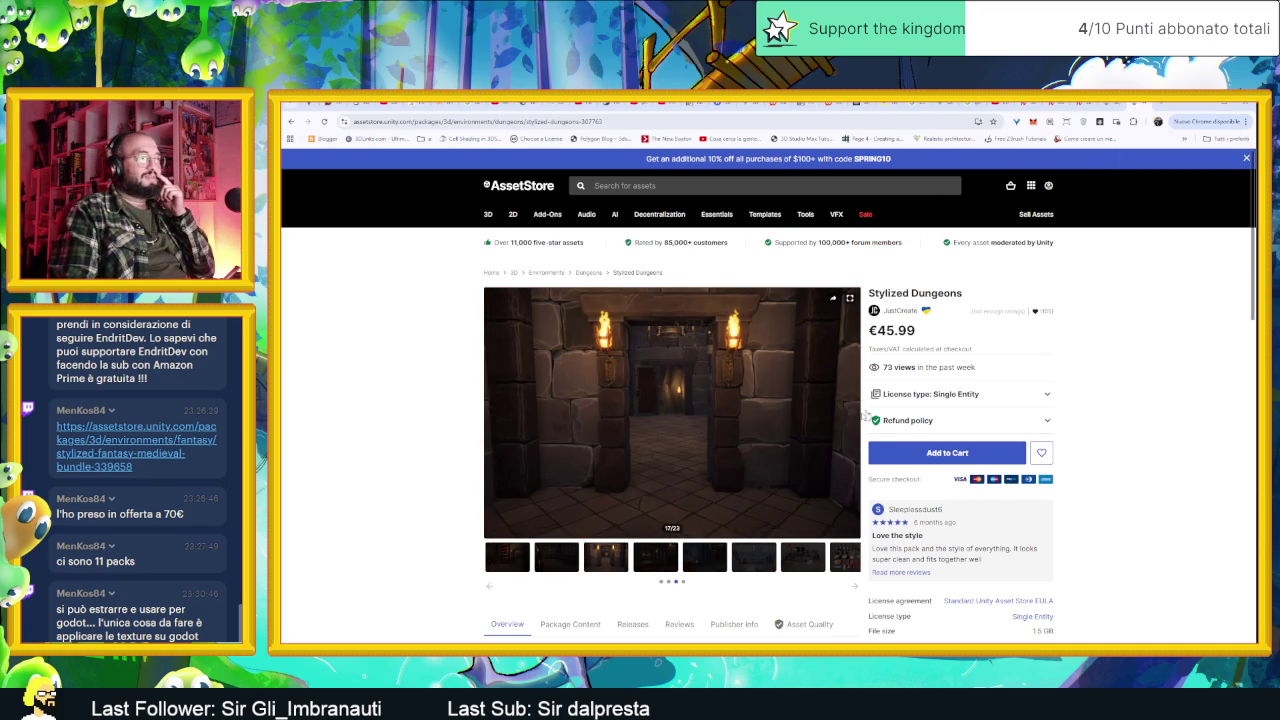
left_click(853, 414)
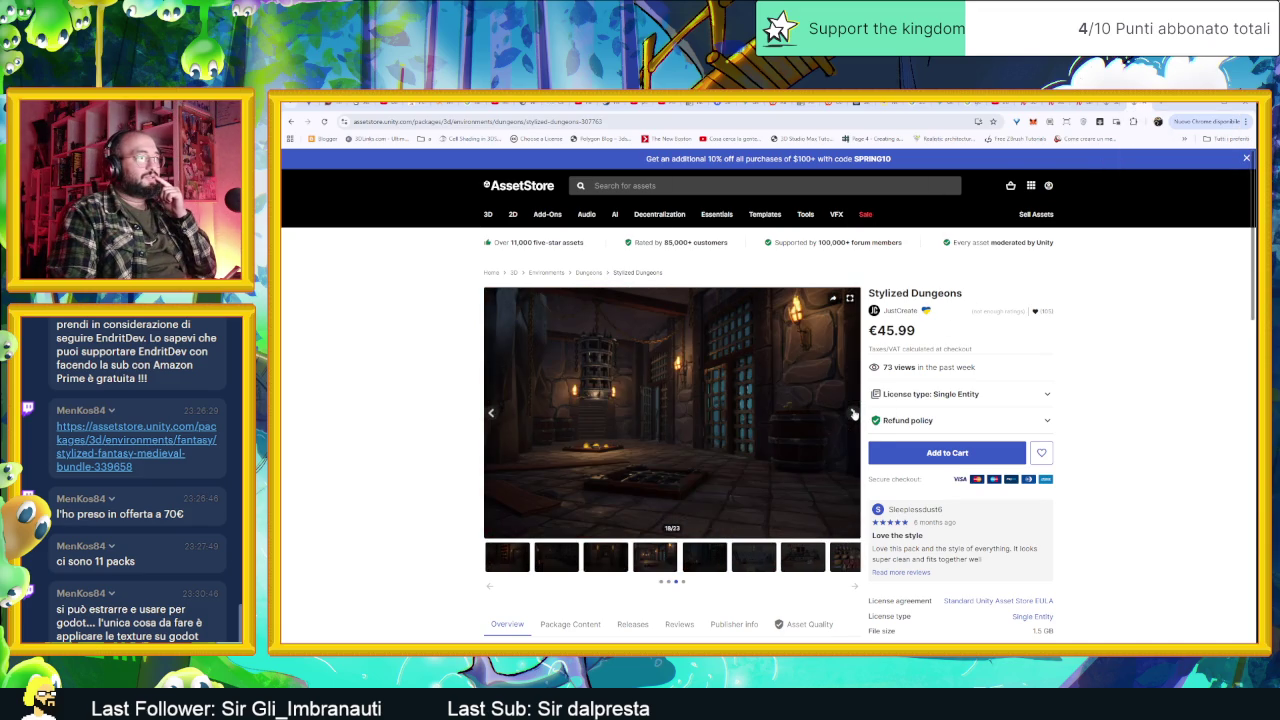
left_click(853, 414)
left_click(853, 414)
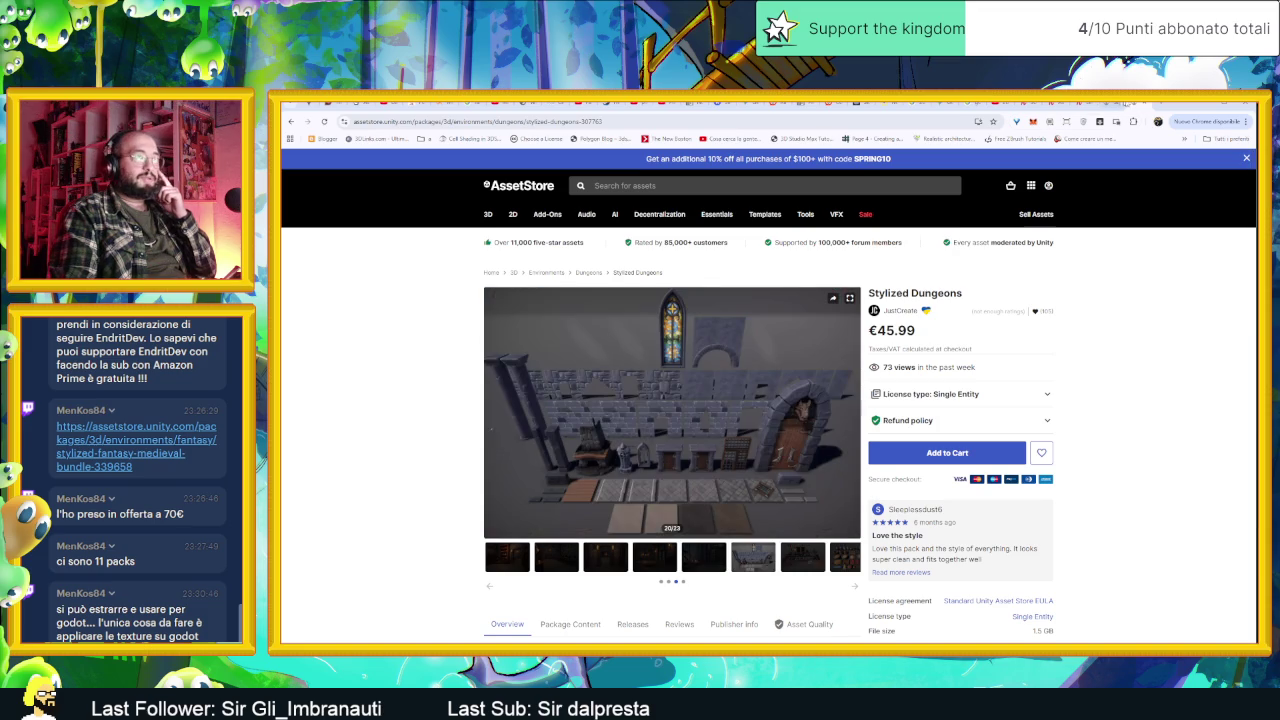
key("alt+Left")
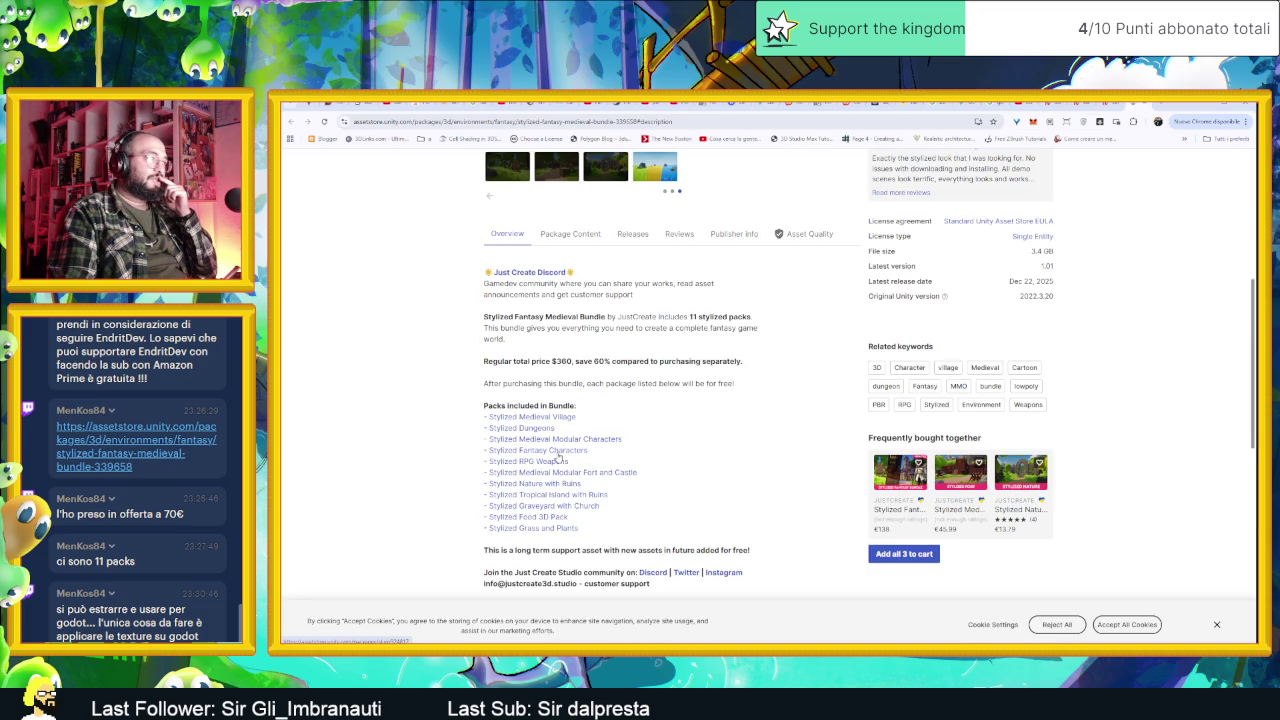
Step: Open the Stylized Fantasy Characters pack, flip through its preview images, and return to the pack list
left_click(561, 455)
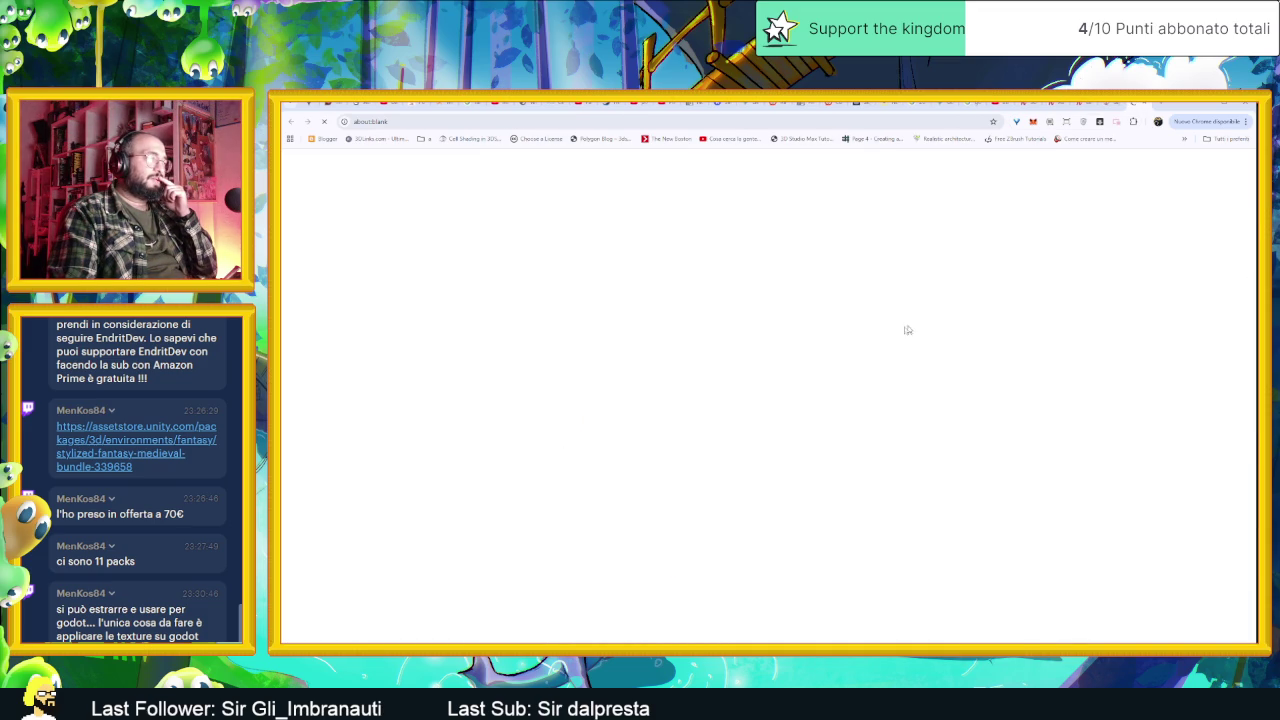
left_click(854, 413)
left_click(854, 413)
left_click(854, 413)
left_click(854, 413)
left_click(854, 413)
left_click(854, 413)
left_click(854, 413)
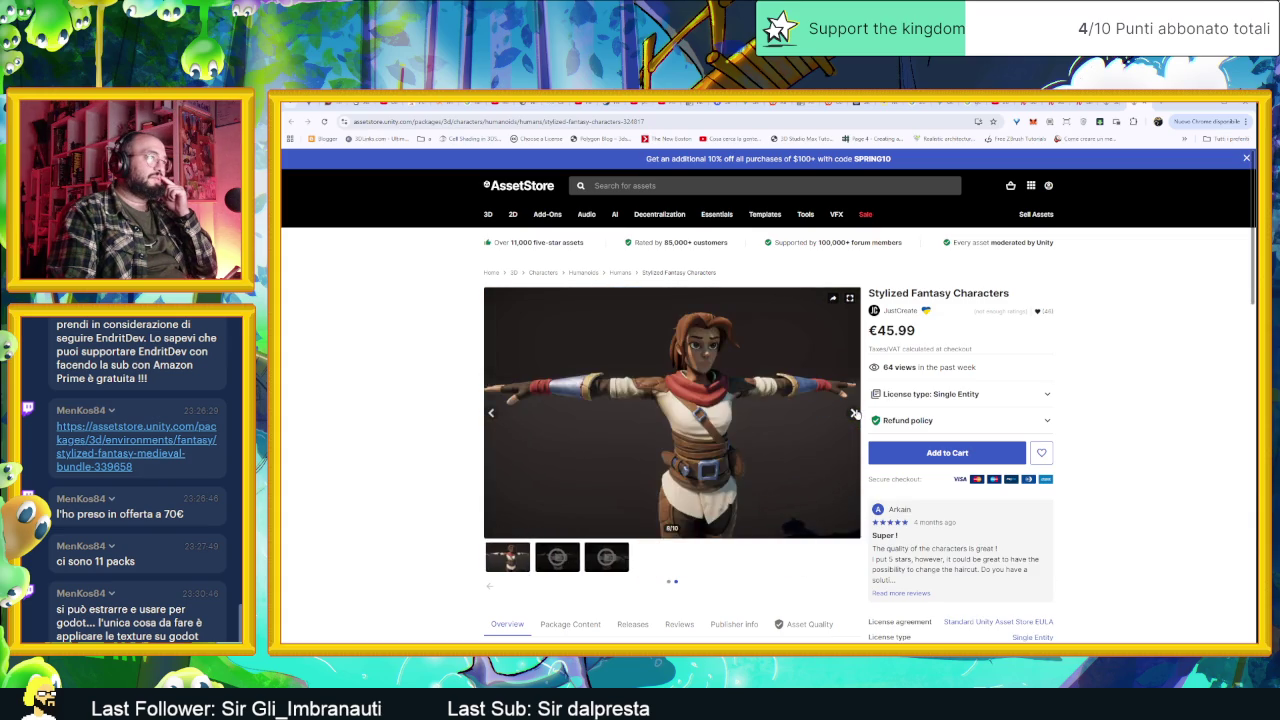
left_click(854, 413)
left_click(1110, 104)
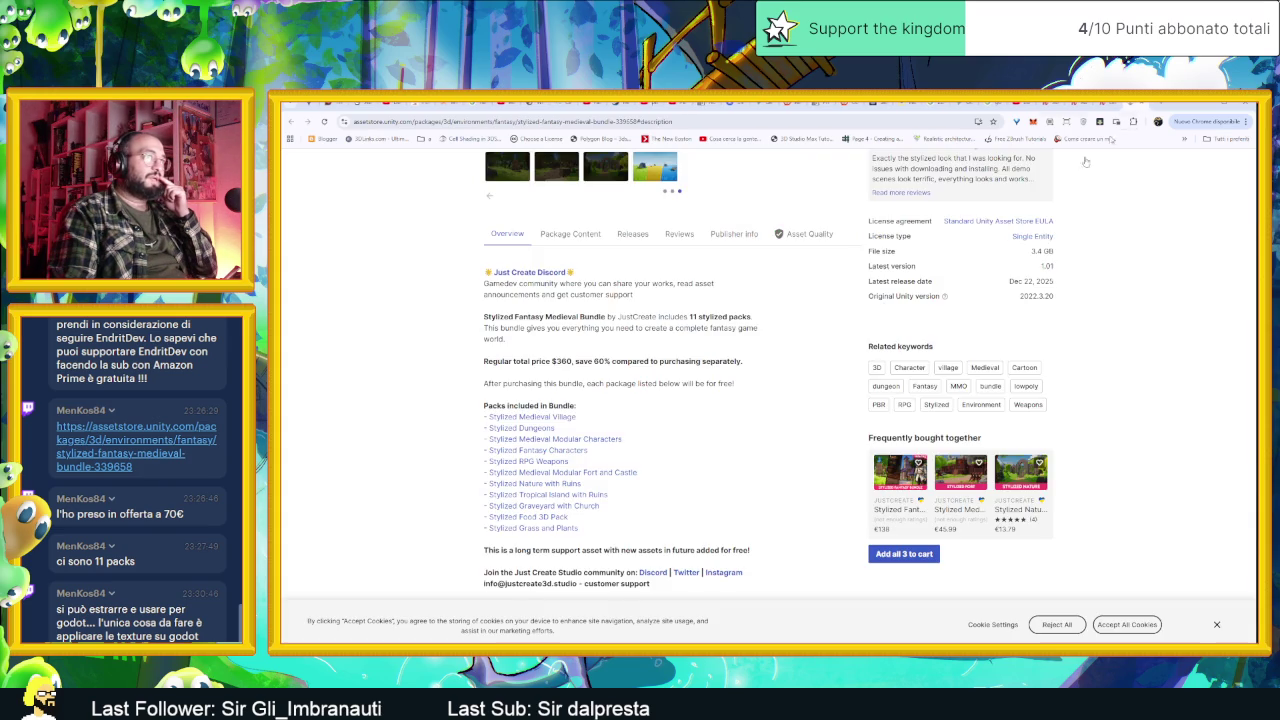
Step: Browse the Medieval Modular Characters preview images, then open more packs from the bundle list
left_click(543, 446)
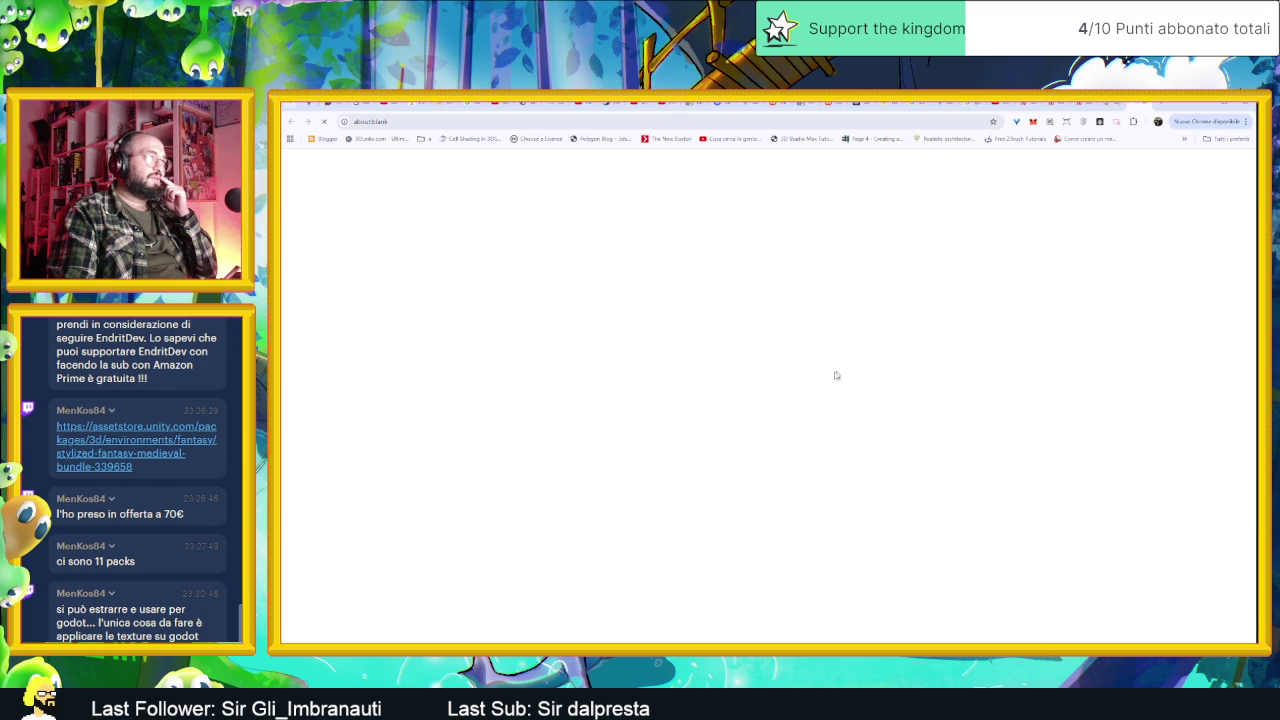
left_click(849, 412)
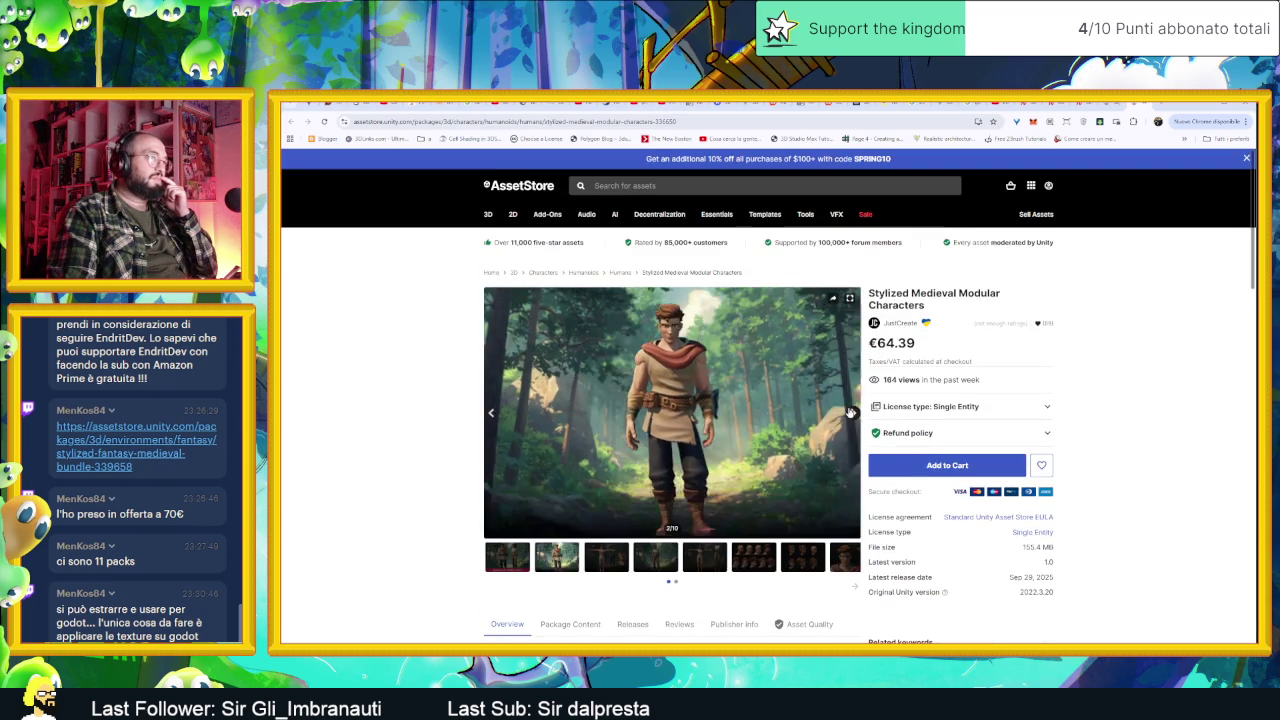
left_click(849, 412)
left_click(849, 412)
left_click(849, 412)
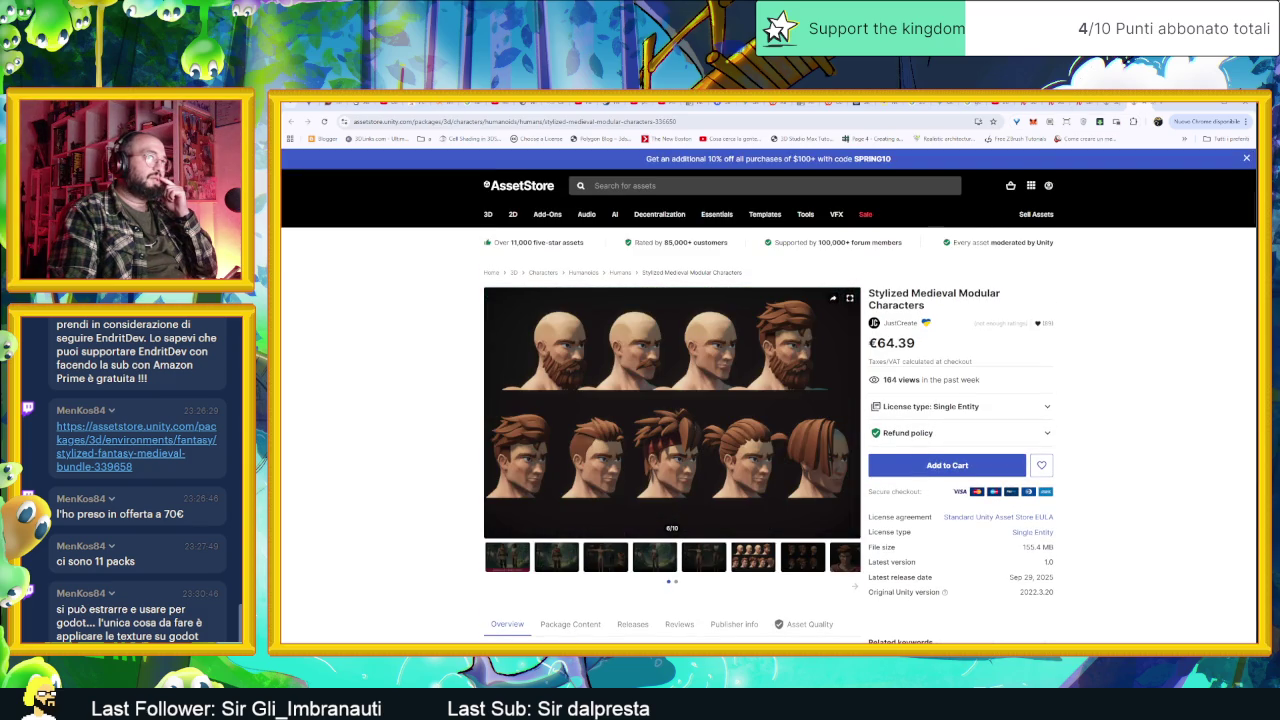
key("alt+Left")
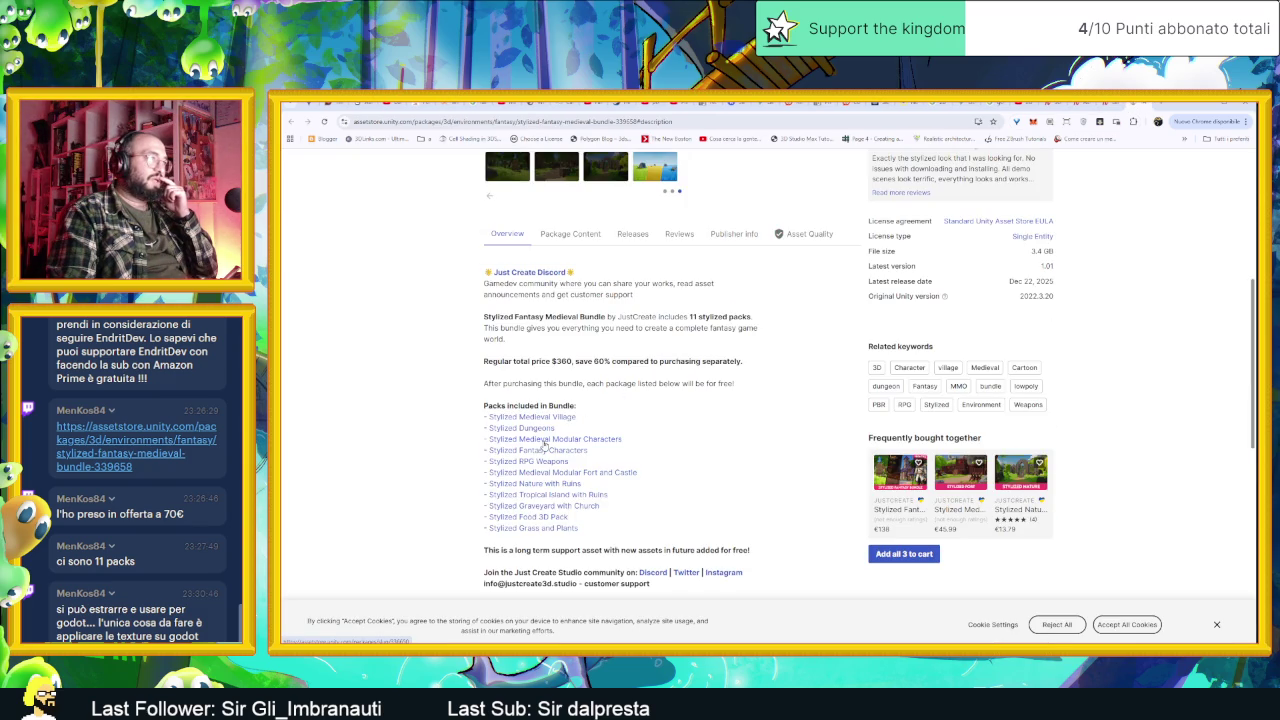
left_click(544, 442)
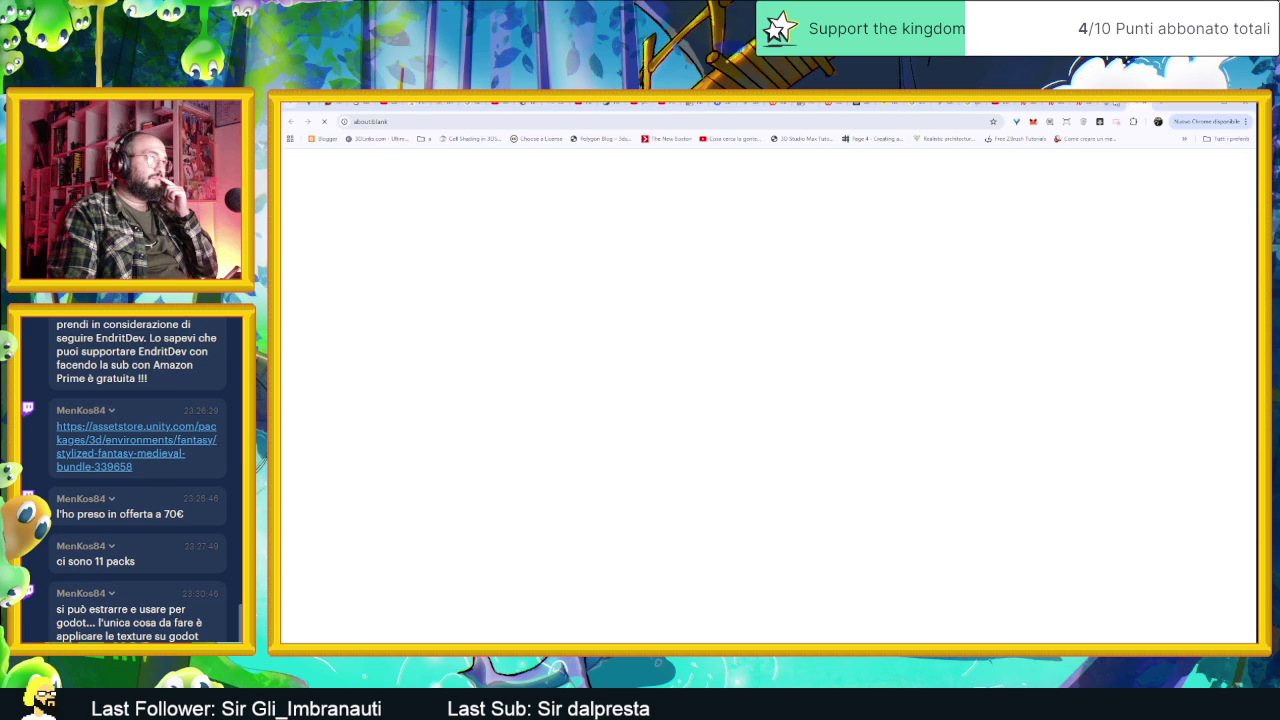
left_click(569, 452)
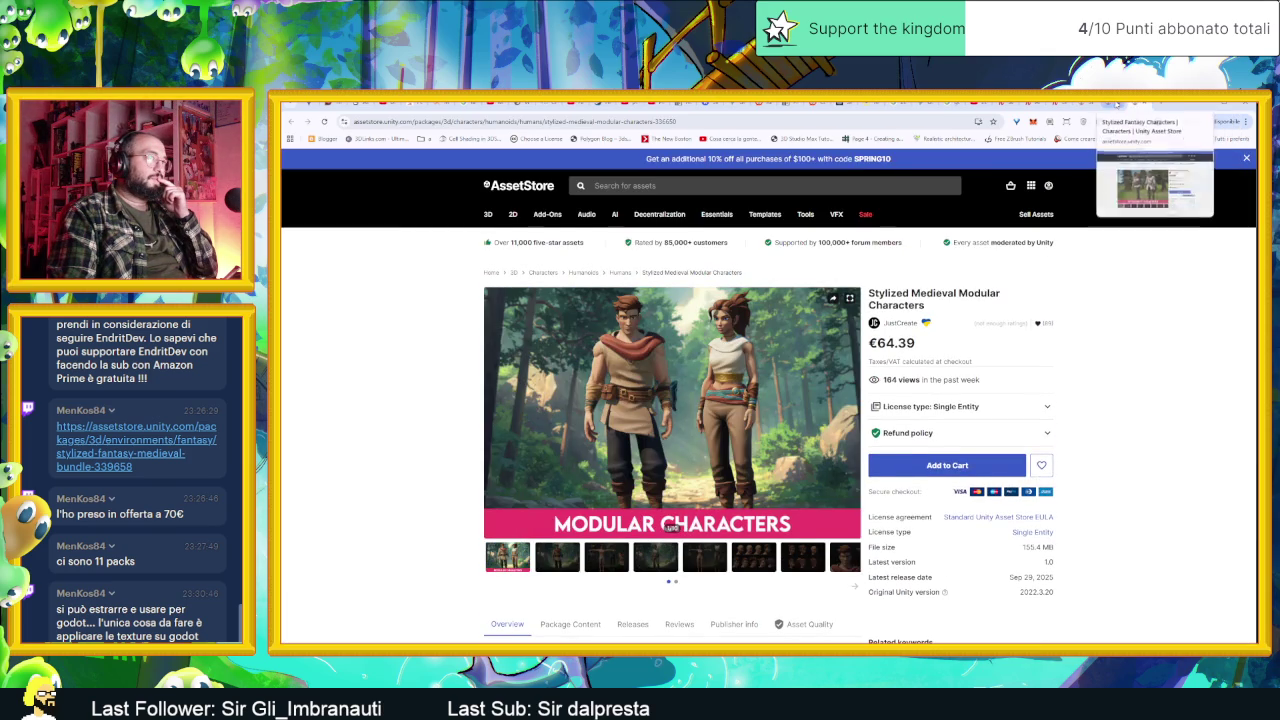
Step: Compare the Fantasy Characters and Medieval Modular Characters pages, then open the Modular Fort and Castle pack
left_click(1114, 104)
key("ctrl+Tab")
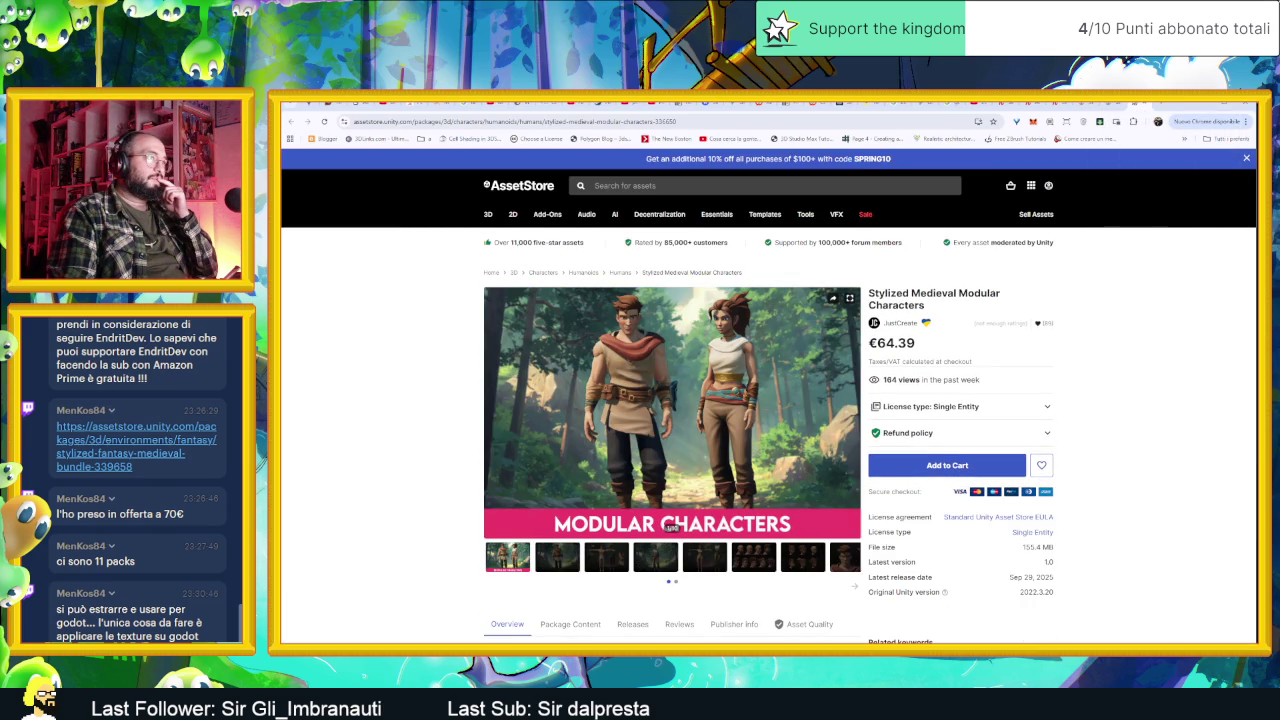
left_click(1114, 104)
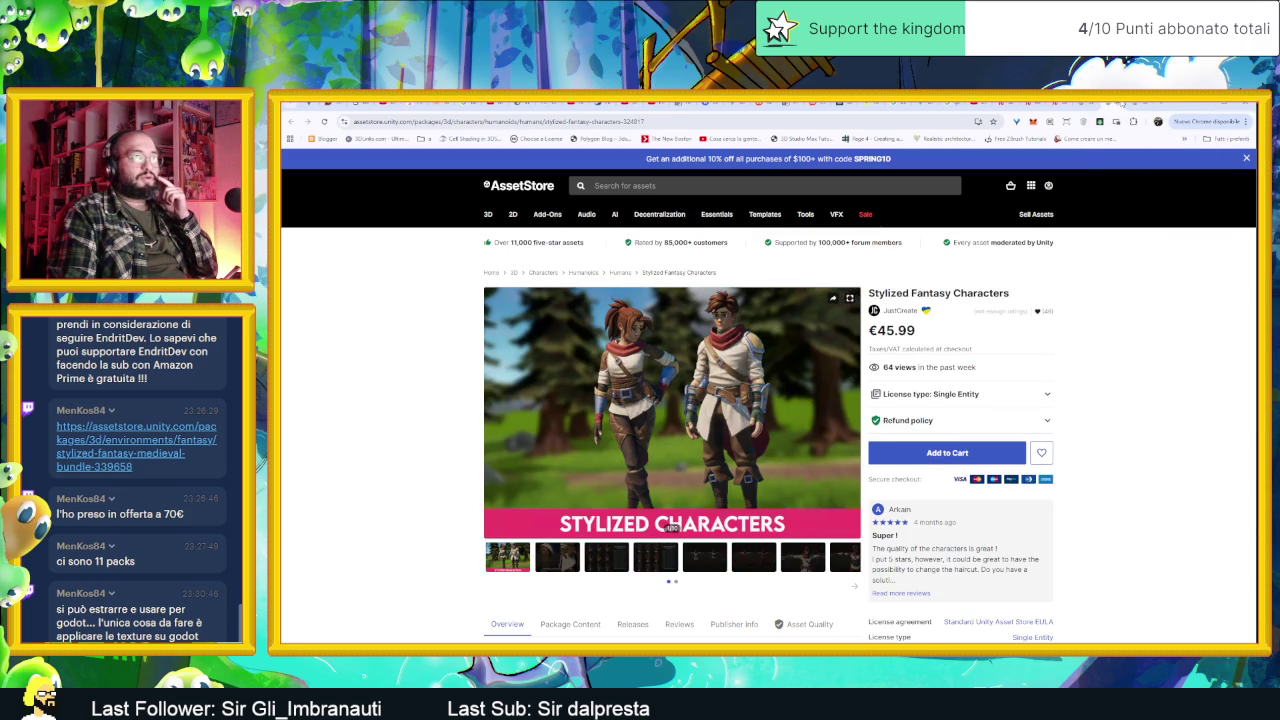
left_click(1143, 104)
left_click(1121, 104)
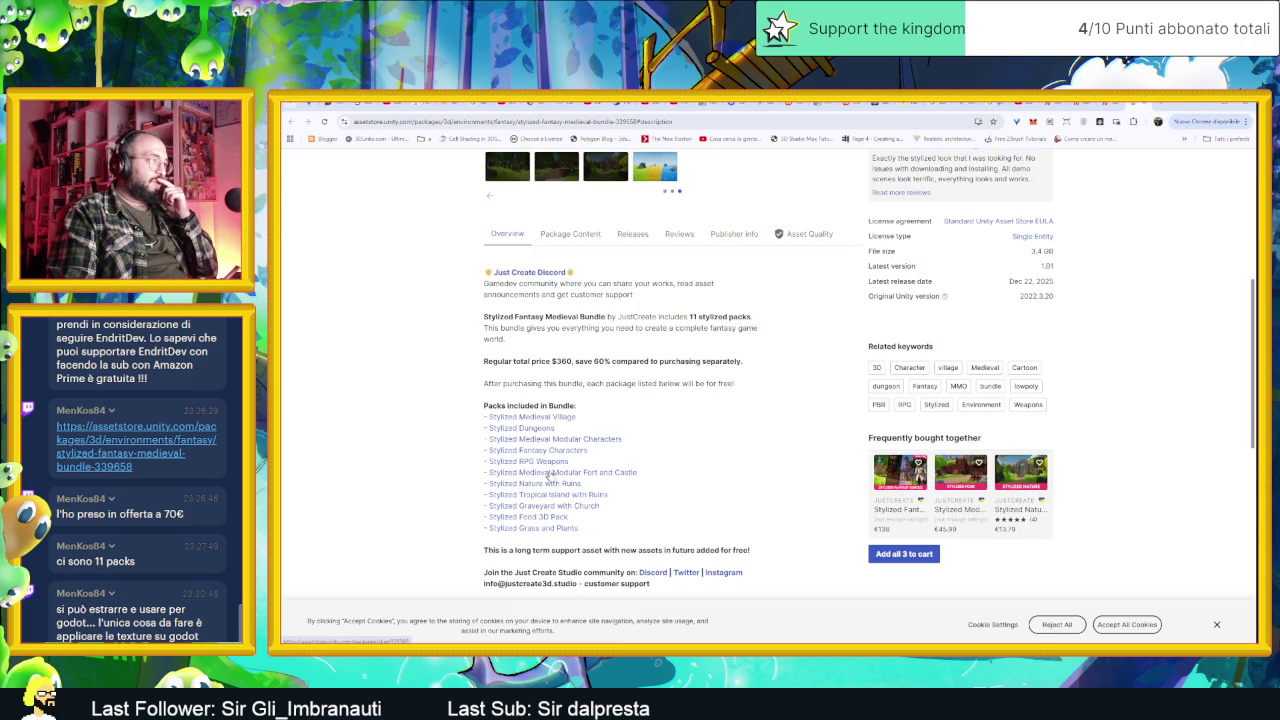
left_click(567, 478)
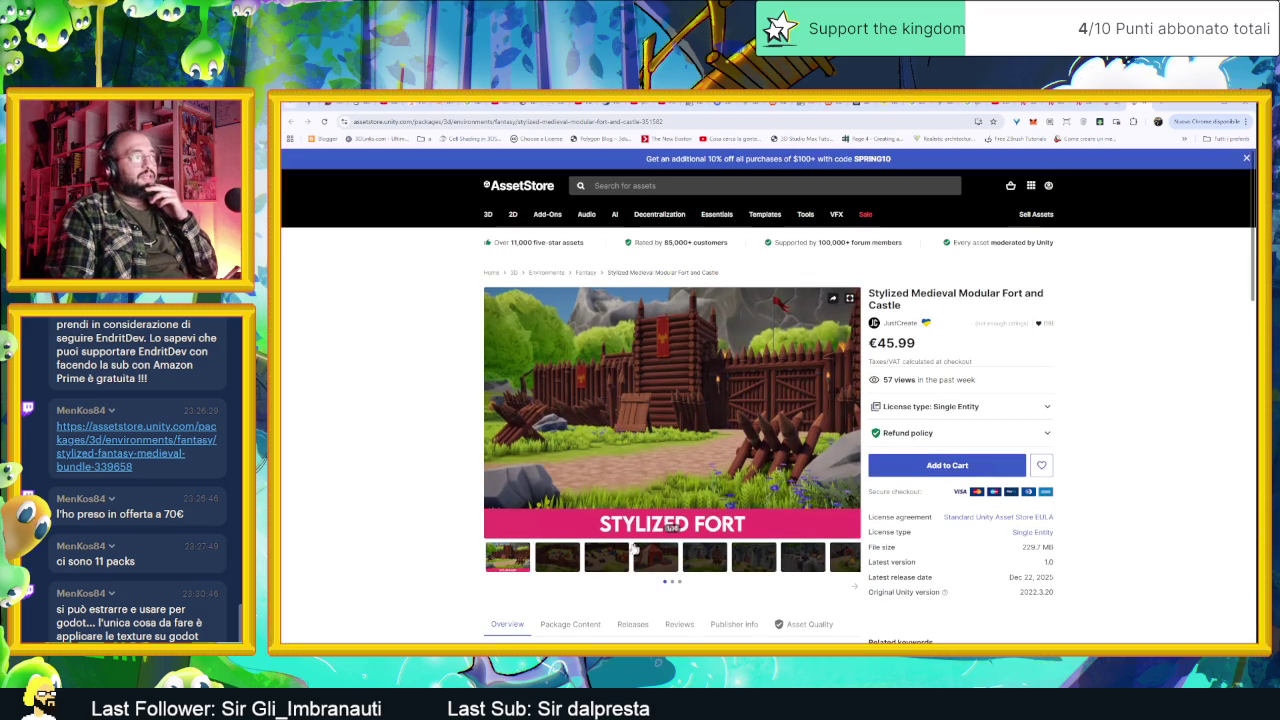
left_click(853, 413)
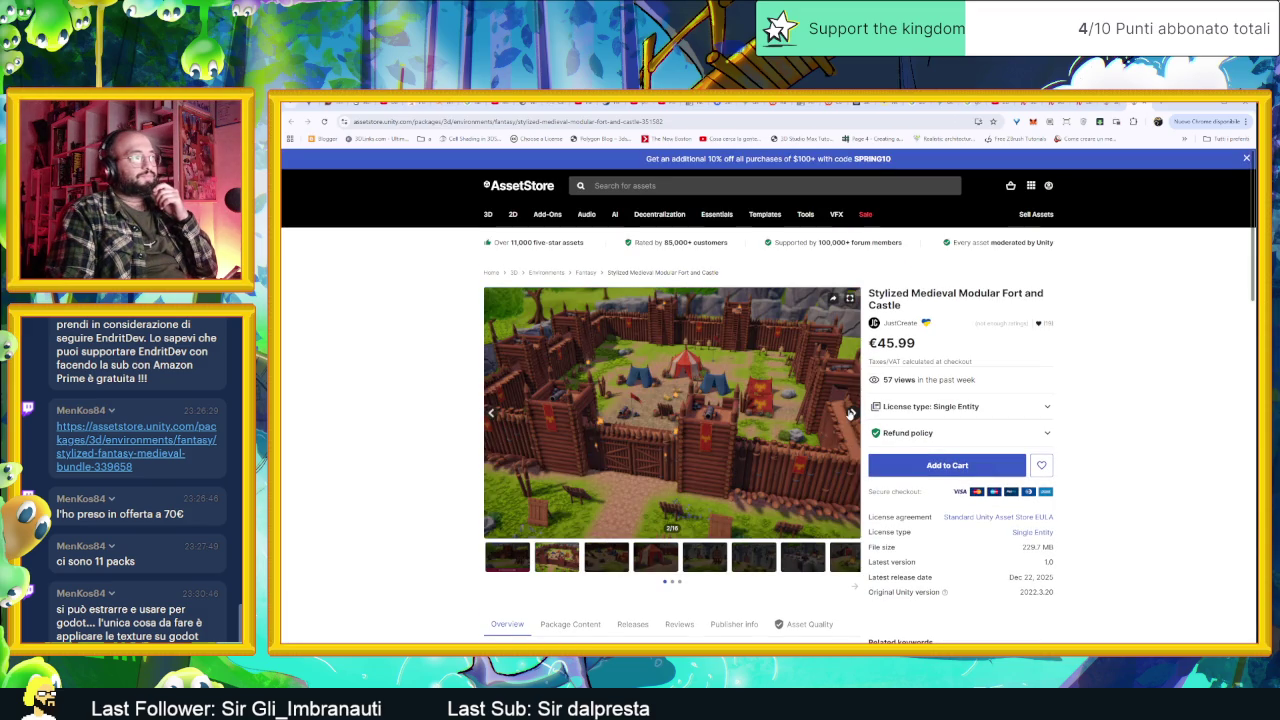
left_click(851, 413)
left_click(851, 413)
left_click(851, 413)
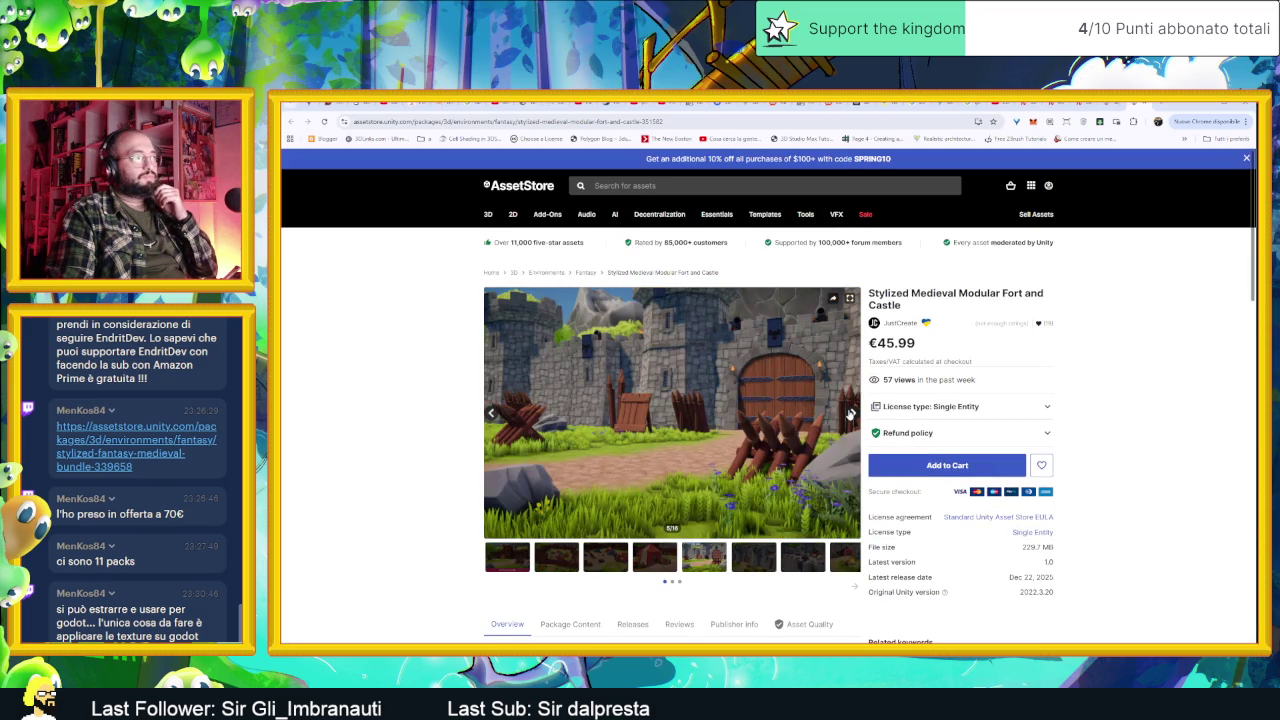
left_click(851, 413)
left_click(851, 413)
left_click(851, 413)
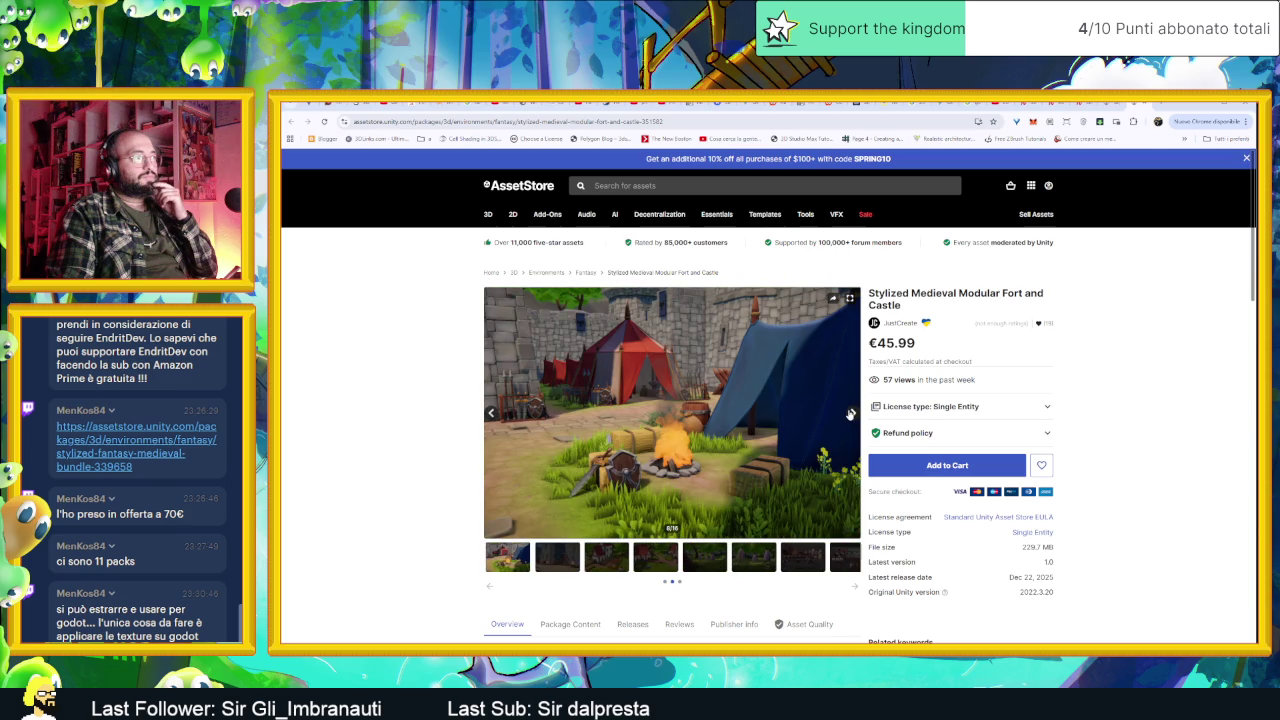
left_click(851, 413)
left_click(851, 413)
left_click(851, 413)
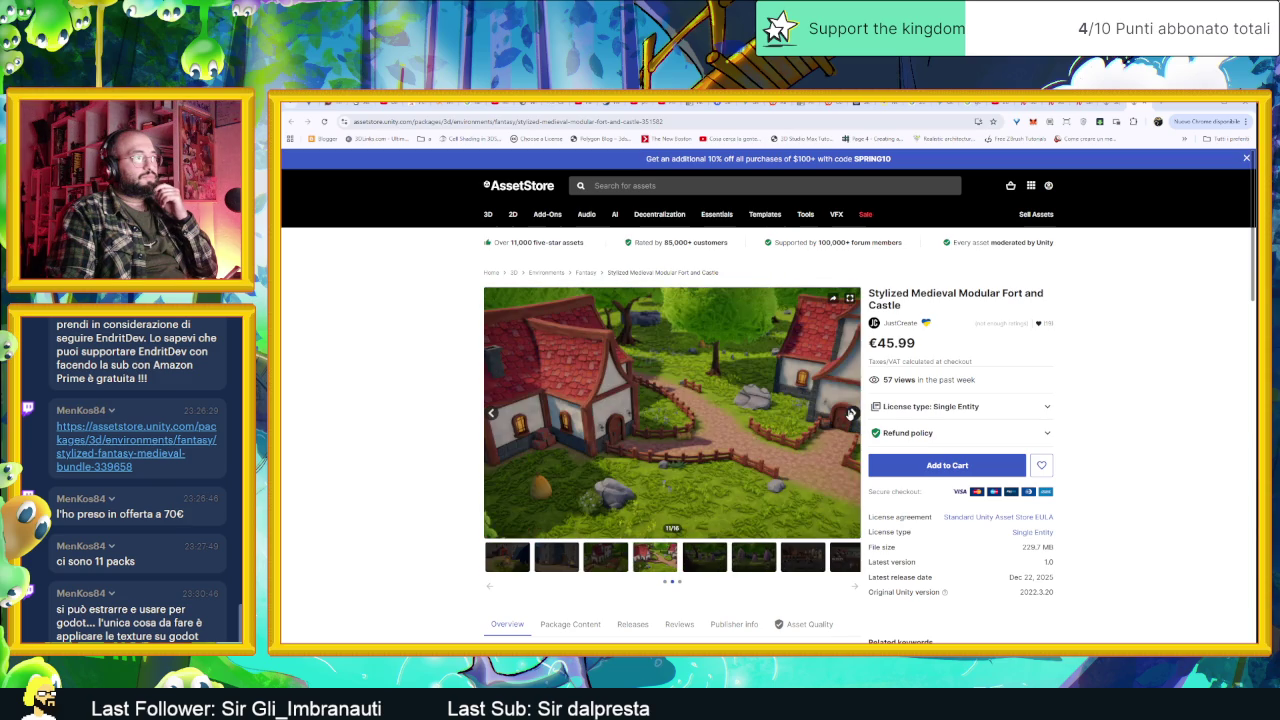
left_click(851, 413)
left_click(851, 413)
left_click(851, 413)
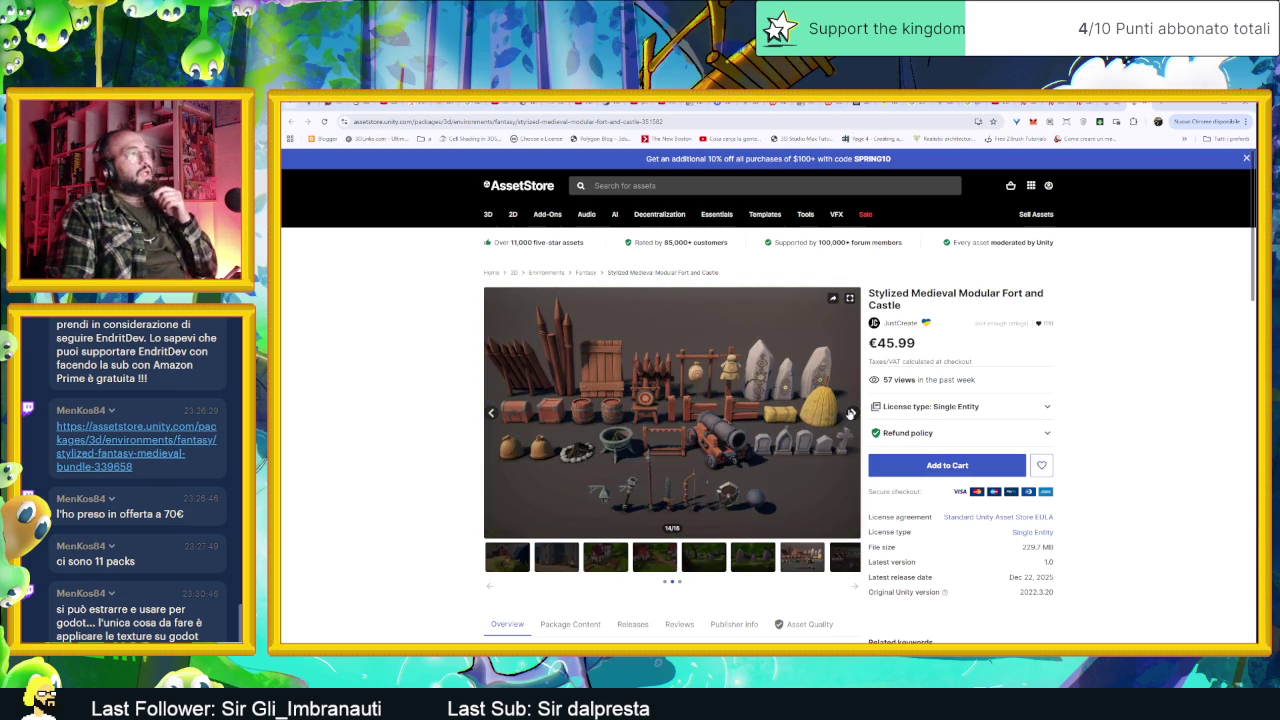
left_click(851, 413)
left_click(851, 413)
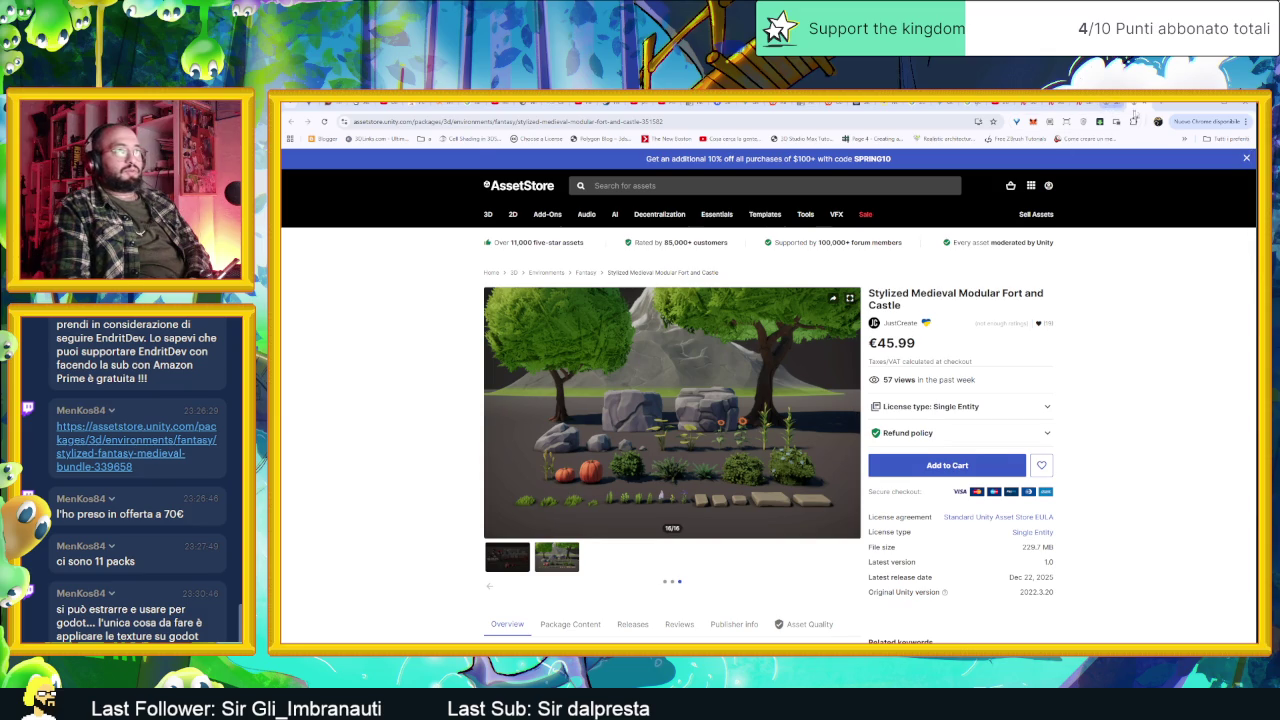
left_click(1145, 105)
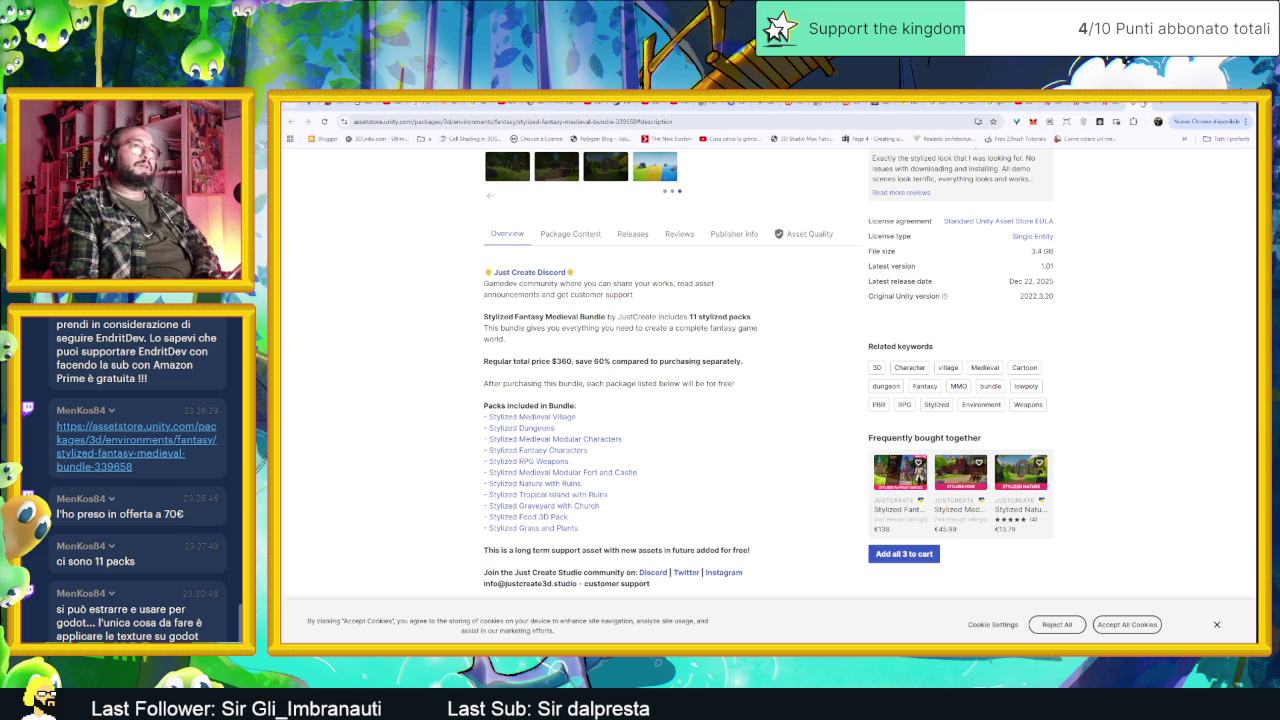
Step: Switch to the Humble Bundle Godot bundle page and skim it
left_click(1145, 103)
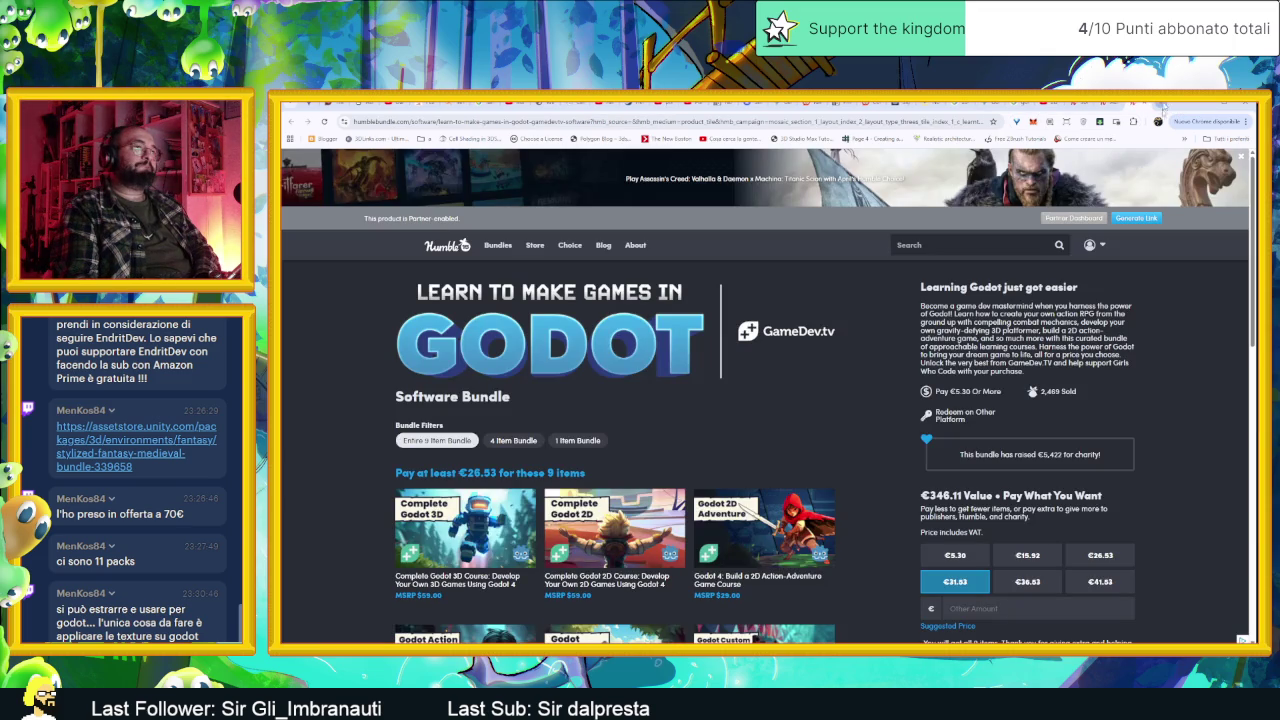
scroll(1149, 379, "down", 3)
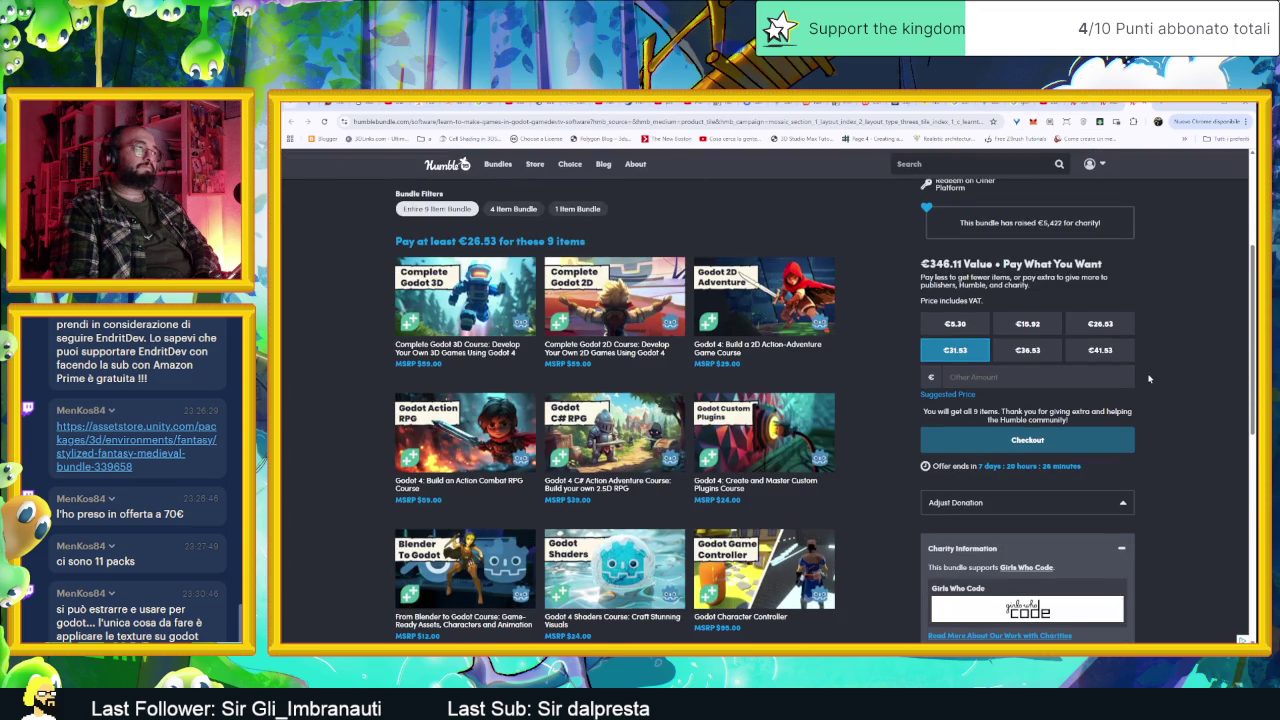
scroll(1160, 354, "up", 3)
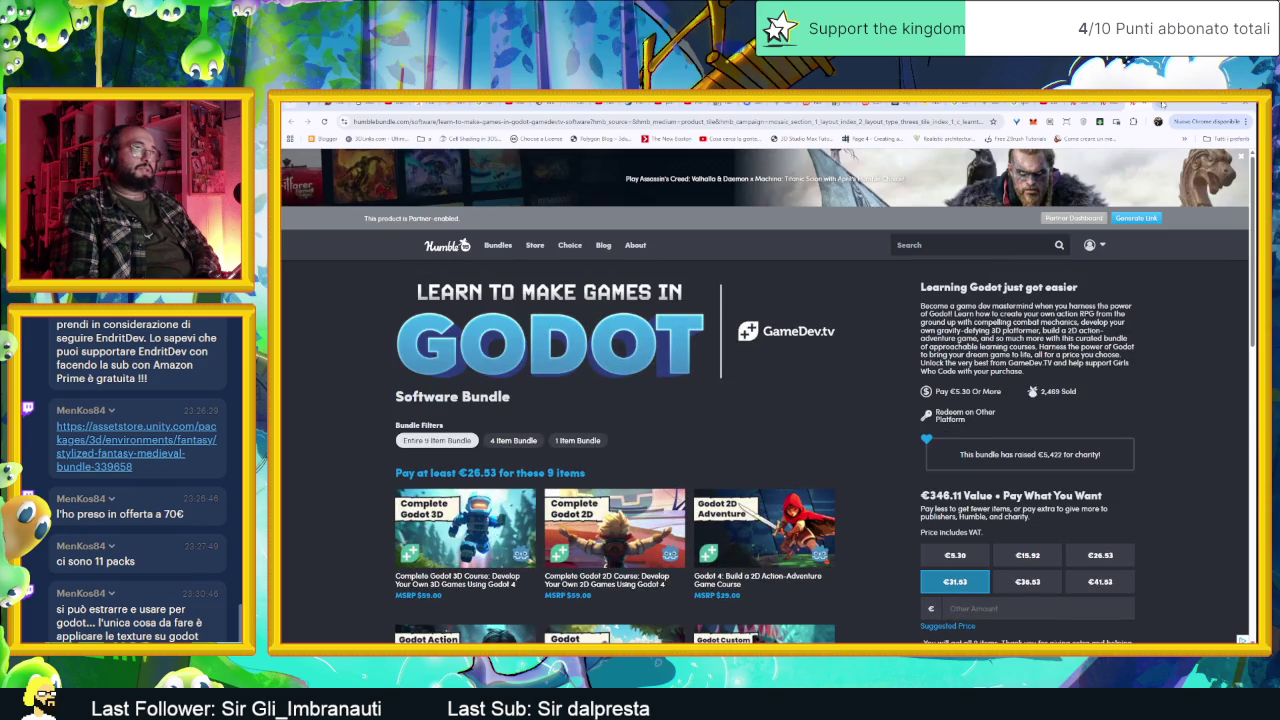
Step: In a new tab, load Humble Bundle's Software Bundles page by typing 'humble'
left_click(1161, 103)
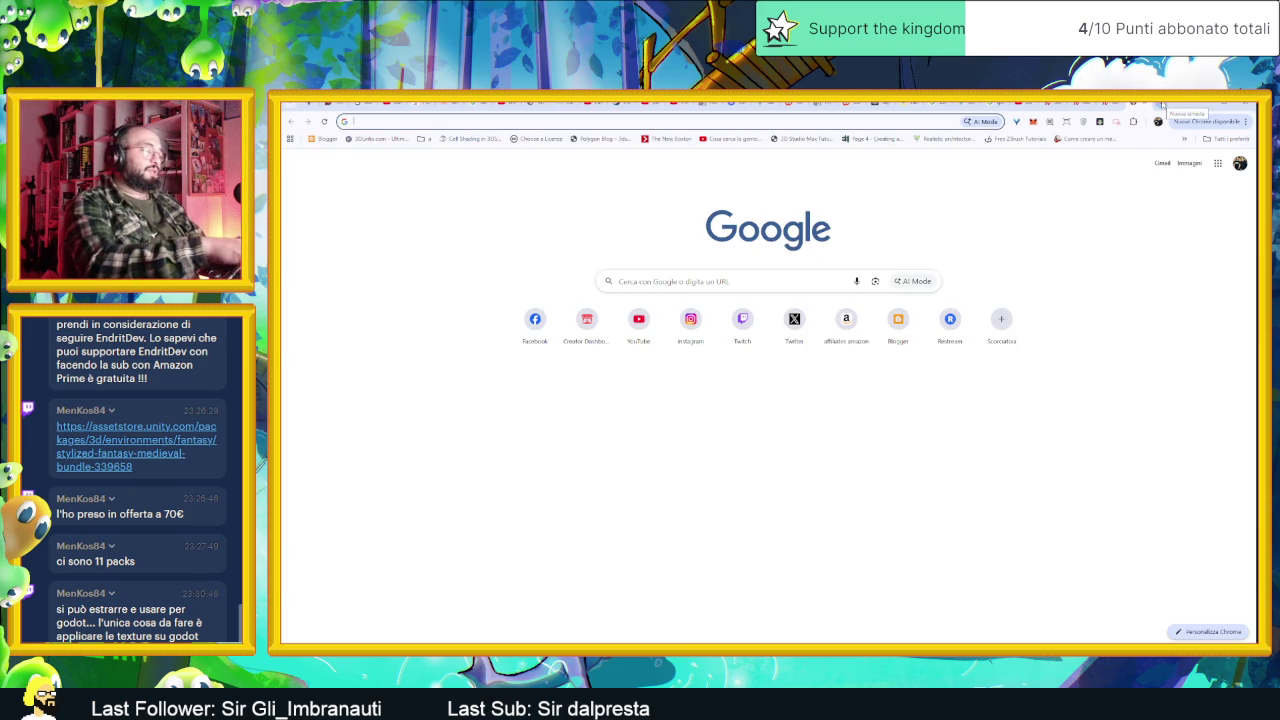
type("orbit")
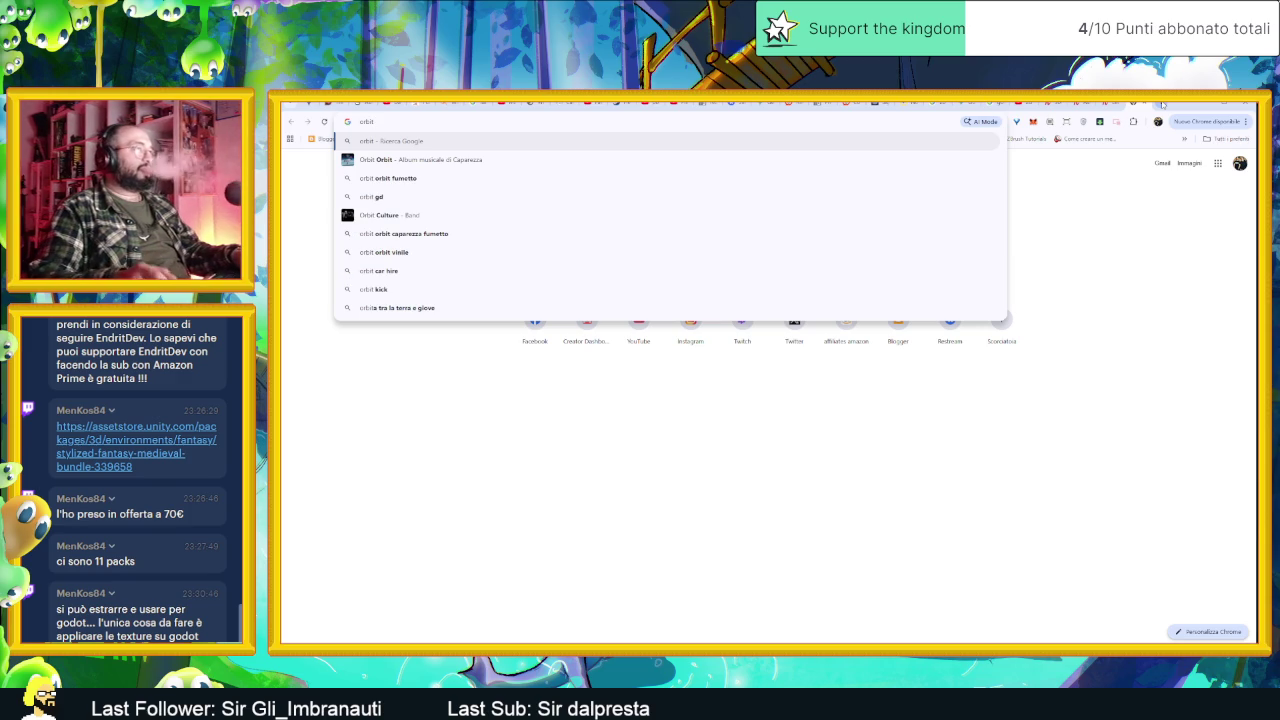
key("Escape")
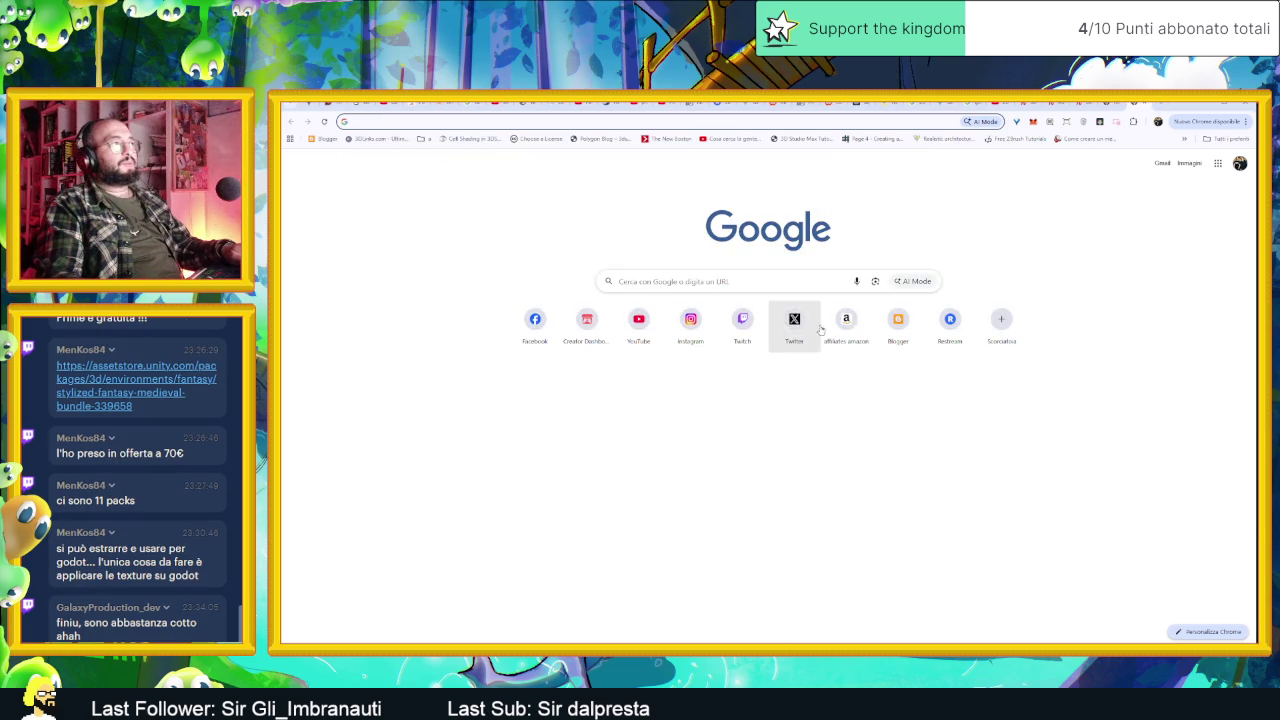
type("humble")
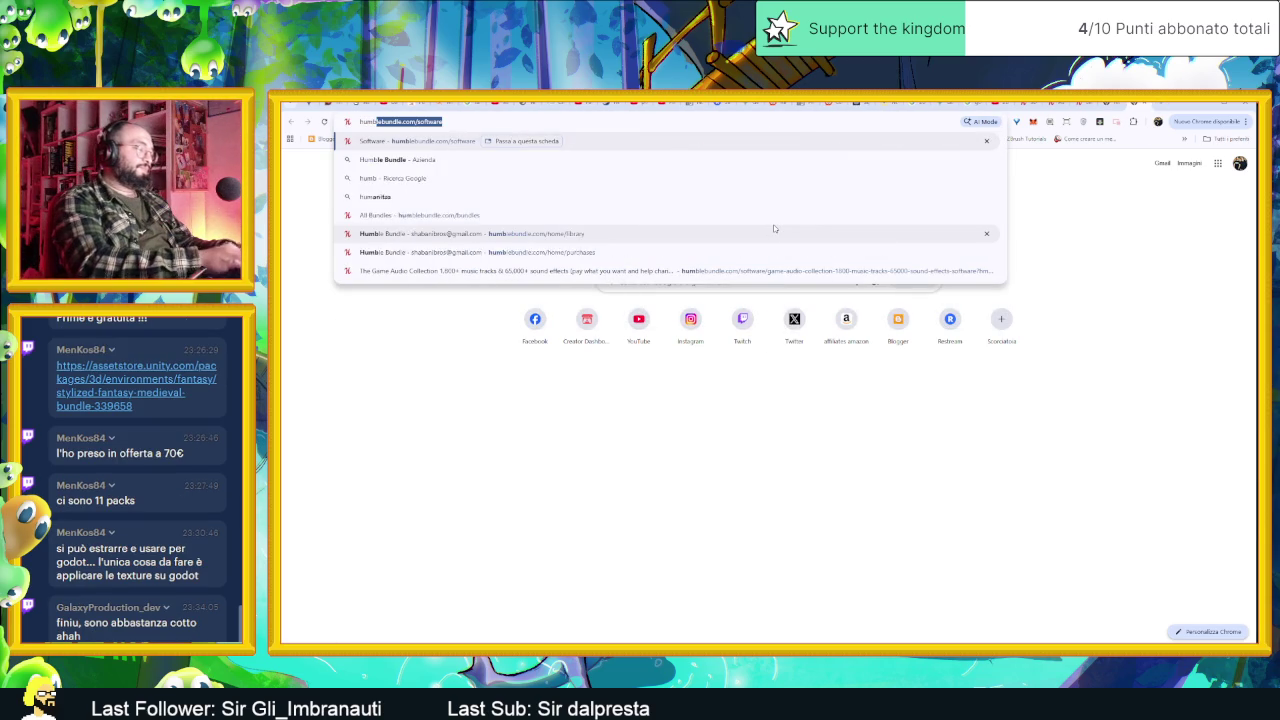
key("Return")
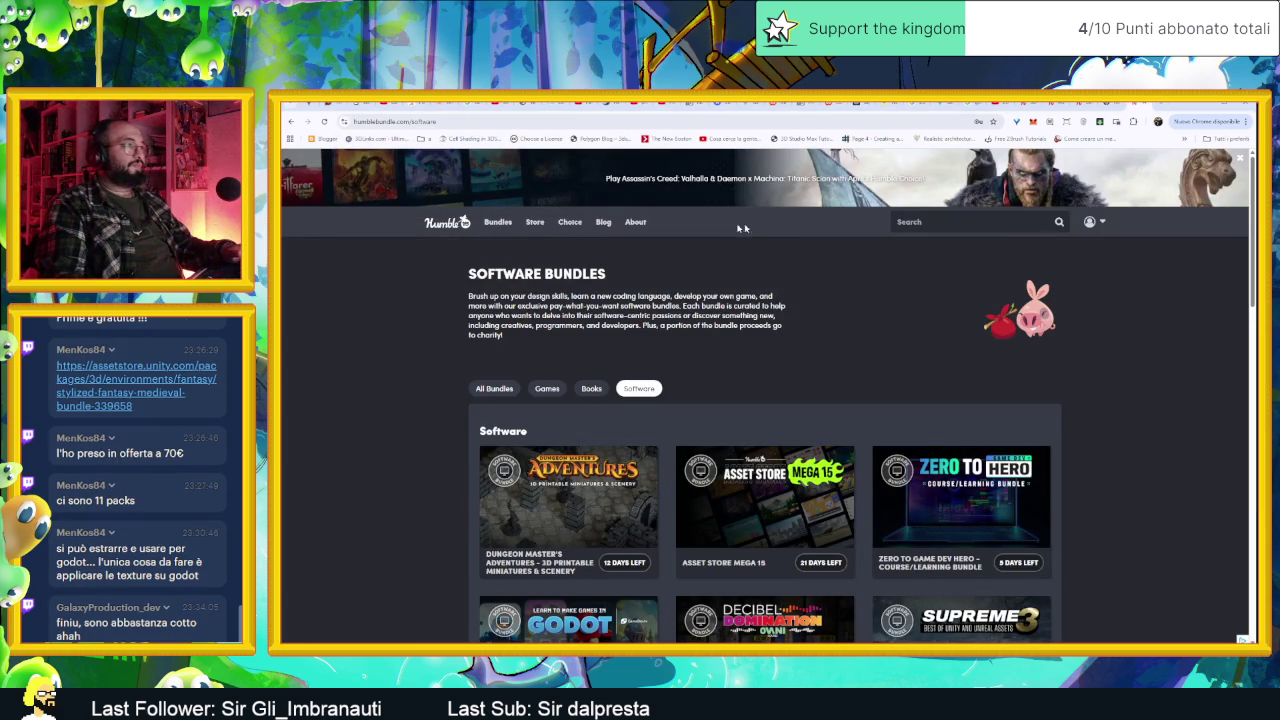
Step: Open the Big Bang Unreal & Unity bundle downloads and read its Gumroad redemption instructions article
left_click(1094, 221)
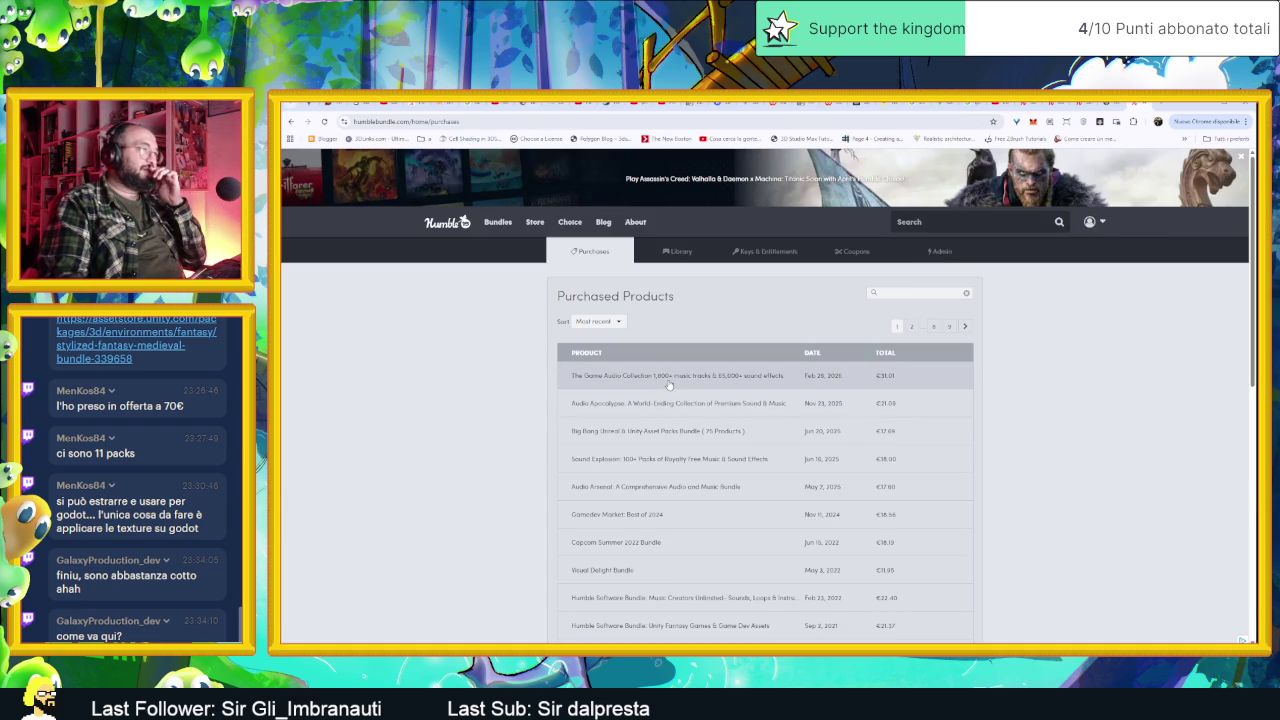
left_click(643, 439)
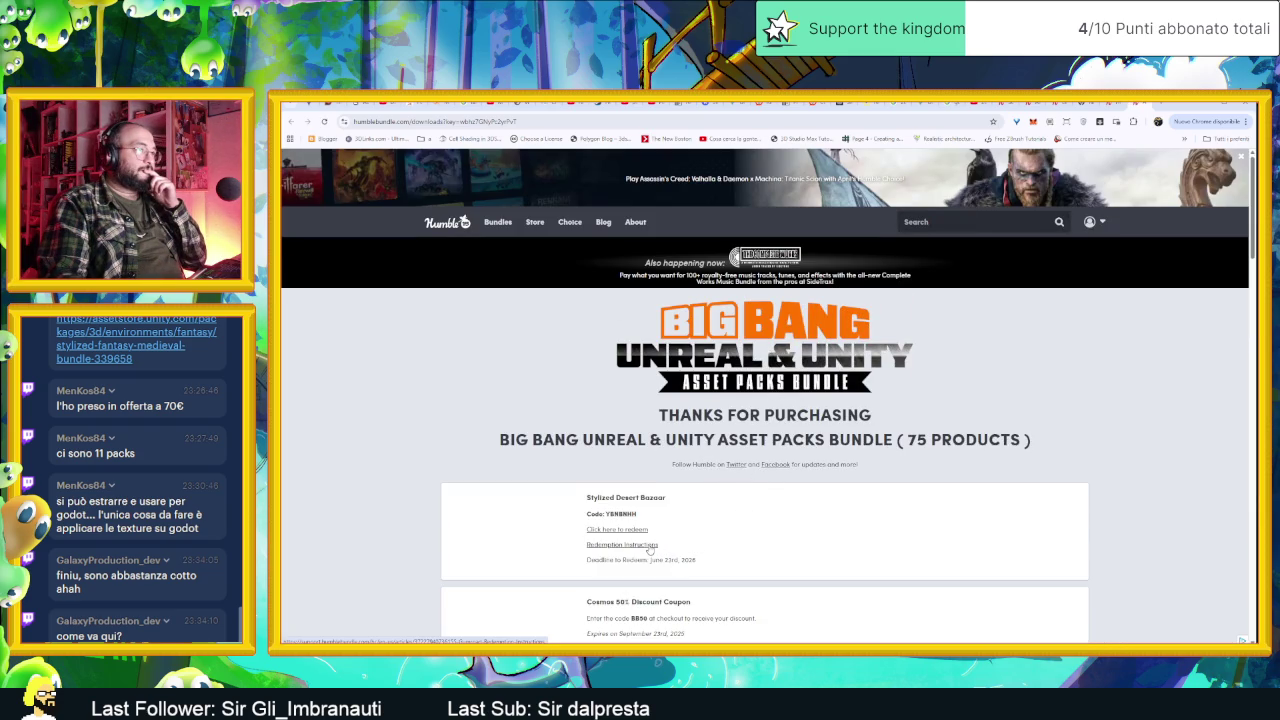
left_click(650, 547)
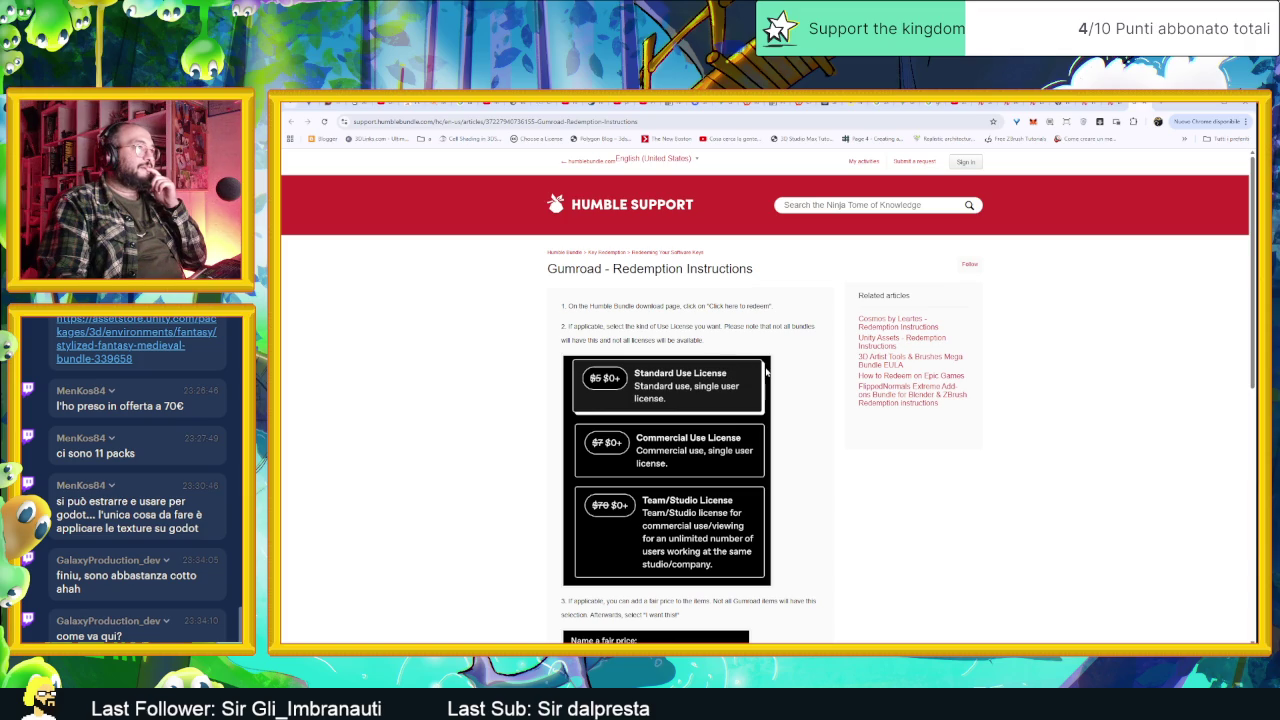
scroll(766, 370, "down", 2)
scroll(802, 449, "down", 2)
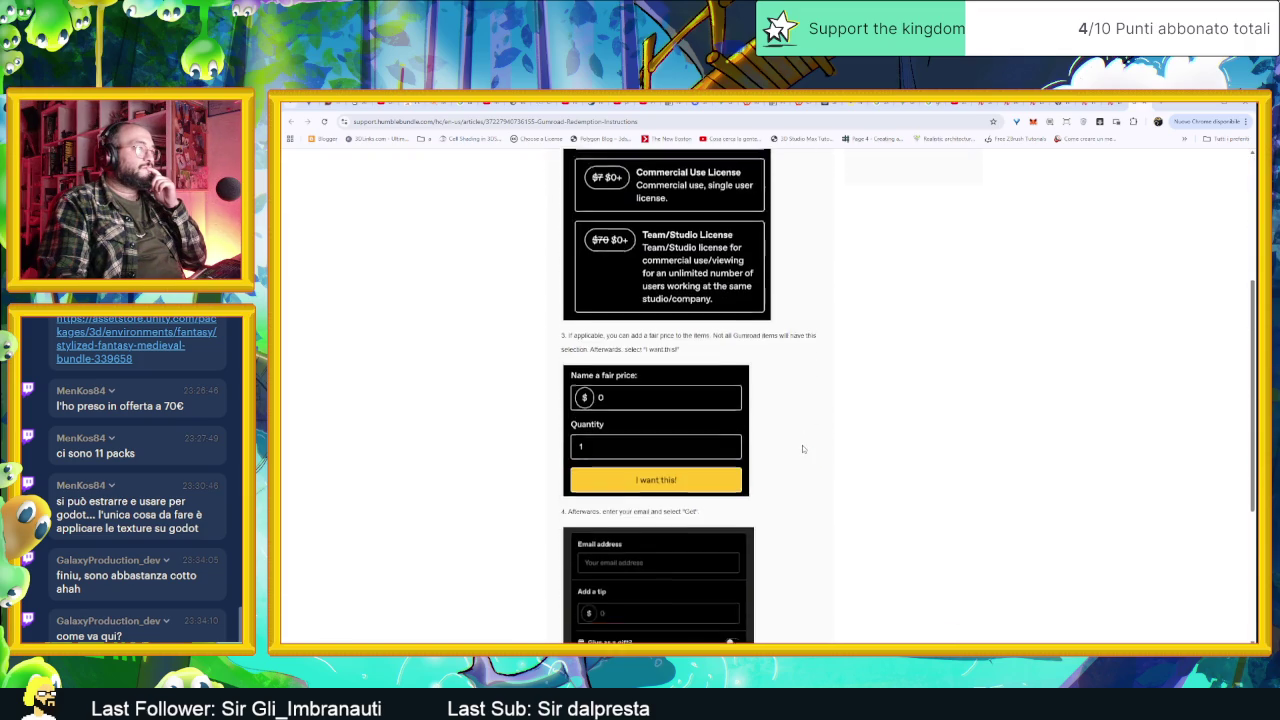
scroll(802, 445, "down", 3)
scroll(795, 442, "up", 5)
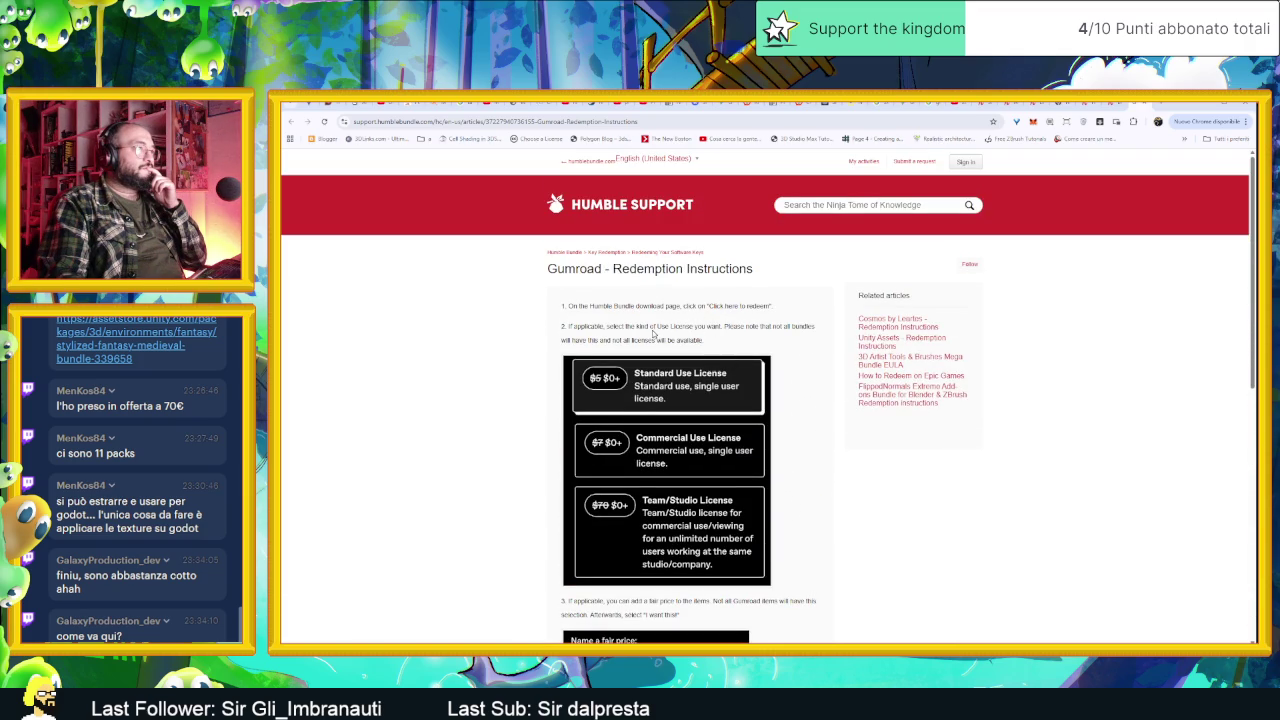
scroll(634, 401, "down", 2)
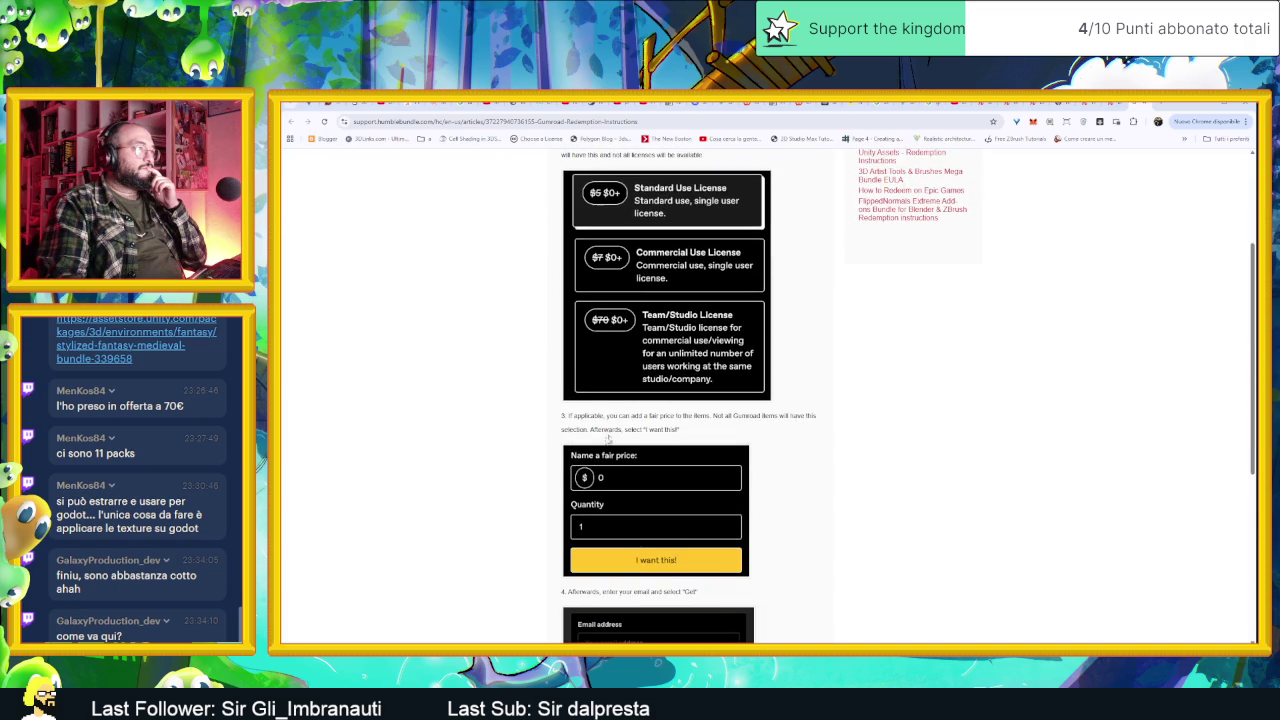
scroll(573, 473, "down", 2)
scroll(573, 473, "down", 1)
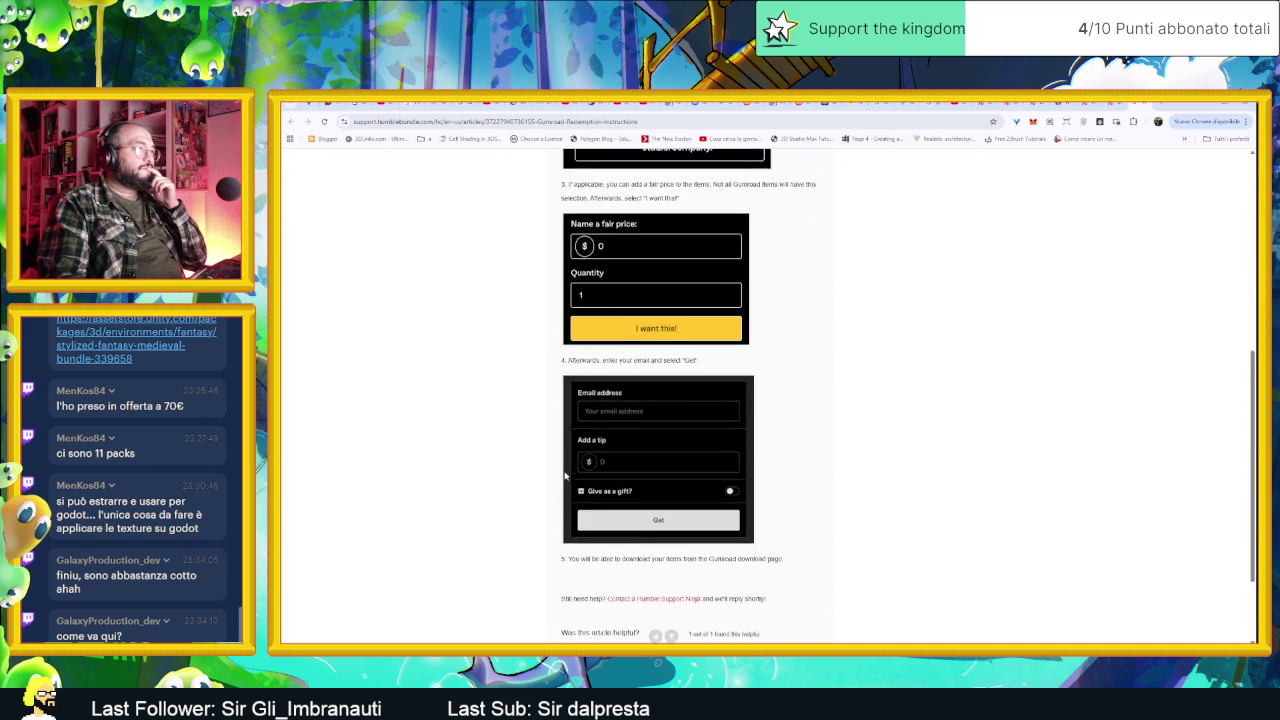
scroll(573, 473, "down", 1)
key("ctrl+w")
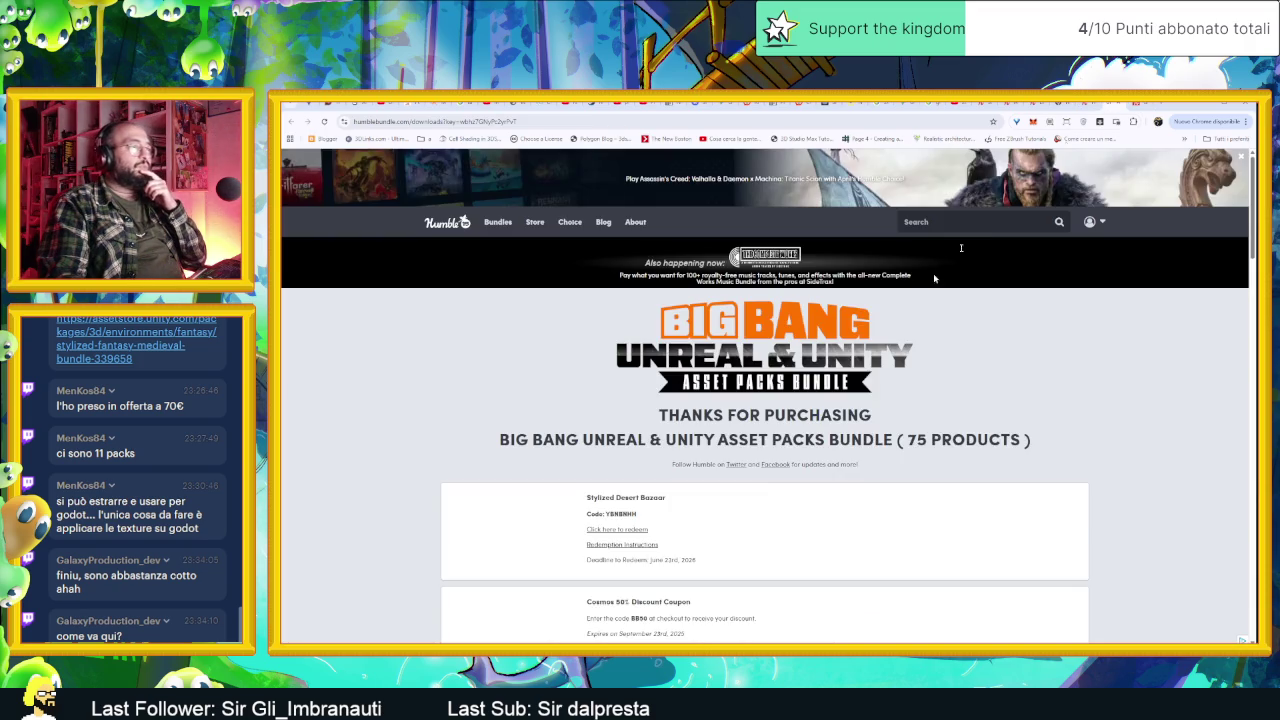
Step: Open the Cosmos subscription redemption instructions and follow the link to the Cosmos website
scroll(774, 516, "down", 3)
scroll(774, 516, "down", 2)
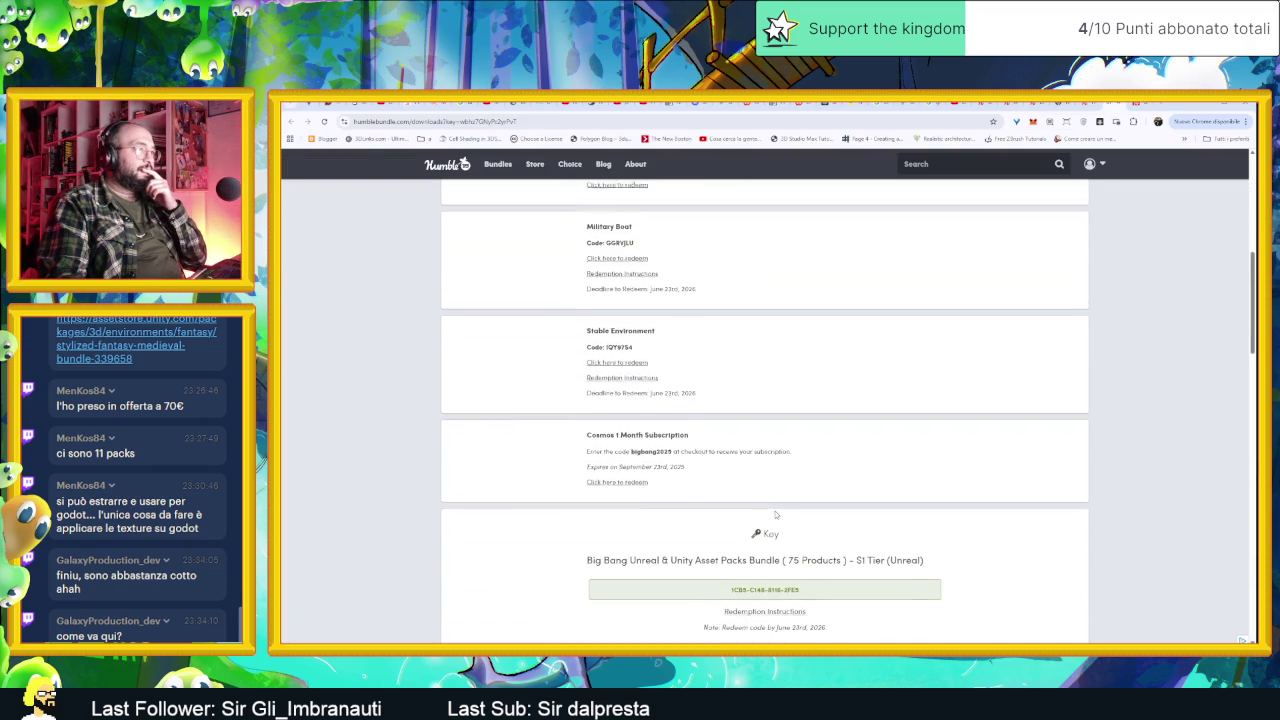
scroll(775, 514, "down", 1)
scroll(790, 519, "down", 1)
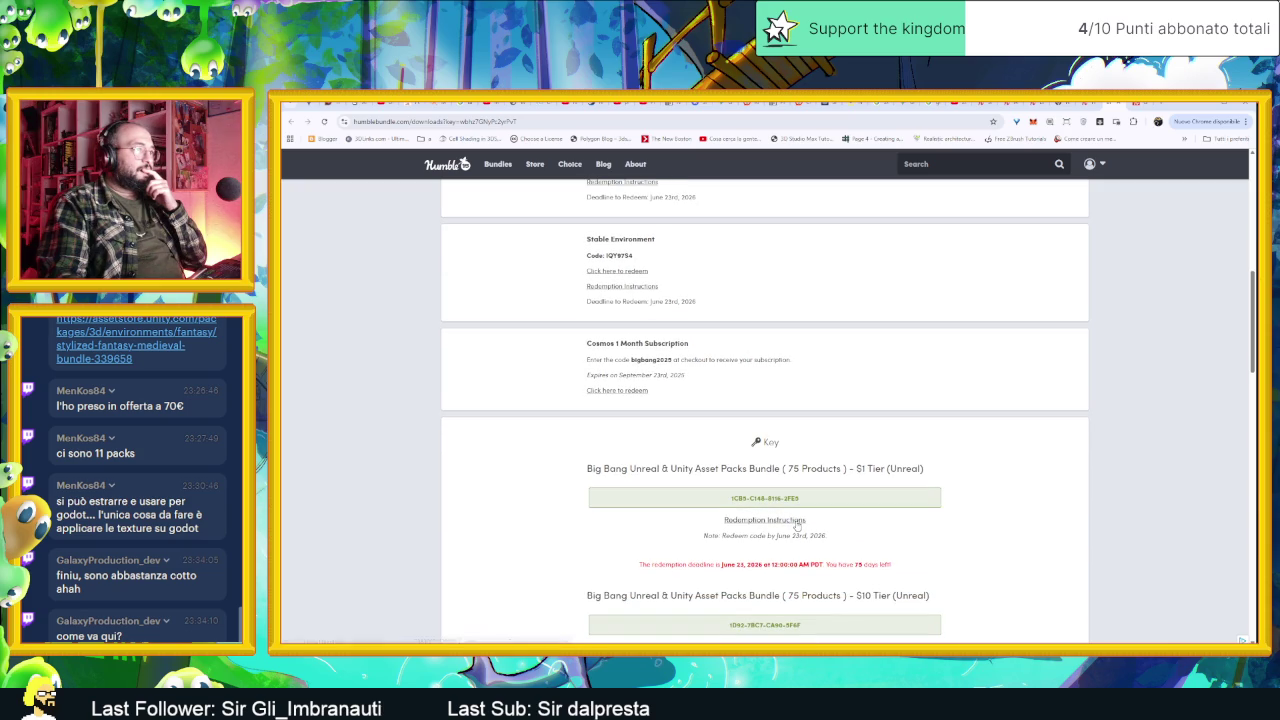
left_click(797, 524)
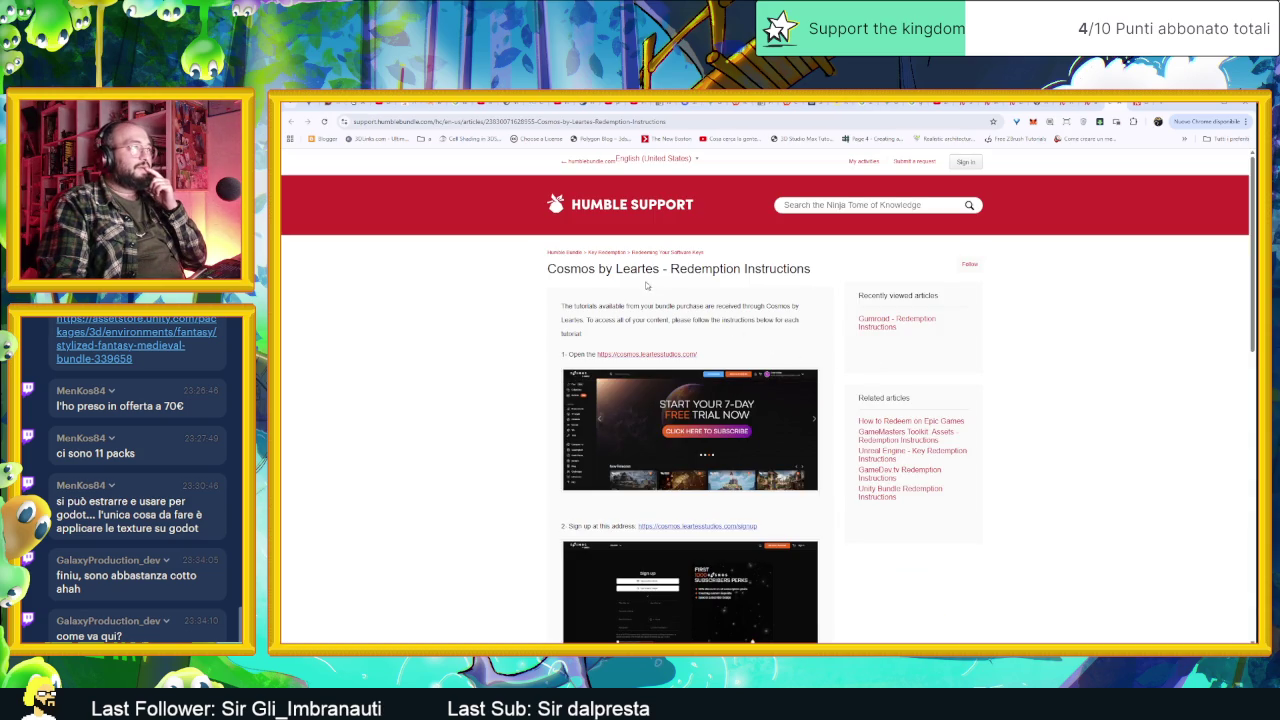
left_click(665, 355)
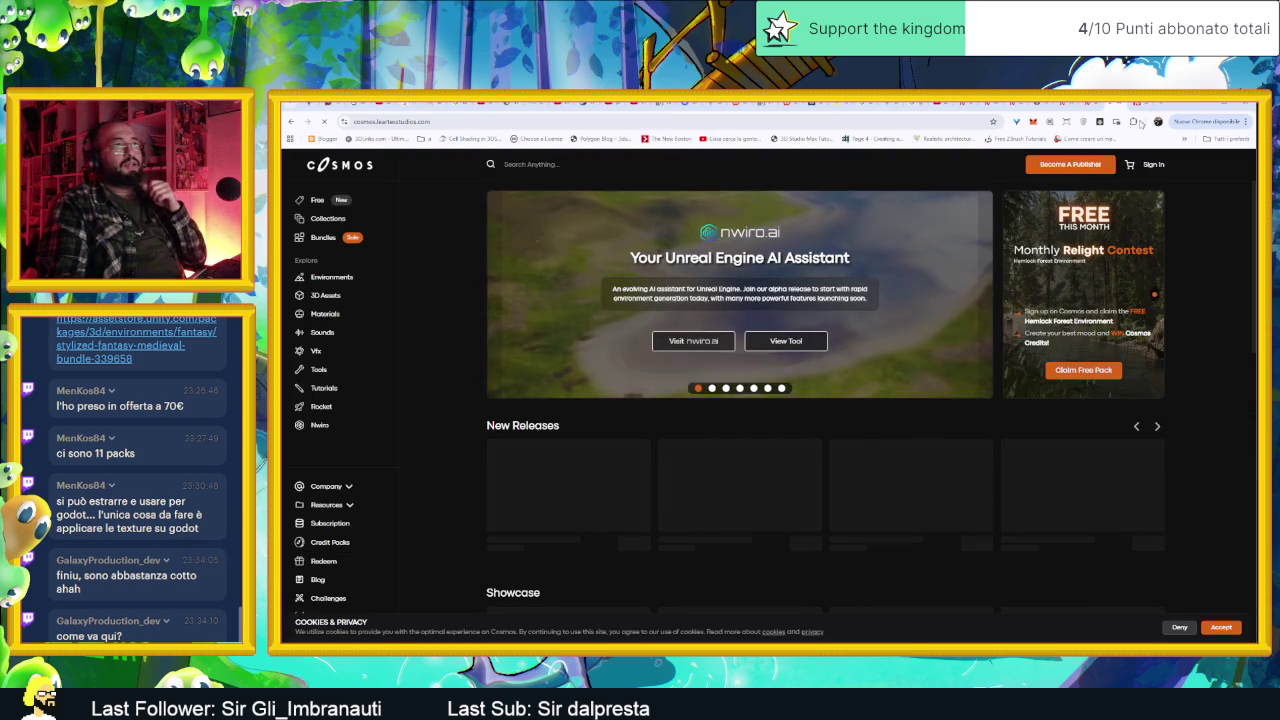
Step: Sign in to Cosmos with the Google account and open the Inventory of owned assets
left_click(1153, 164)
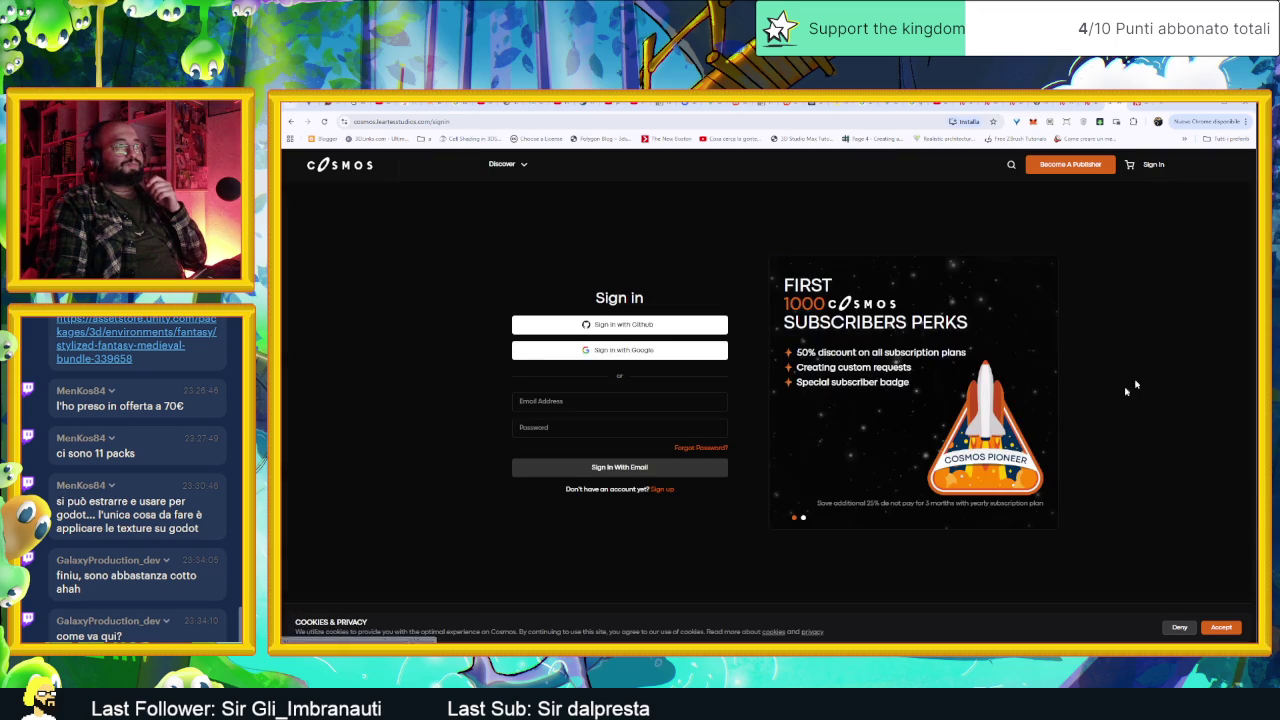
left_click(669, 355)
left_click(805, 368)
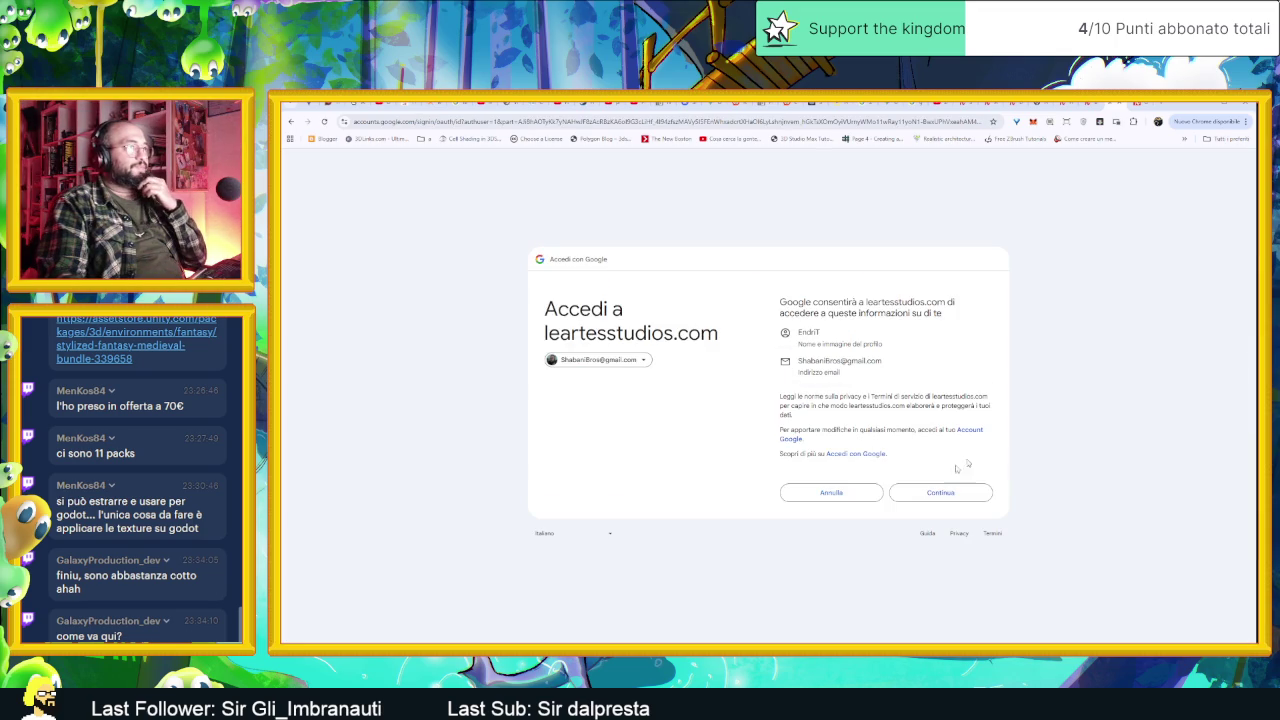
left_click(936, 492)
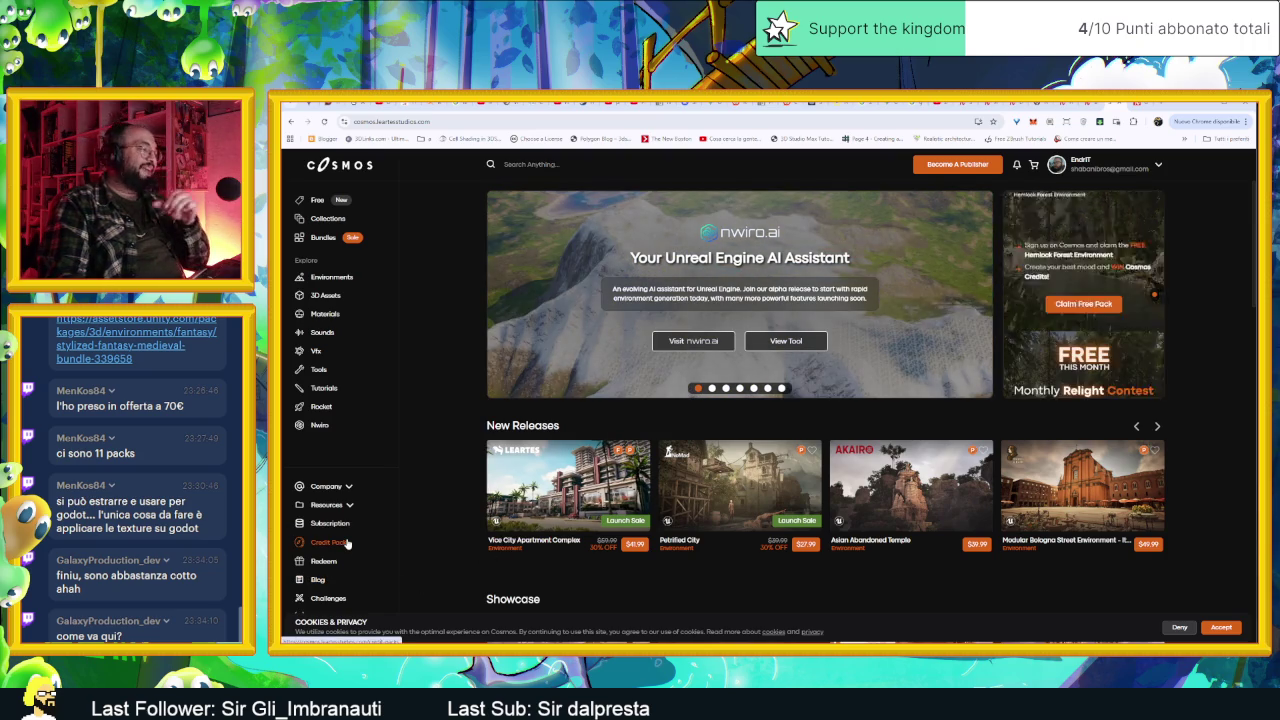
left_click(1160, 168)
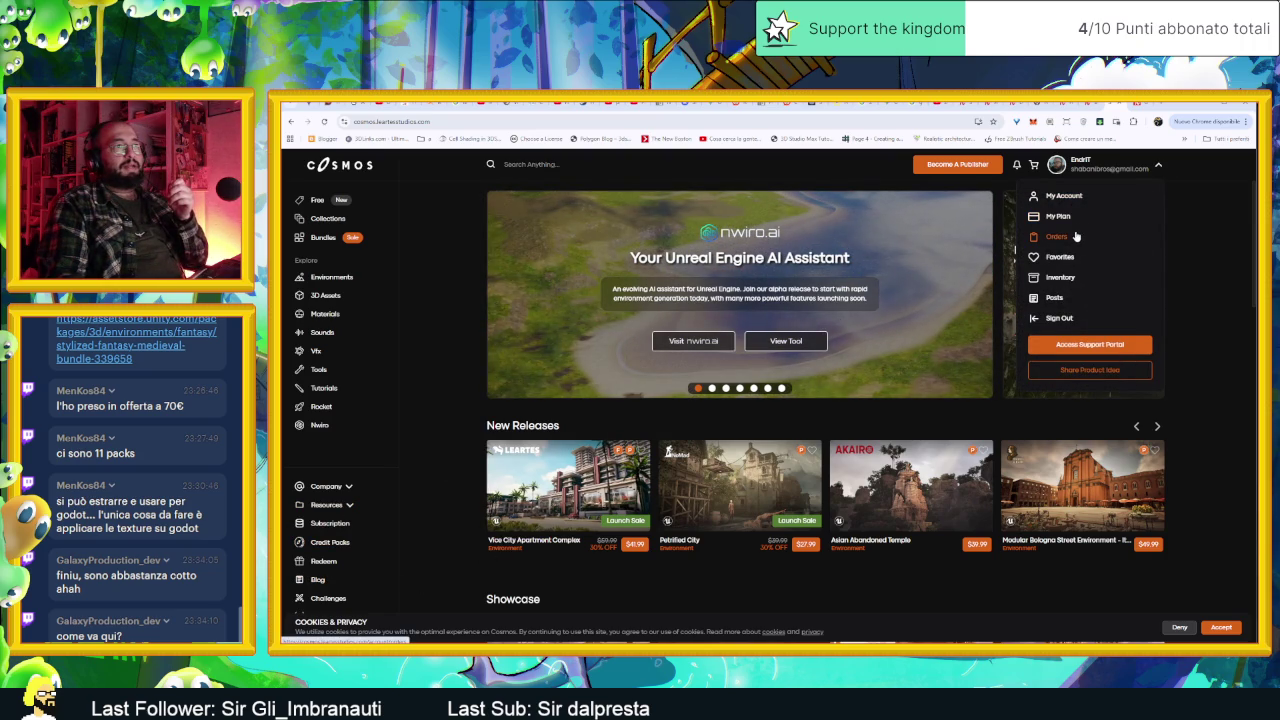
left_click(1062, 278)
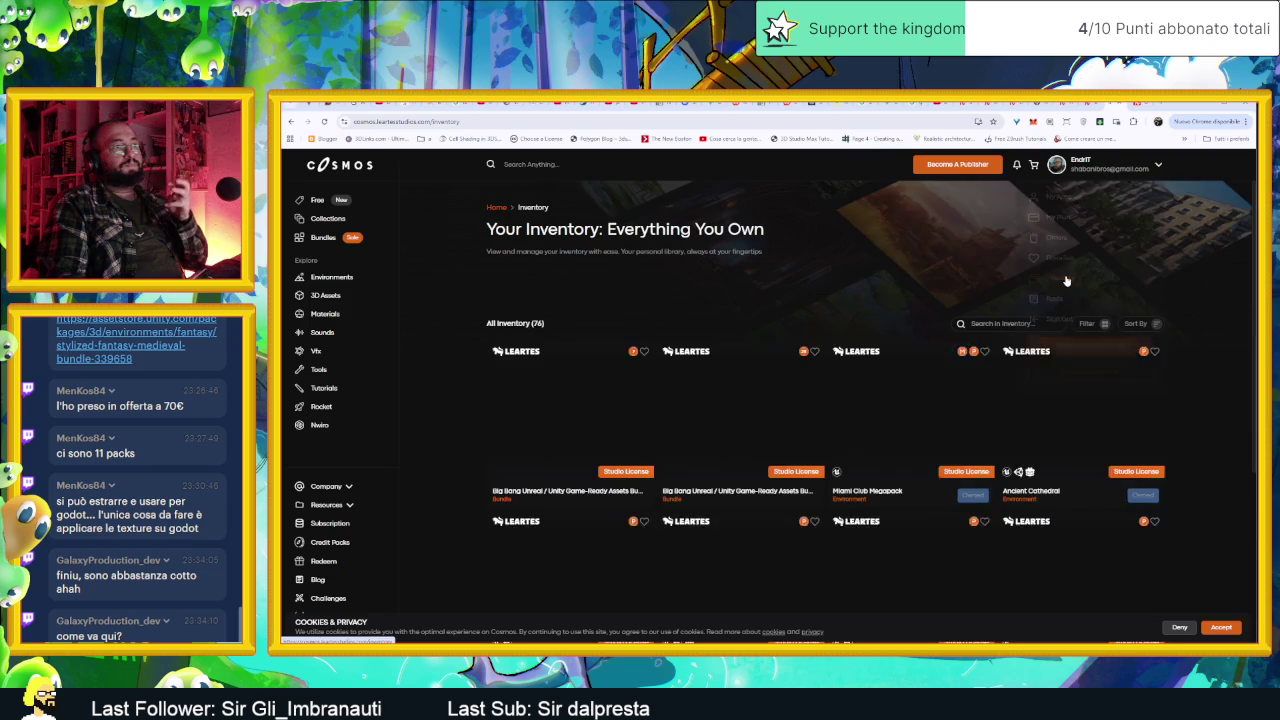
scroll(1203, 419, "down", 1)
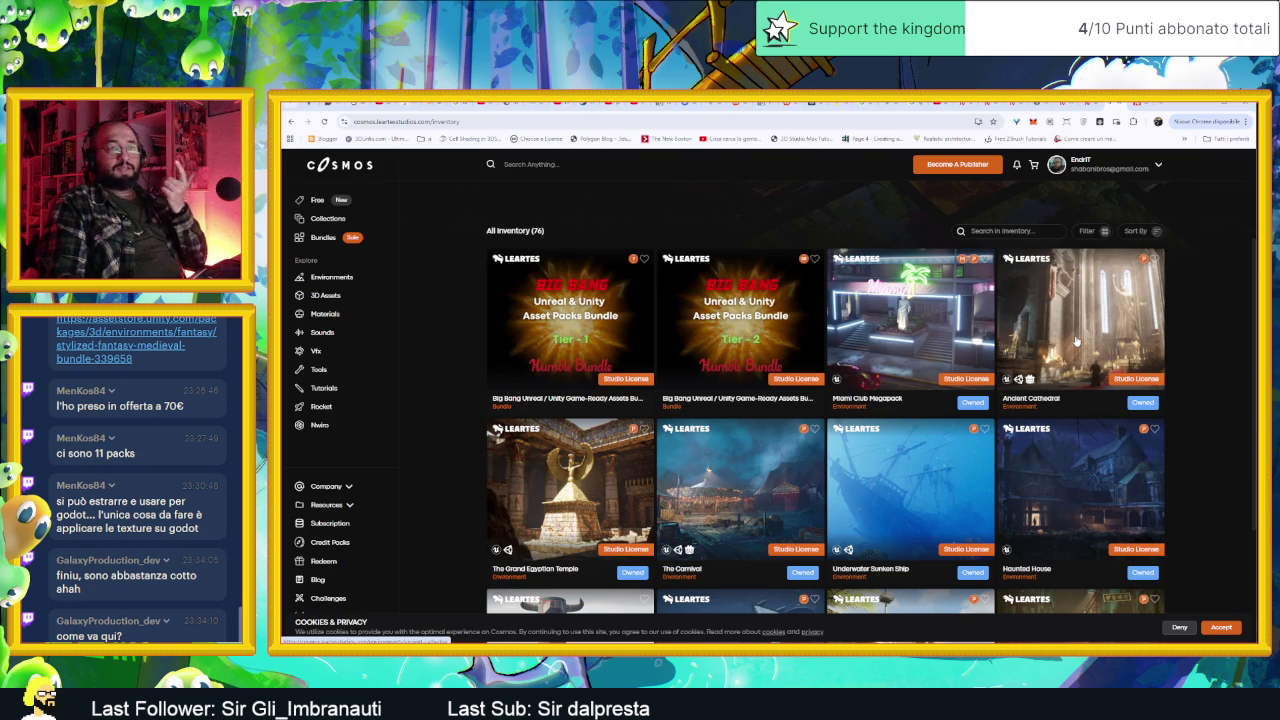
left_click(1076, 342)
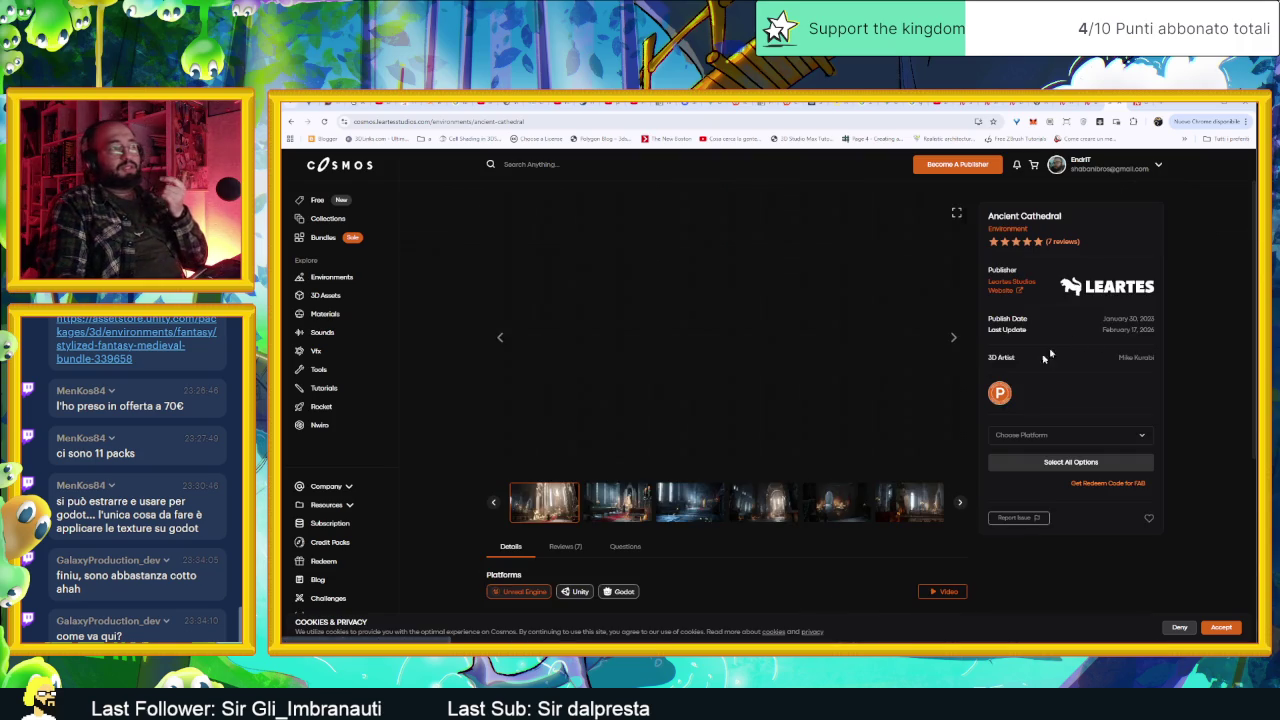
left_click(1064, 445)
left_click(1067, 470)
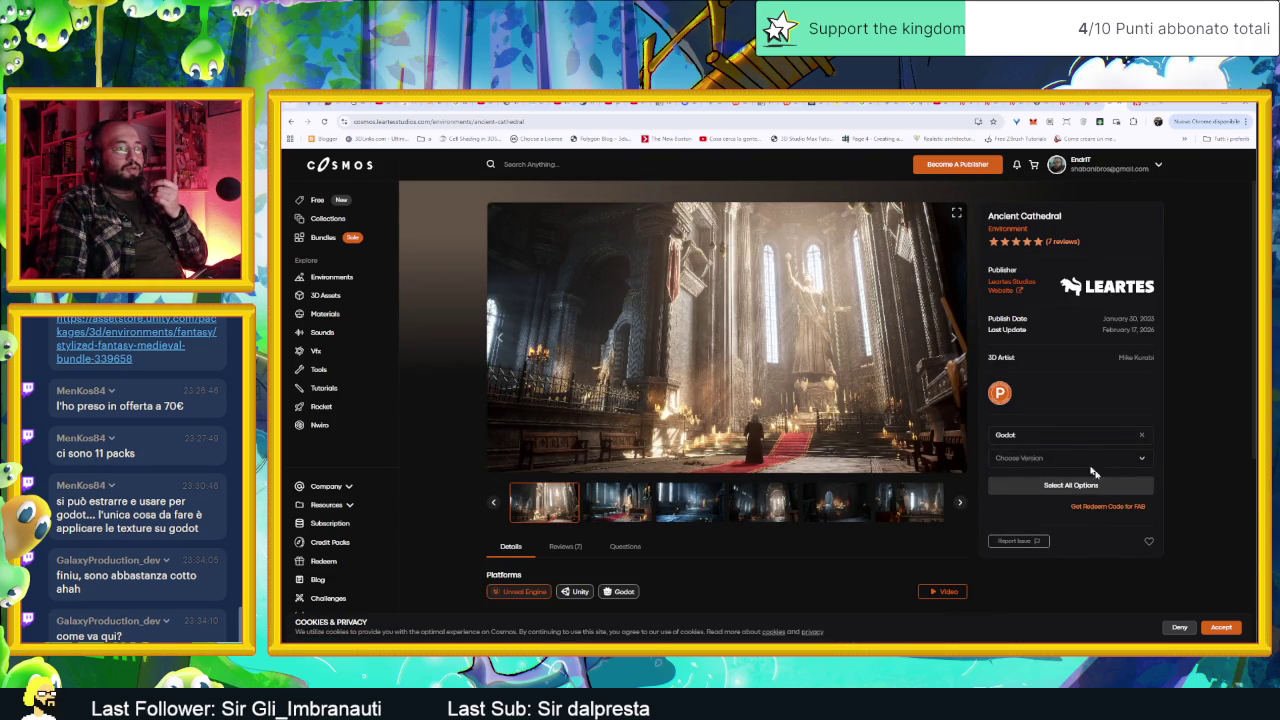
left_click(1082, 460)
scroll(1100, 500, "down", 5)
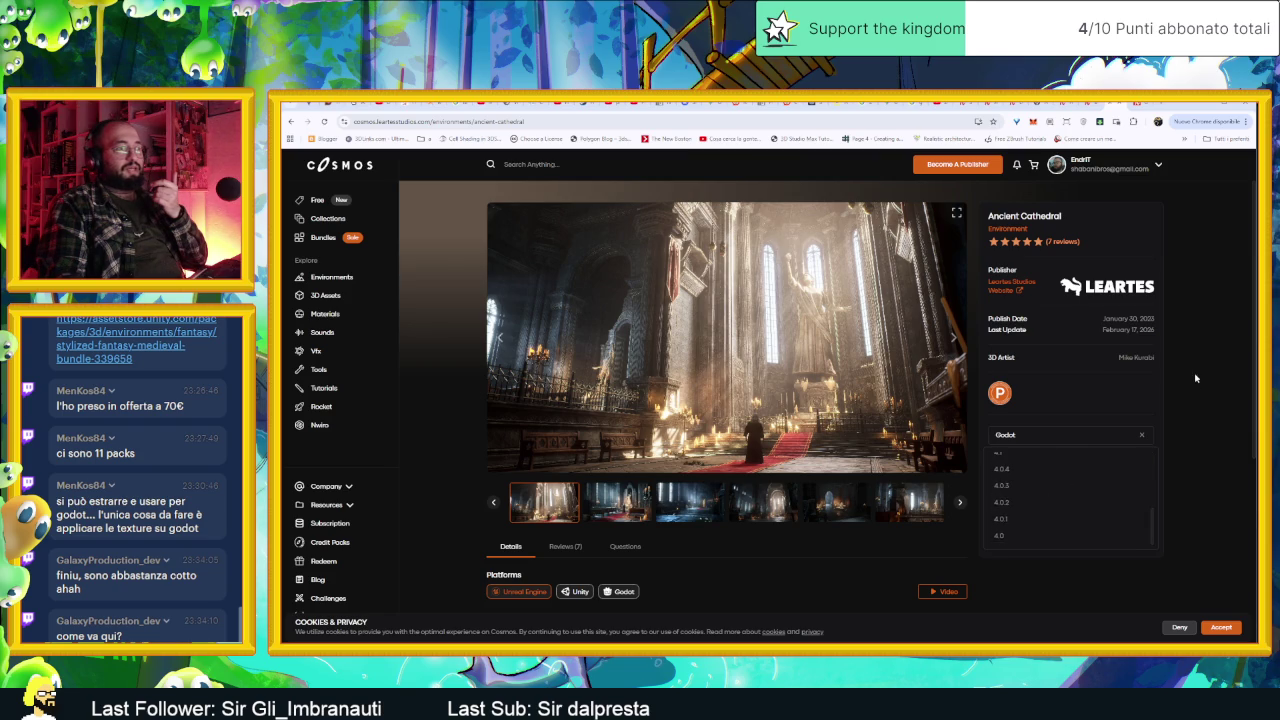
left_click(1000, 535)
left_click(1094, 486)
scroll(857, 490, "down", 3)
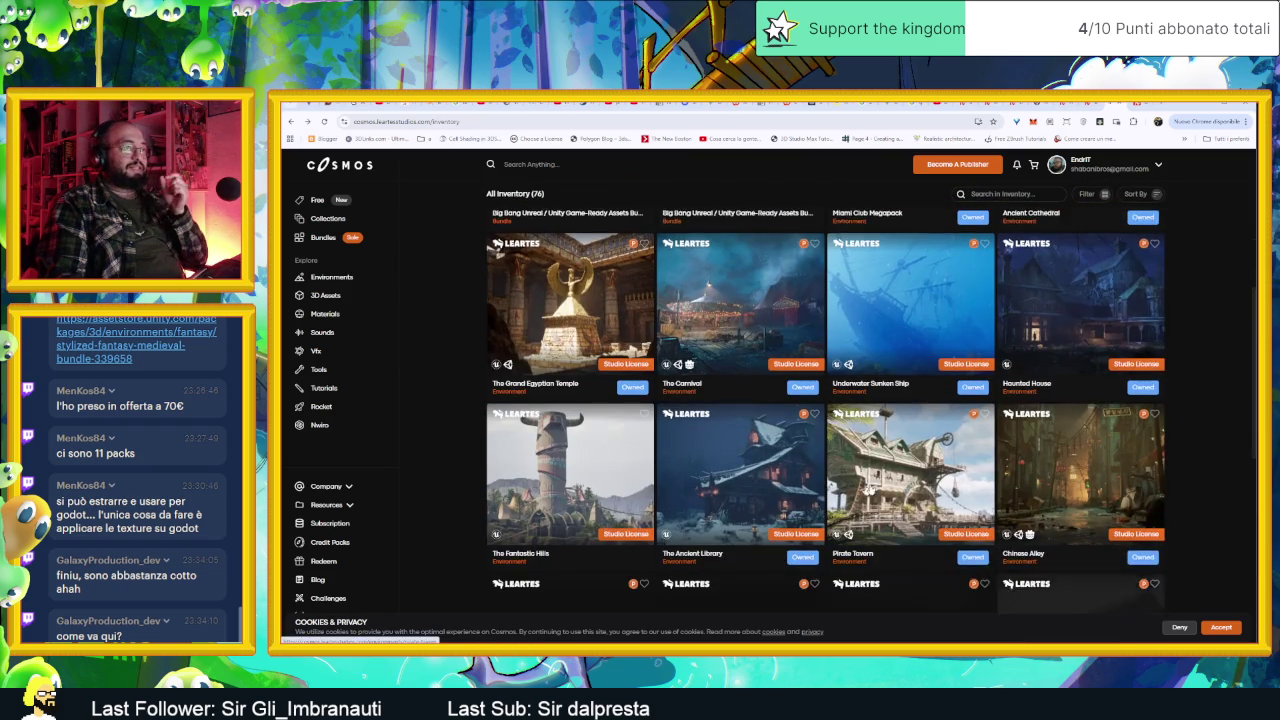
scroll(880, 493, "down", 2)
scroll(910, 496, "down", 1)
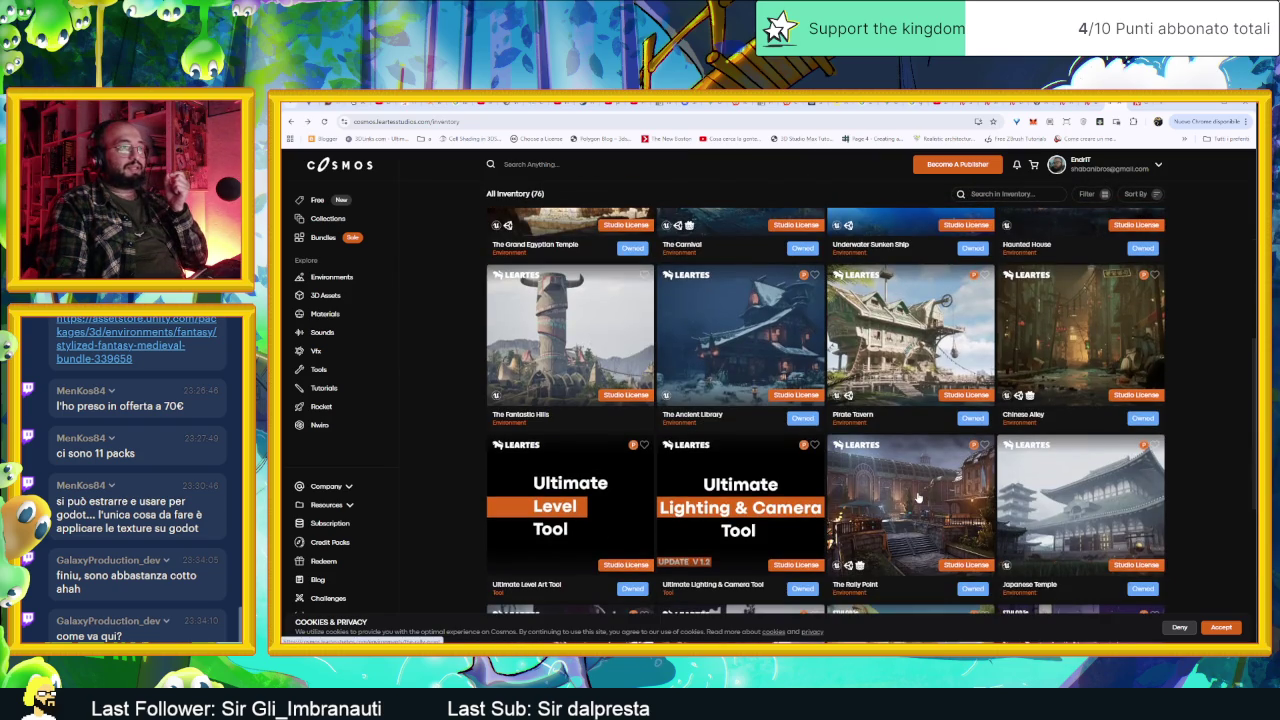
scroll(918, 497, "down", 2)
scroll(918, 497, "down", 2)
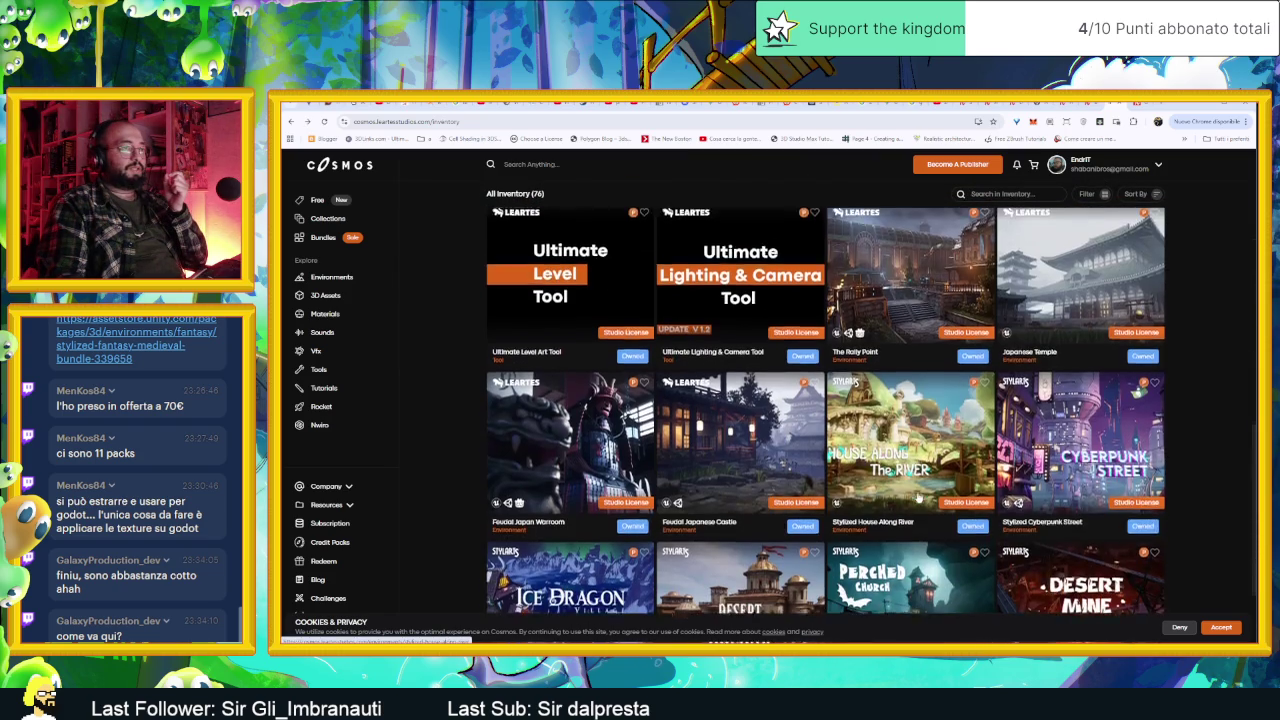
scroll(918, 497, "down", 1)
scroll(993, 462, "down", 2)
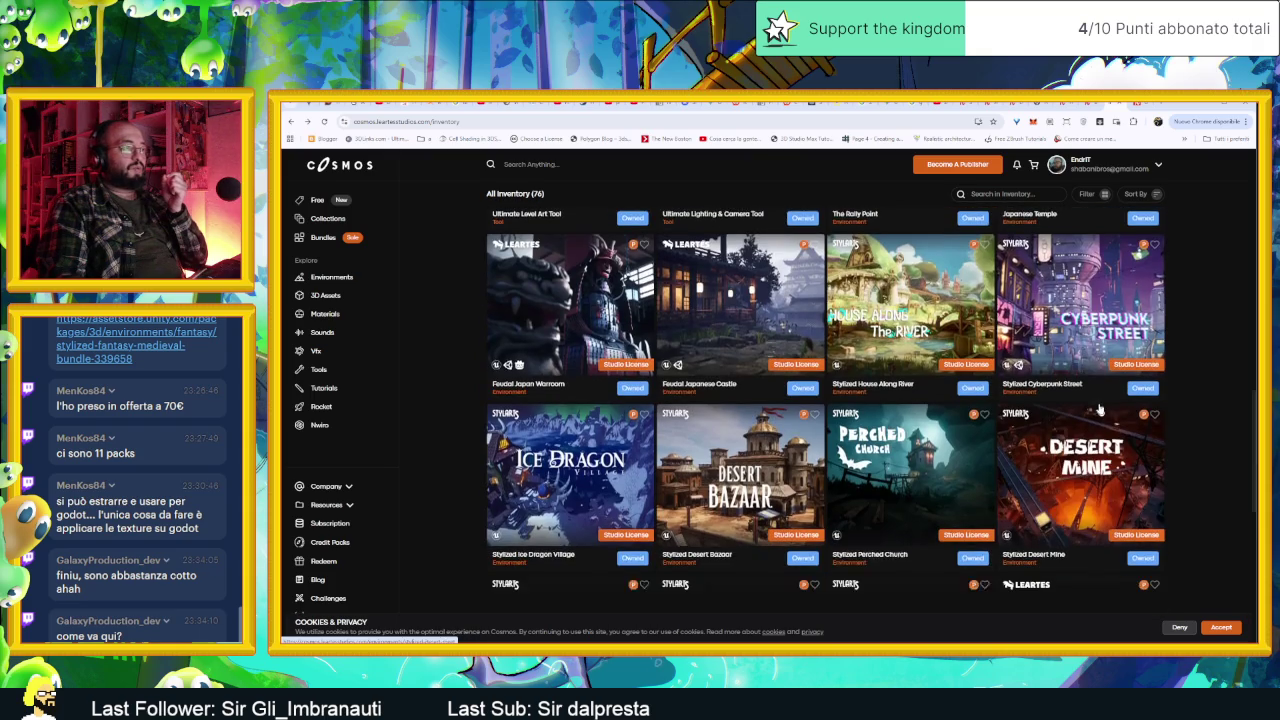
scroll(1096, 330, "down", 3)
scroll(1090, 330, "down", 2)
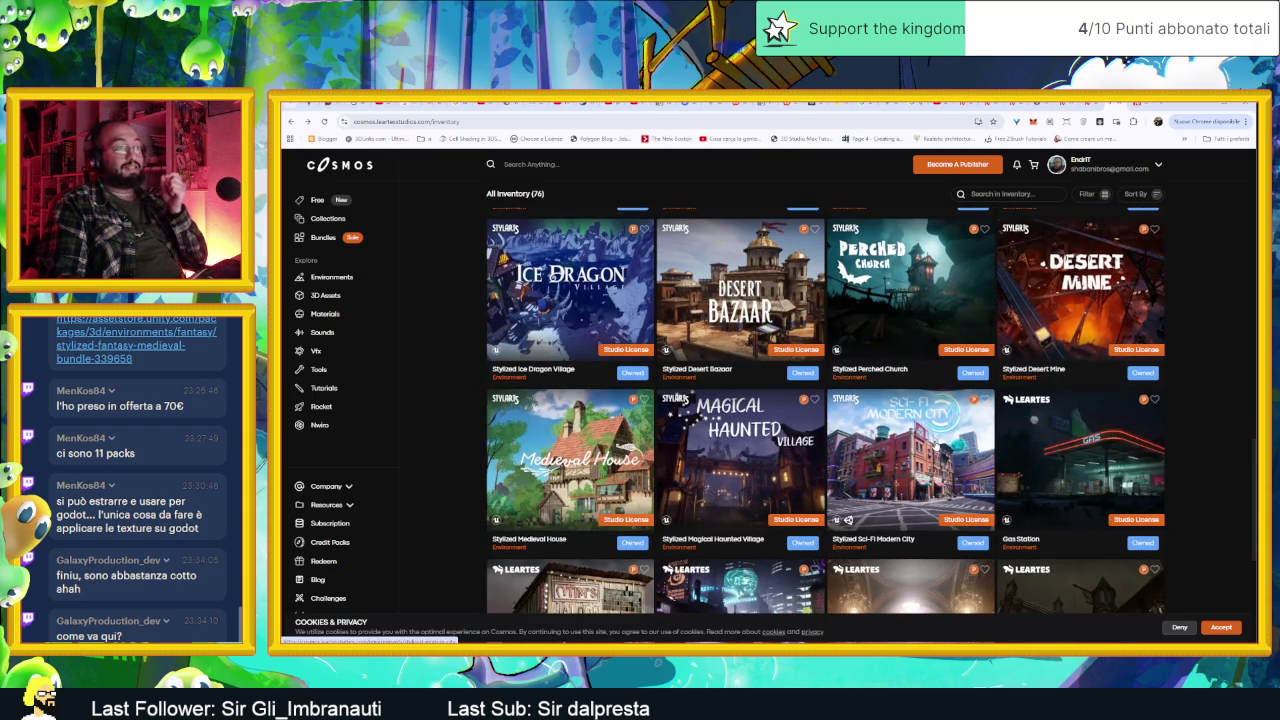
left_click(934, 443)
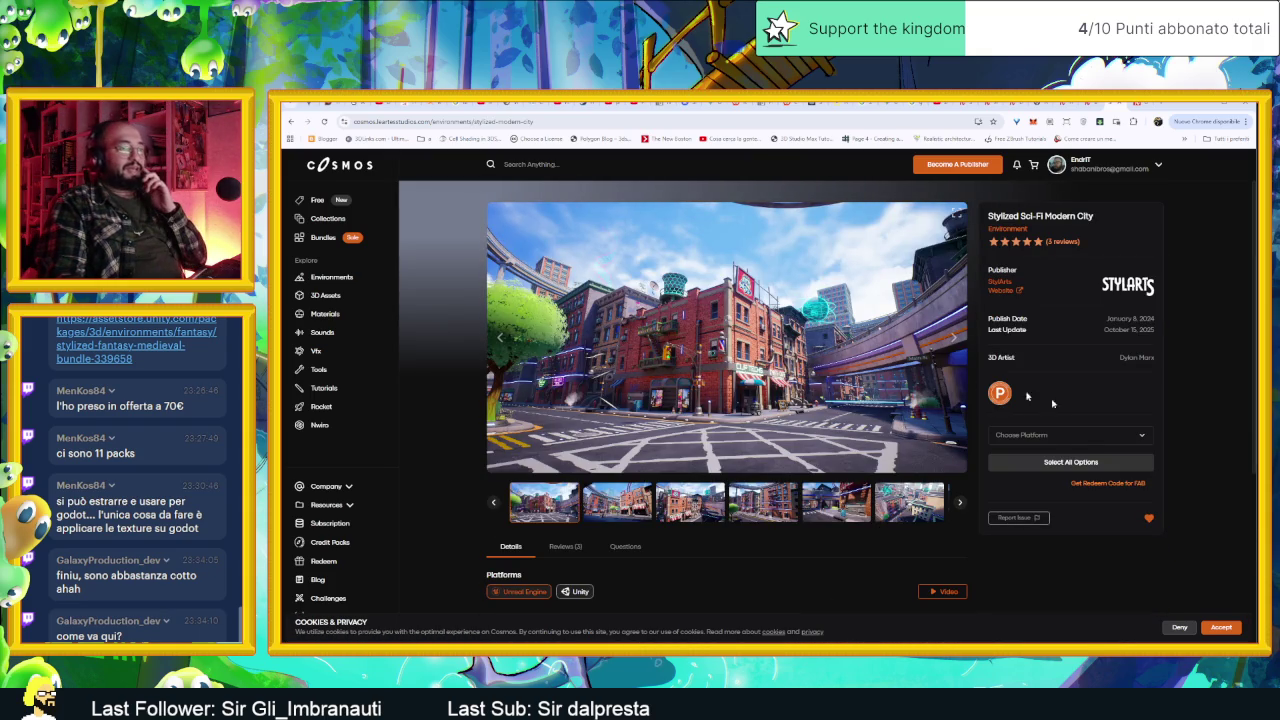
Step: Check which platforms the Stylized Sci-Fi Modern City pack supports, then close the platform list
left_click(1074, 436)
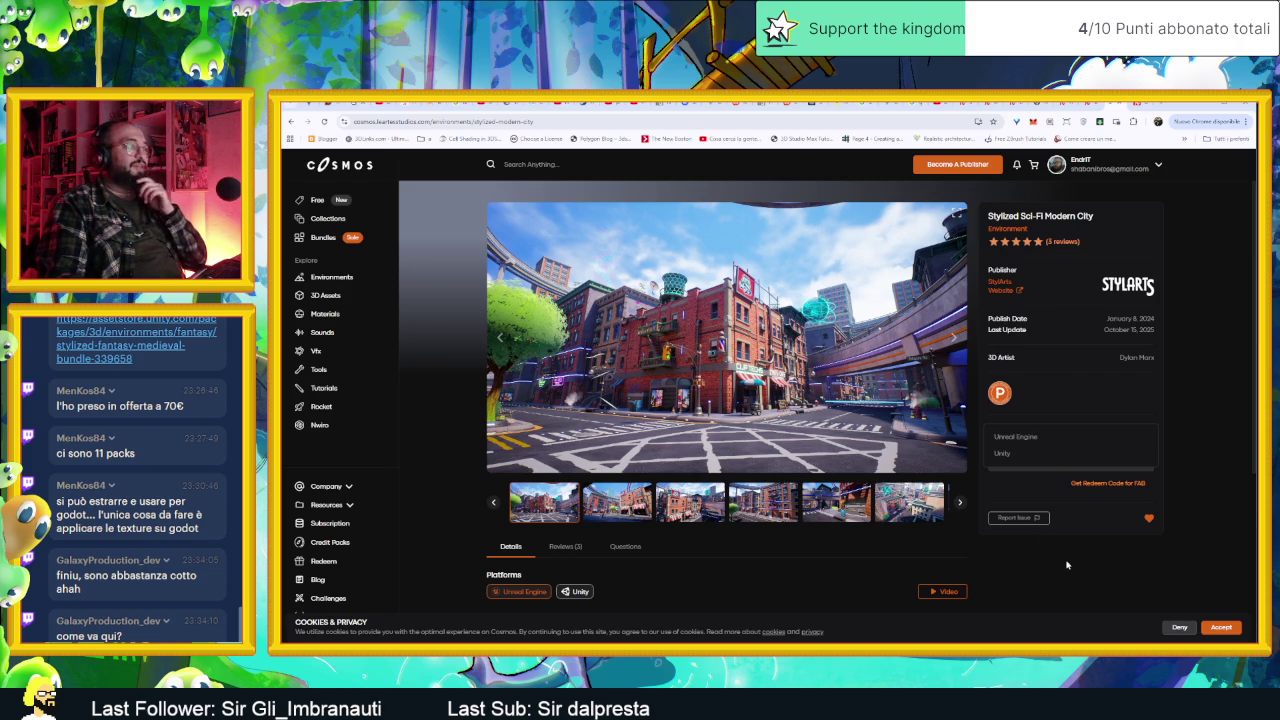
scroll(1066, 565, "down", 3)
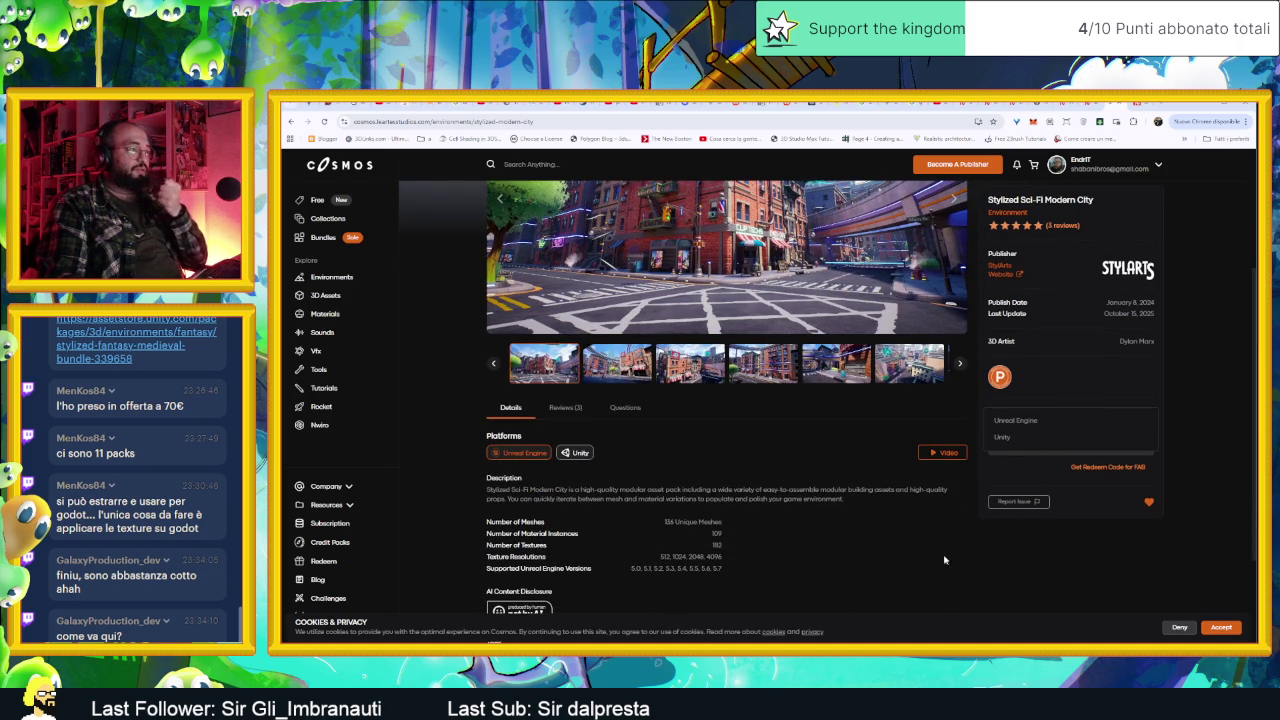
scroll(1000, 500, "up", 2)
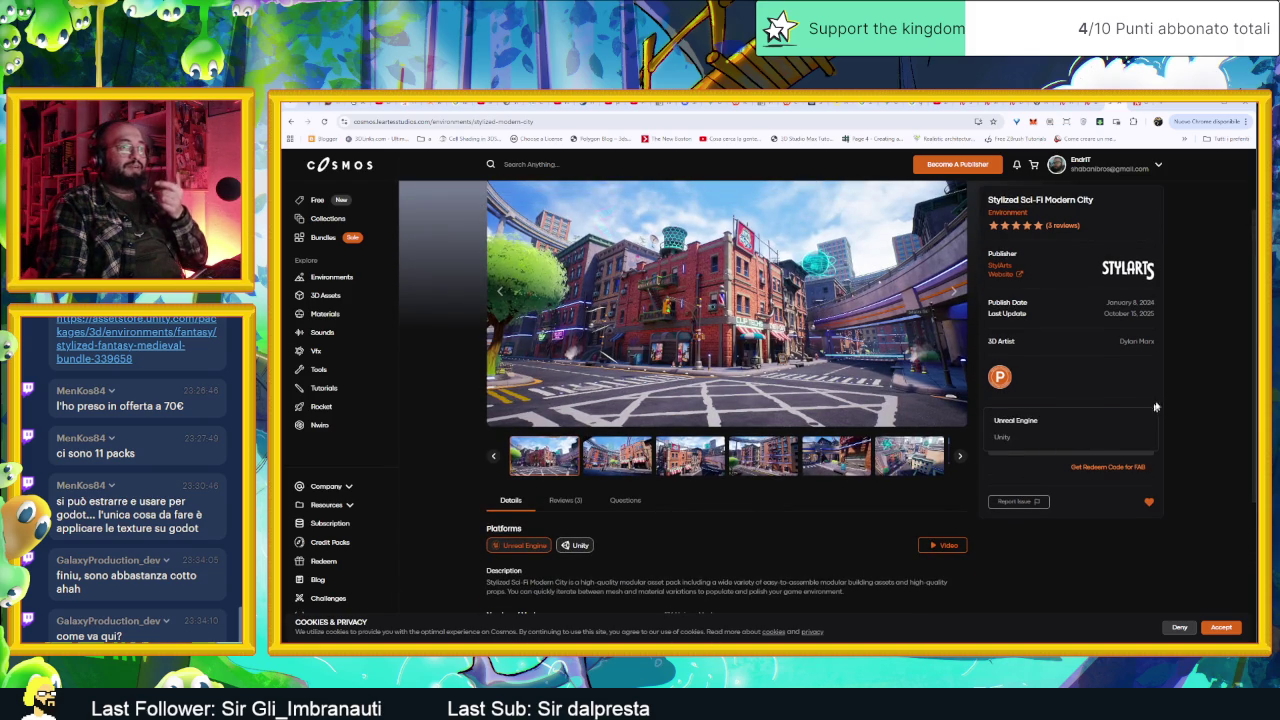
left_click(1149, 414)
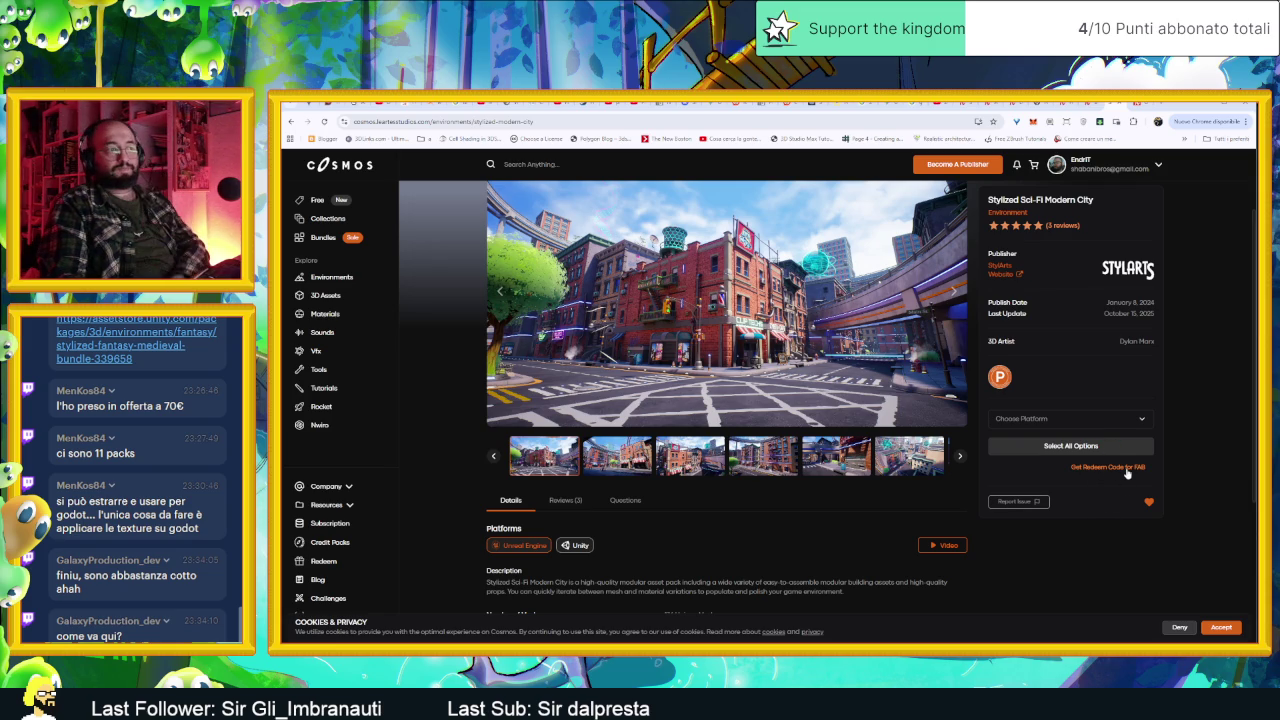
Step: Step through the city pack's preview images up to the sixth one
left_click(617, 470)
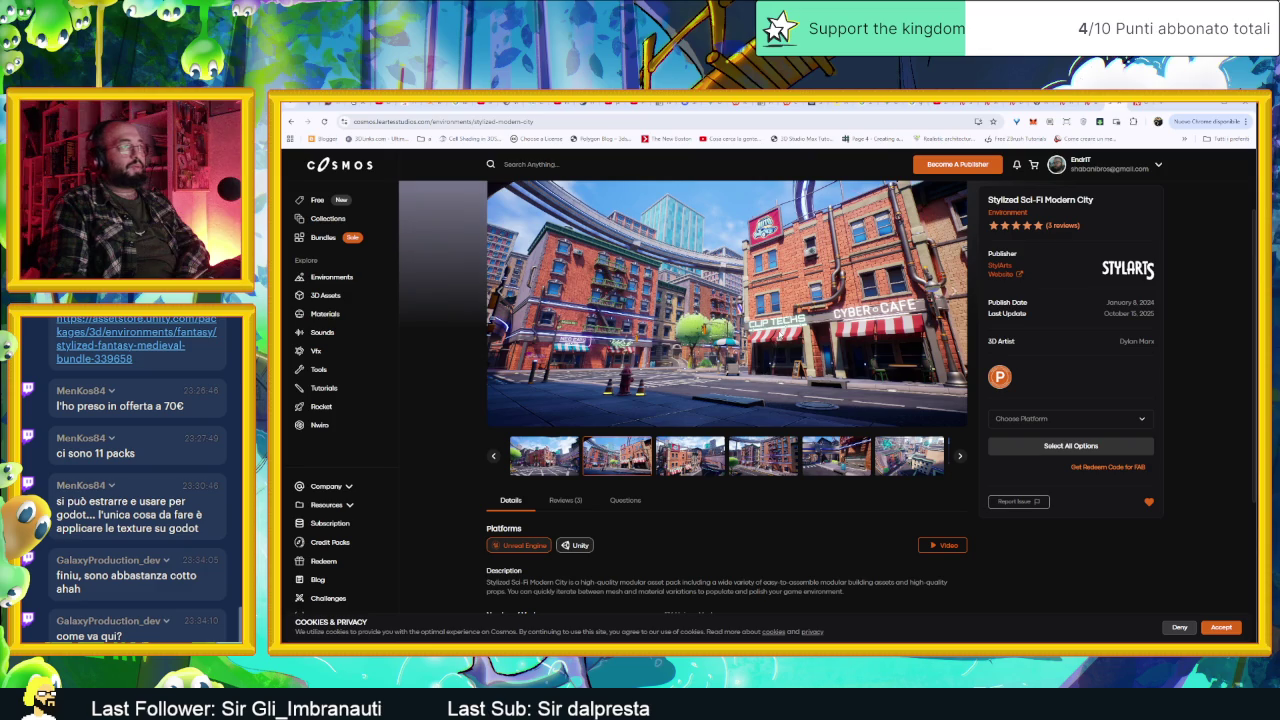
left_click(668, 455)
left_click(781, 457)
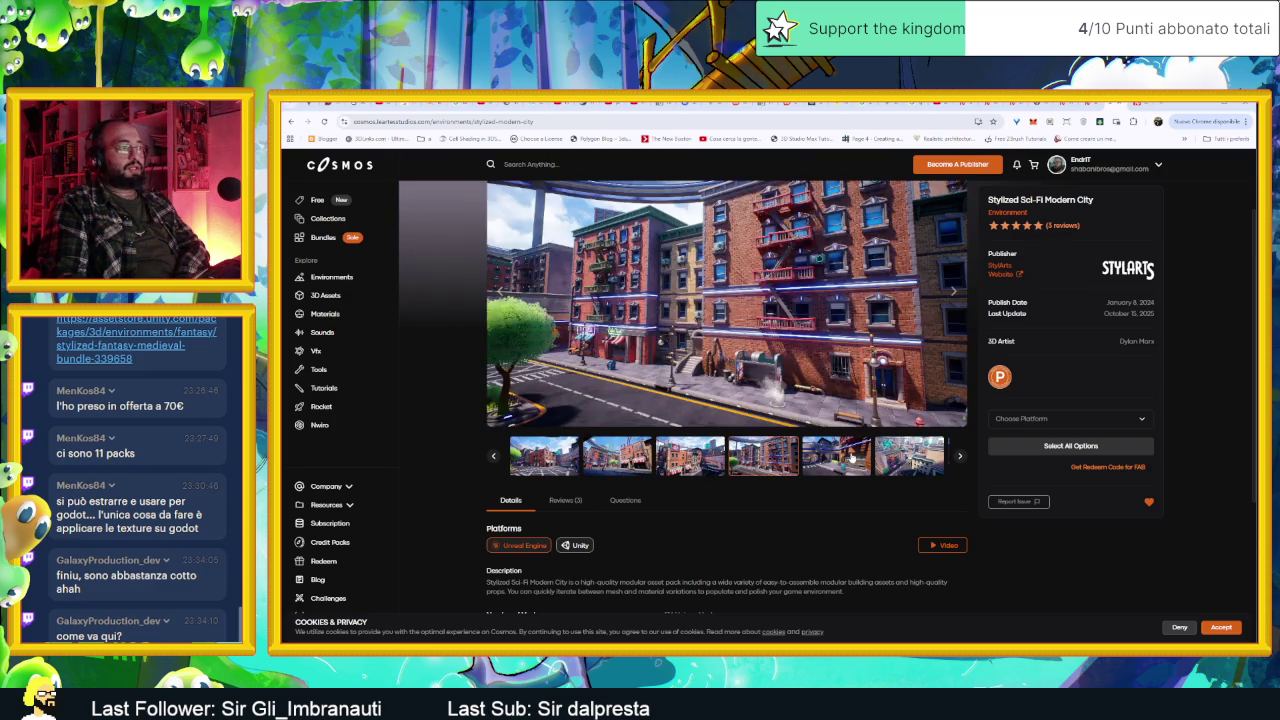
left_click(840, 458)
left_click(912, 455)
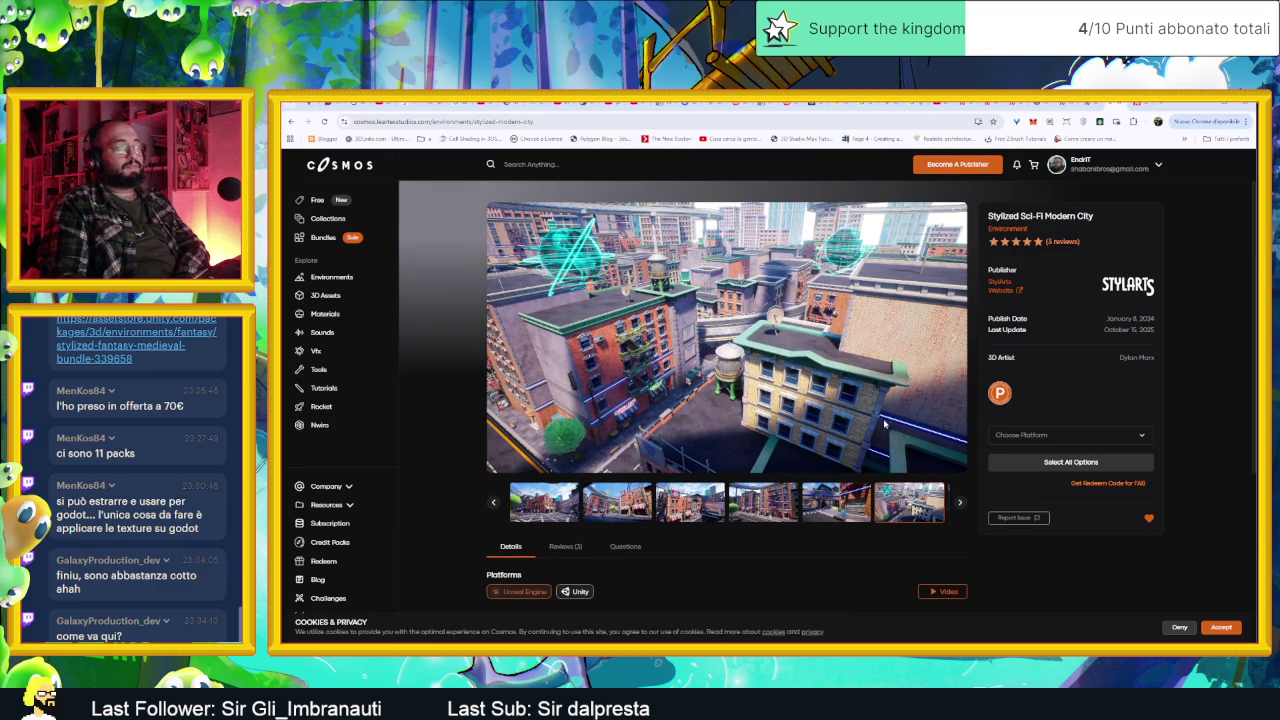
left_click(960, 503)
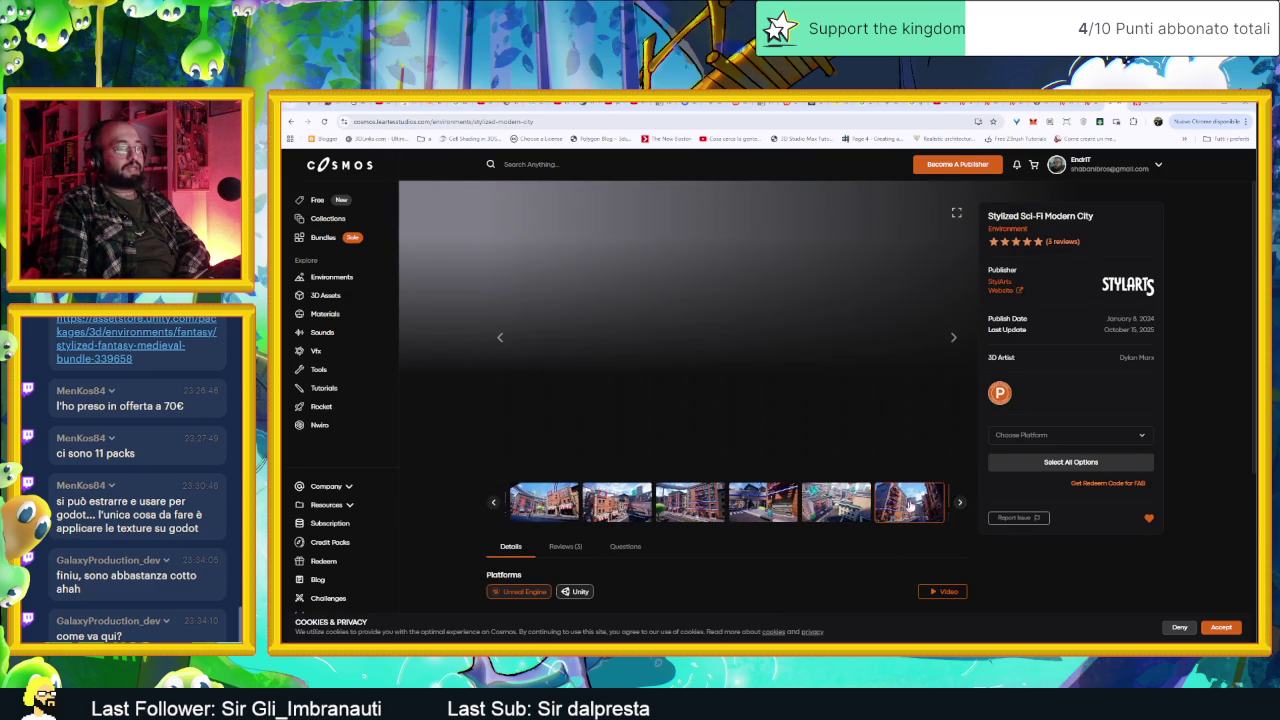
left_click(917, 504)
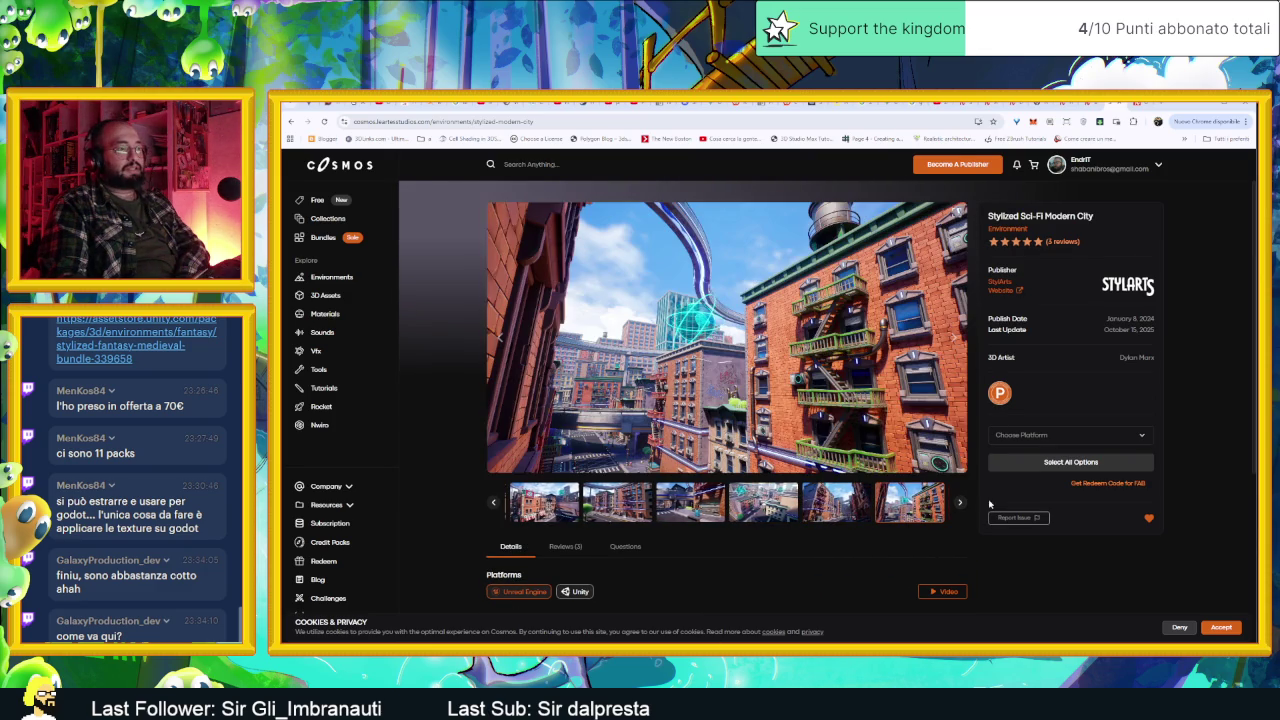
left_click(962, 503)
left_click(935, 505)
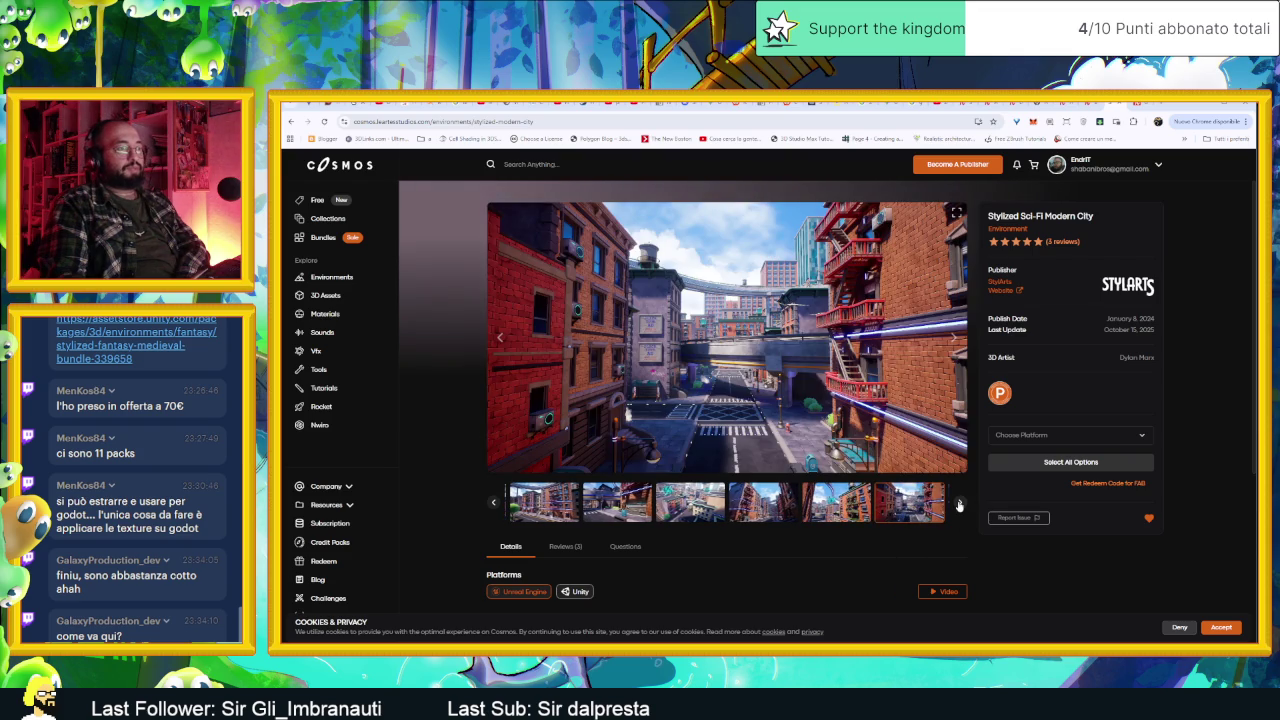
Step: Browse on to the Cyber Cafe street preview, then minimize the browser to return to Godot
left_click(960, 503)
left_click(914, 508)
left_click(962, 503)
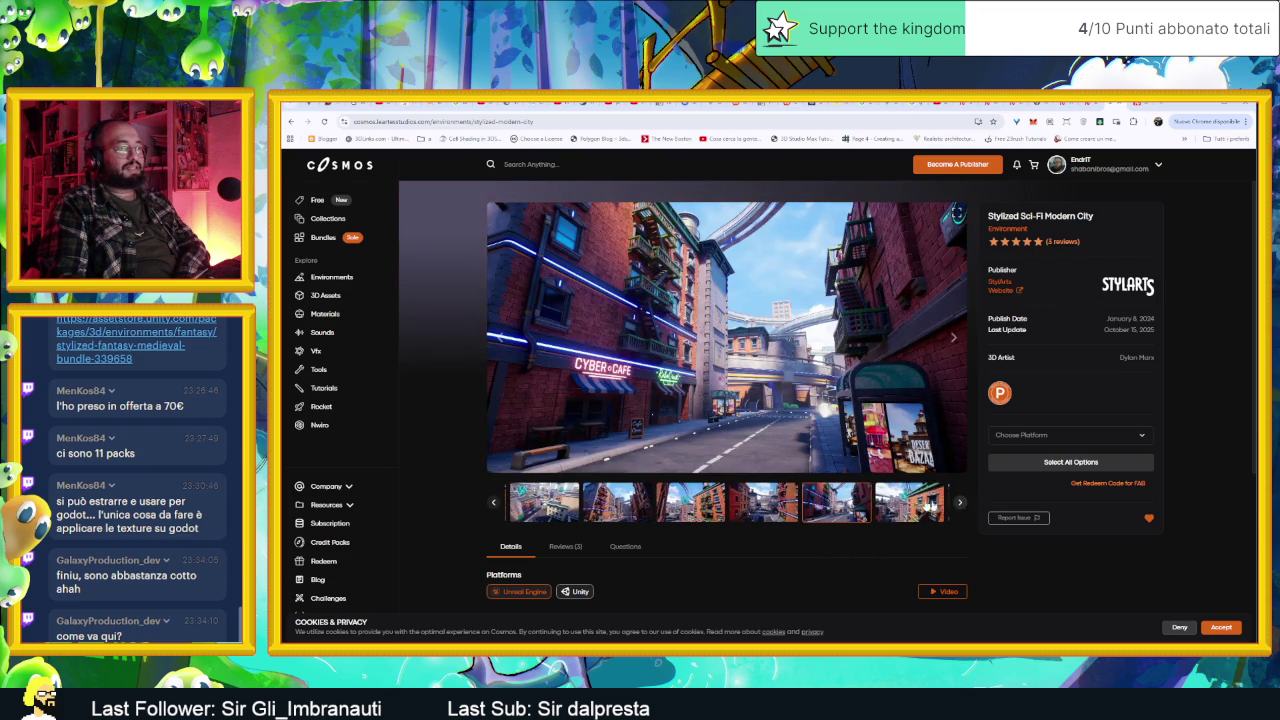
left_click(935, 506)
left_click(963, 504)
left_click(960, 504)
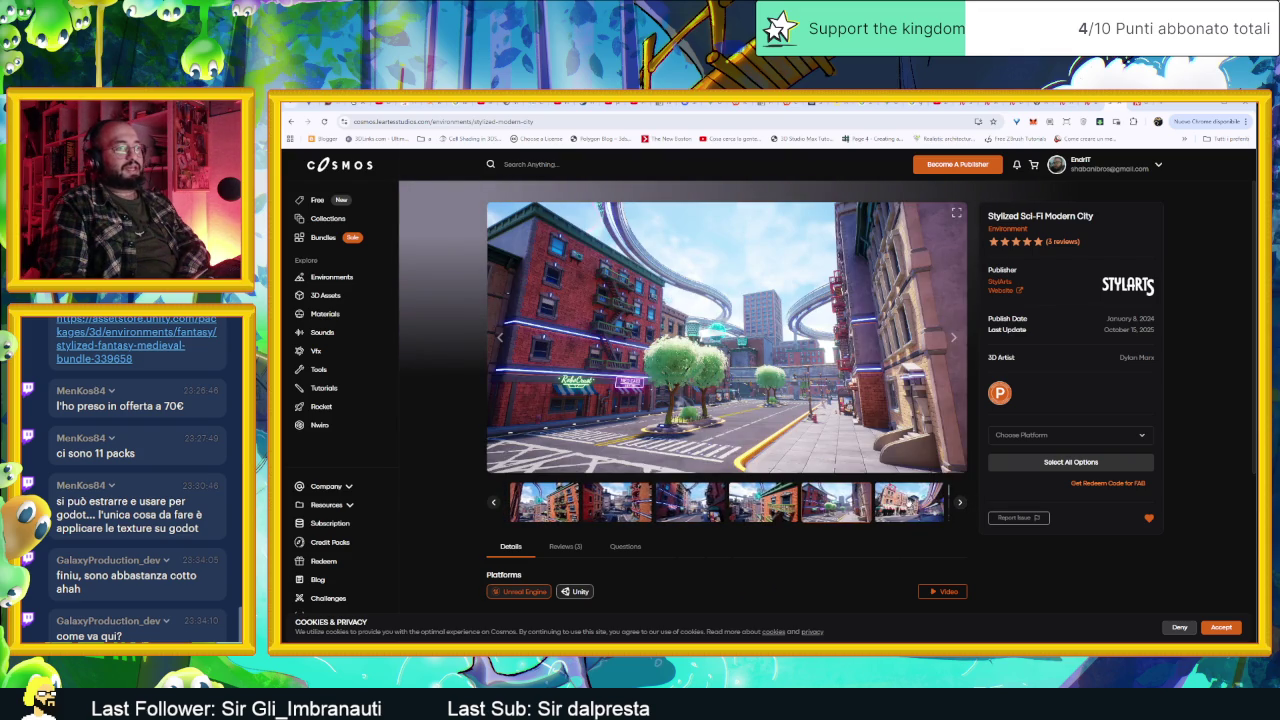
left_click(958, 506)
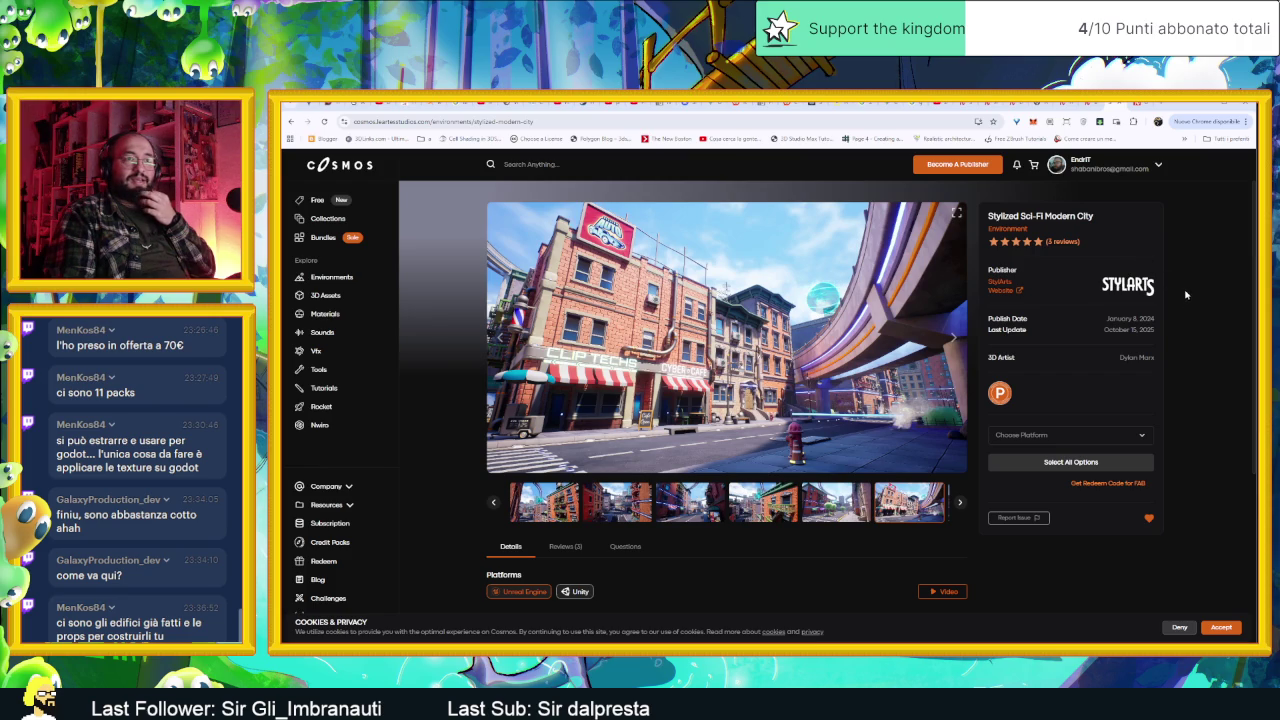
left_click(1200, 104)
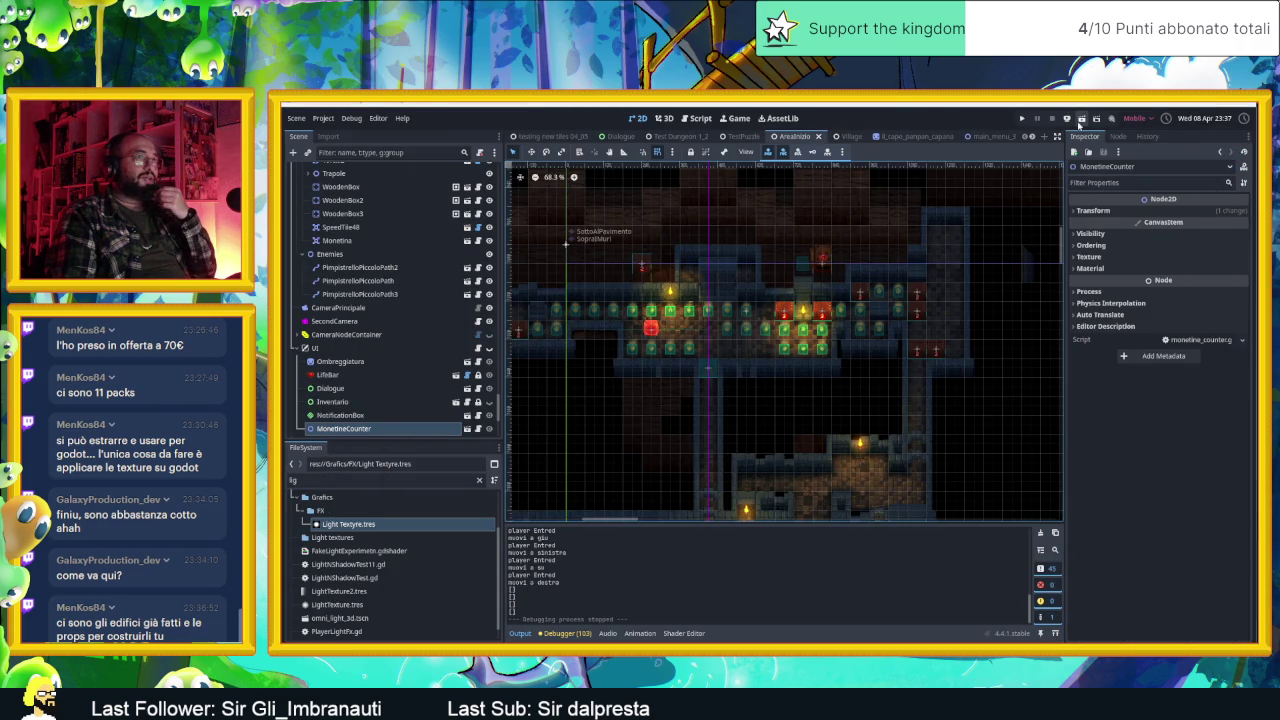
Step: Save the scene, slide the cube around collecting coins up to 0022, then close the game
key("ctrl+s")
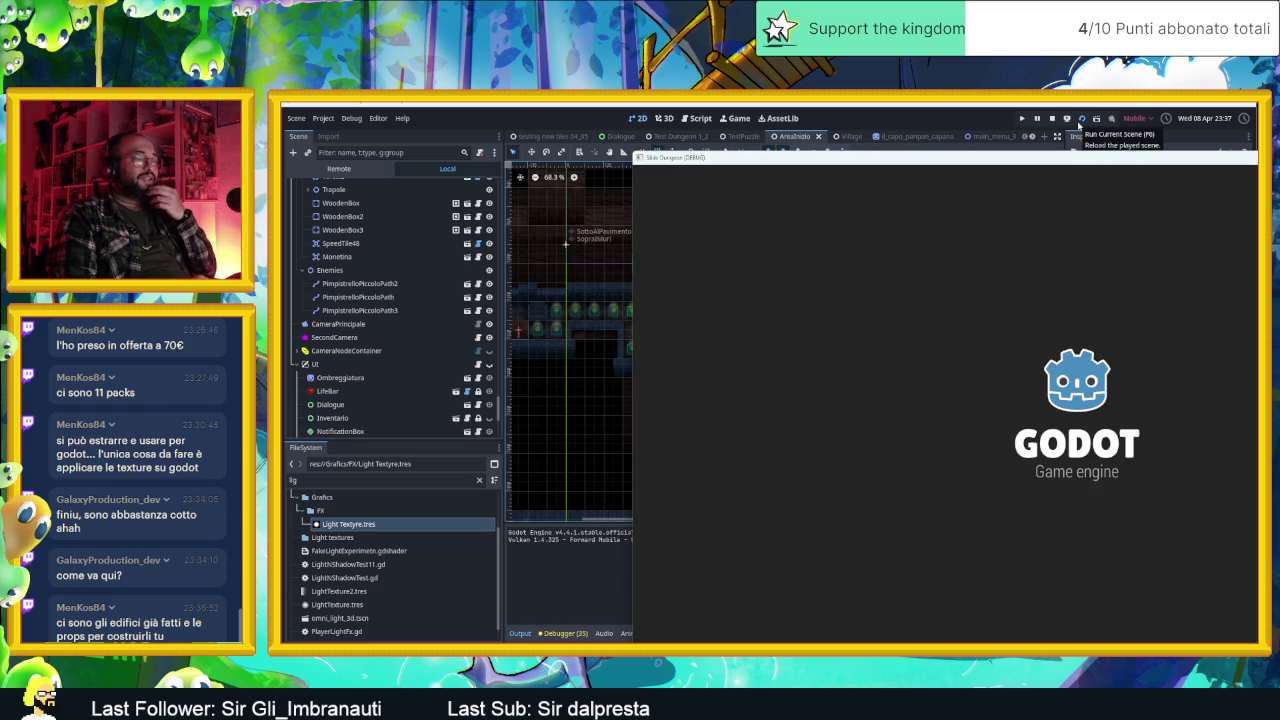
key("Down")
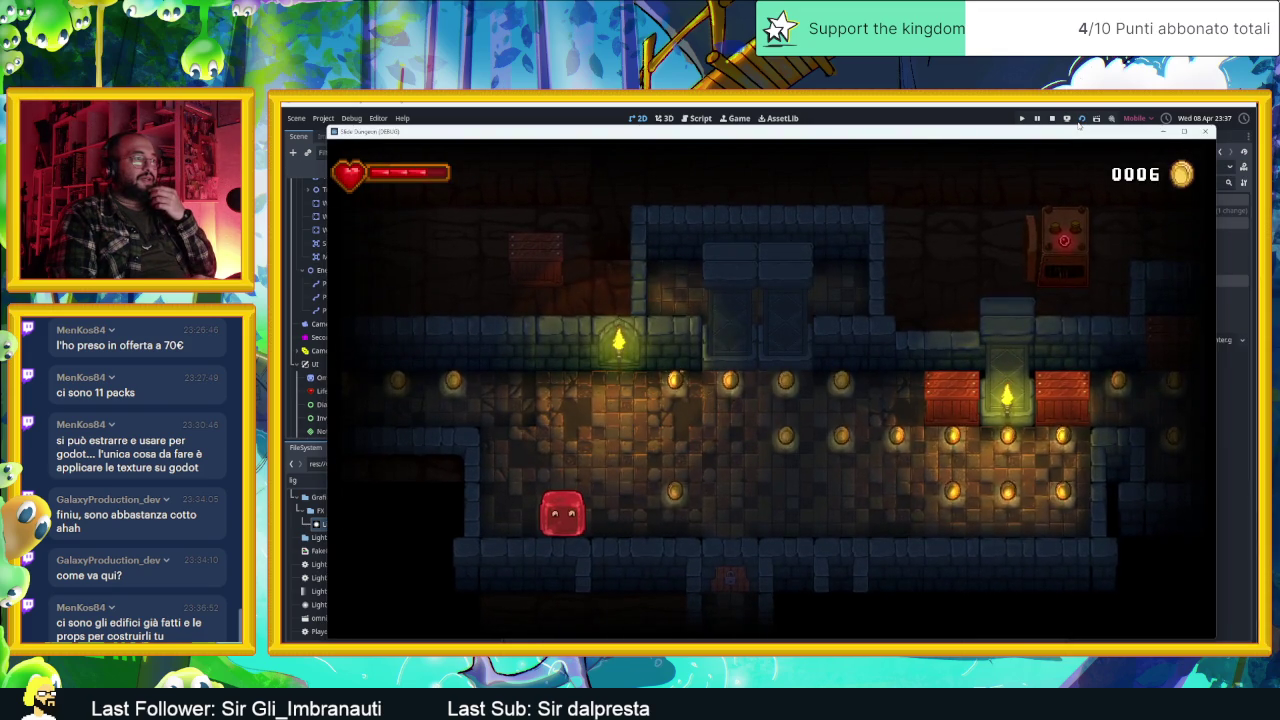
key("Right")
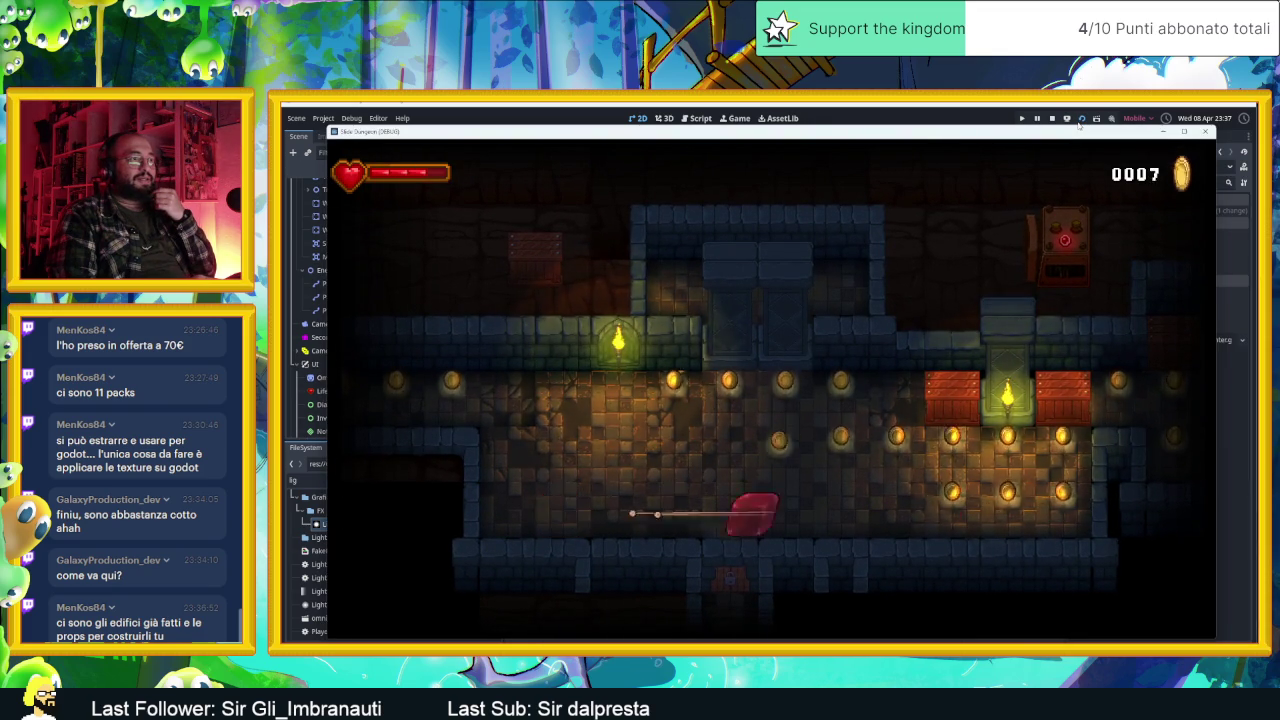
key("Left")
key("Up")
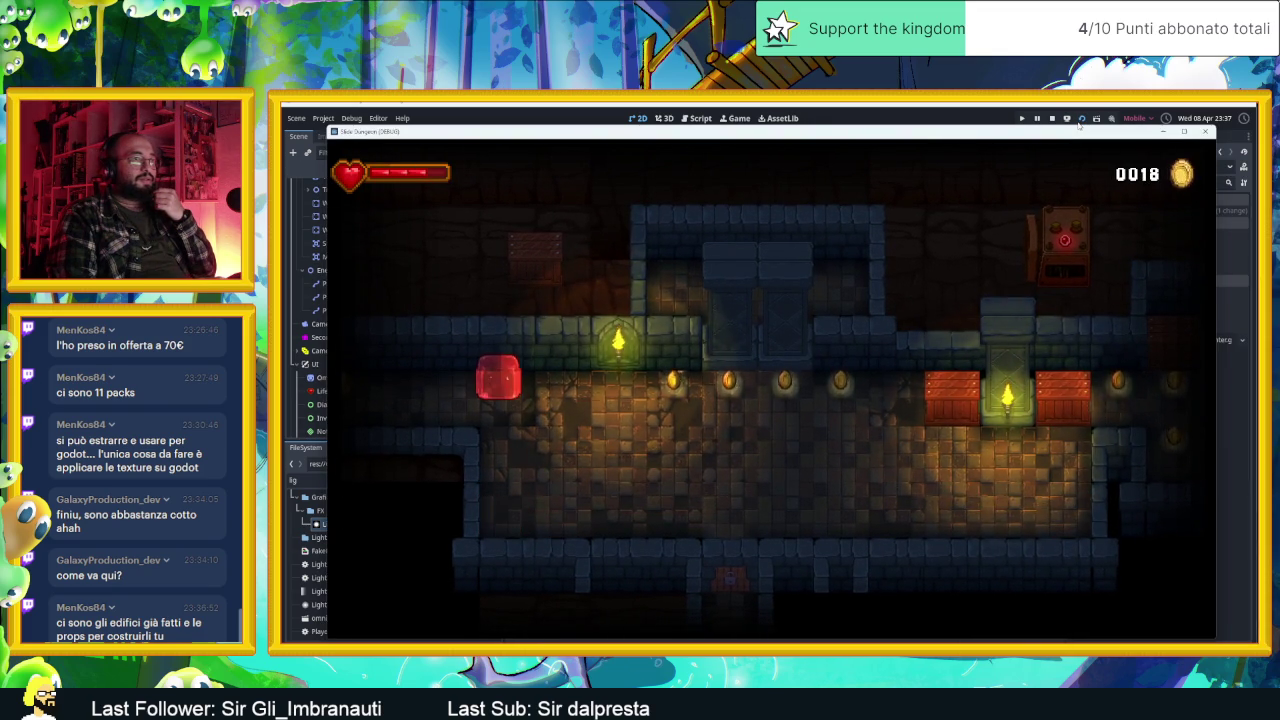
key("Right")
key("Down")
key("Right")
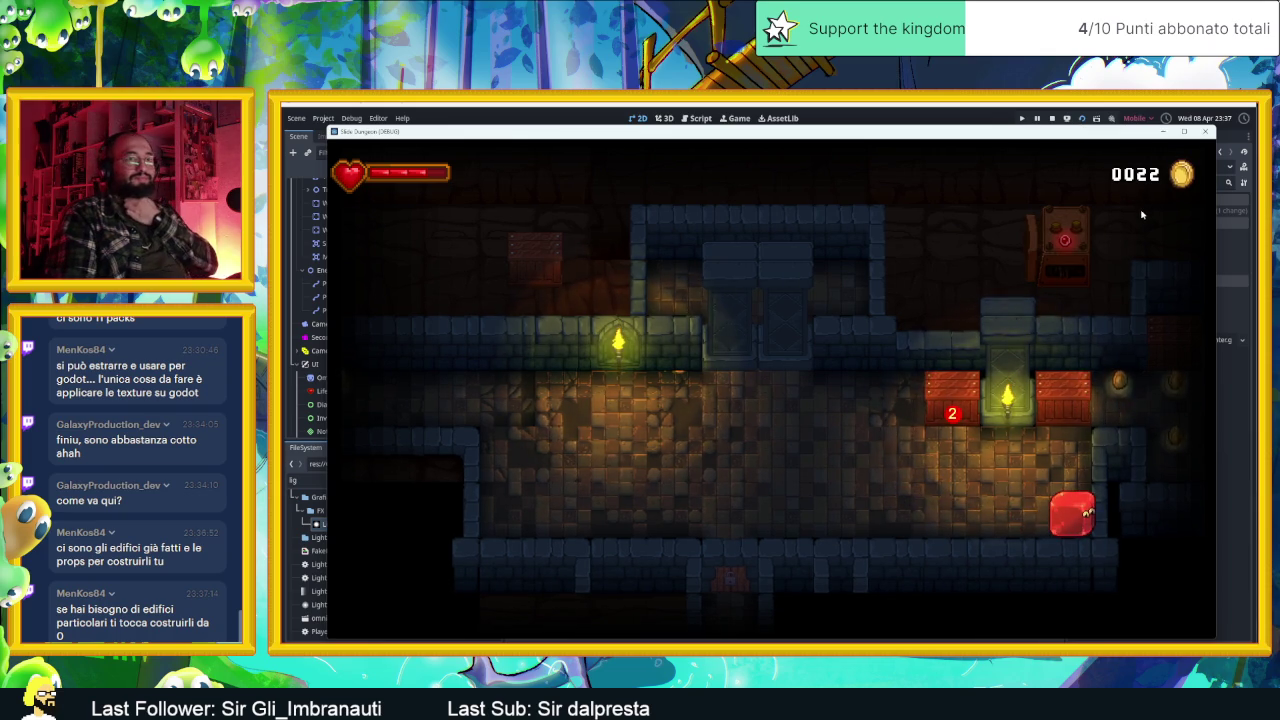
left_click(1205, 132)
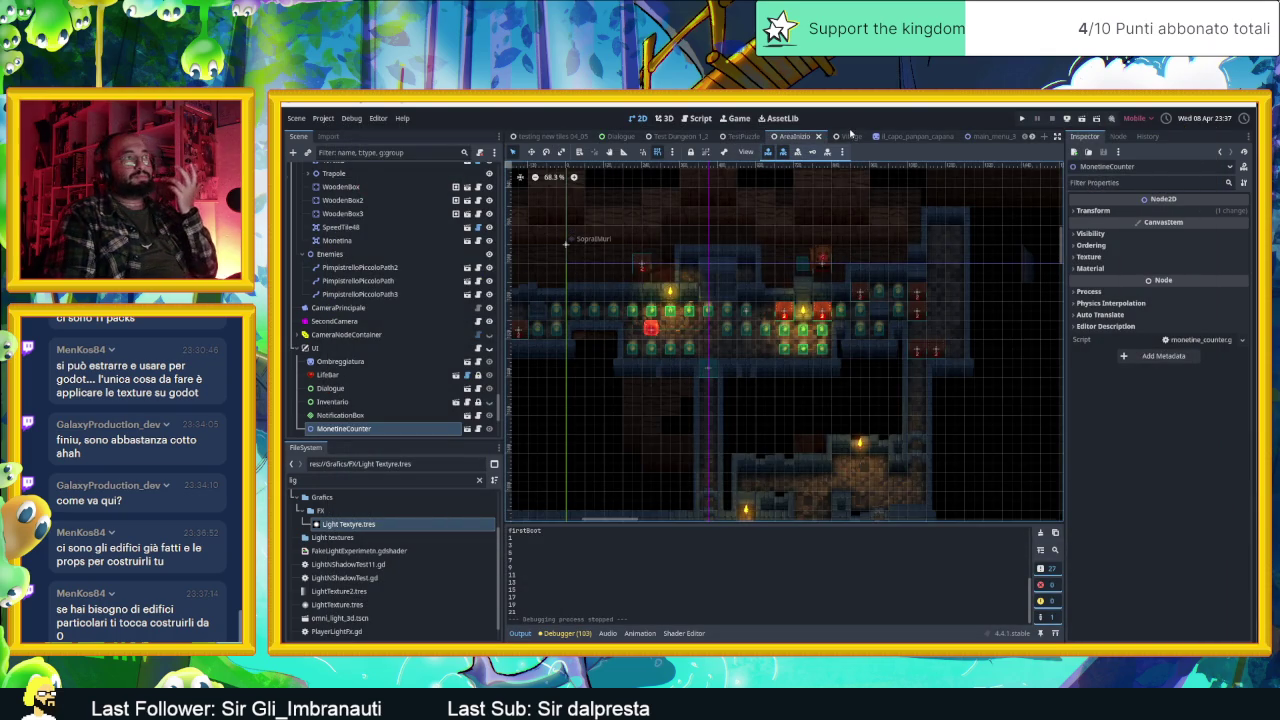
Step: Switch to the Village scene, save and launch it, and walk the slime through the dungeon rooms
left_click(850, 134)
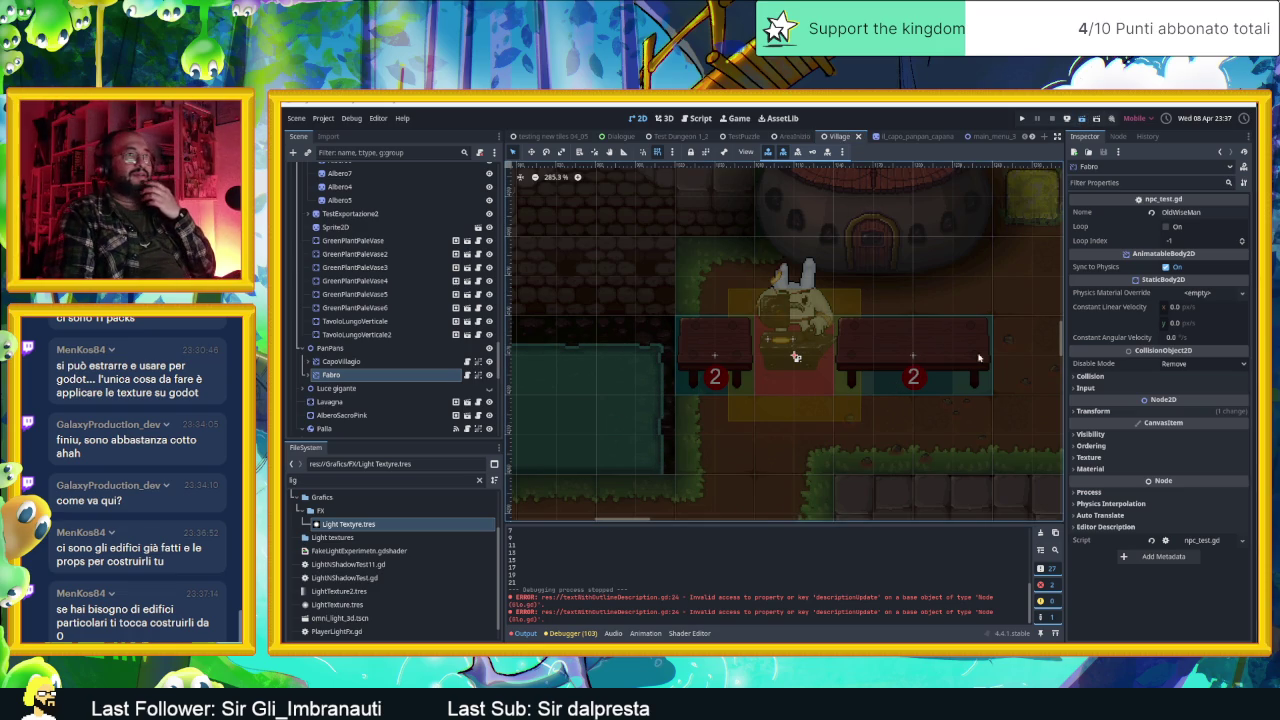
key("ctrl+s")
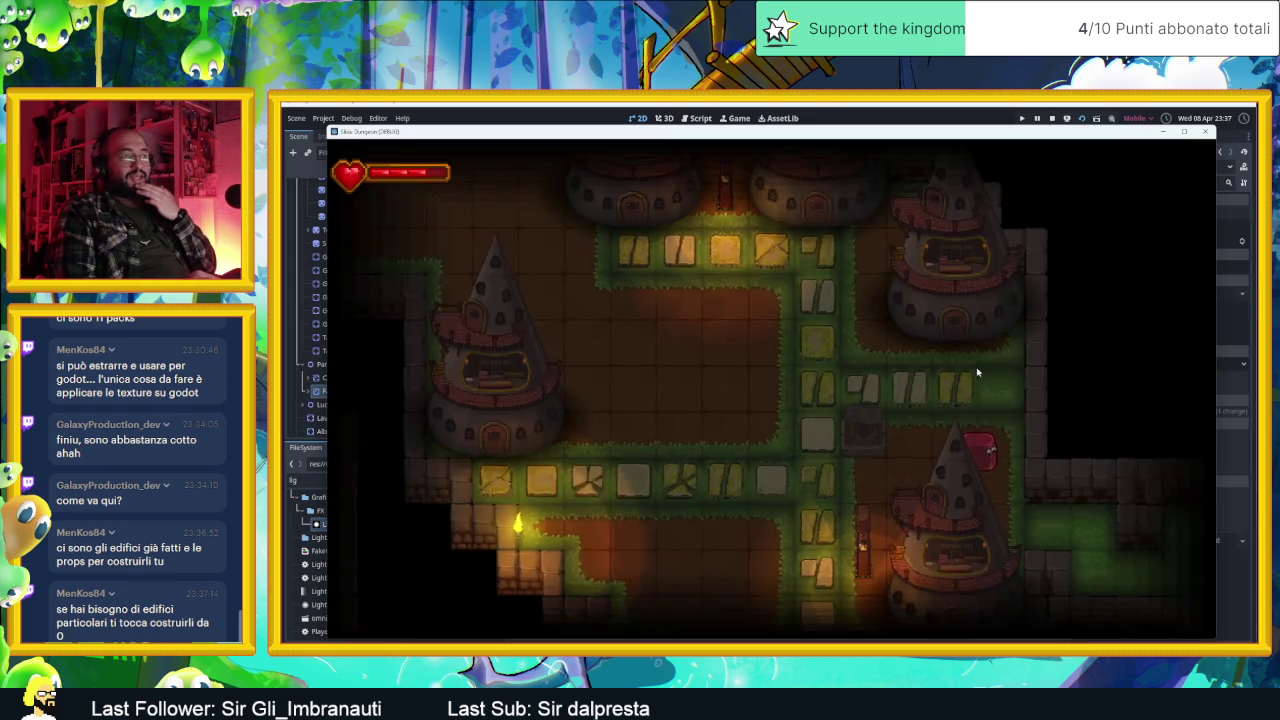
key("Left")
key("Up")
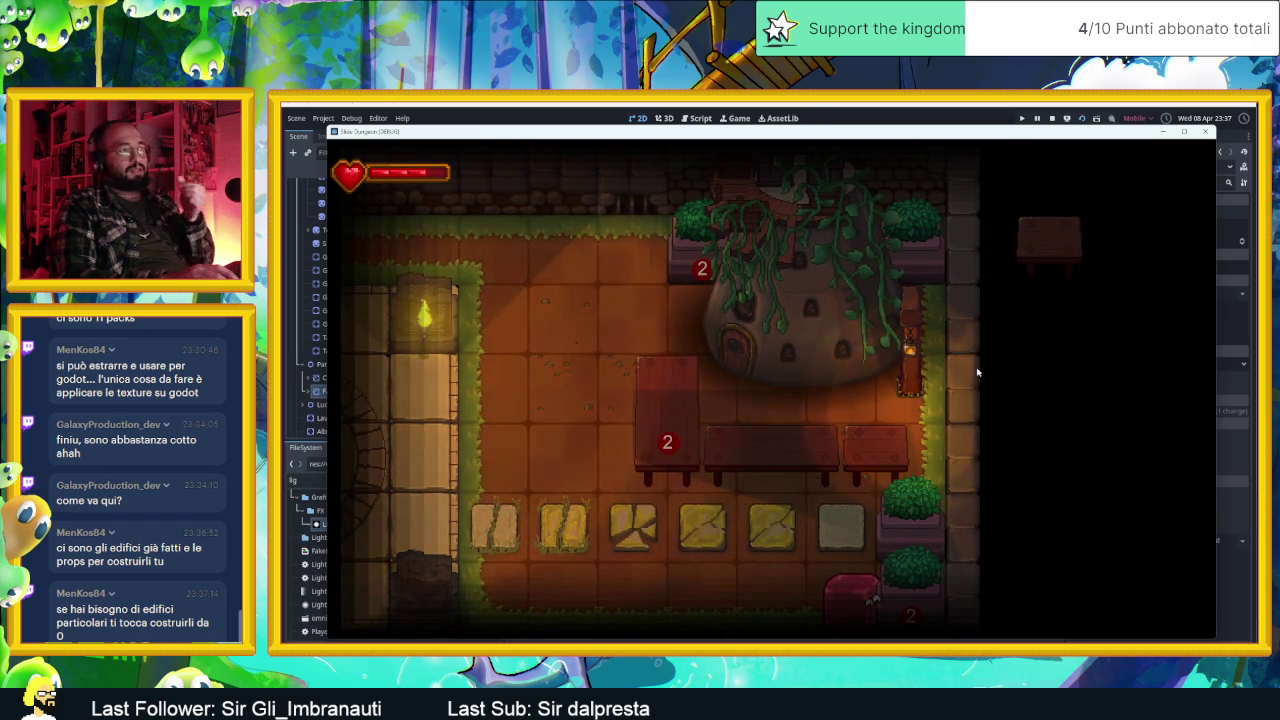
key("Up")
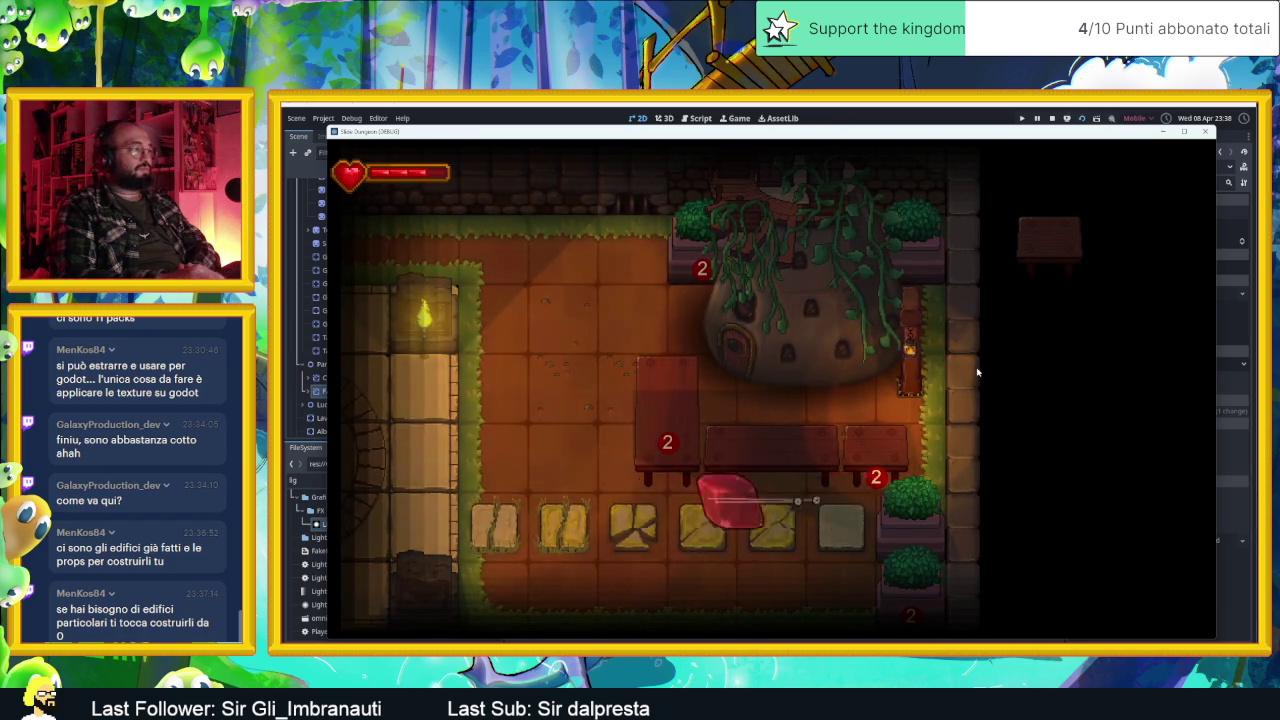
key("Down")
key("Right")
key("Right")
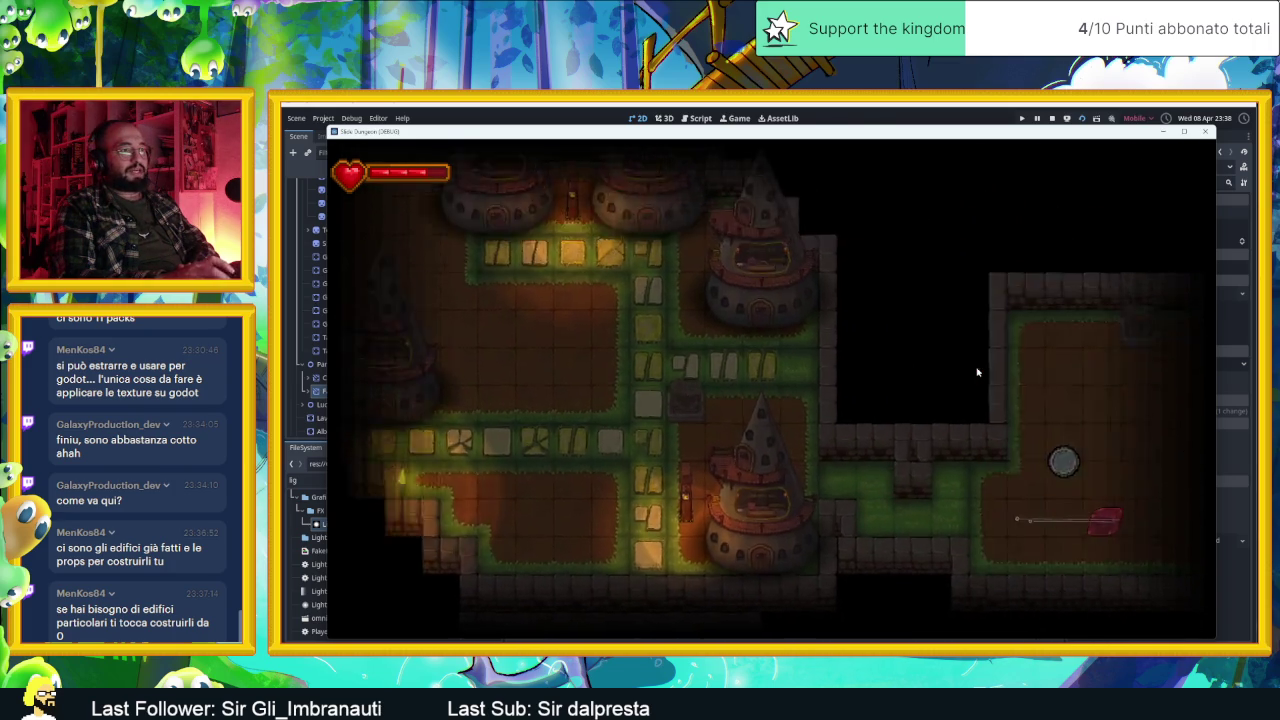
Step: Steer the slime around the room with the arrow keys, dashing away from the grey ball
key("Left")
key("Right")
key("Left")
key("Up")
key("Right")
key("Right")
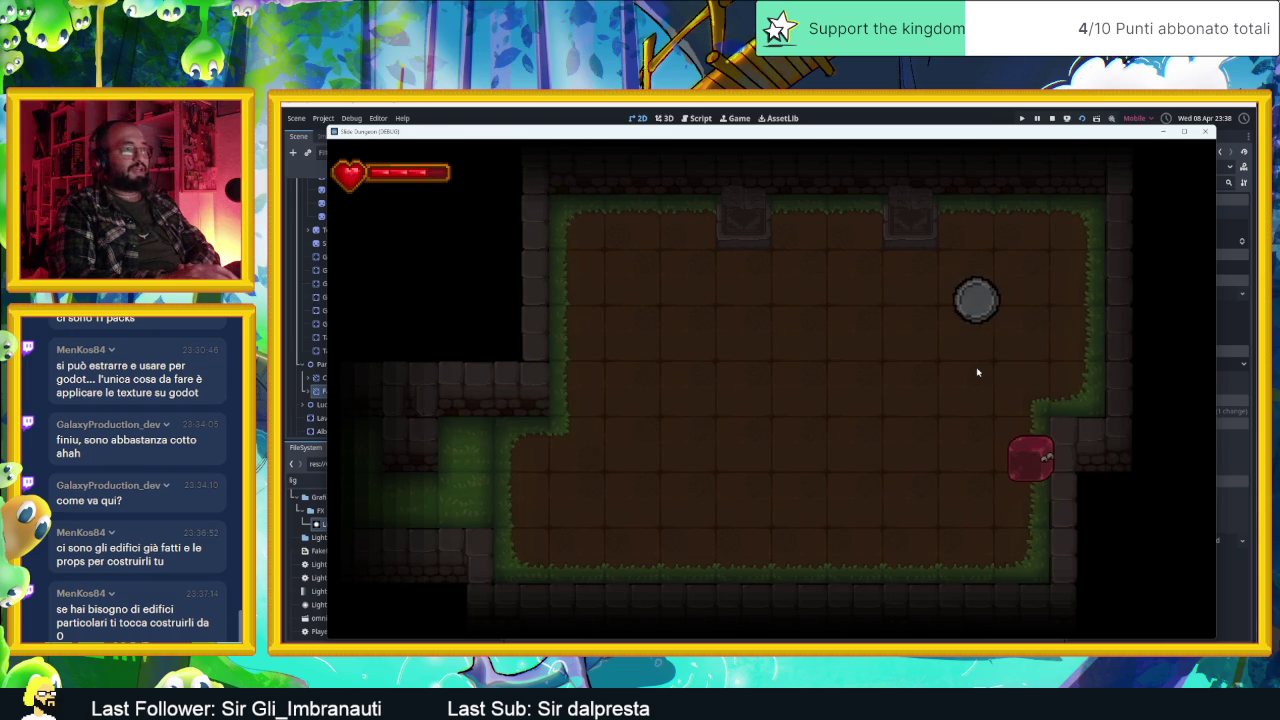
key("Left")
key("Down")
key("Left")
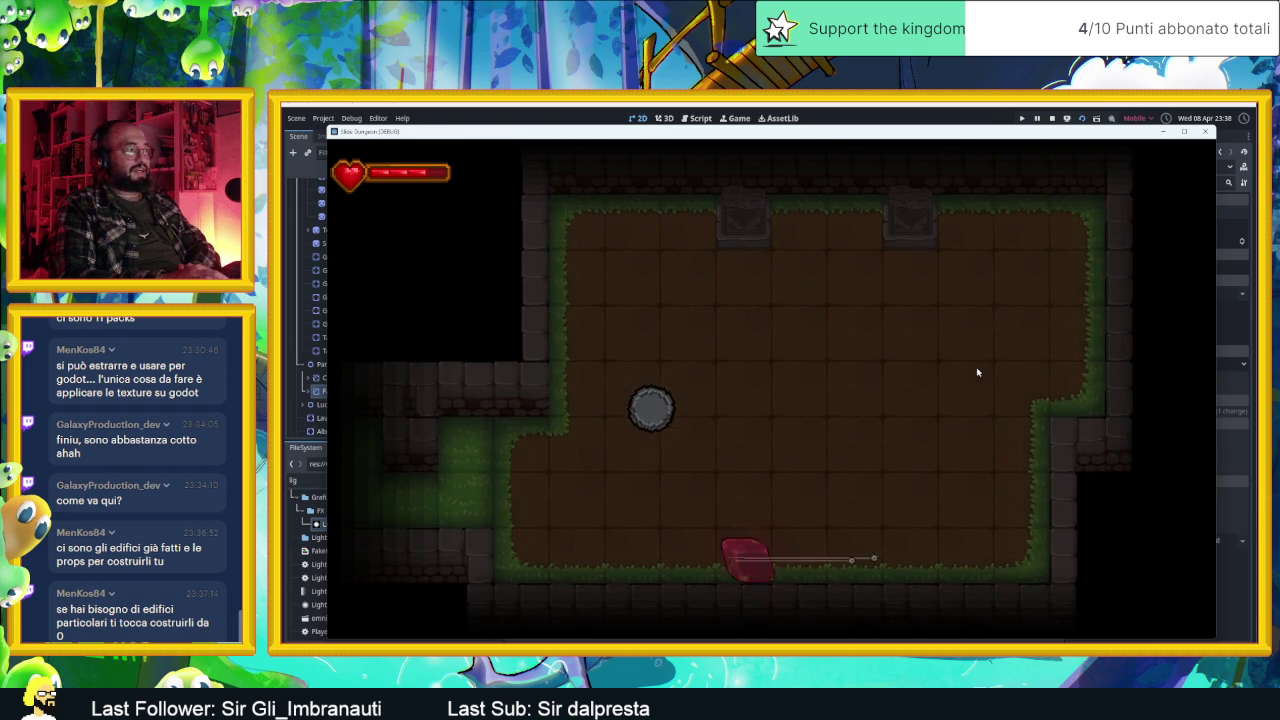
key("Up")
key("Down")
key("Right")
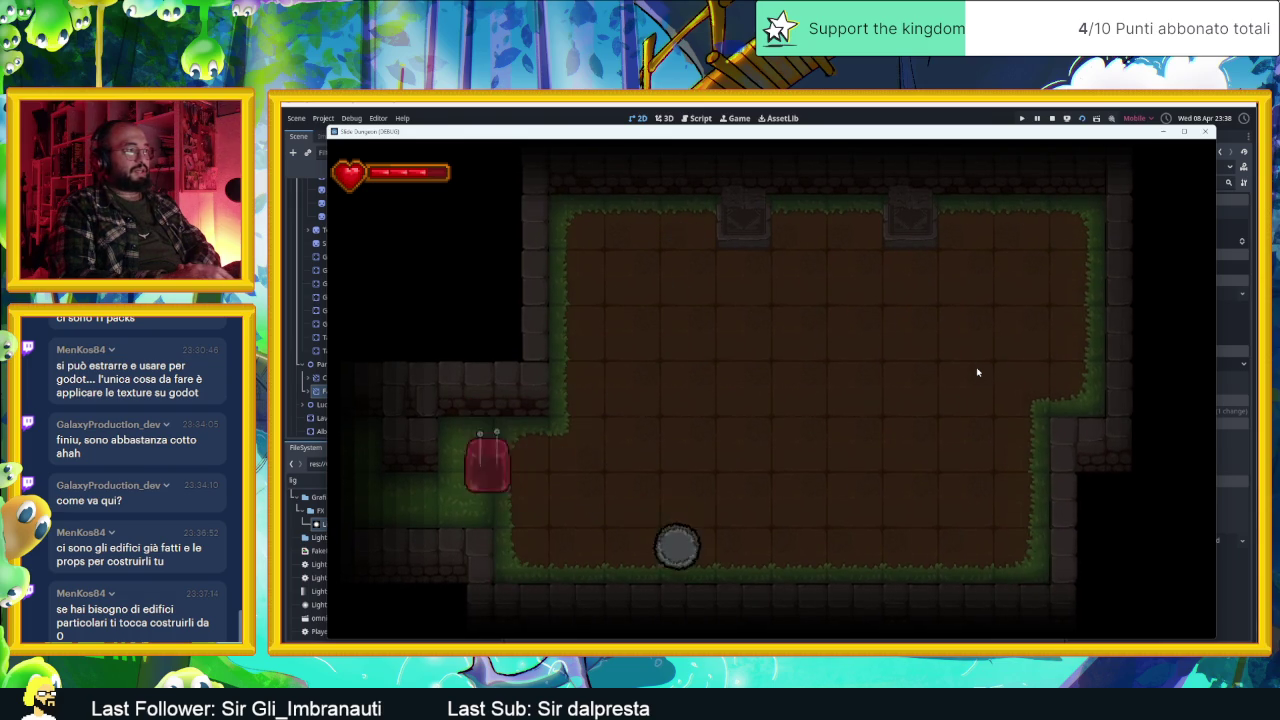
key("Up")
key("Down")
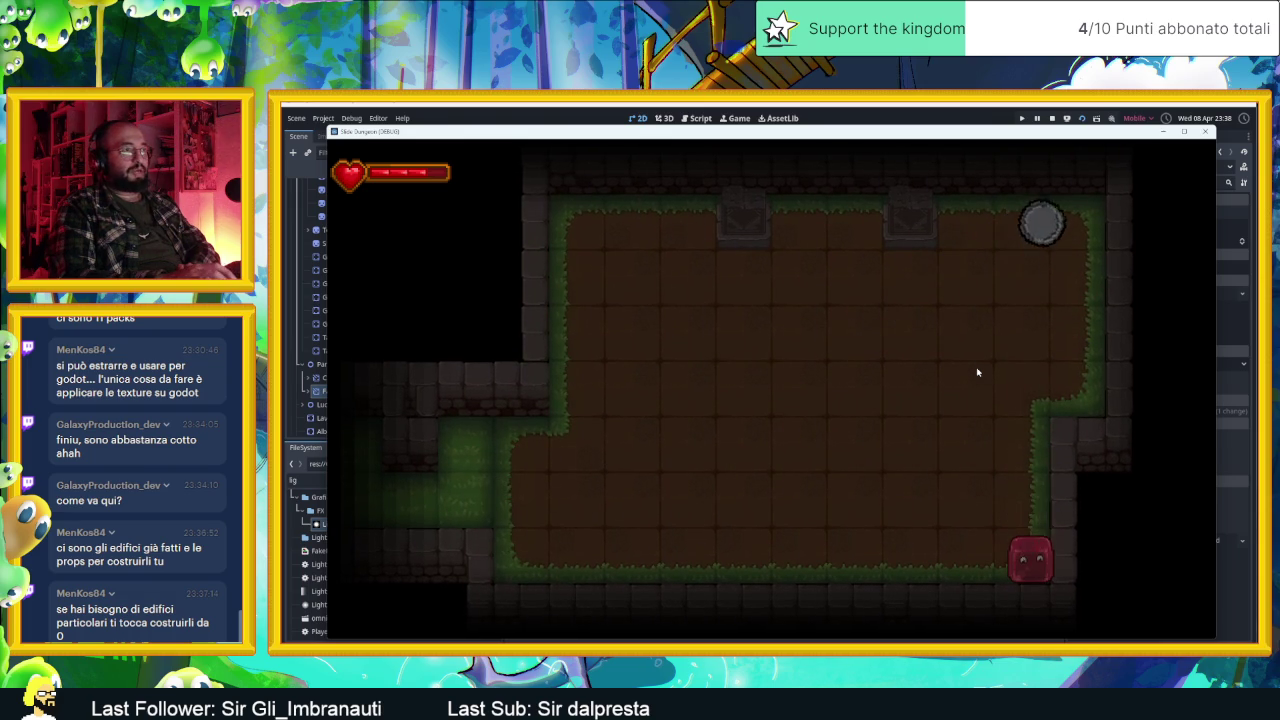
key("Up")
key("Down")
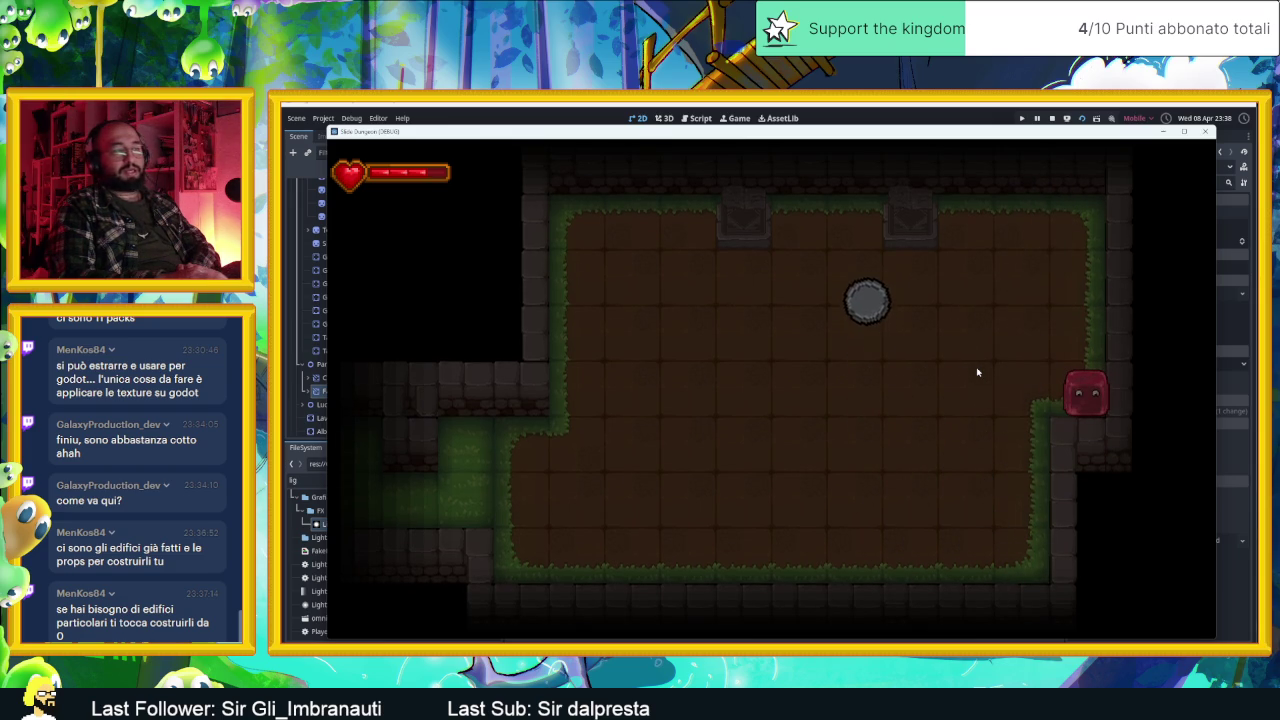
key("Left")
key("Down")
key("Right")
key("Left")
key("Right")
key("Up")
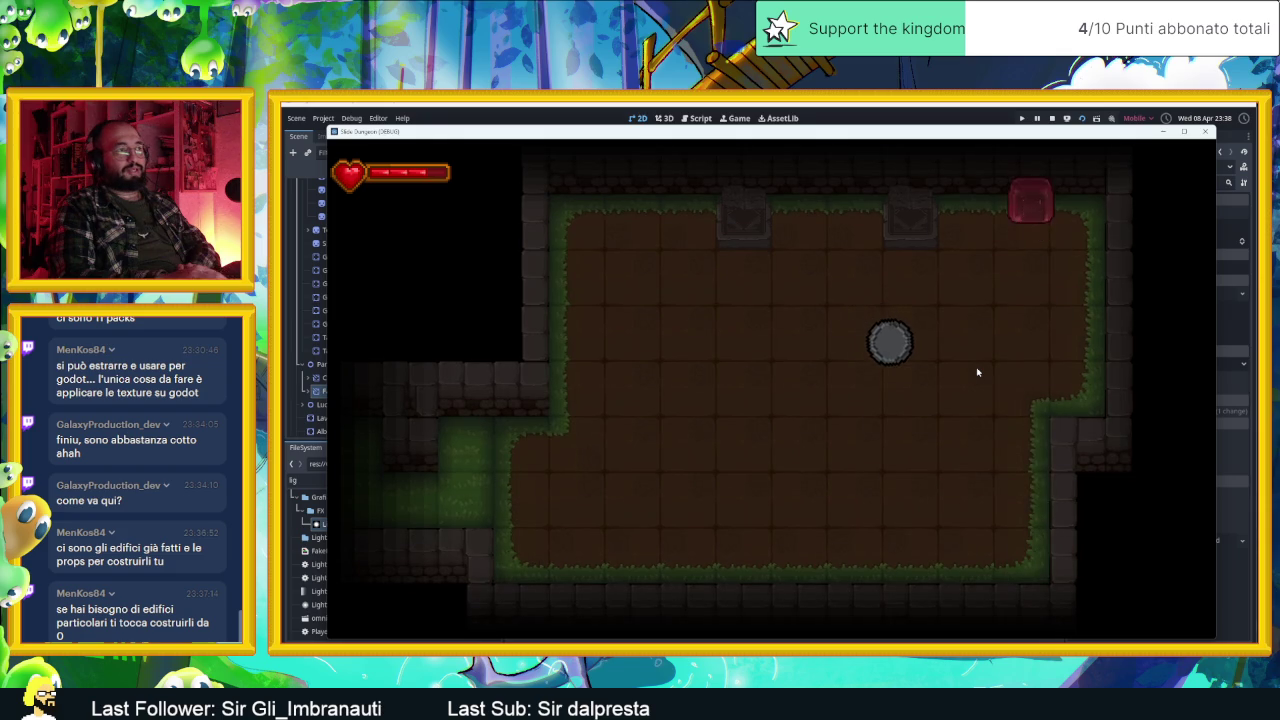
key("Left")
key("Down")
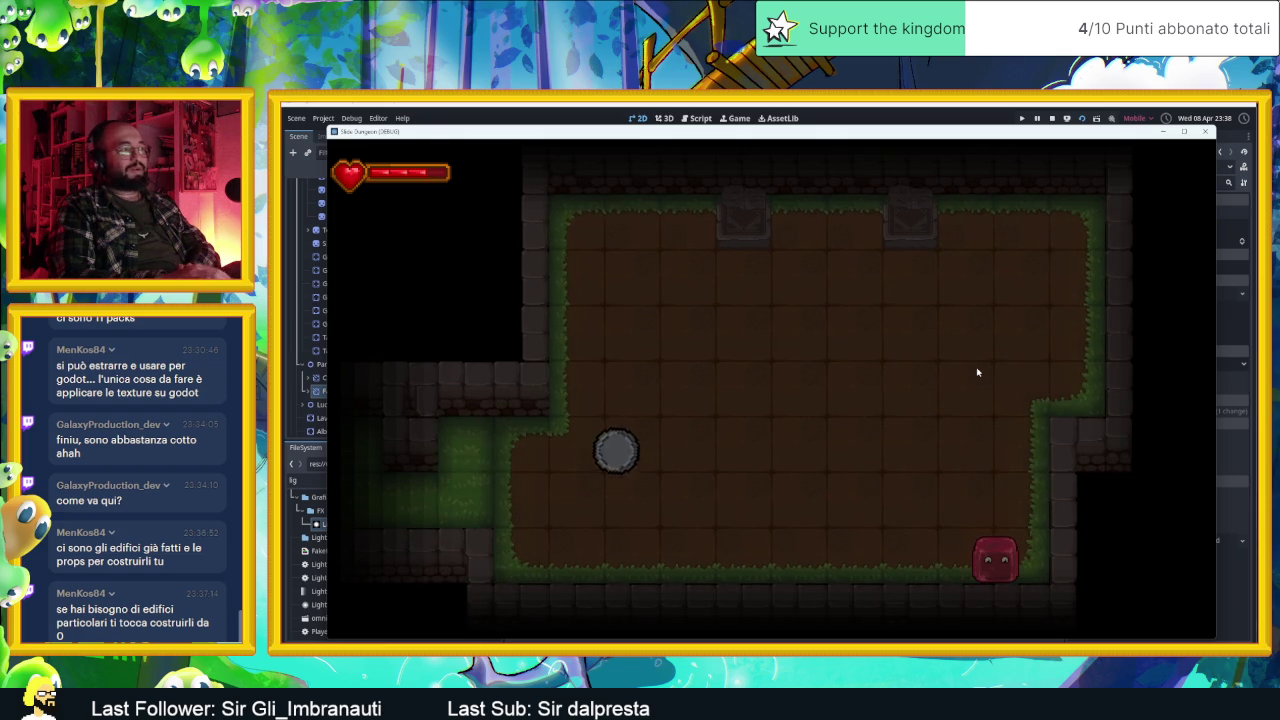
key("Left")
key("Up")
key("Right")
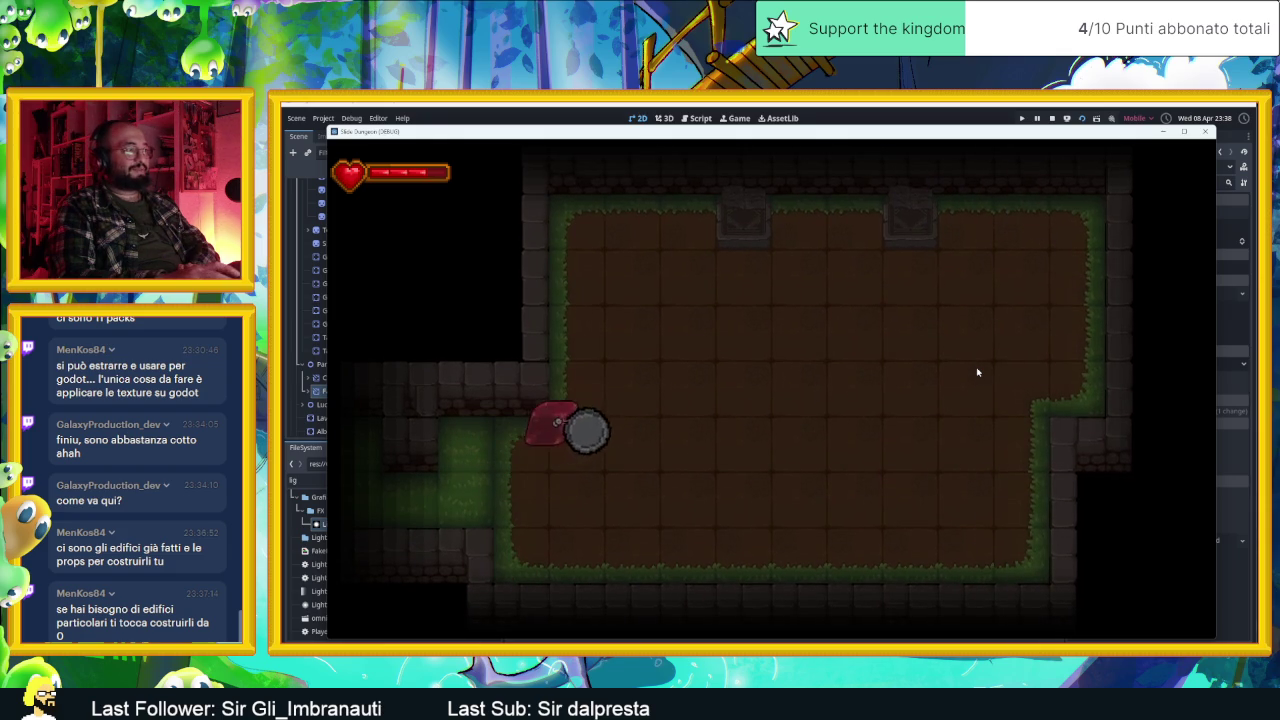
key("Left")
key("Up")
key("Right")
key("Up")
key("Left")
key("Right")
key("Down")
key("Up")
Step: Keep sliding the slime along the walls, knocking the ball, then stop the game with F8
key("Left")
key("Right")
key("Down")
key("Right")
key("Up")
key("Right")
key("Down")
key("Left")
key("Down")
key("Up")
key("Up")
key("Right")
key("Down")
key("Down")
key("Right")
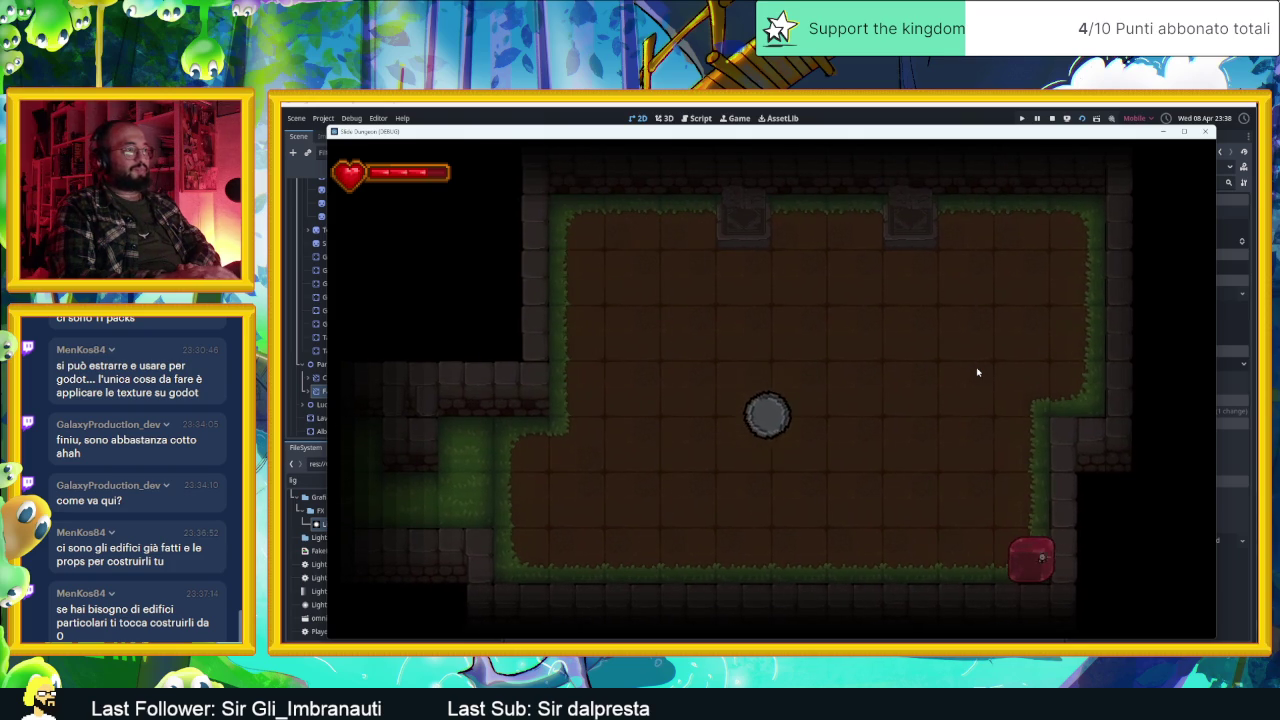
key("Left")
key("Right")
key("Left")
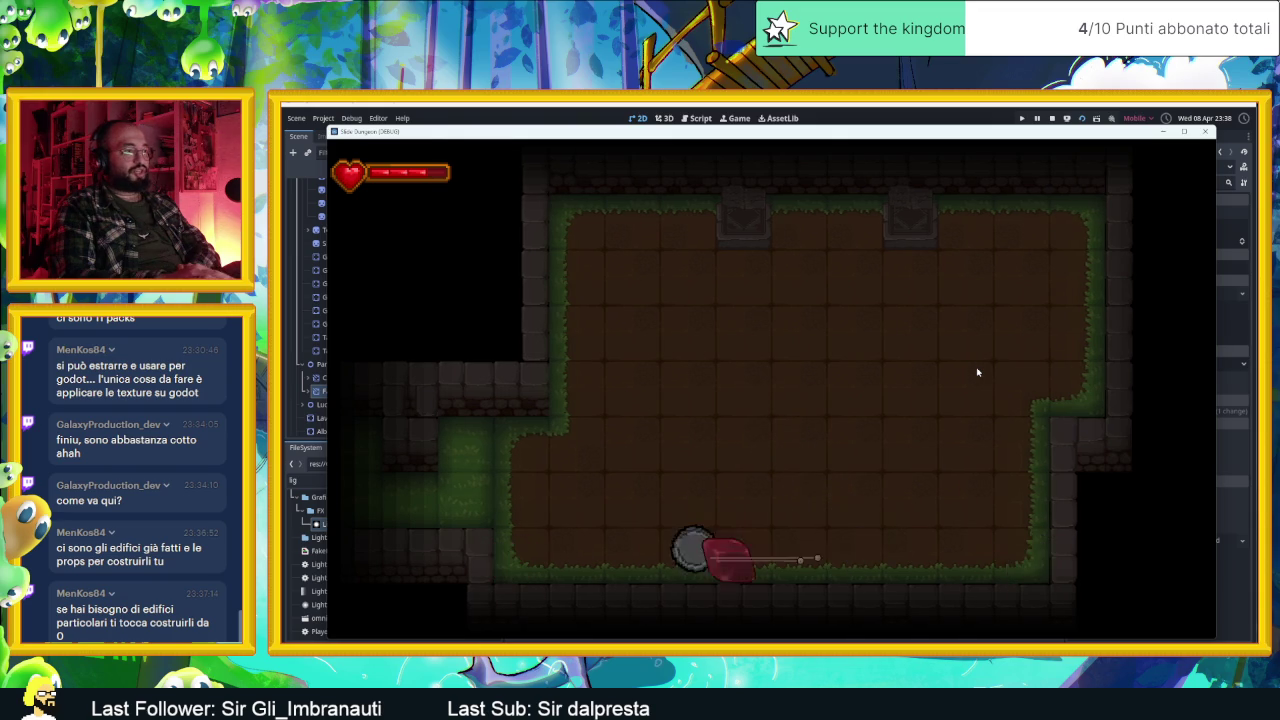
key("Right")
key("Up")
key("Down")
key("Left")
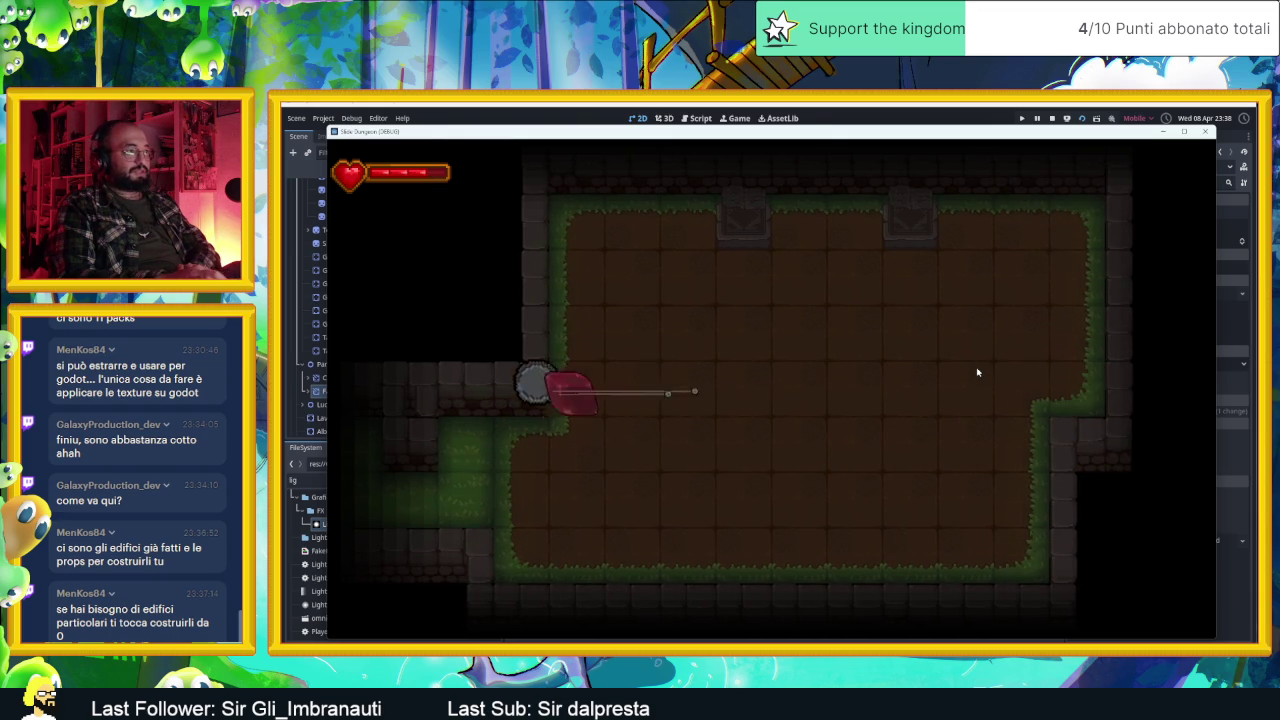
key("Right")
key("Up")
key("Down")
key("Up")
key("Right")
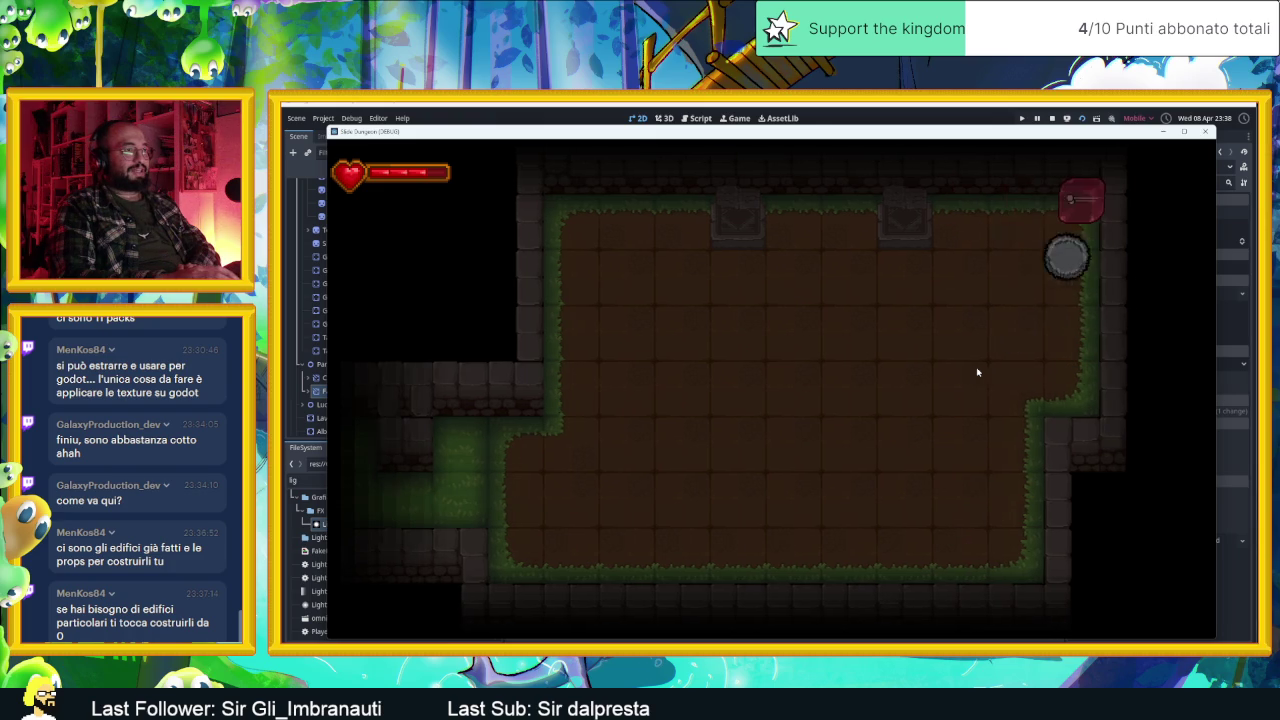
key("Down")
key("Left")
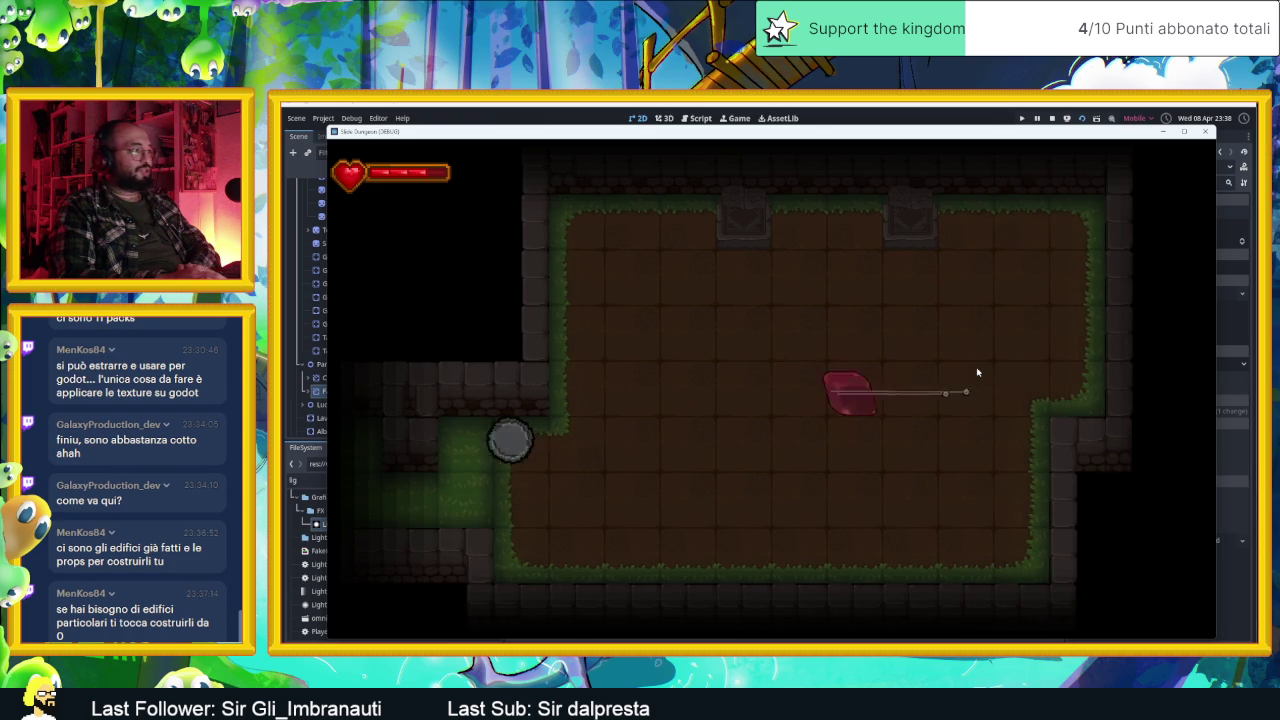
key("Down")
key("Up")
key("Left")
key("Down")
key("Left")
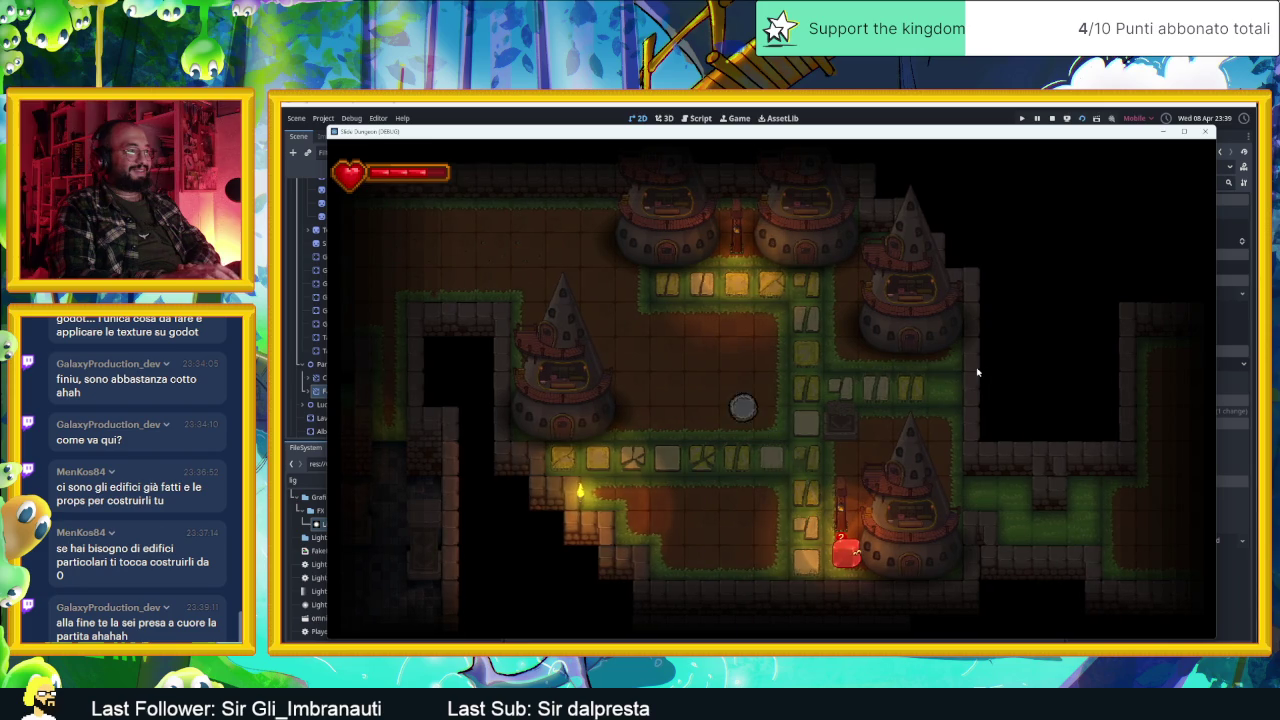
key("F8")
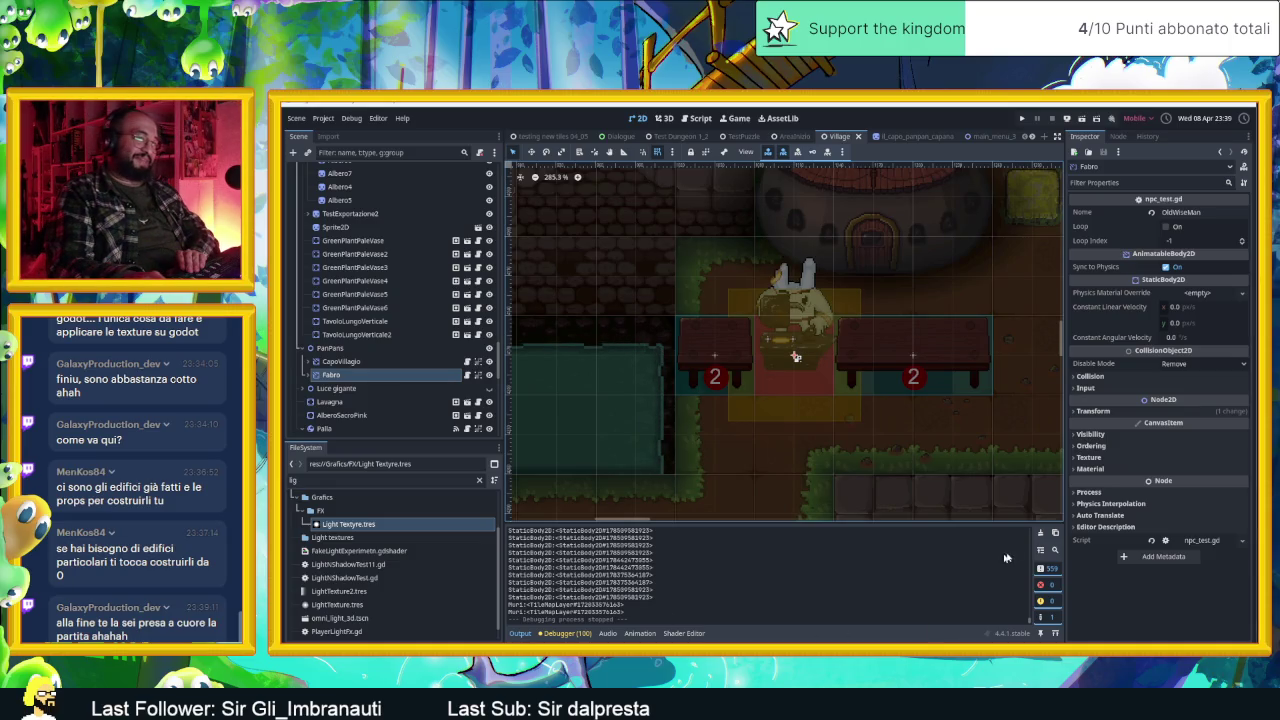
Step: Clear the output log and save the Village scene
left_click(1040, 533)
scroll(975, 431, "down", 4)
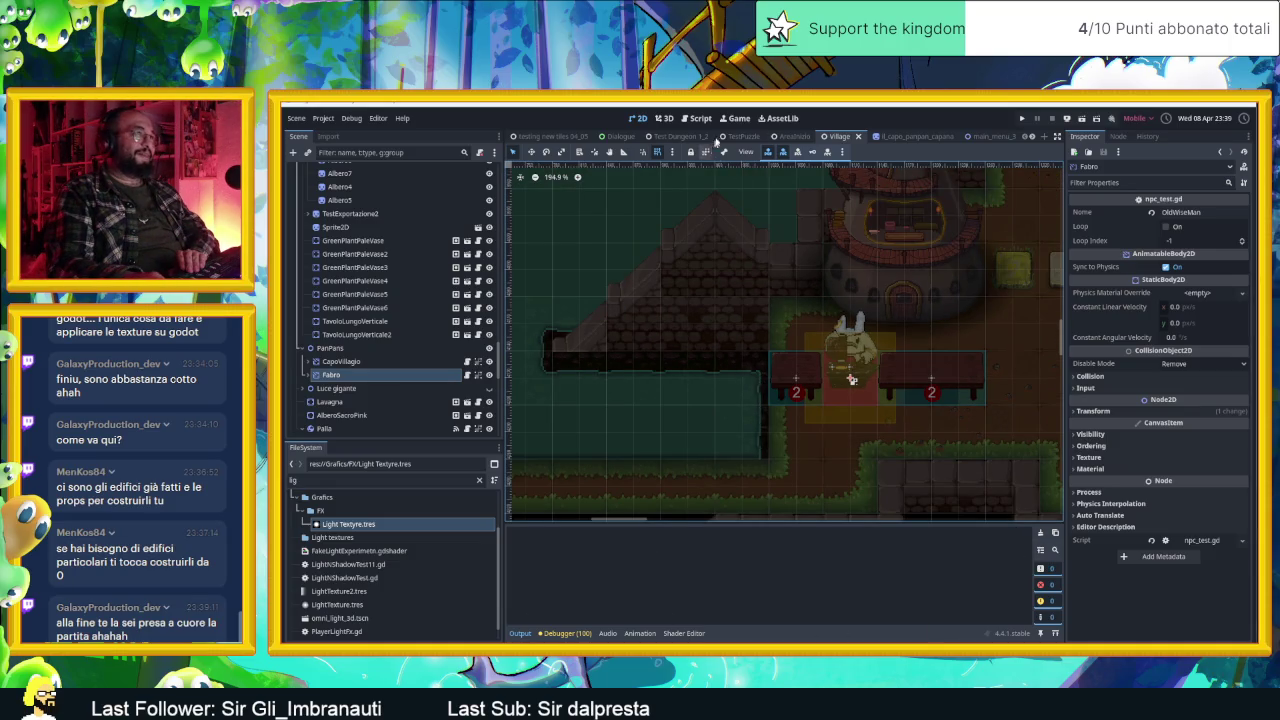
key("ctrl+s")
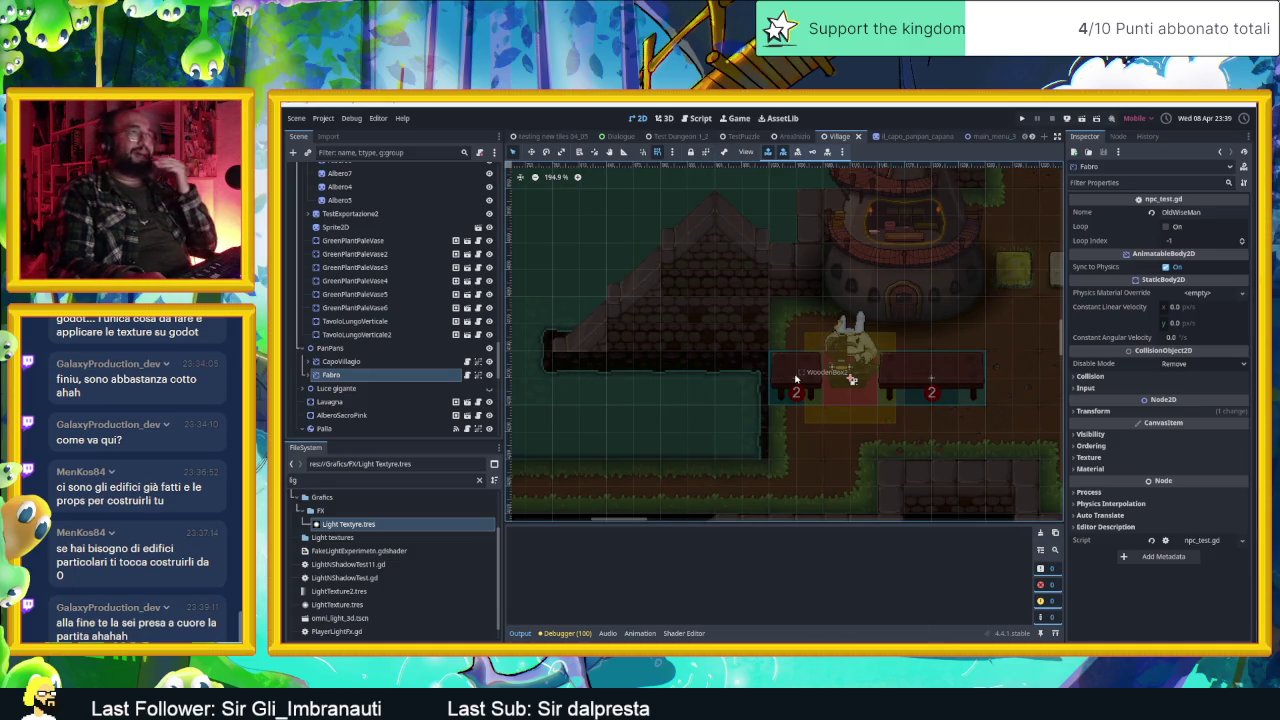
Step: Zoom out and pan across the village map, then return to Aseprite
scroll(850, 405, "down", 4)
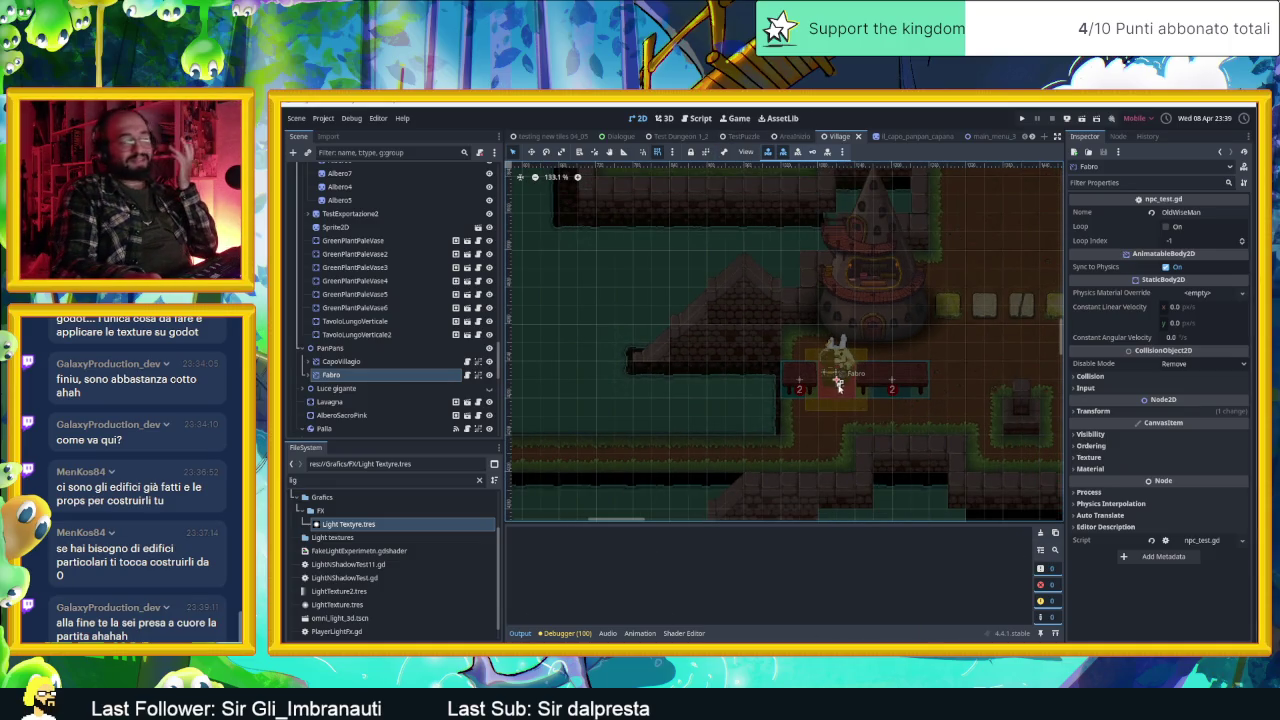
scroll(760, 412, "down", 4)
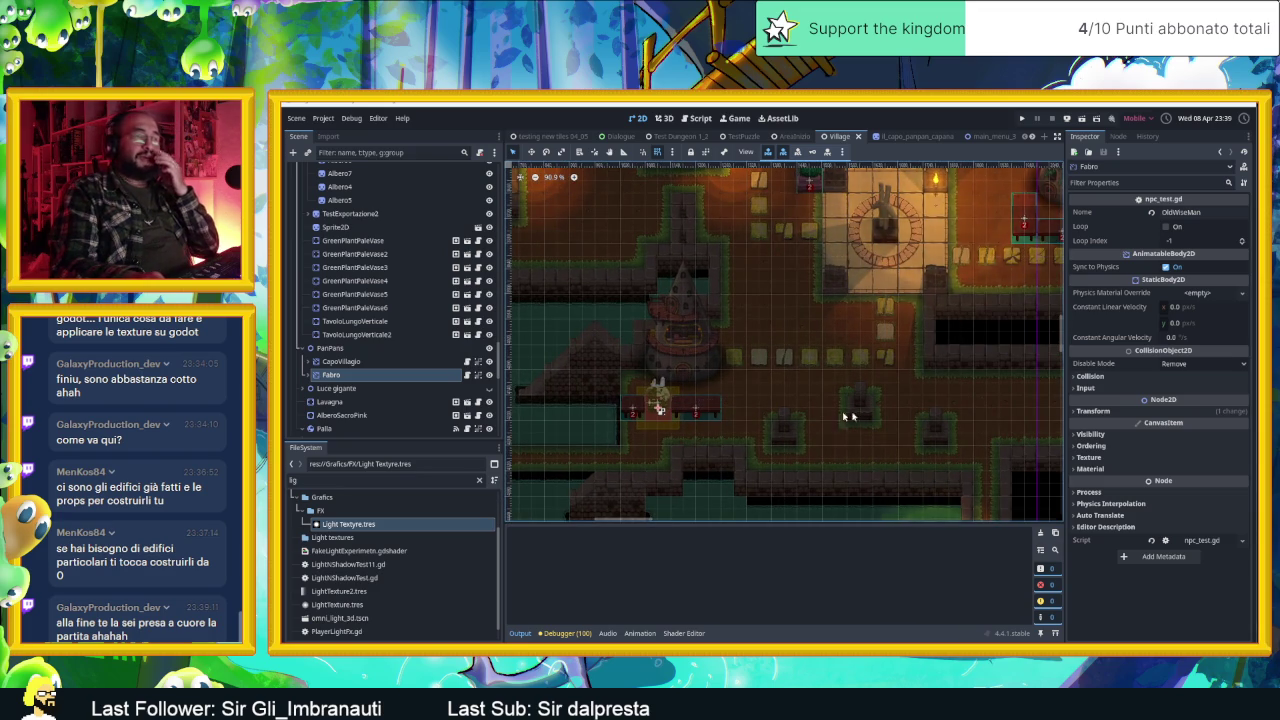
left_click_drag(902, 408, 847, 428)
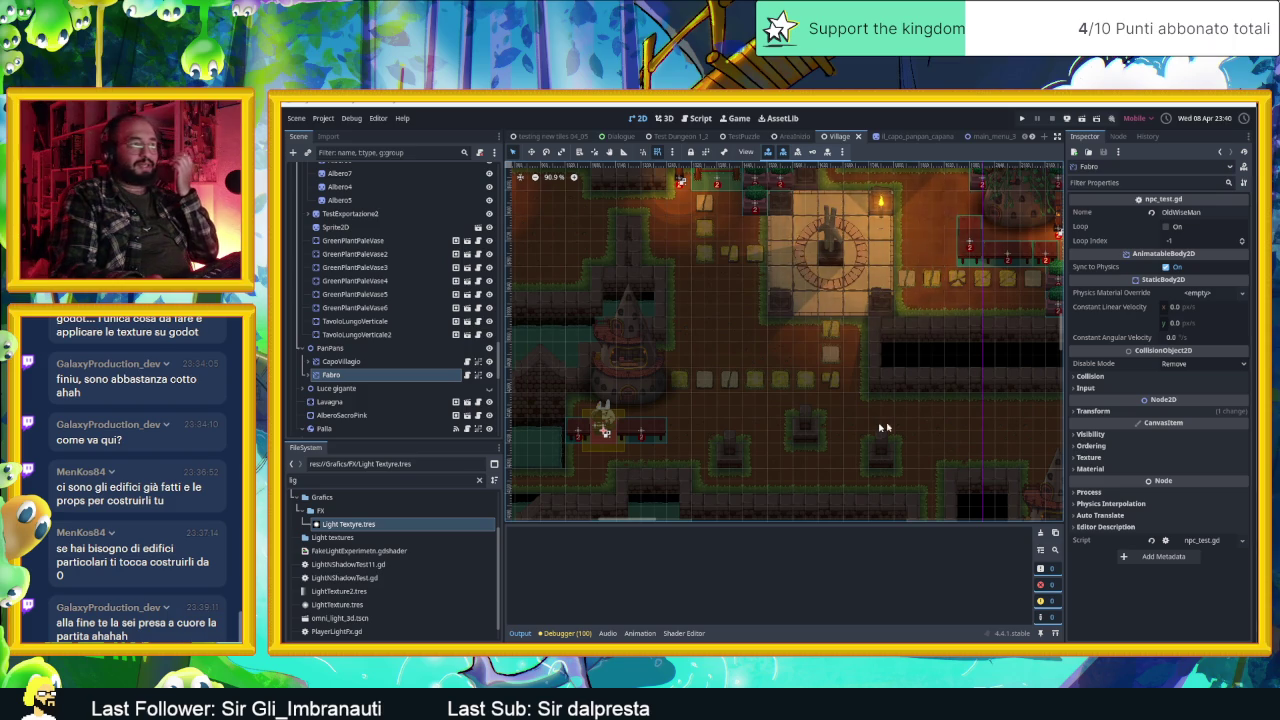
scroll(880, 428, "down", 2)
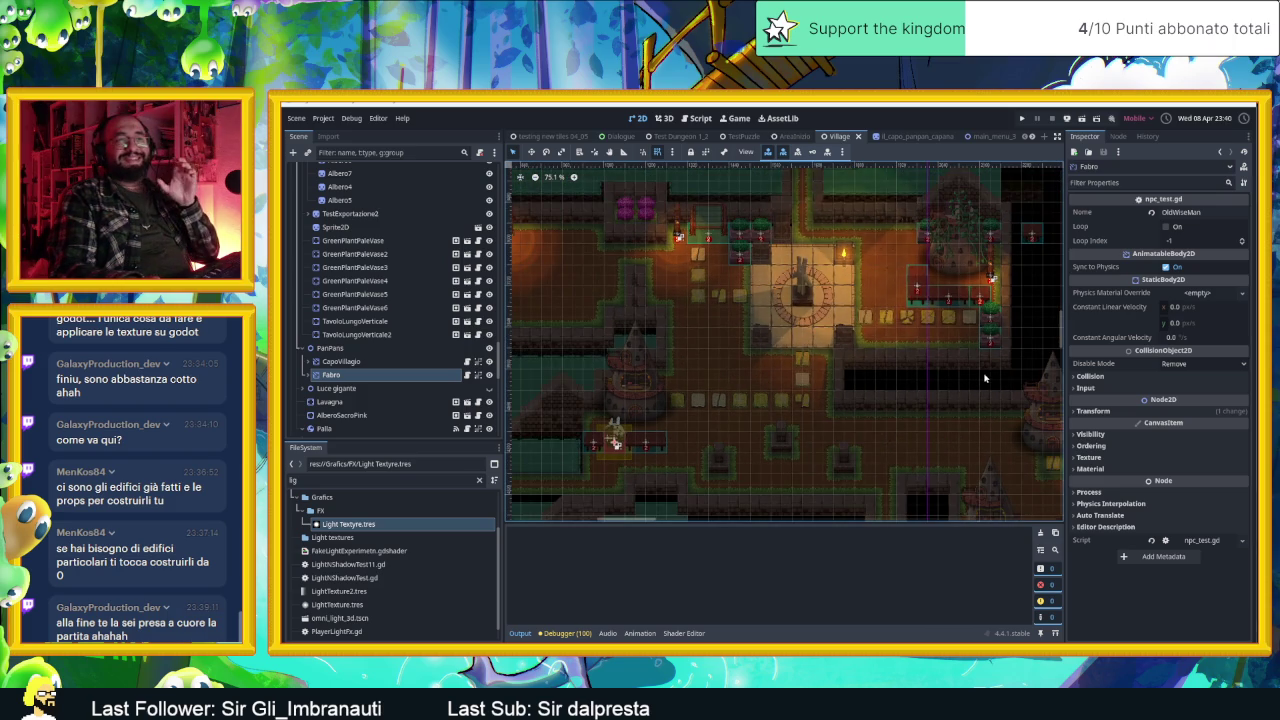
scroll(893, 379, "down", 1)
scroll(853, 376, "down", 1)
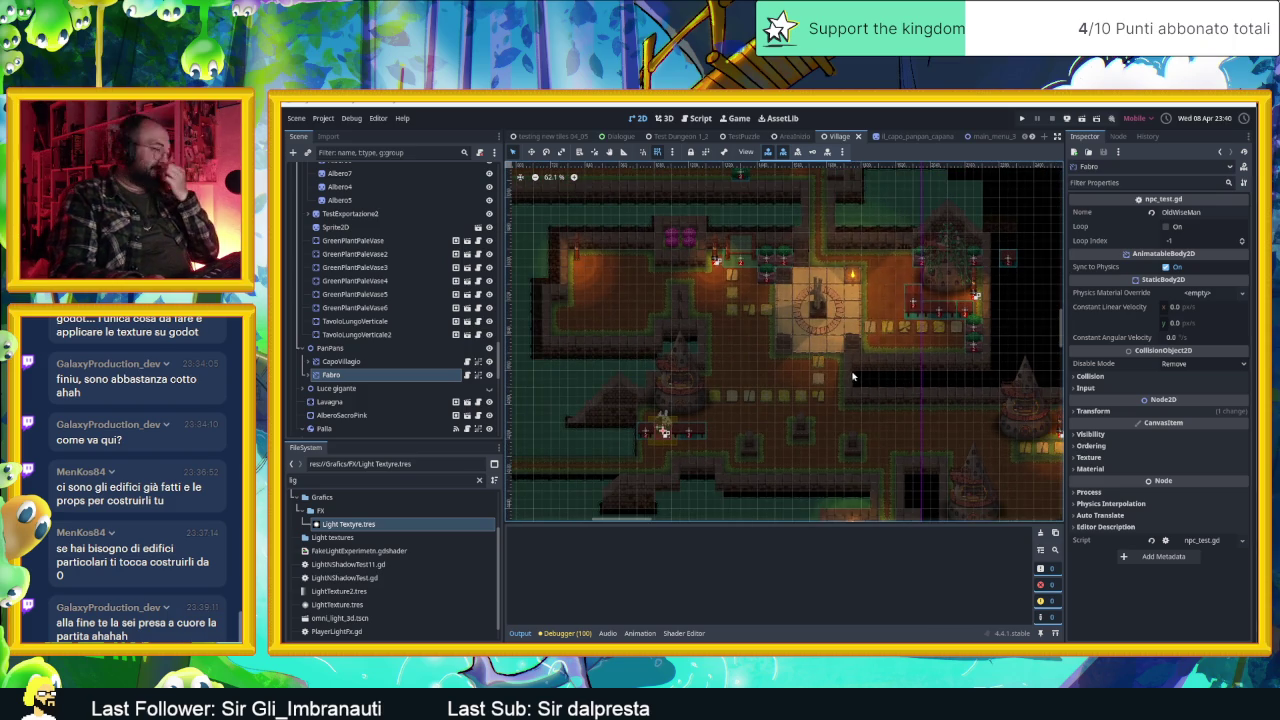
key("alt+Tab")
Step: Eyedrop the strap's olive, choose a darker olive, darken two strap pixels, then sample #364814
scroll(760, 330, "down", 2)
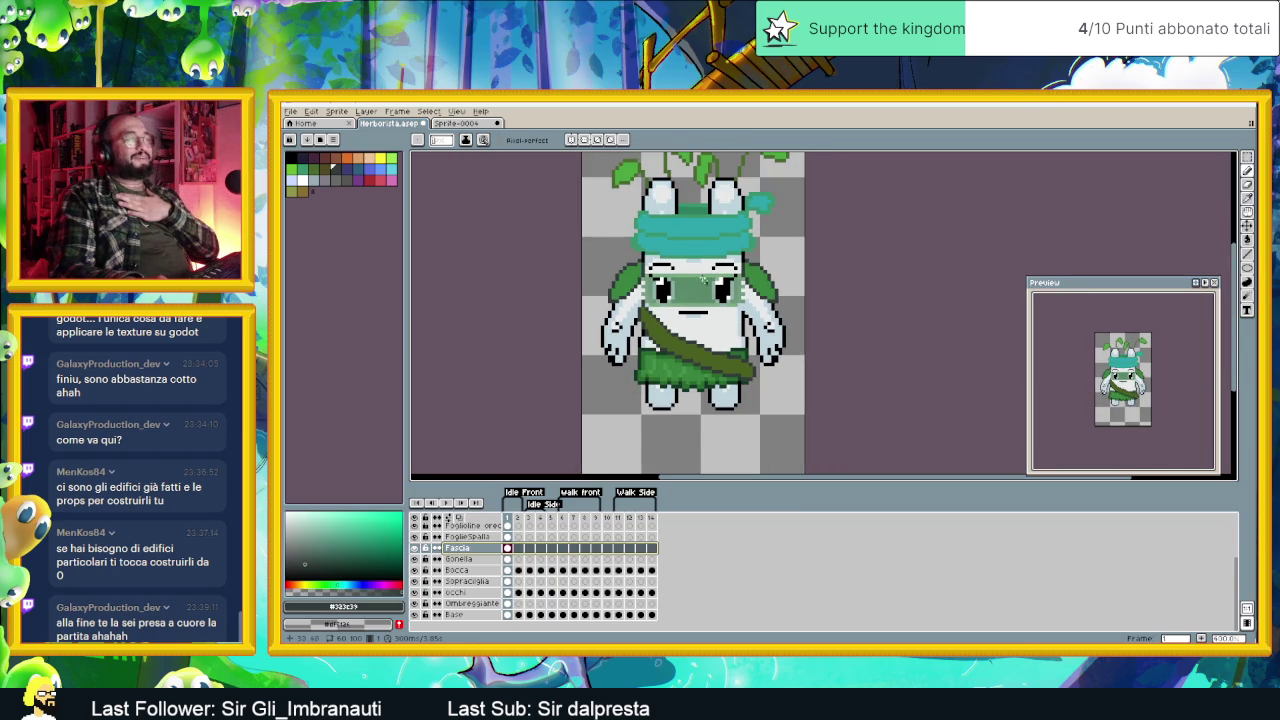
left_click_drag(710, 289, 748, 290)
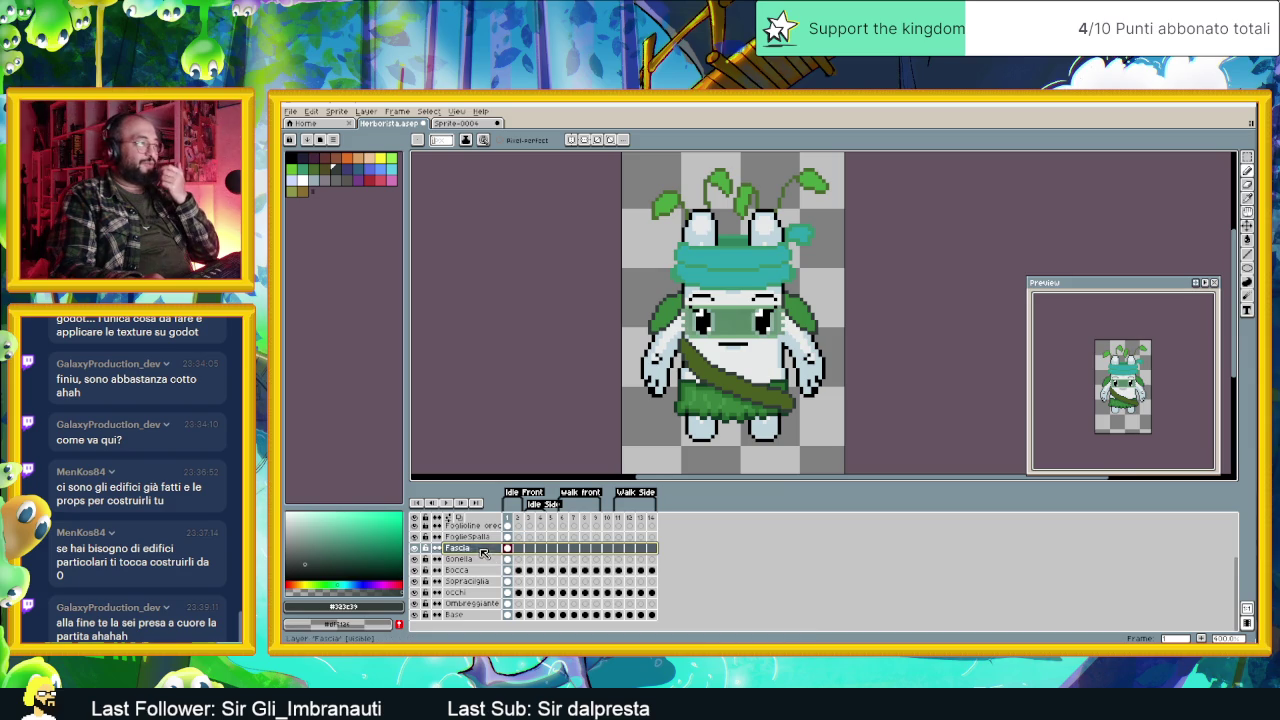
scroll(740, 387, "up", 5)
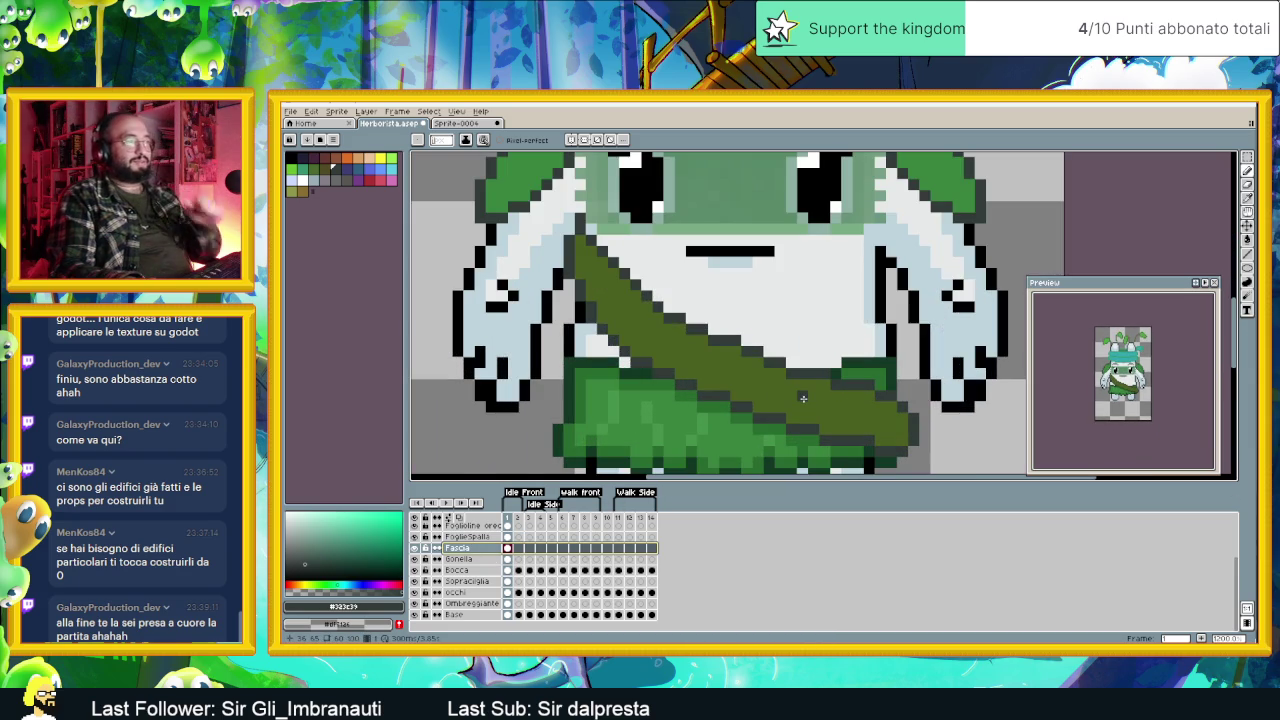
left_click(791, 404, "alt")
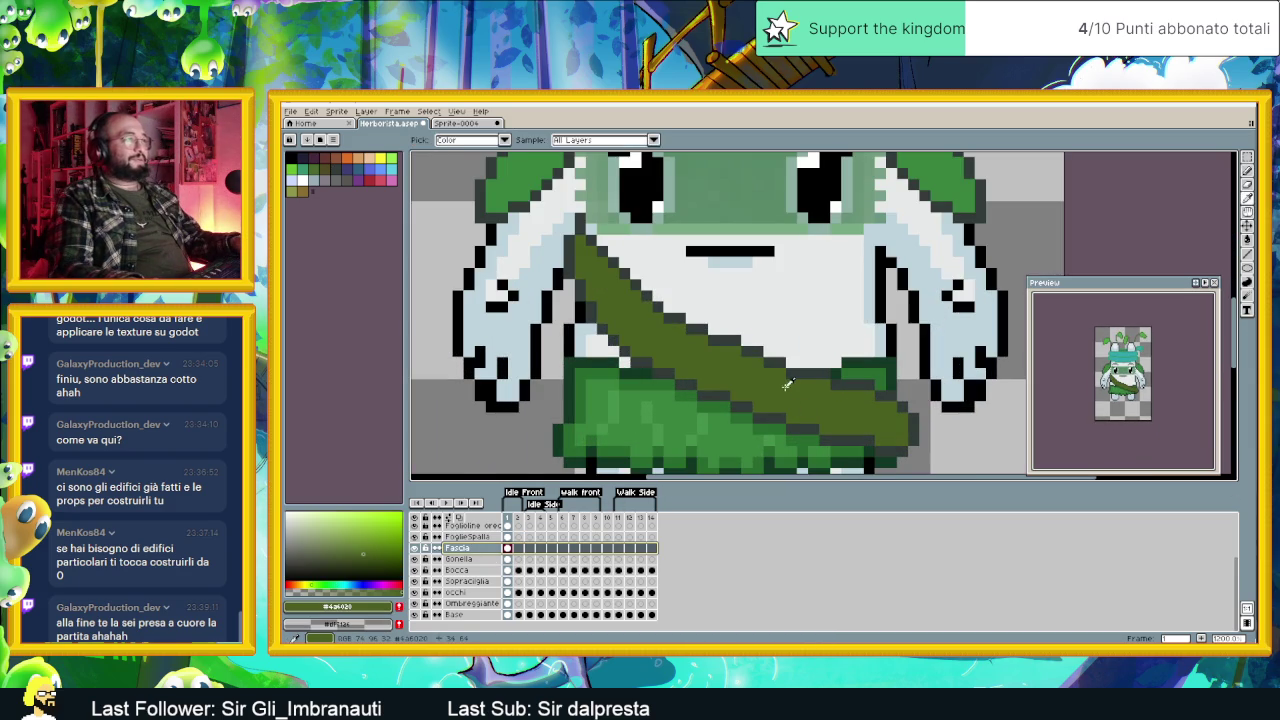
left_click(371, 555)
left_click(890, 445)
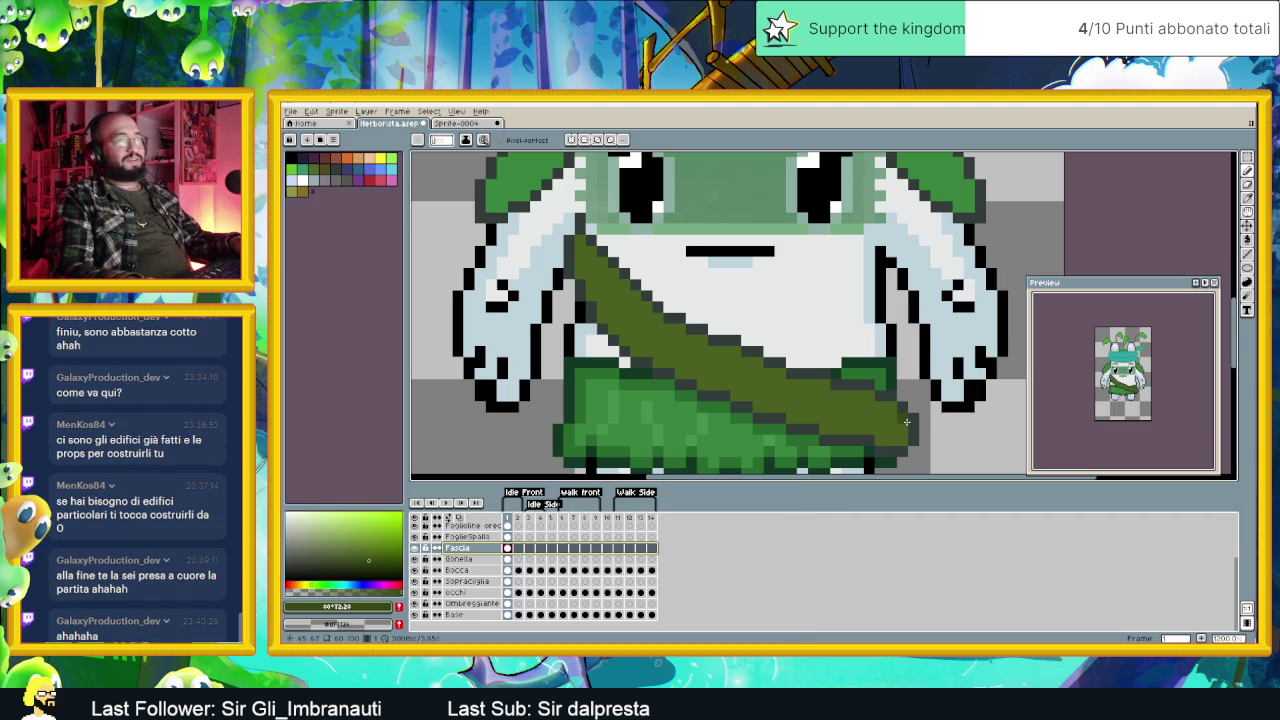
left_click(888, 434)
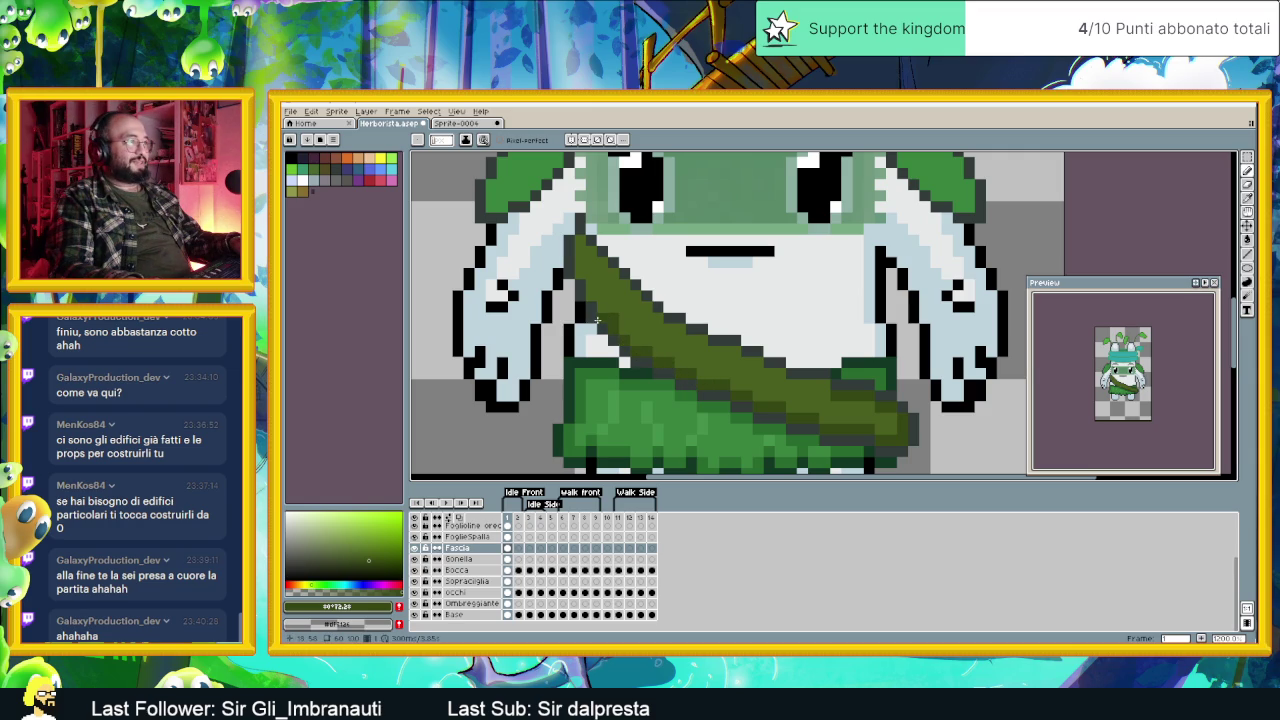
key("alt")
left_click(638, 316, "alt")
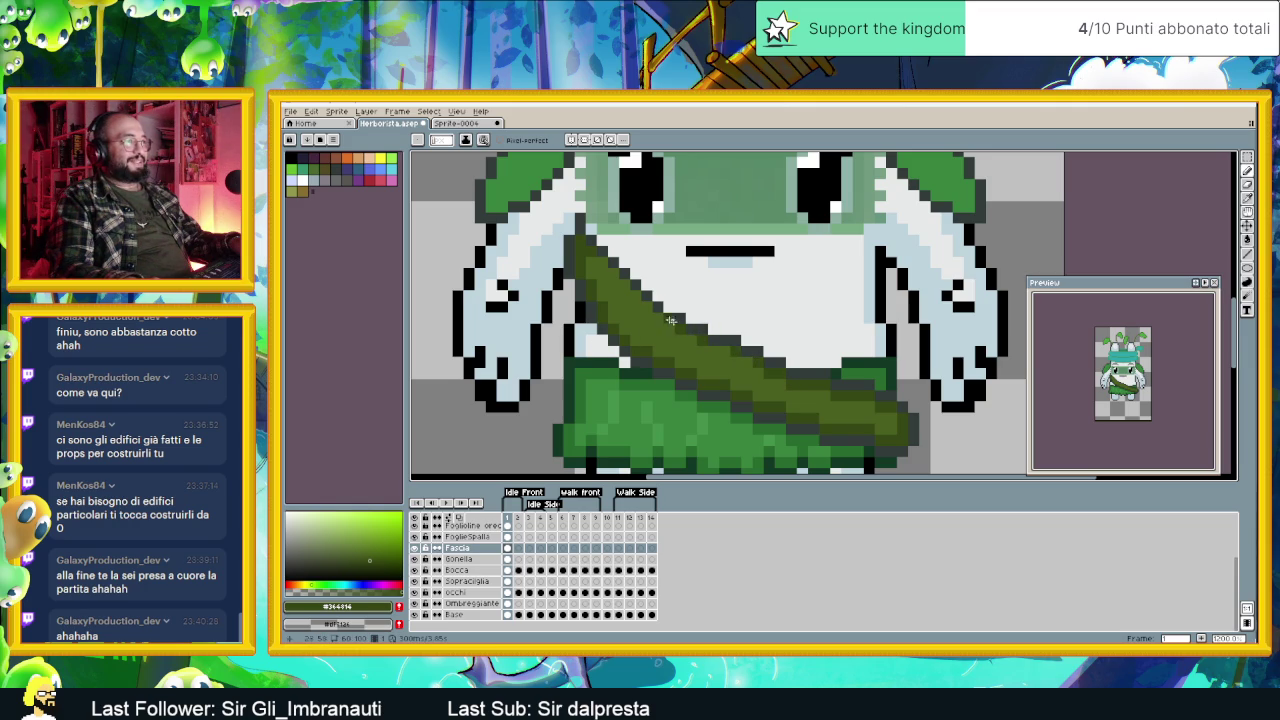
Step: Zoom in and out on the sprite to review the dark olive #364814 shading on the leaf strap
scroll(830, 405, "down", 3)
scroll(830, 405, "up", 1)
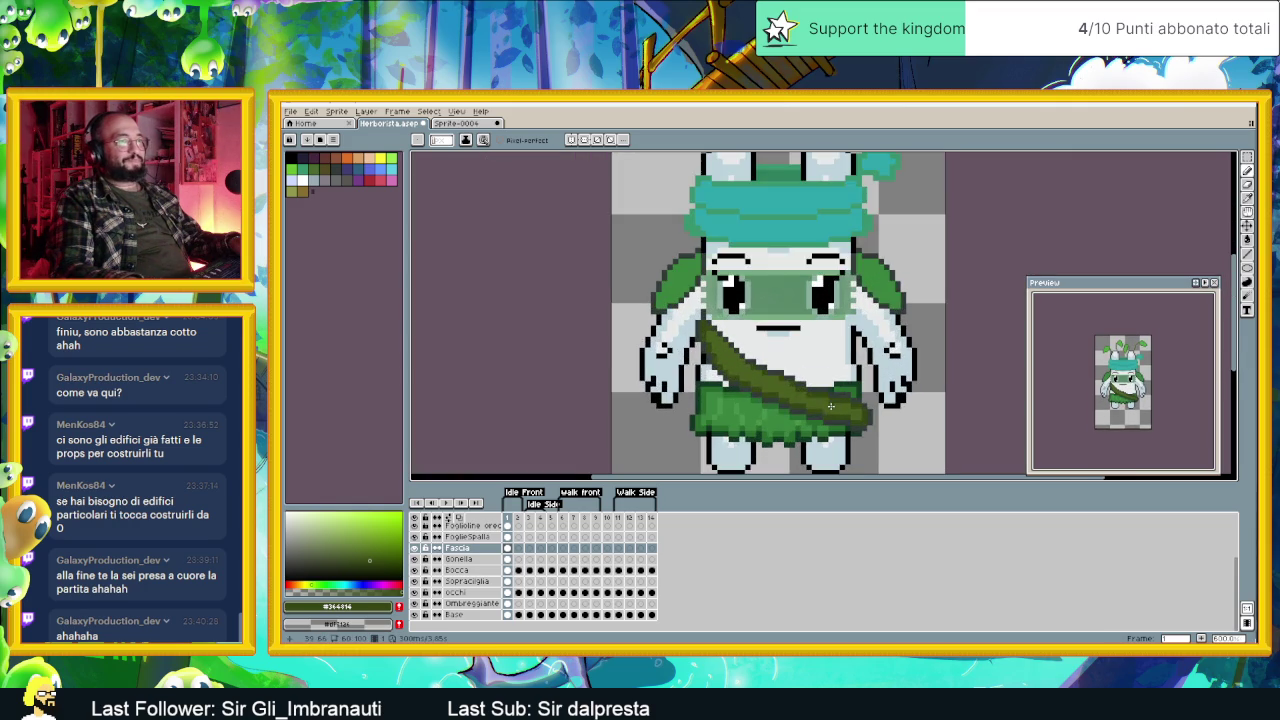
scroll(831, 406, "up", 1)
scroll(831, 406, "up", 1)
scroll(831, 406, "up", 1)
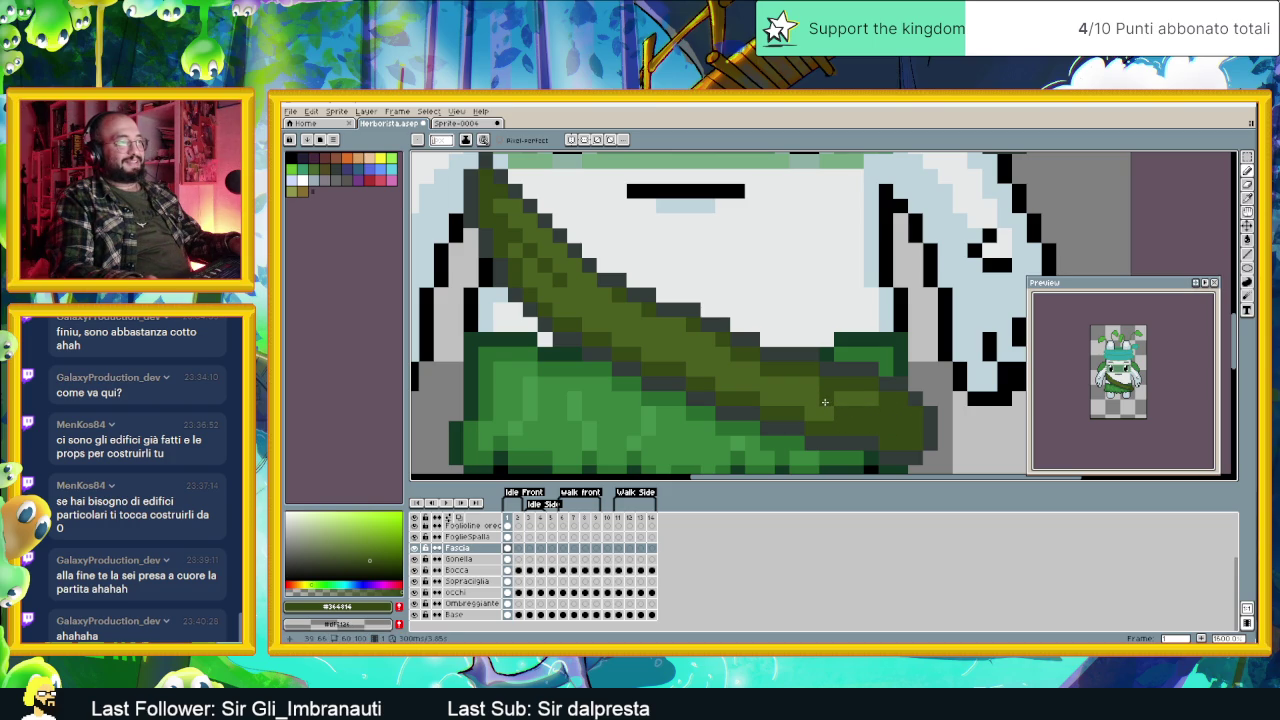
scroll(880, 430, "down", 3)
scroll(899, 443, "up", 3)
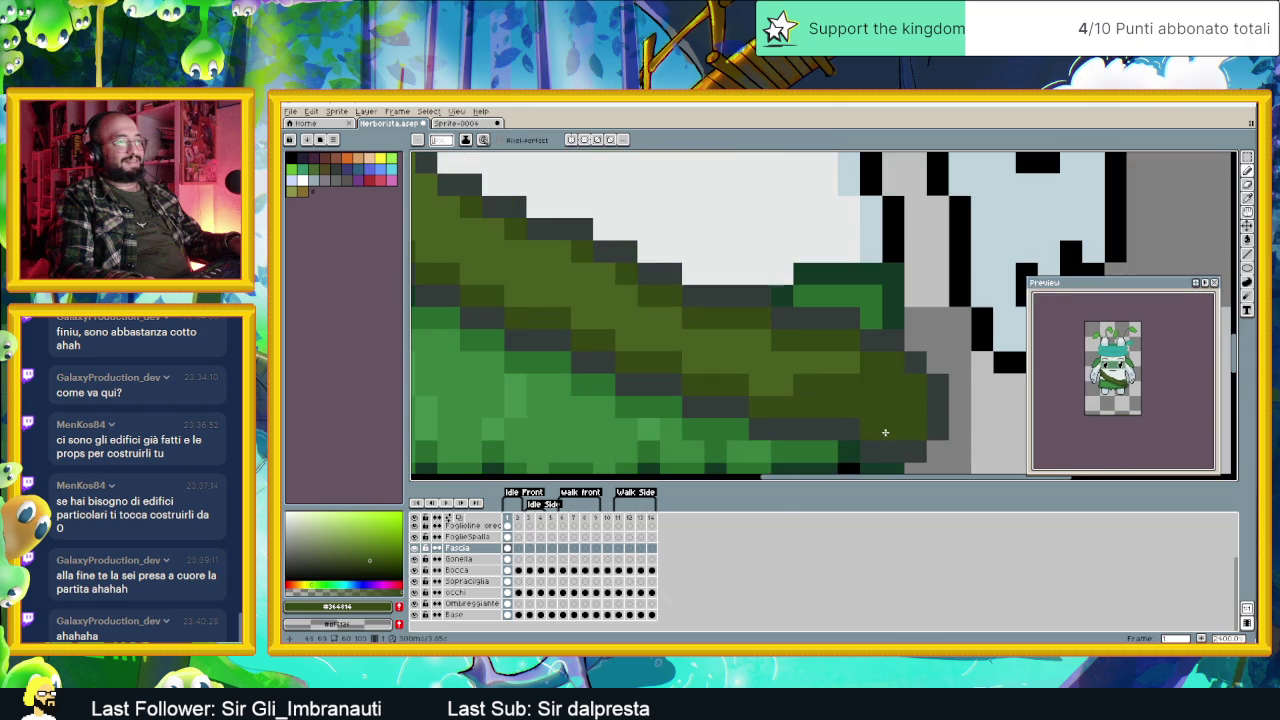
scroll(878, 431, "down", 3)
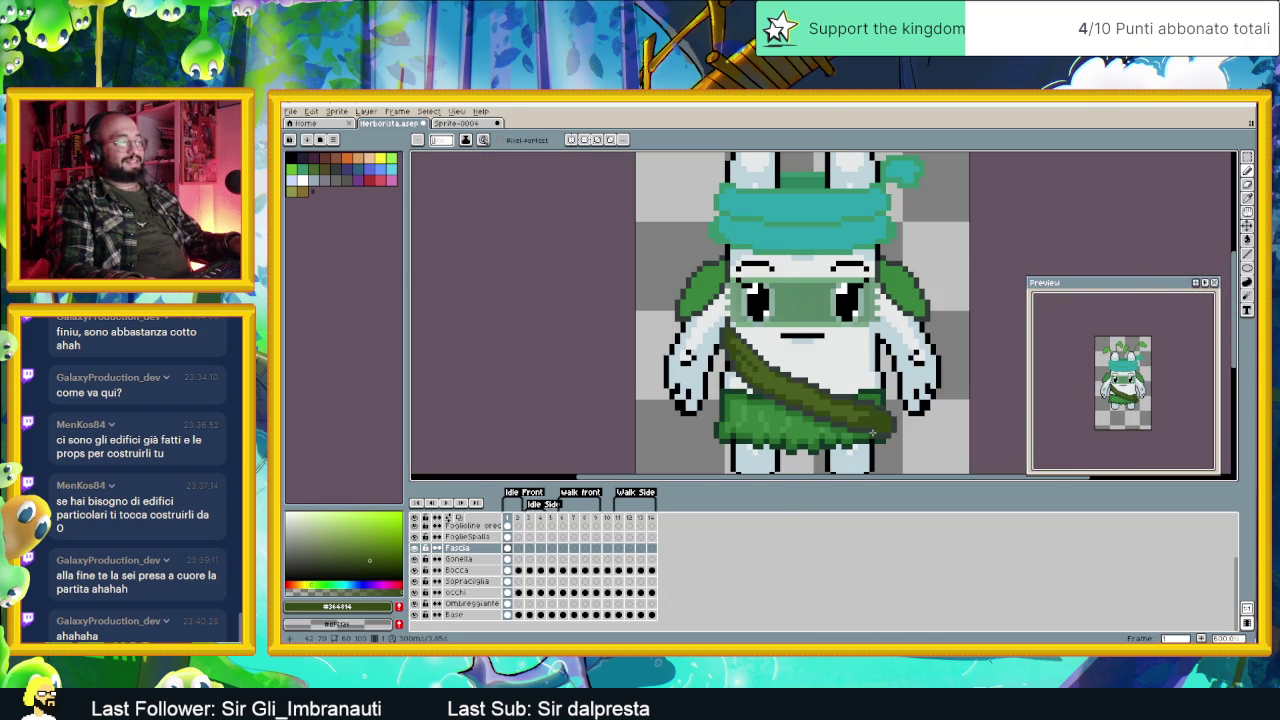
scroll(817, 416, "up", 3)
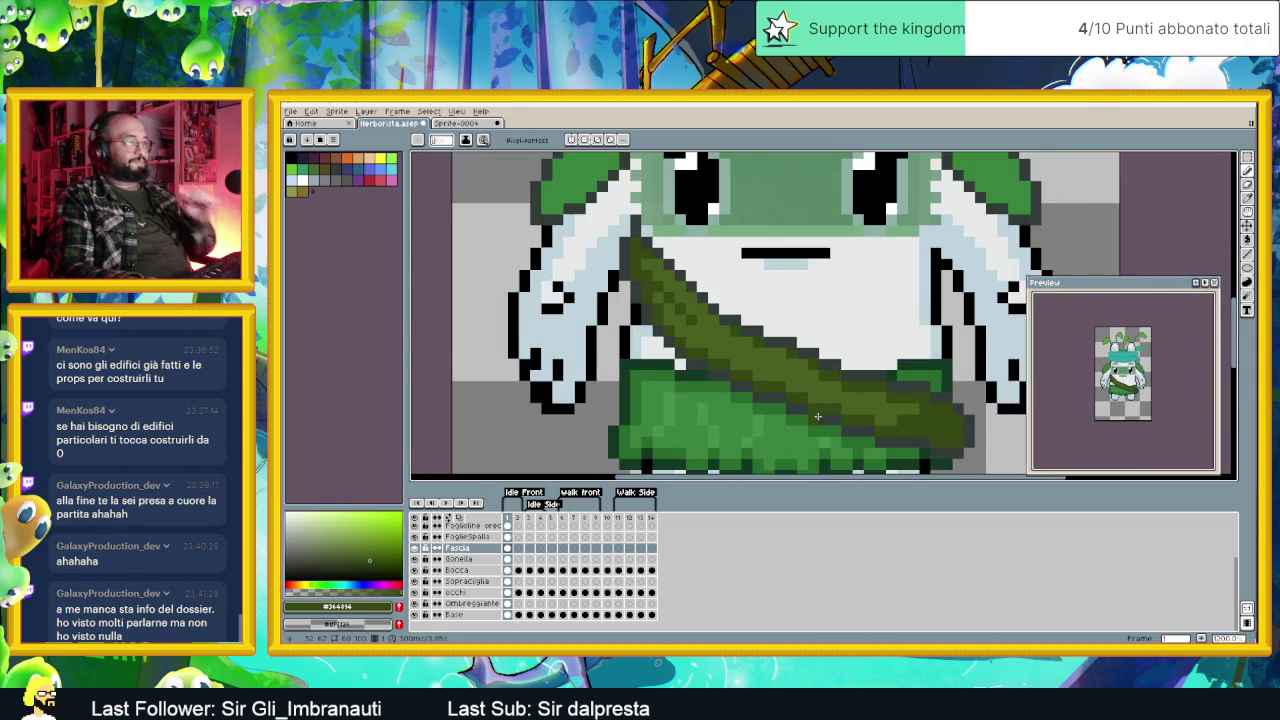
scroll(817, 416, "up", 1)
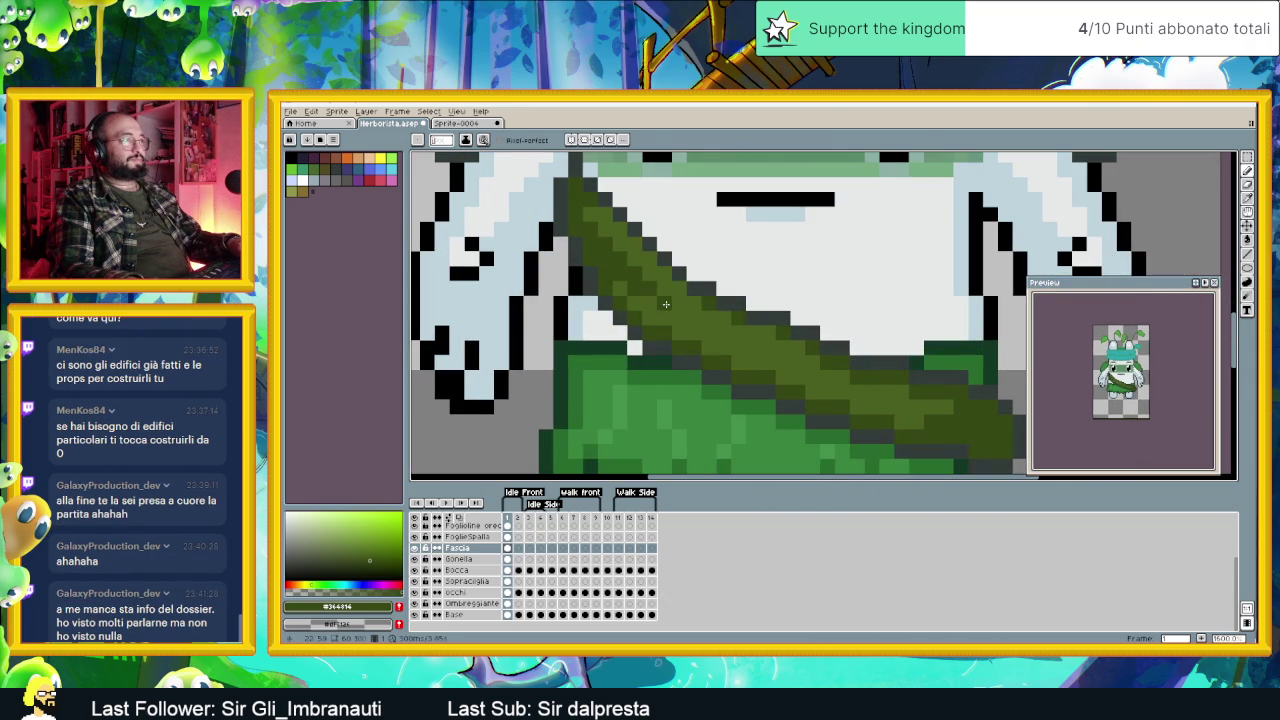
scroll(740, 350, "down", 2)
scroll(792, 381, "down", 1)
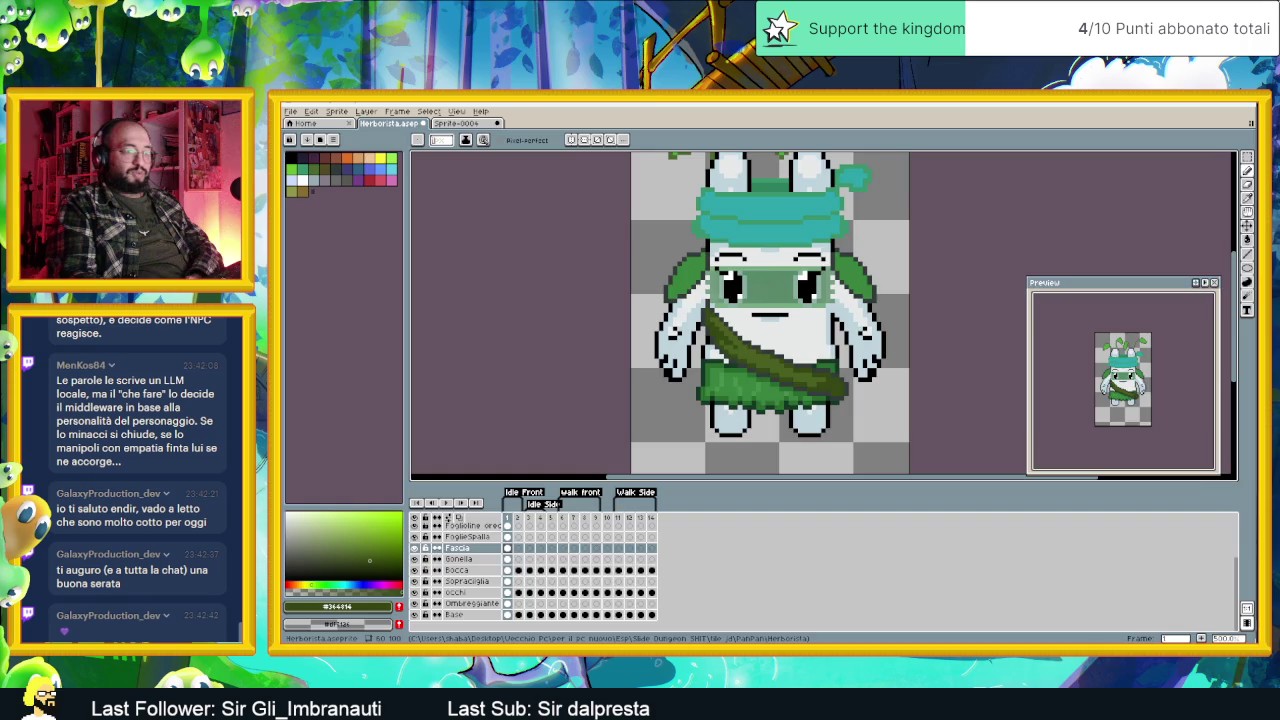
key("alt+Tab")
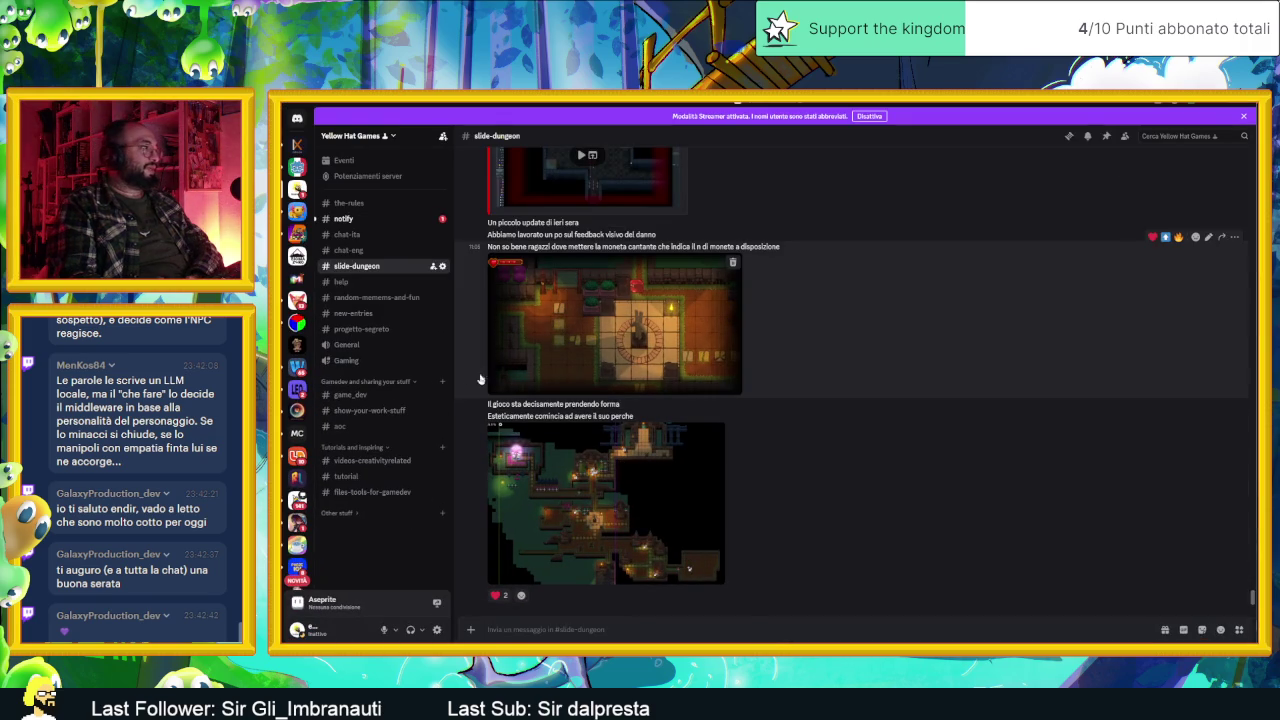
left_click(350, 394)
scroll(710, 401, "up", 5)
scroll(710, 401, "up", 5)
scroll(710, 401, "up", 5)
scroll(710, 401, "up", 5)
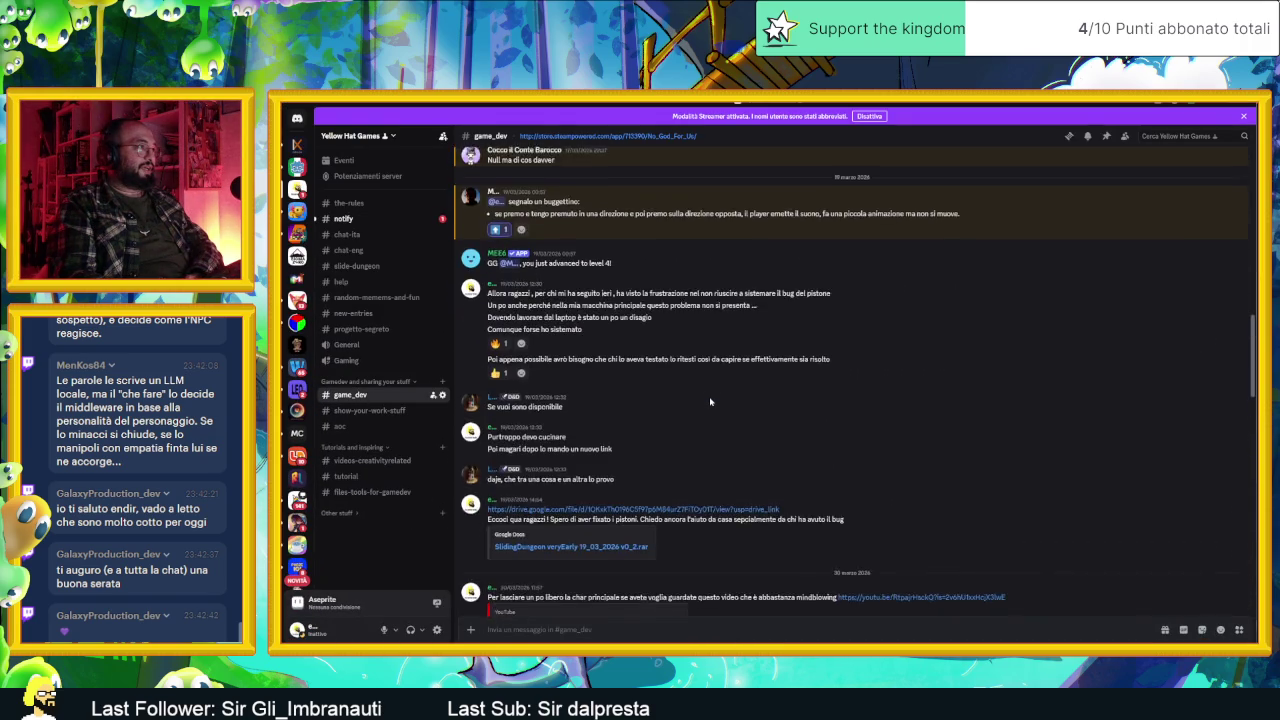
scroll(710, 401, "up", 5)
scroll(710, 401, "up", 5)
scroll(710, 401, "up", 5)
scroll(710, 401, "up", 5)
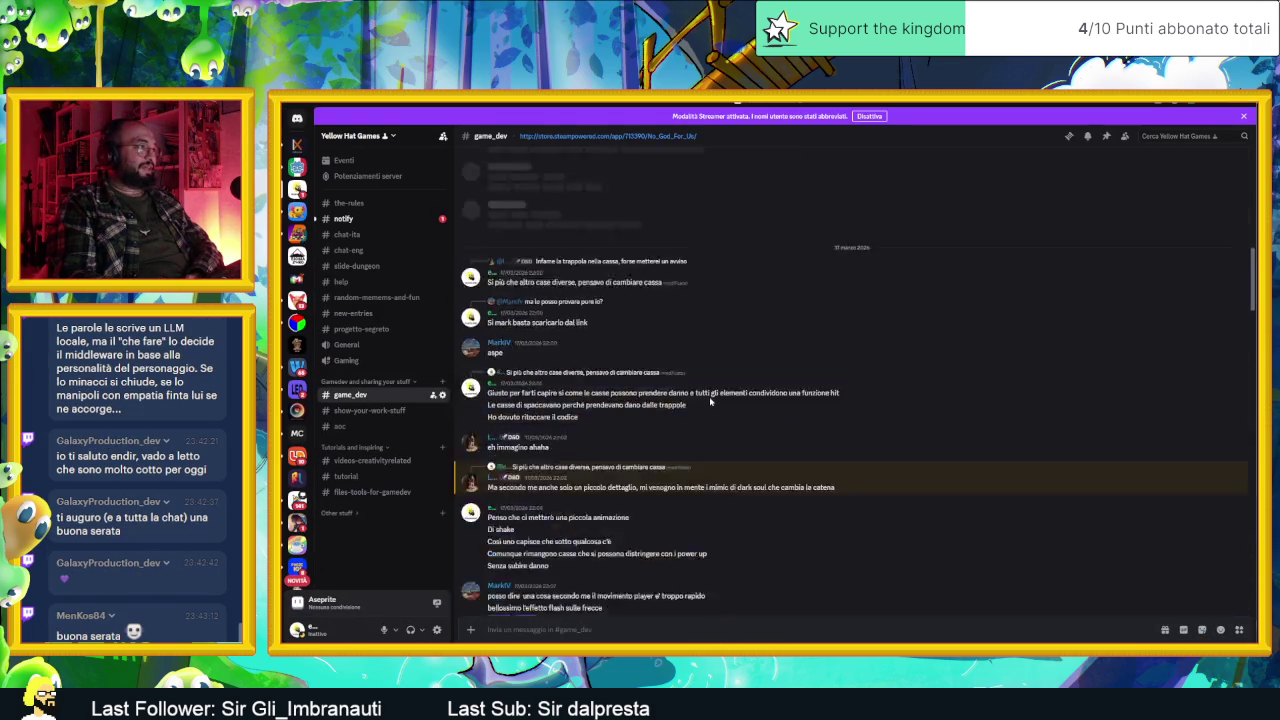
scroll(710, 401, "up", 5)
scroll(705, 399, "up", 5)
scroll(698, 397, "up", 5)
scroll(690, 396, "up", 5)
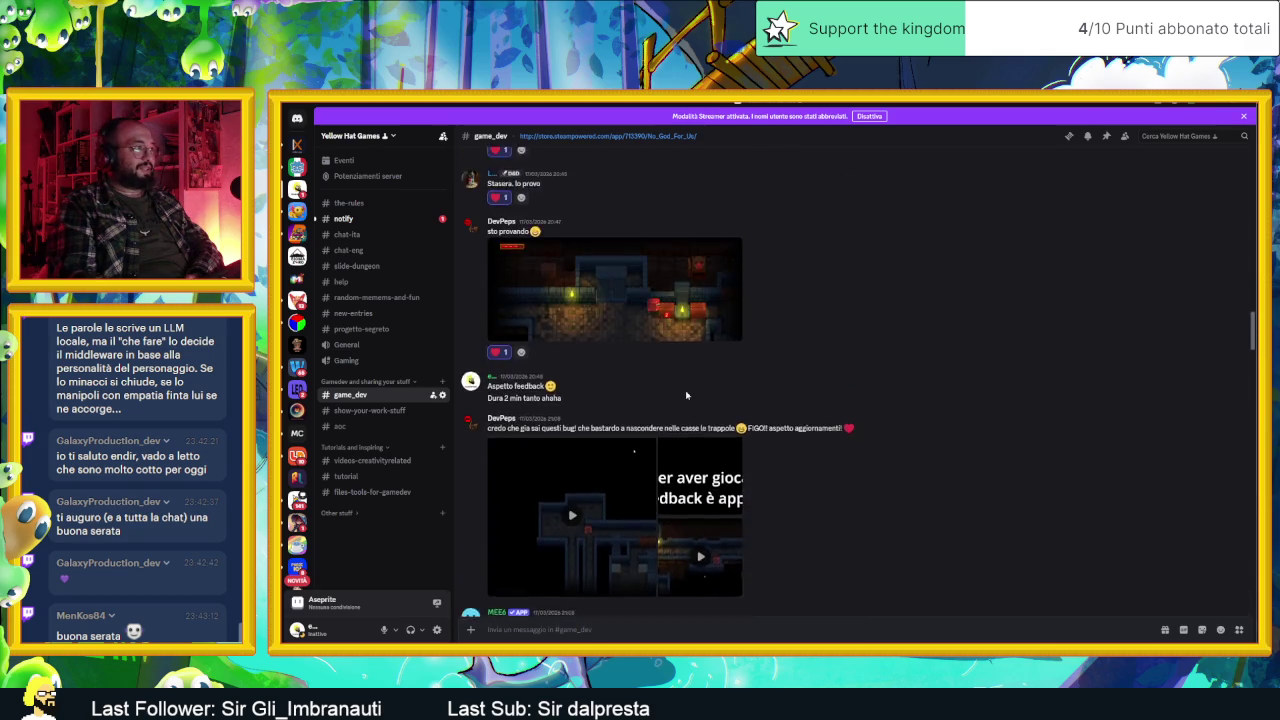
scroll(686, 395, "up", 5)
scroll(686, 395, "up", 5)
scroll(686, 395, "up", 5)
scroll(687, 394, "up", 5)
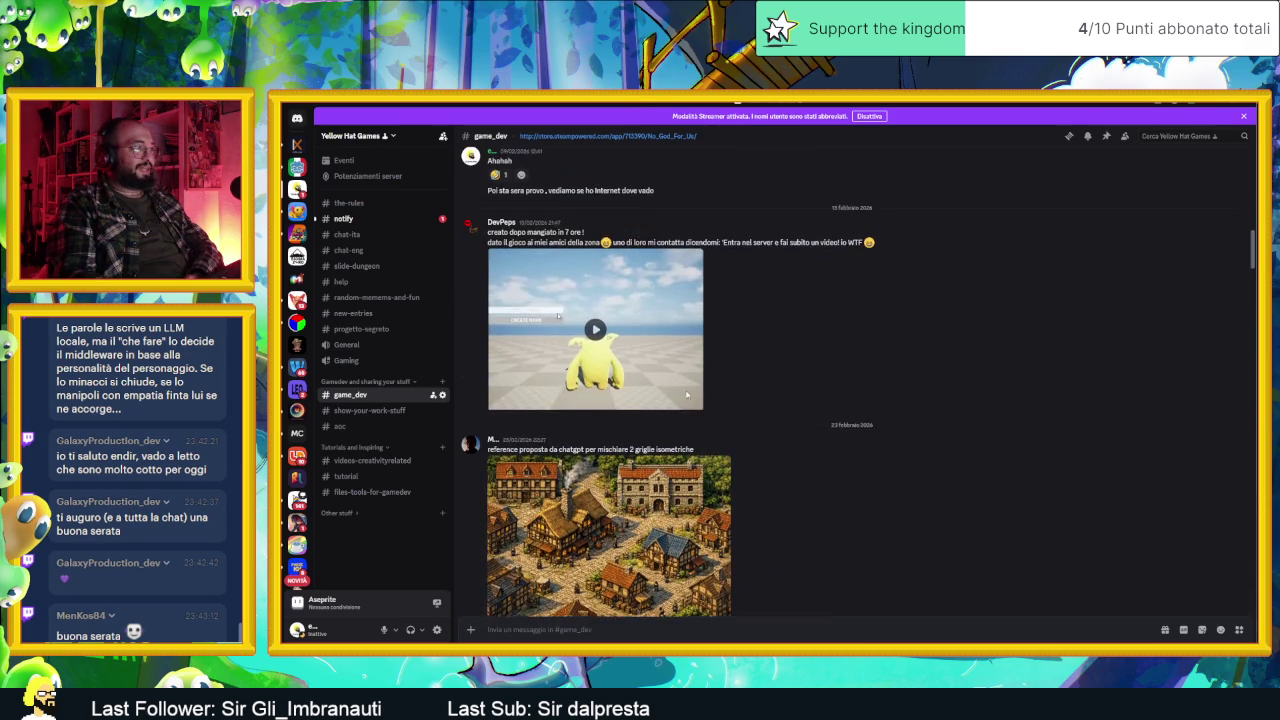
scroll(680, 410, "up", 5)
scroll(670, 440, "up", 5)
scroll(655, 474, "up", 5)
scroll(660, 474, "up", 5)
scroll(675, 473, "up", 5)
scroll(690, 472, "up", 5)
scroll(705, 472, "up", 5)
scroll(680, 470, "up", 5)
scroll(630, 466, "up", 5)
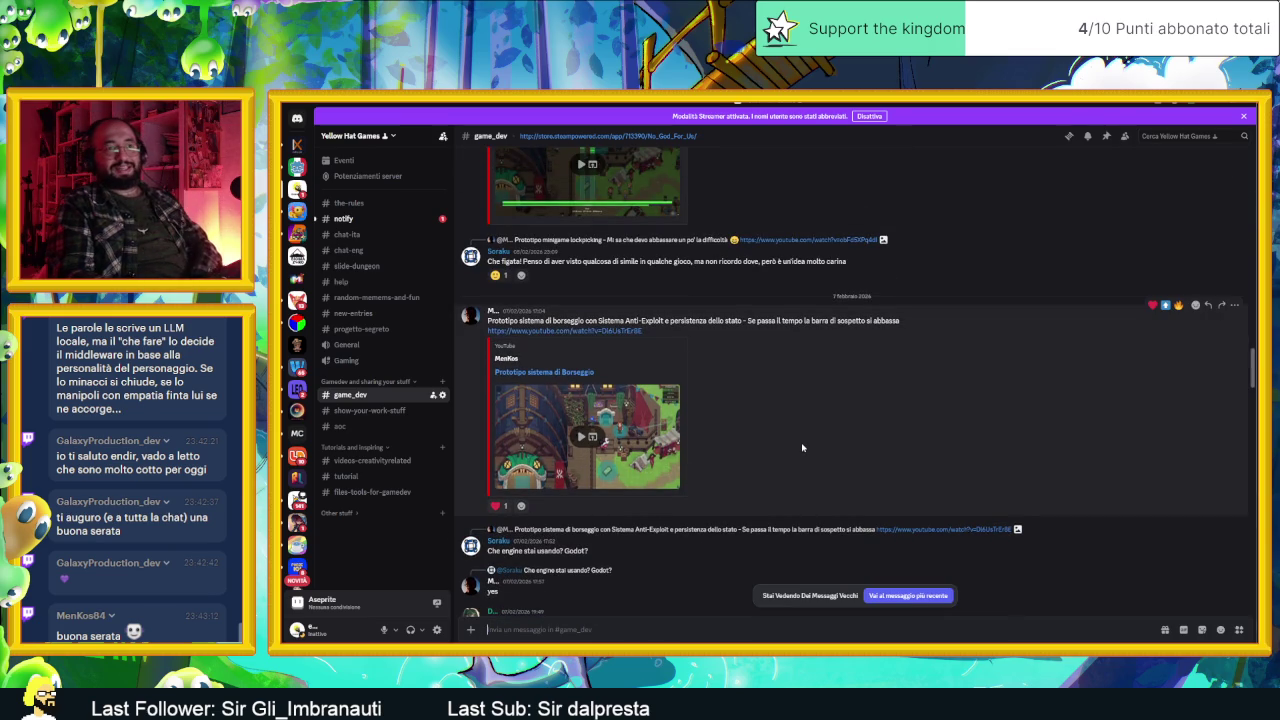
scroll(880, 444, "down", 5)
scroll(860, 438, "up", 5)
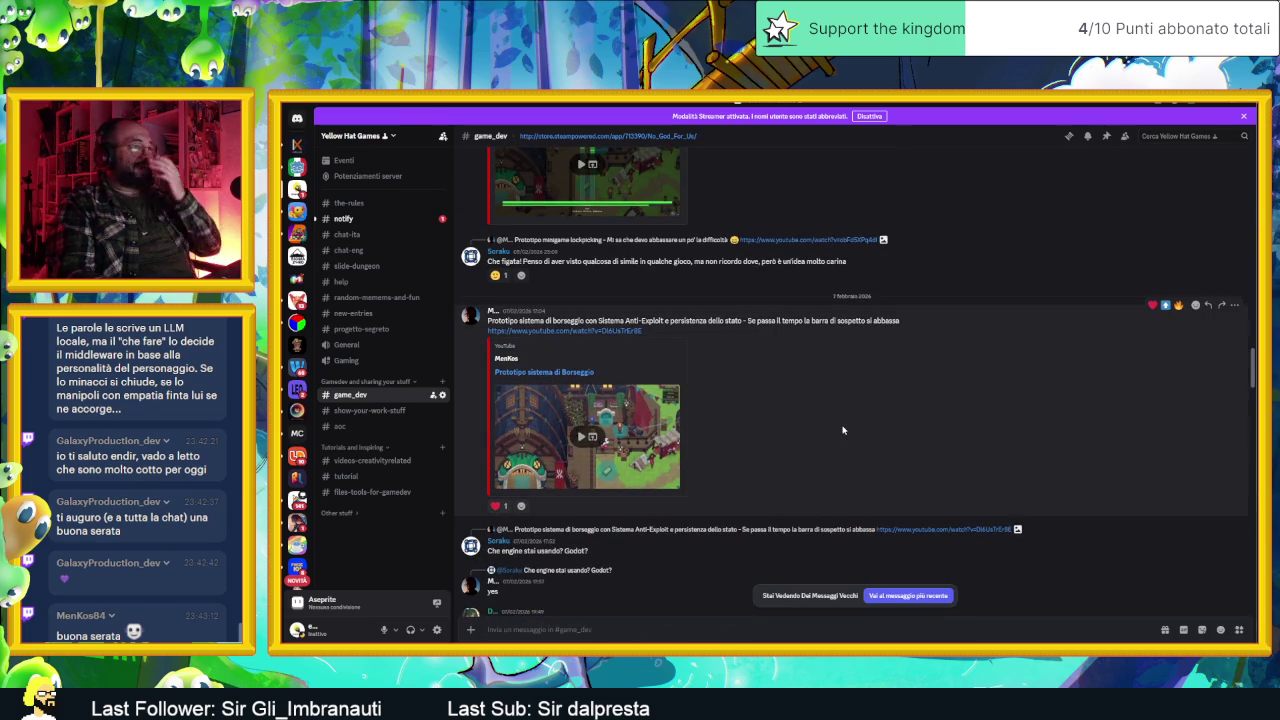
scroll(840, 430, "down", 1)
scroll(843, 430, "down", 3)
scroll(843, 430, "up", 5)
scroll(494, 365, "up", 4)
scroll(494, 365, "down", 3)
scroll(494, 365, "down", 1)
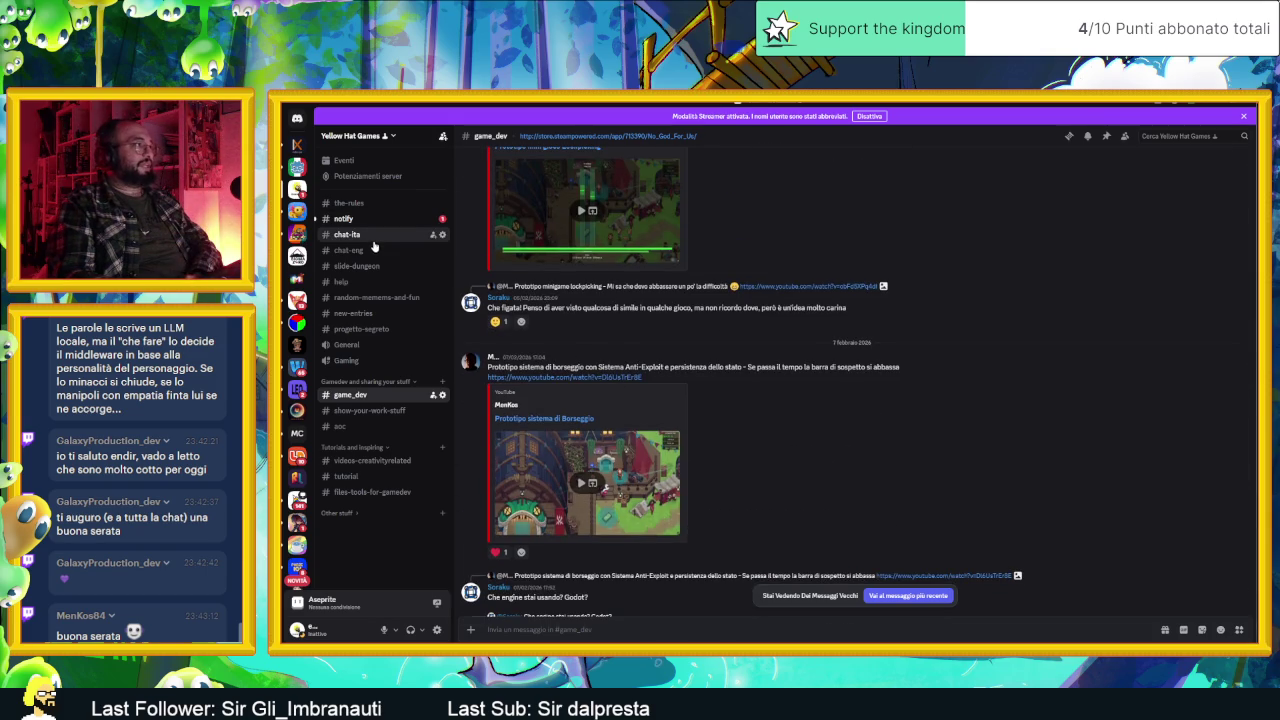
left_click(347, 234)
left_click(1222, 104)
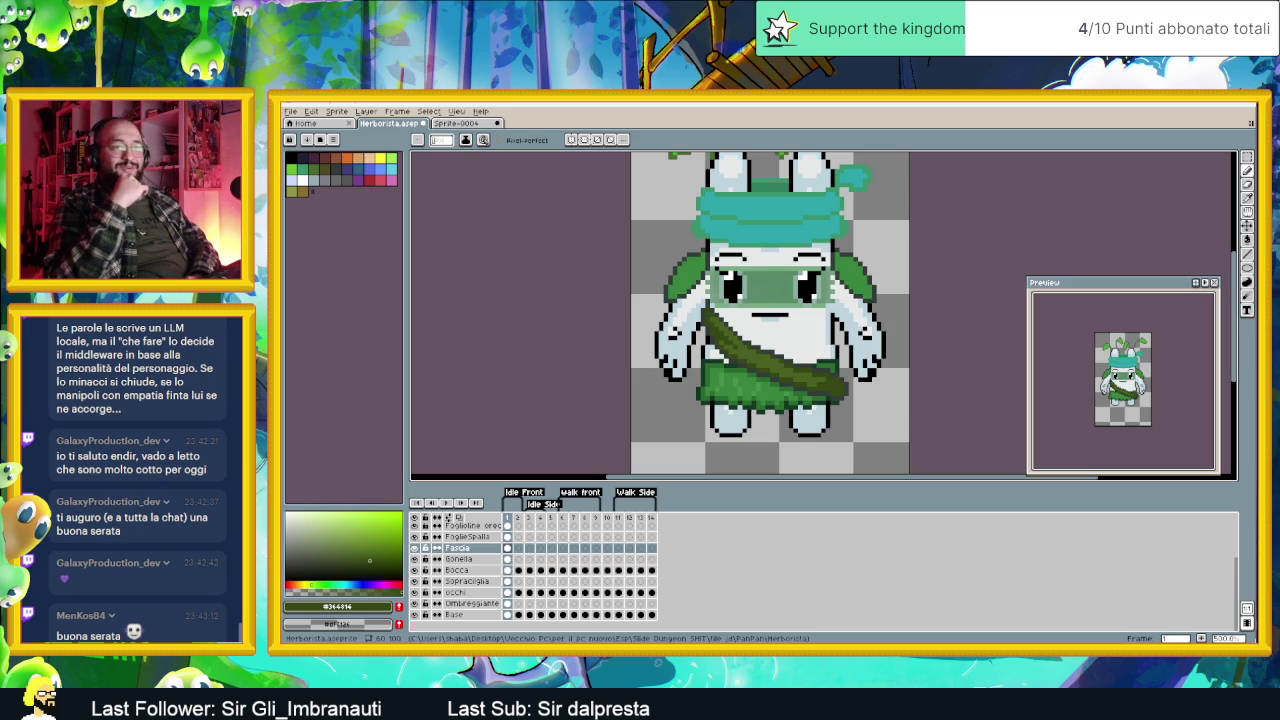
Step: Sample the sash greens, including #4a6020, and try brighter shading greens in the colour picker
scroll(746, 357, "up", 1)
scroll(746, 357, "up", 2)
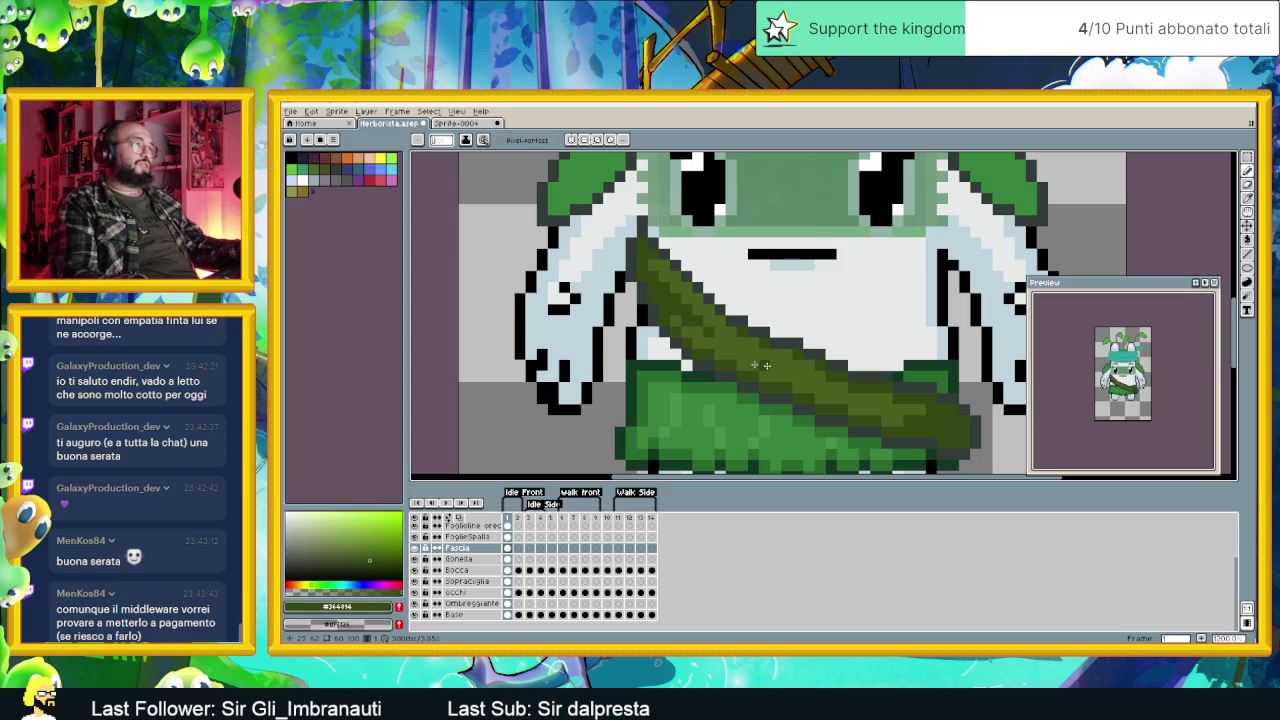
left_click(686, 343, "alt")
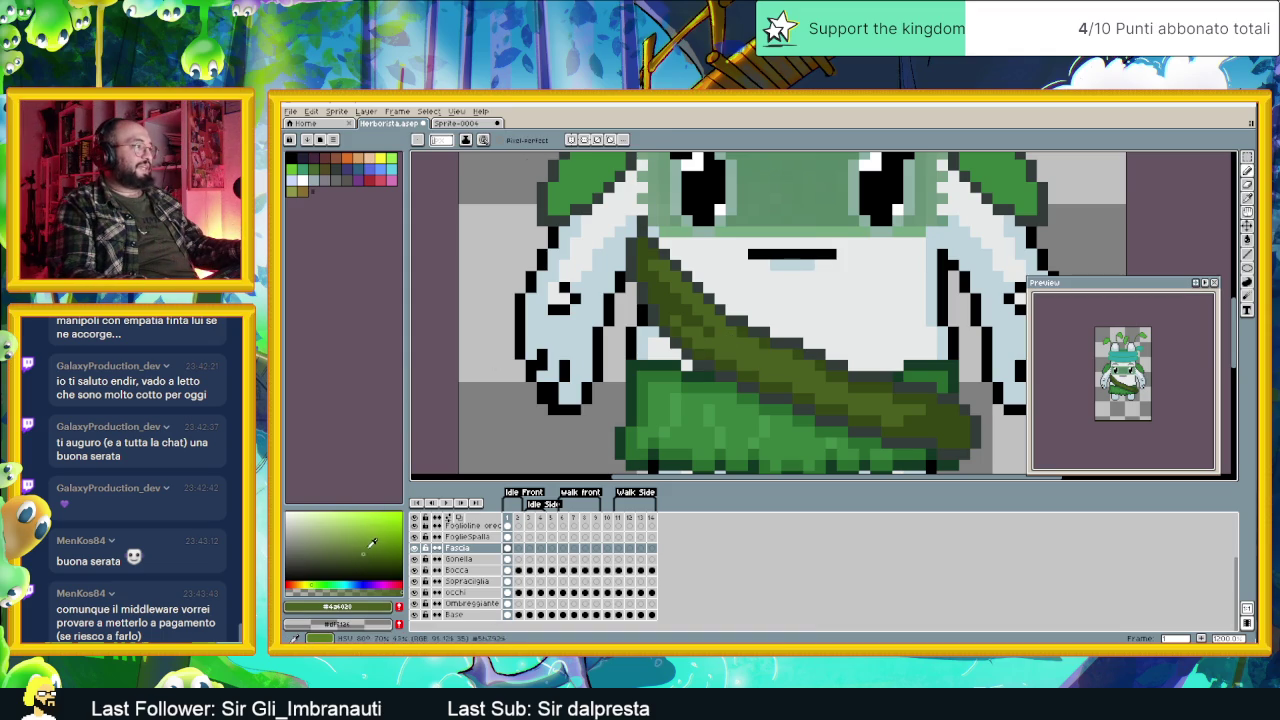
left_click(371, 540)
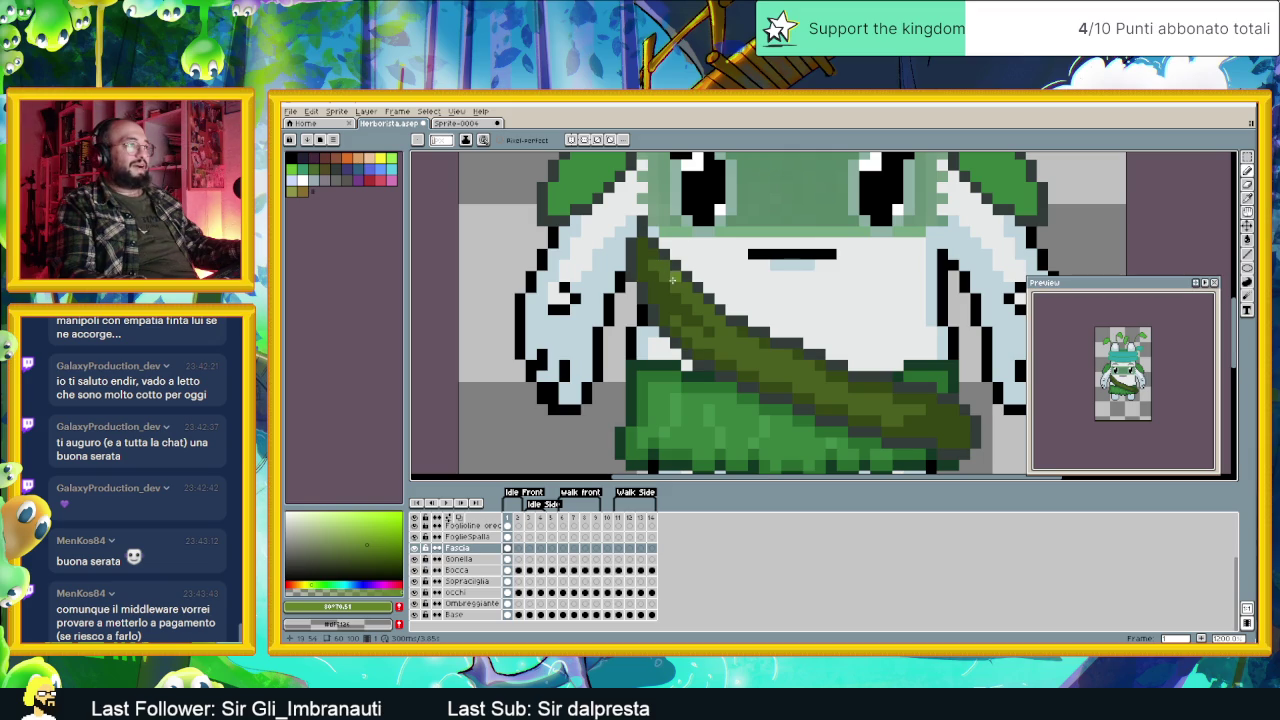
left_click(687, 299, "alt")
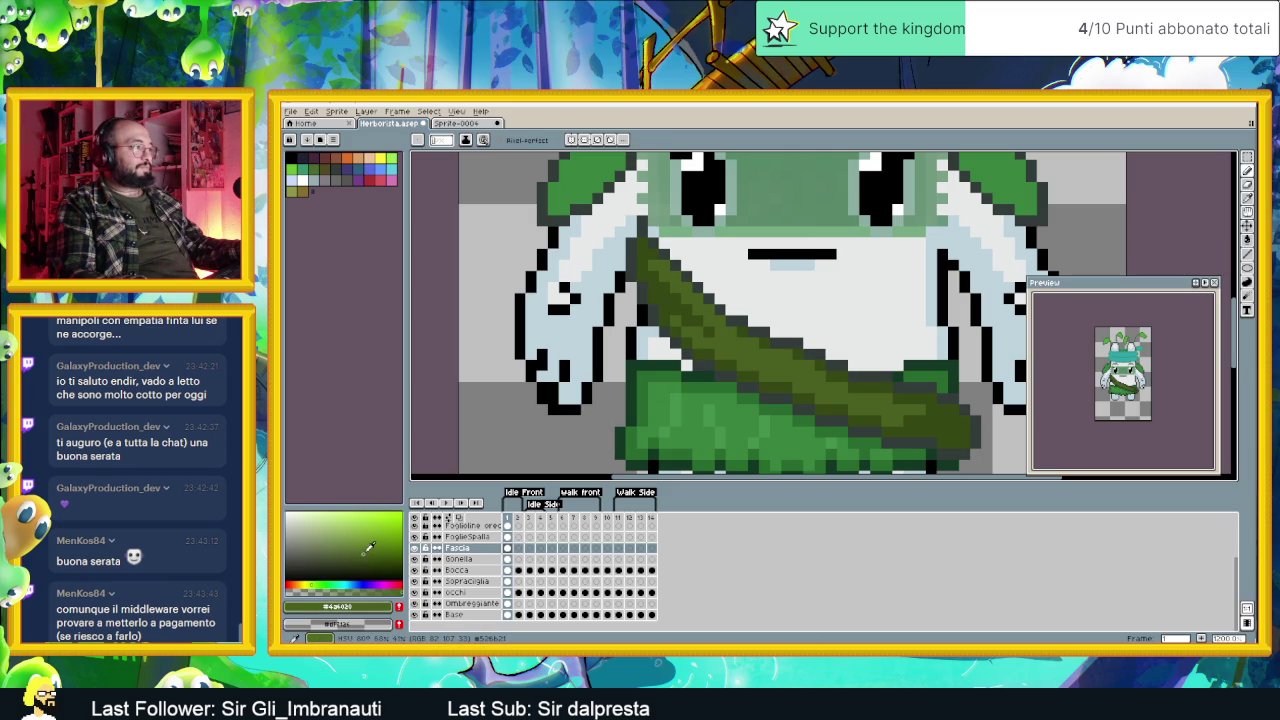
left_click(365, 550)
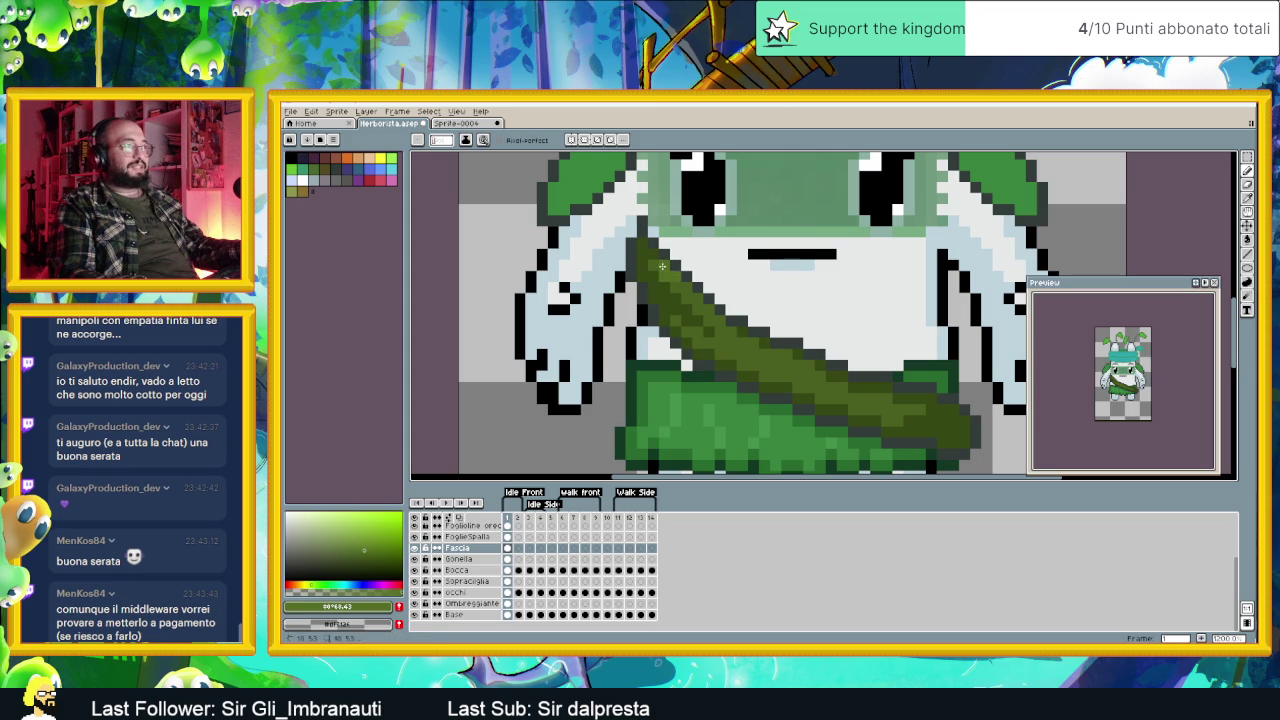
left_click_drag(676, 282, 705, 309)
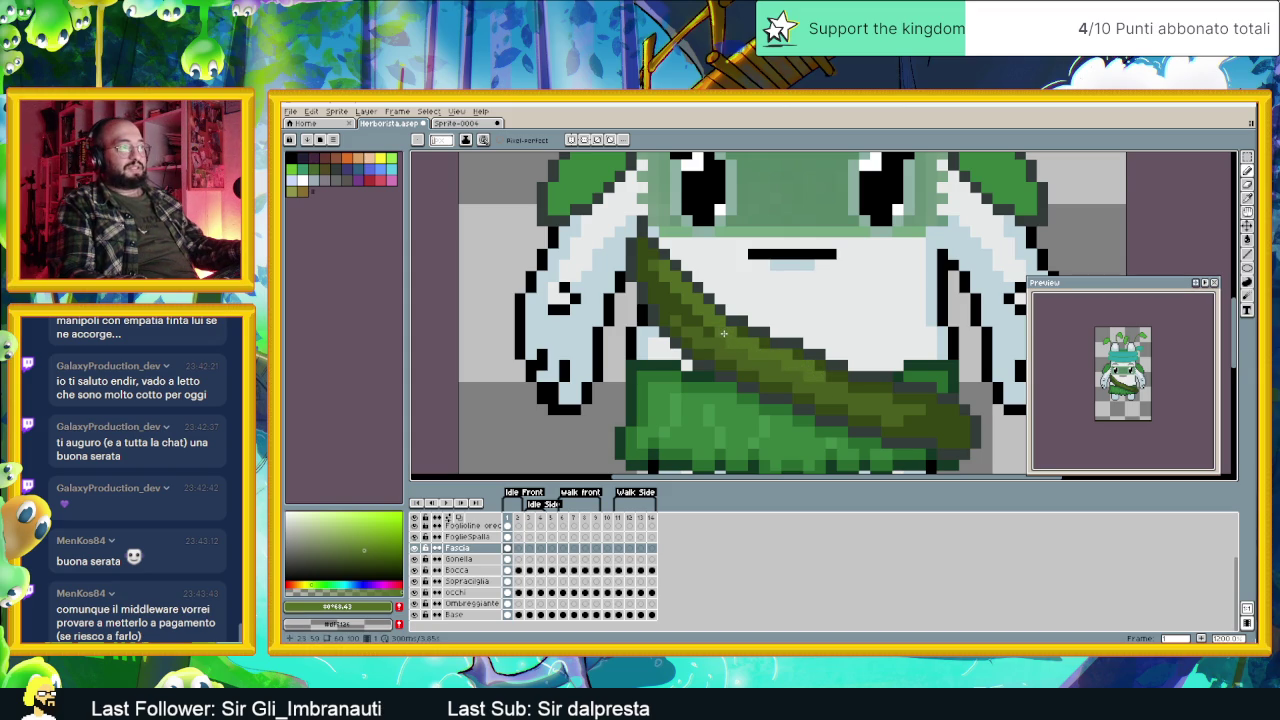
Step: Fine-tune the drawing colour to a slightly lighter green for the sash shading
scroll(861, 378, "down", 3)
scroll(861, 378, "up", 2)
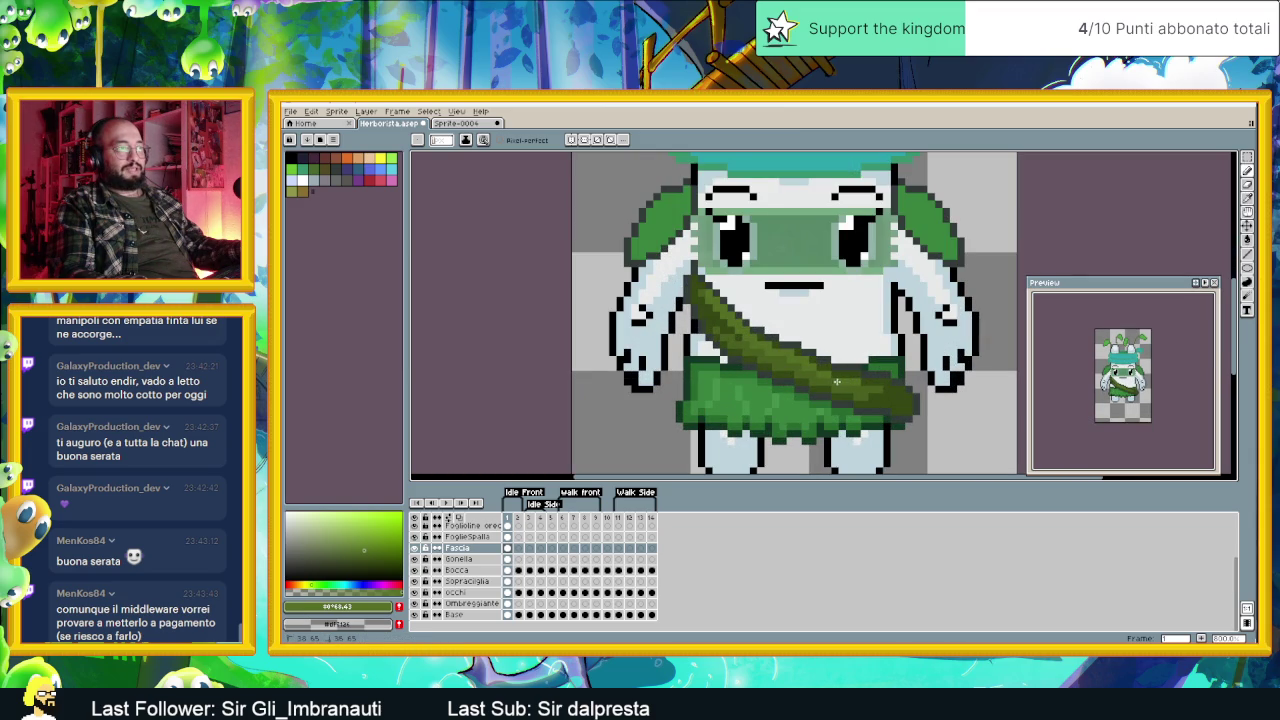
scroll(837, 381, "down", 2)
scroll(837, 381, "down", 1)
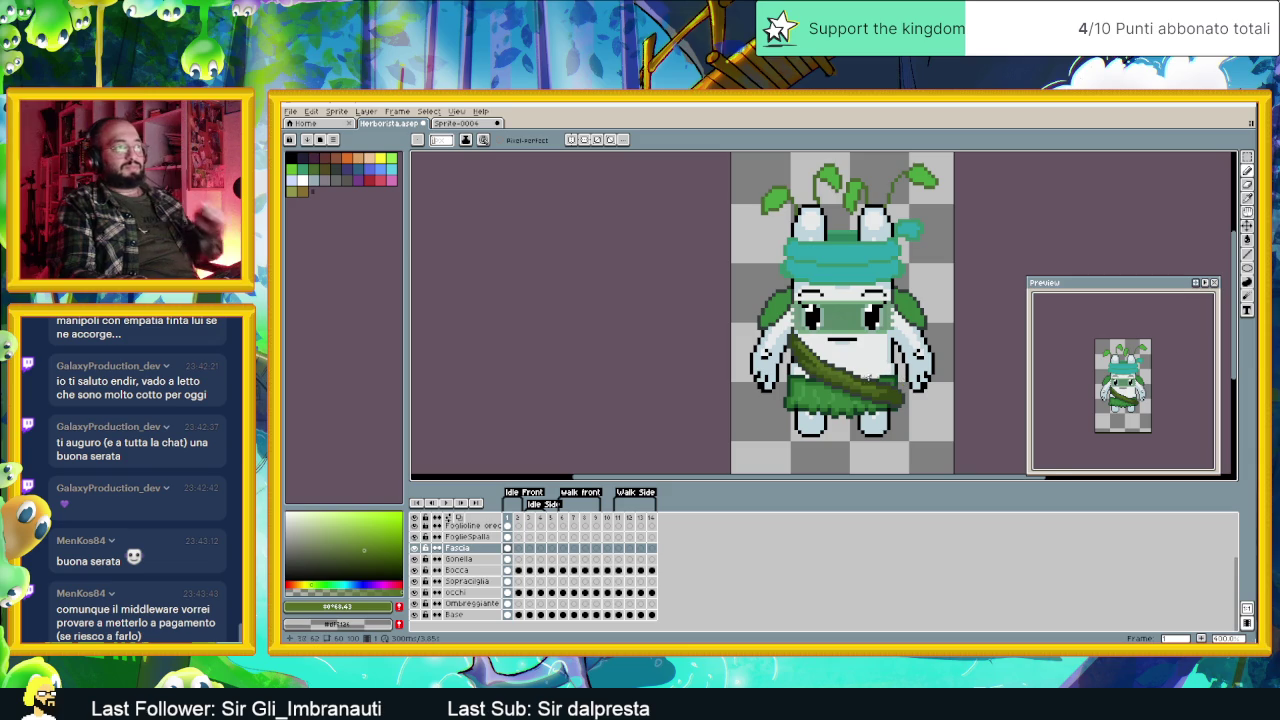
scroll(841, 372, "up", 1)
scroll(841, 372, "up", 1)
scroll(841, 372, "up", 2)
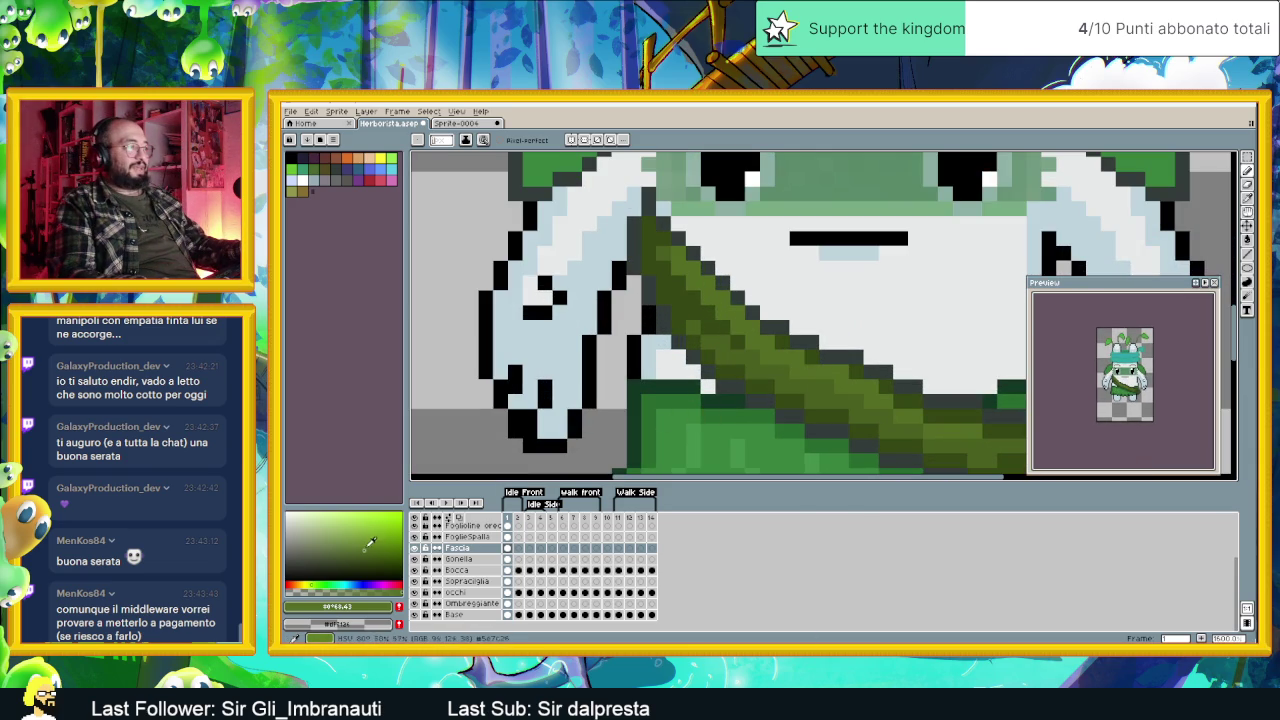
left_click(366, 543)
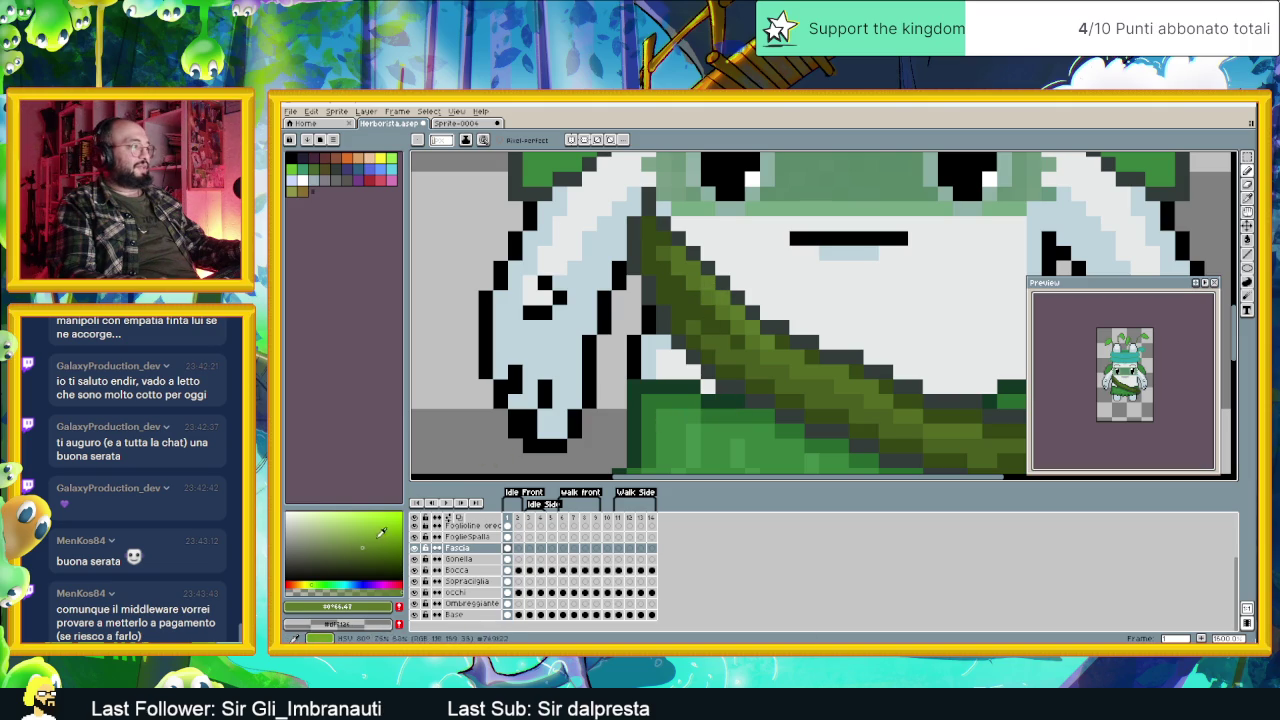
left_click(366, 540)
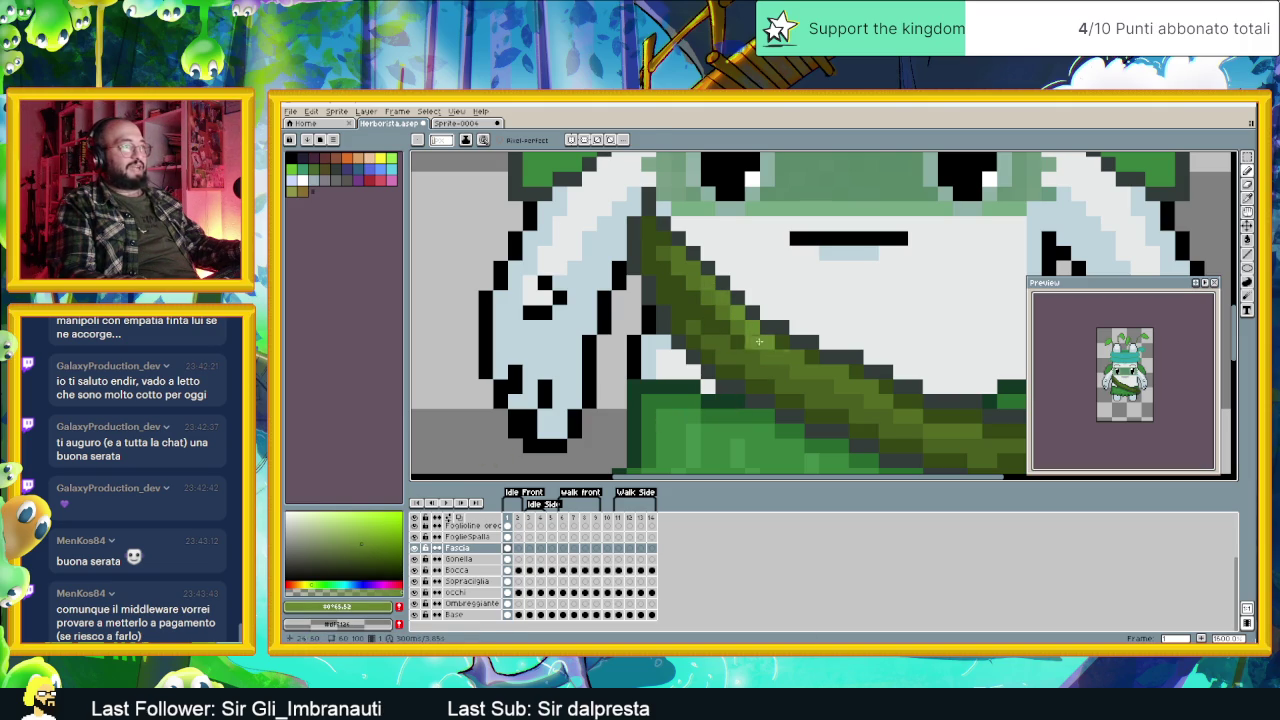
Step: Sample a green from the sash, then pick a darker olive for its shading
key("i")
left_click(722, 290)
key("b")
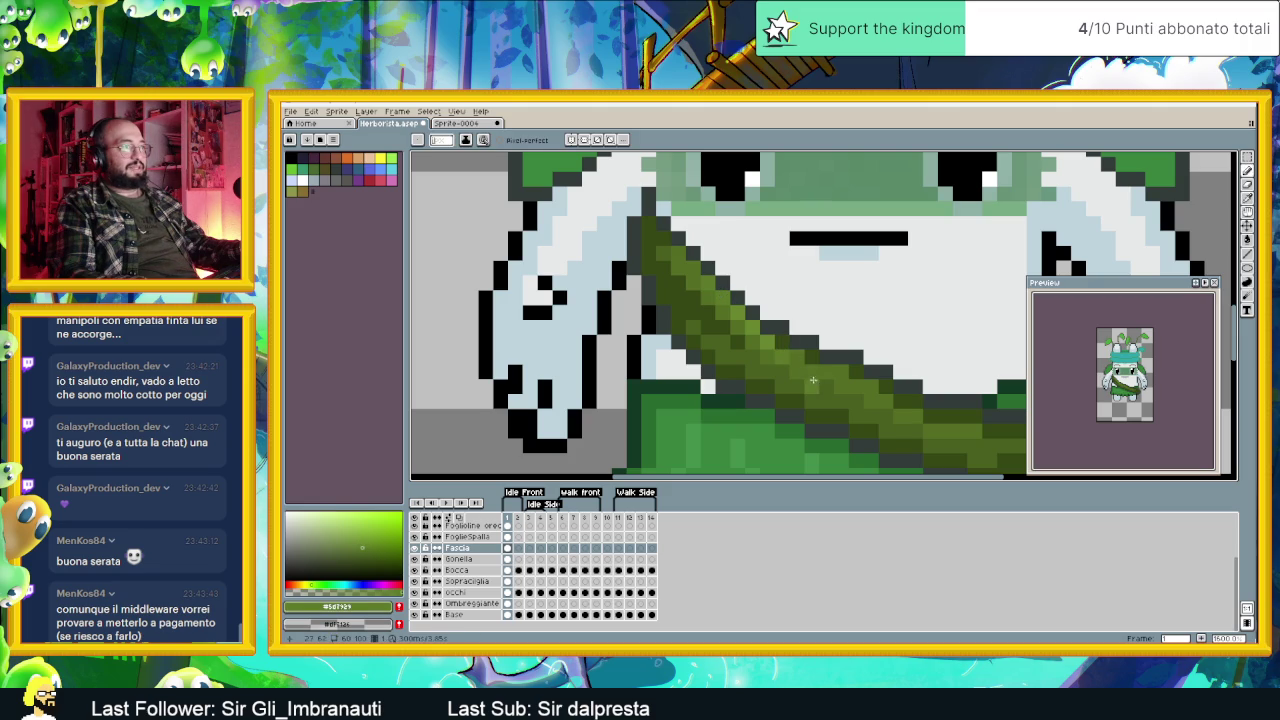
left_click(796, 371, "alt")
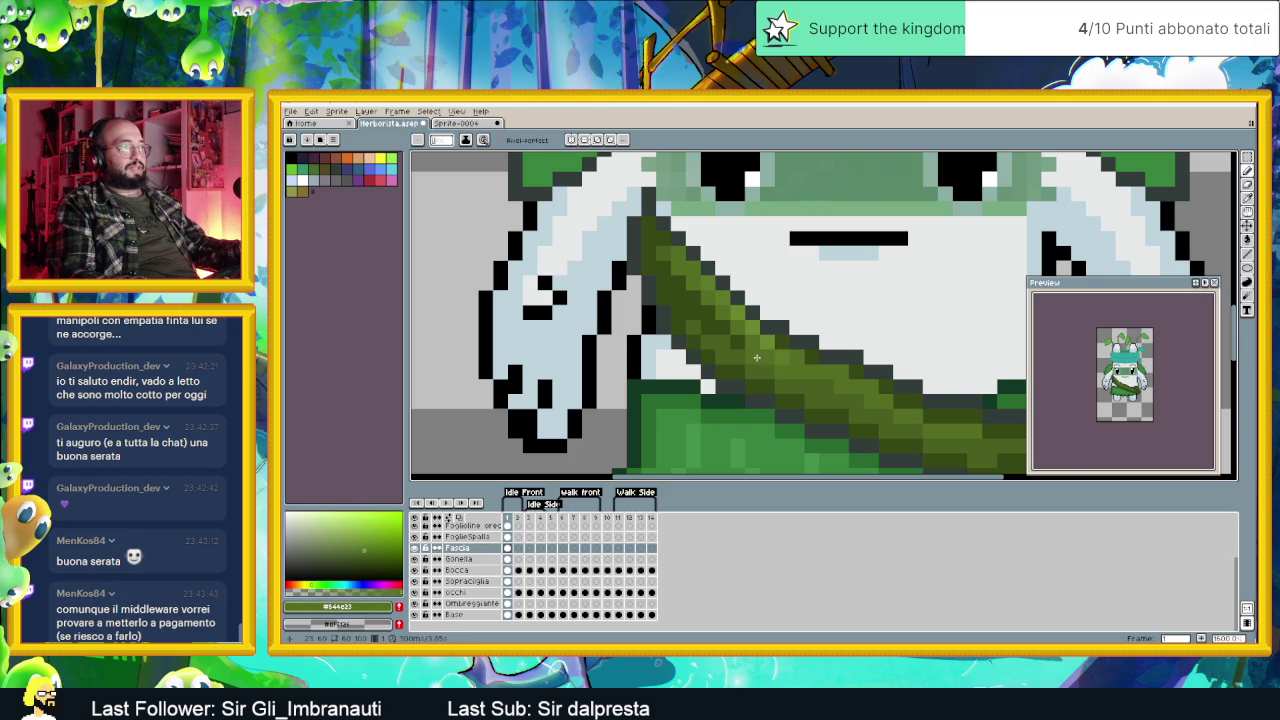
scroll(818, 391, "down", 2)
scroll(830, 393, "up", 1)
scroll(835, 394, "up", 1)
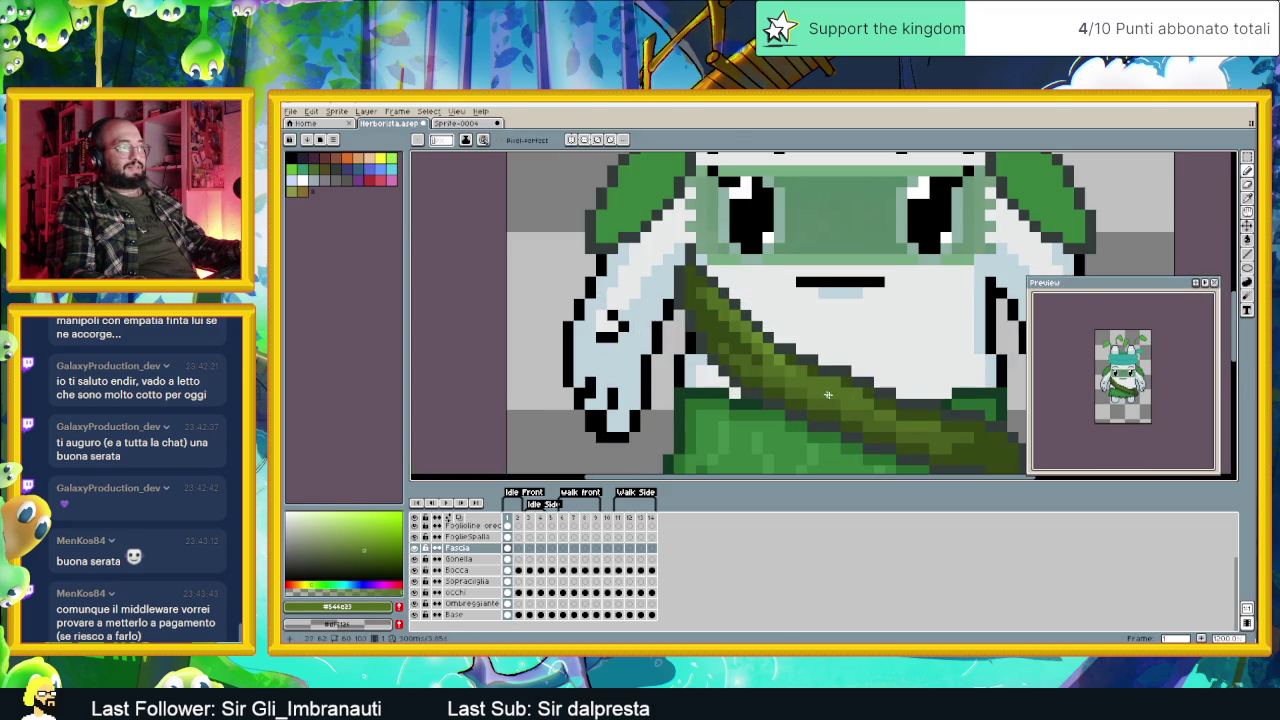
scroll(903, 416, "down", 3)
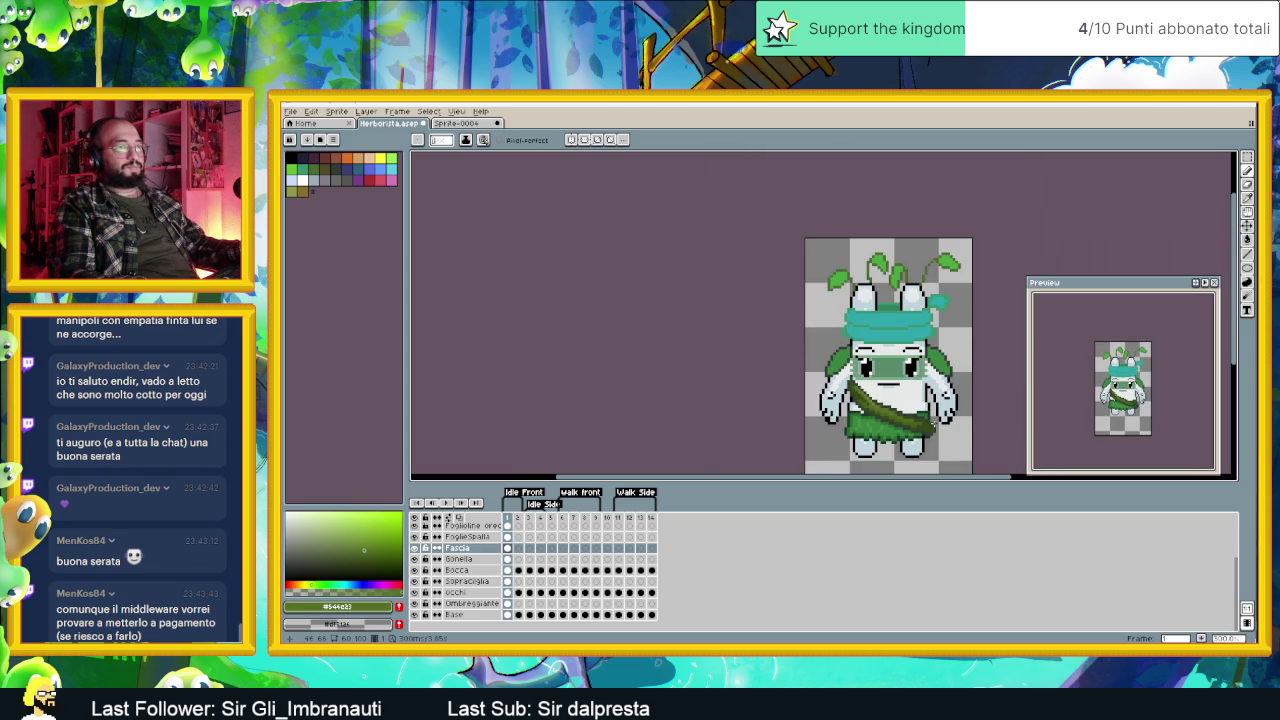
scroll(935, 428, "down", 3)
left_click_drag(919, 408, 830, 382)
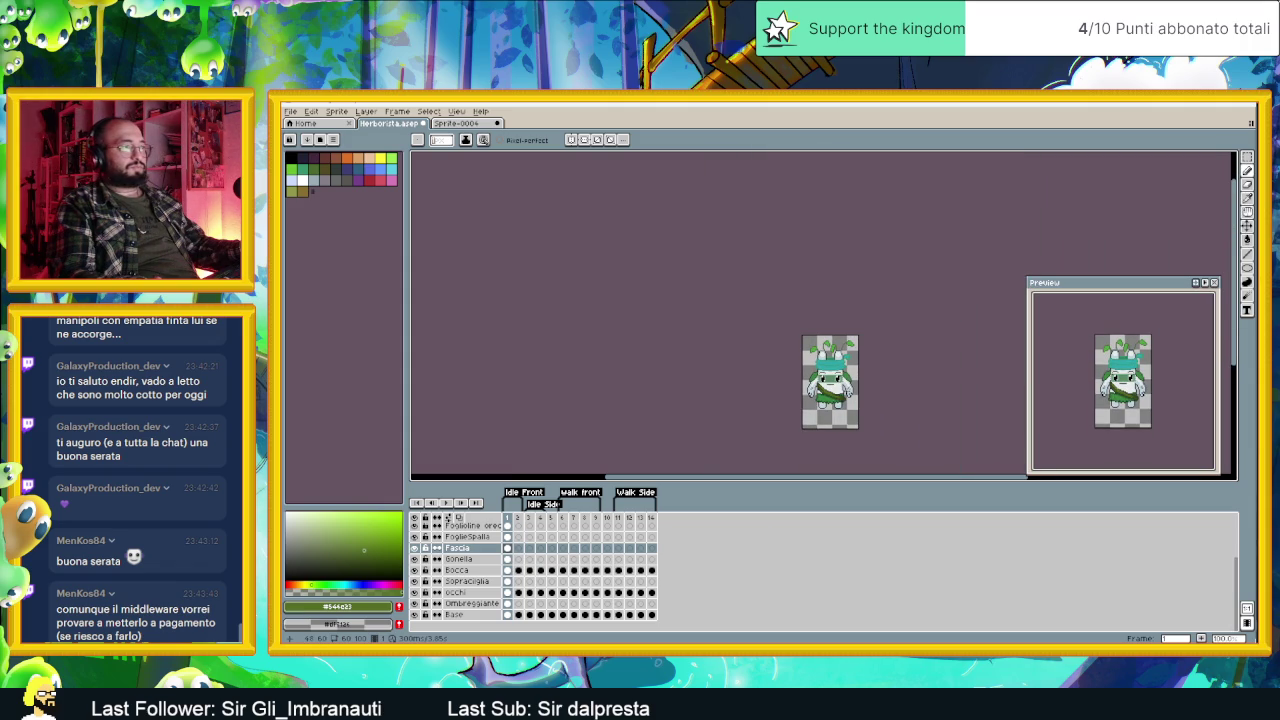
scroll(800, 370, "up", 2)
scroll(760, 350, "up", 1)
scroll(740, 340, "up", 1)
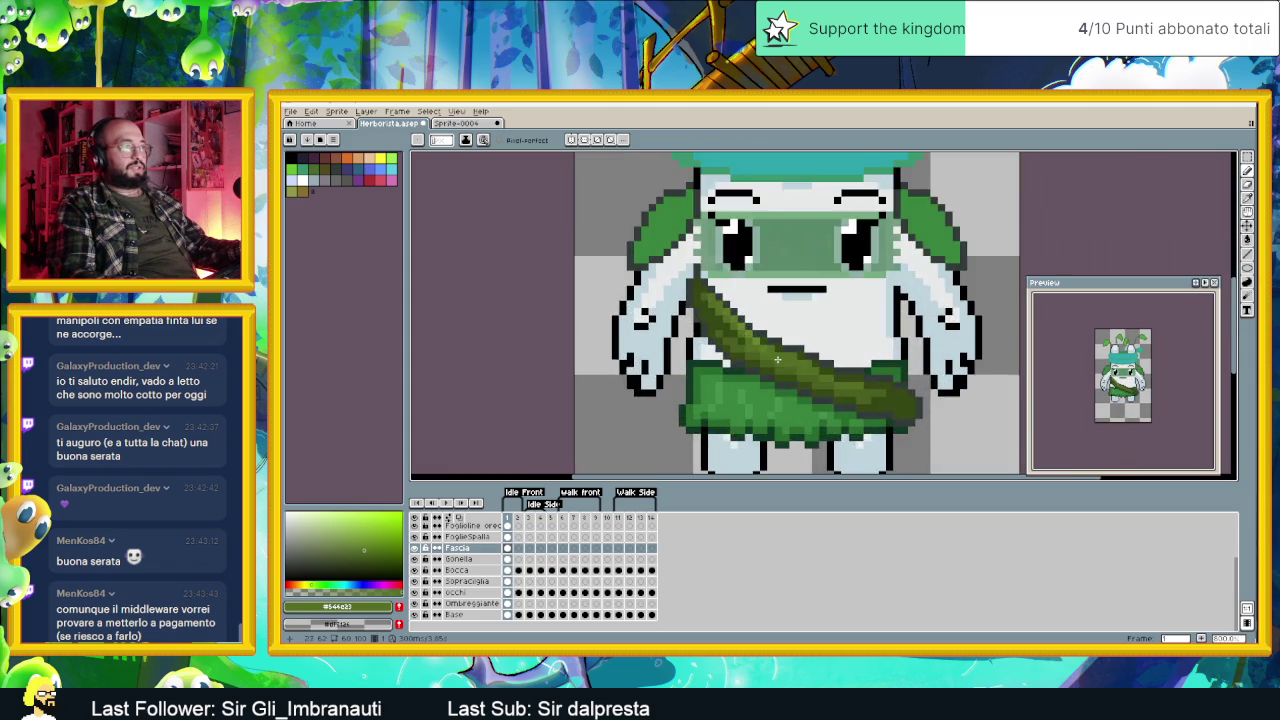
scroll(729, 336, "up", 2)
Step: Paint lighter green highlights and darker green shadow pixels along the sash's lower stretch
left_click(710, 300, "alt")
left_click(804, 351)
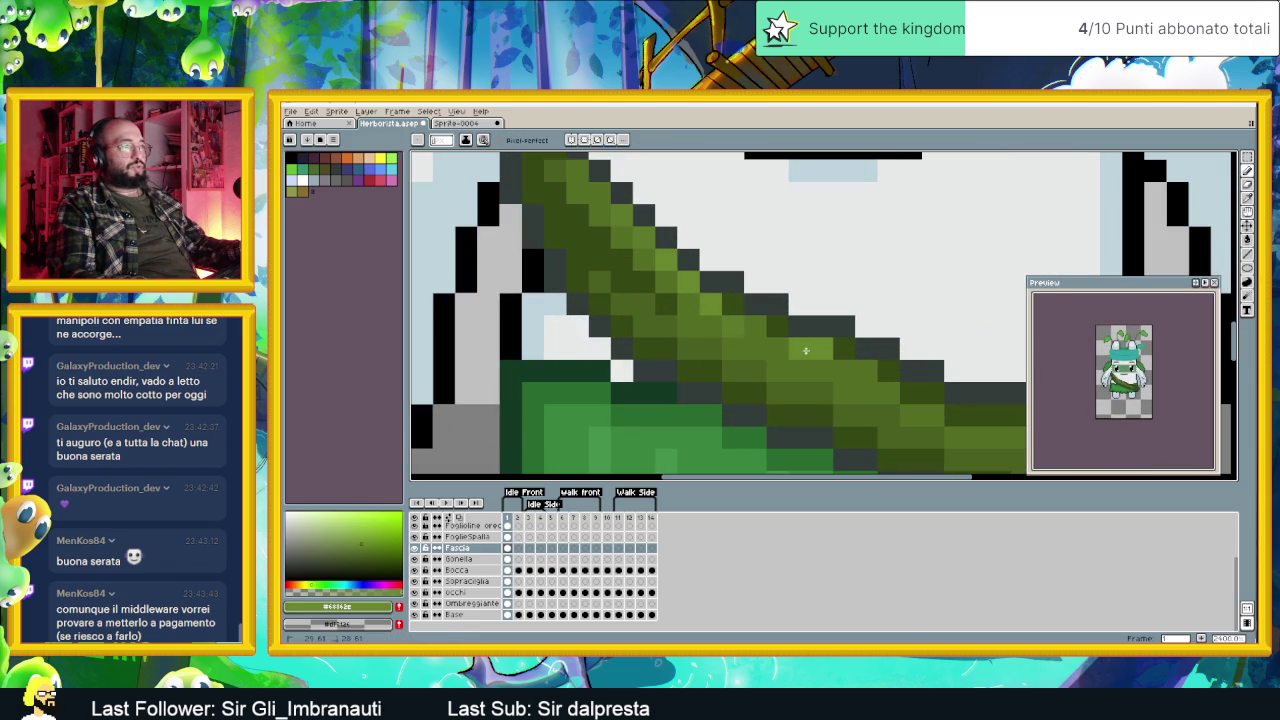
left_click(777, 349)
left_click(755, 327)
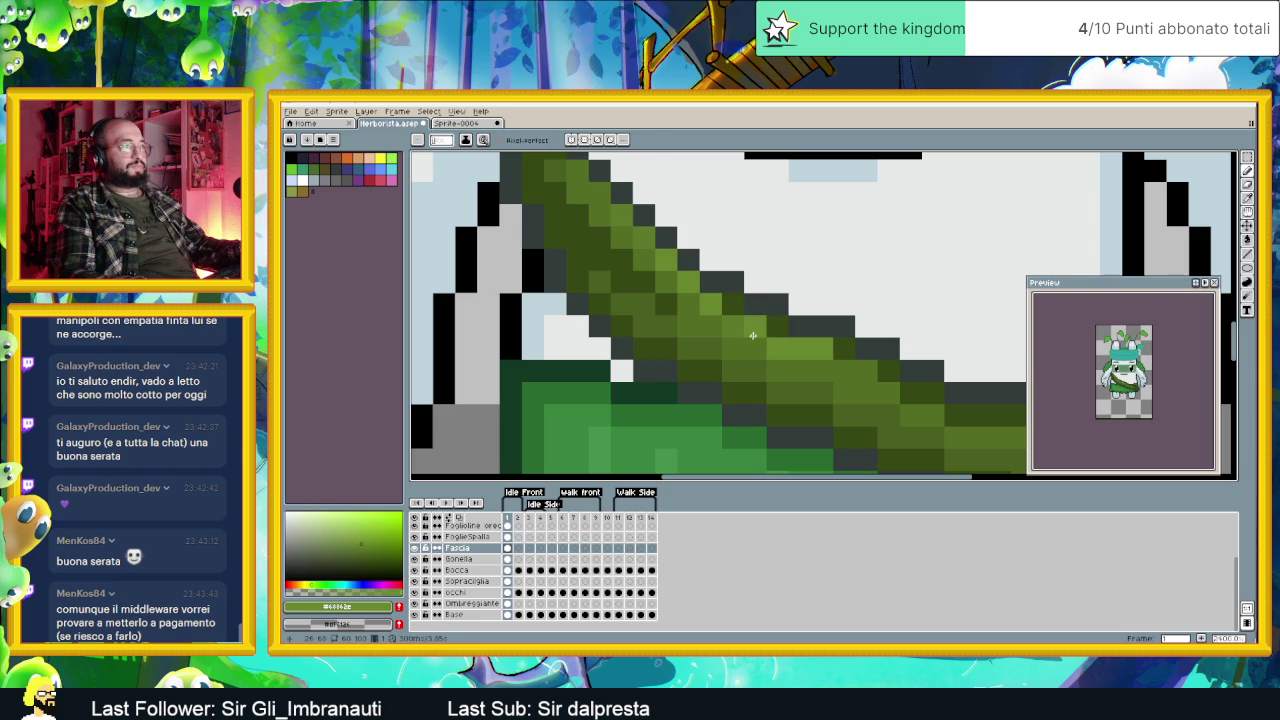
left_click(731, 323, "alt")
left_click(755, 349)
left_click(777, 351)
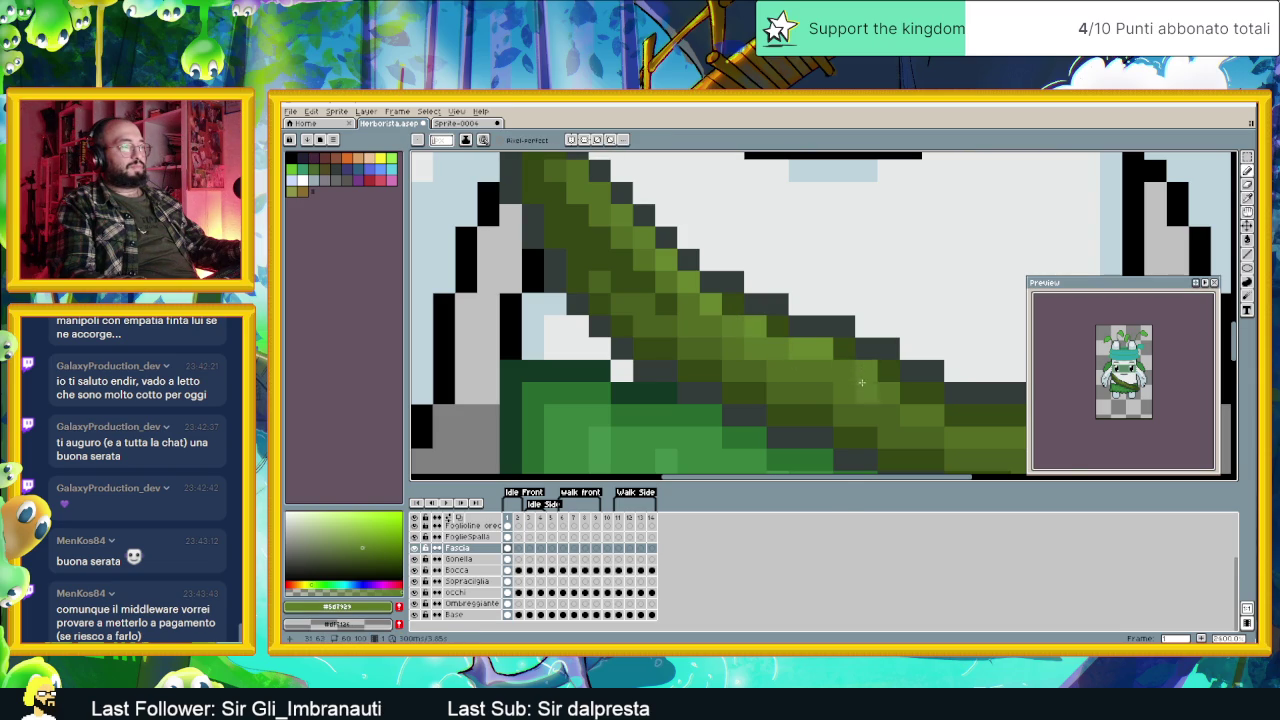
Step: Sample the sash's dark green and soften it to a slightly lighter, less saturated shade
scroll(894, 404, "down", 2)
scroll(901, 409, "down", 1)
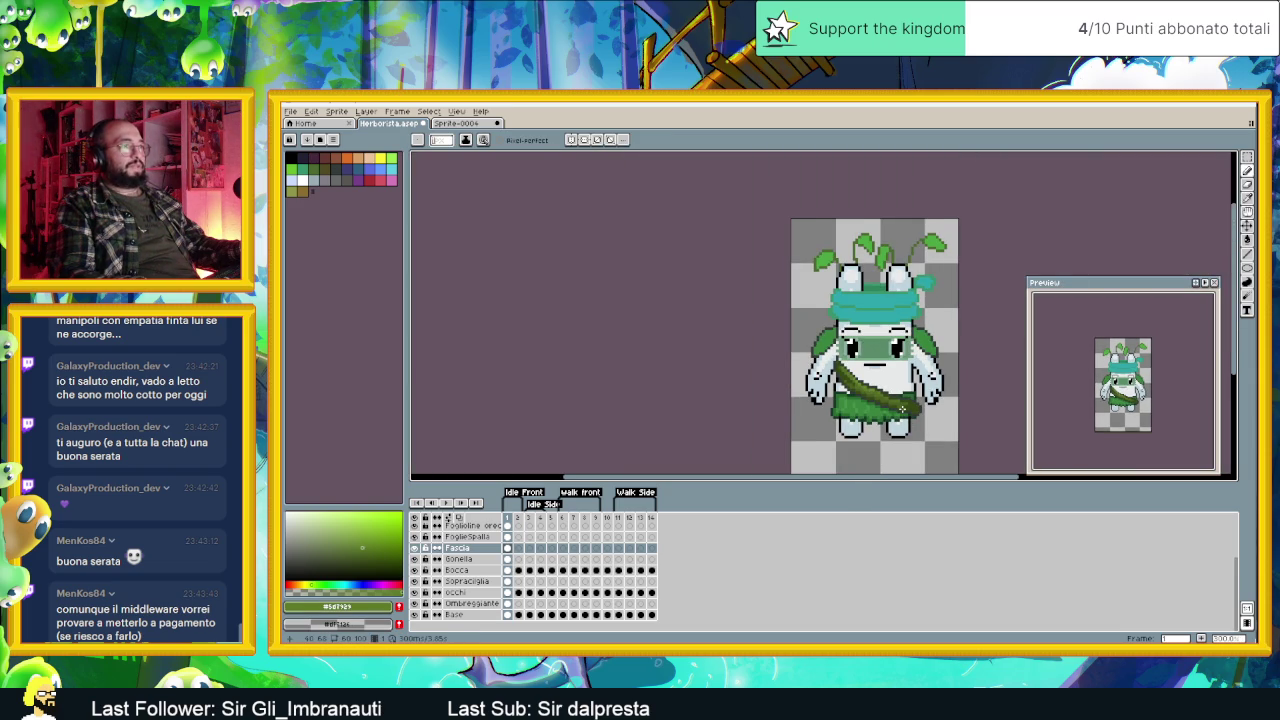
scroll(925, 423, "up", 1)
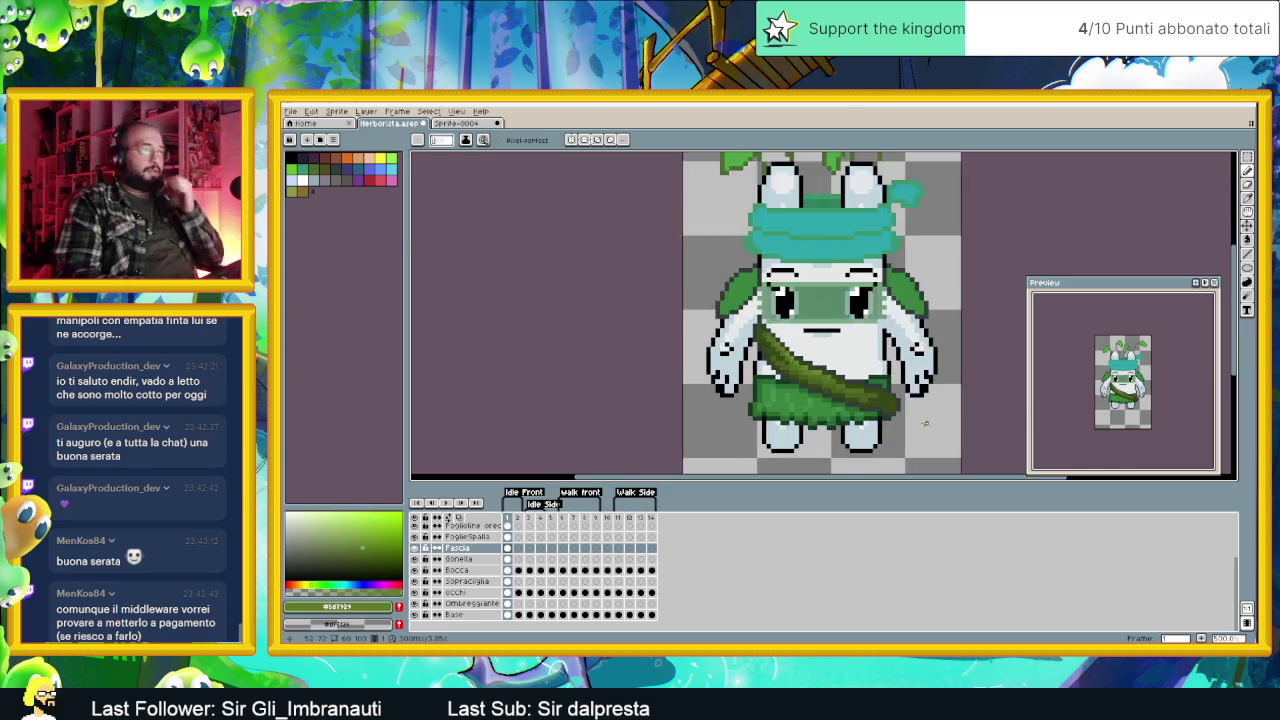
scroll(925, 423, "up", 1)
scroll(925, 423, "up", 1)
left_click(860, 398, "alt")
left_click(373, 560)
left_click(372, 562)
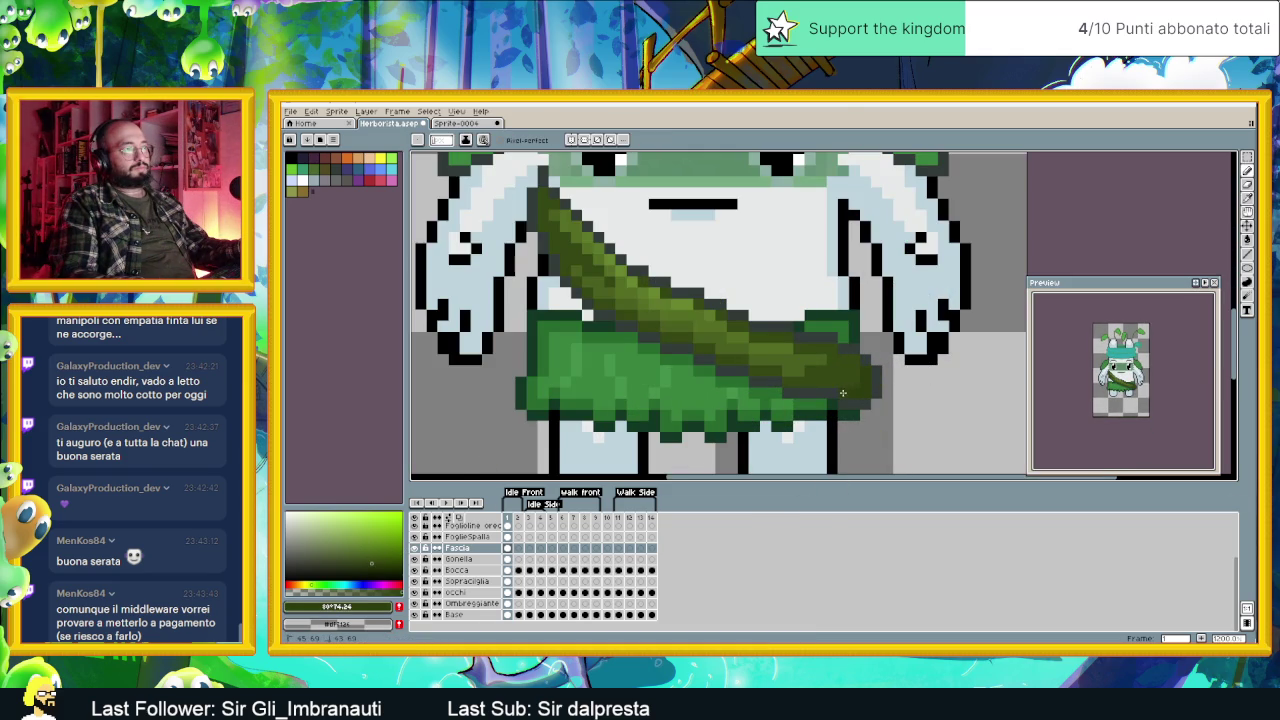
scroll(860, 412, "down", 2)
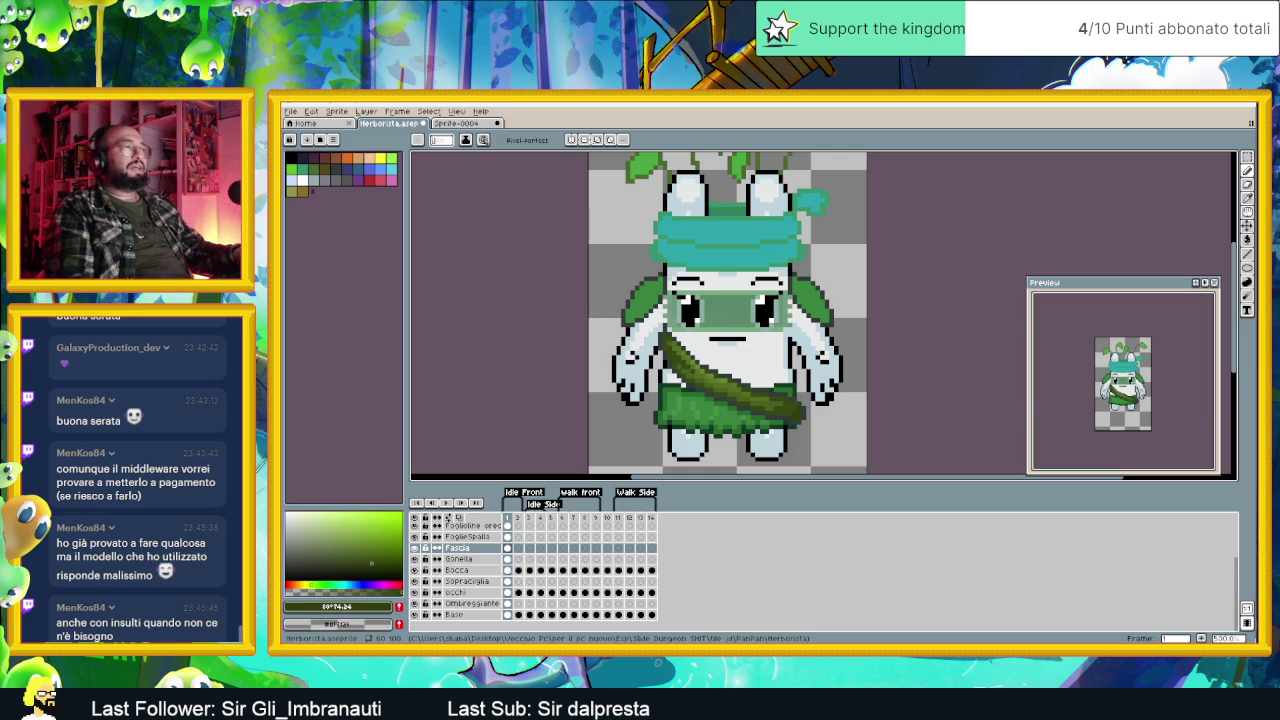
scroll(688, 376, "up", 1)
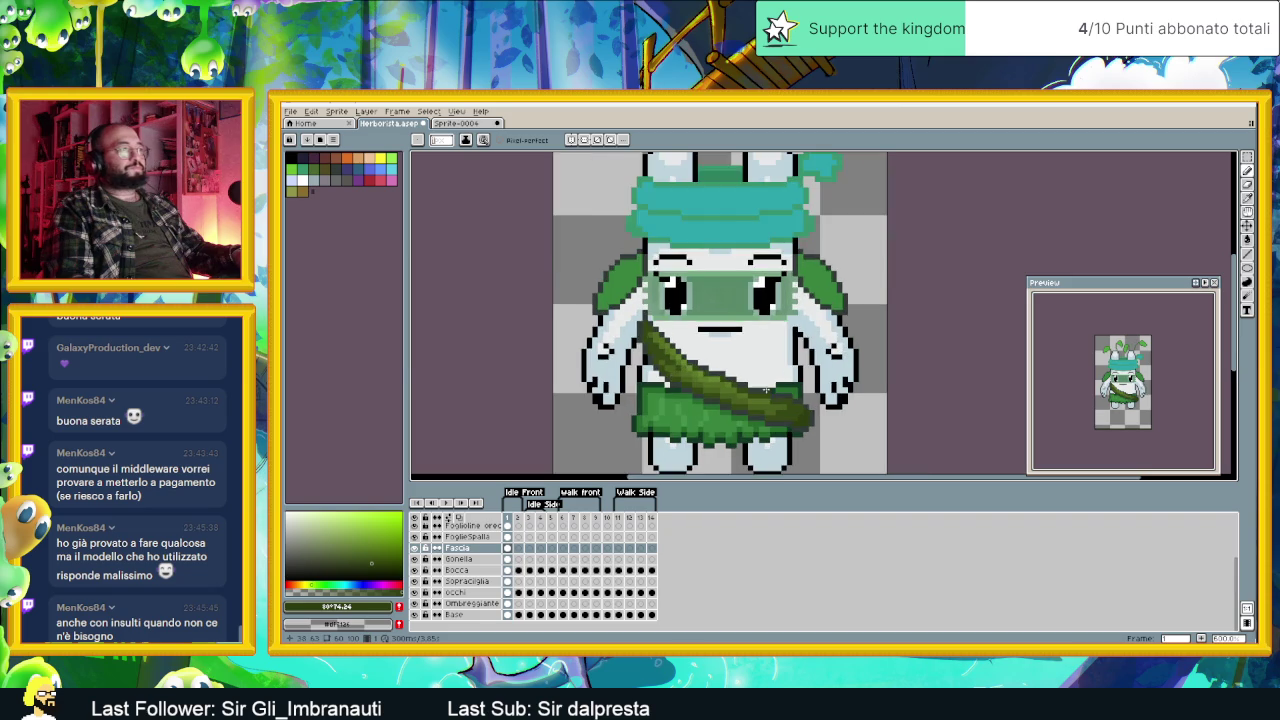
scroll(740, 395, "up", 2)
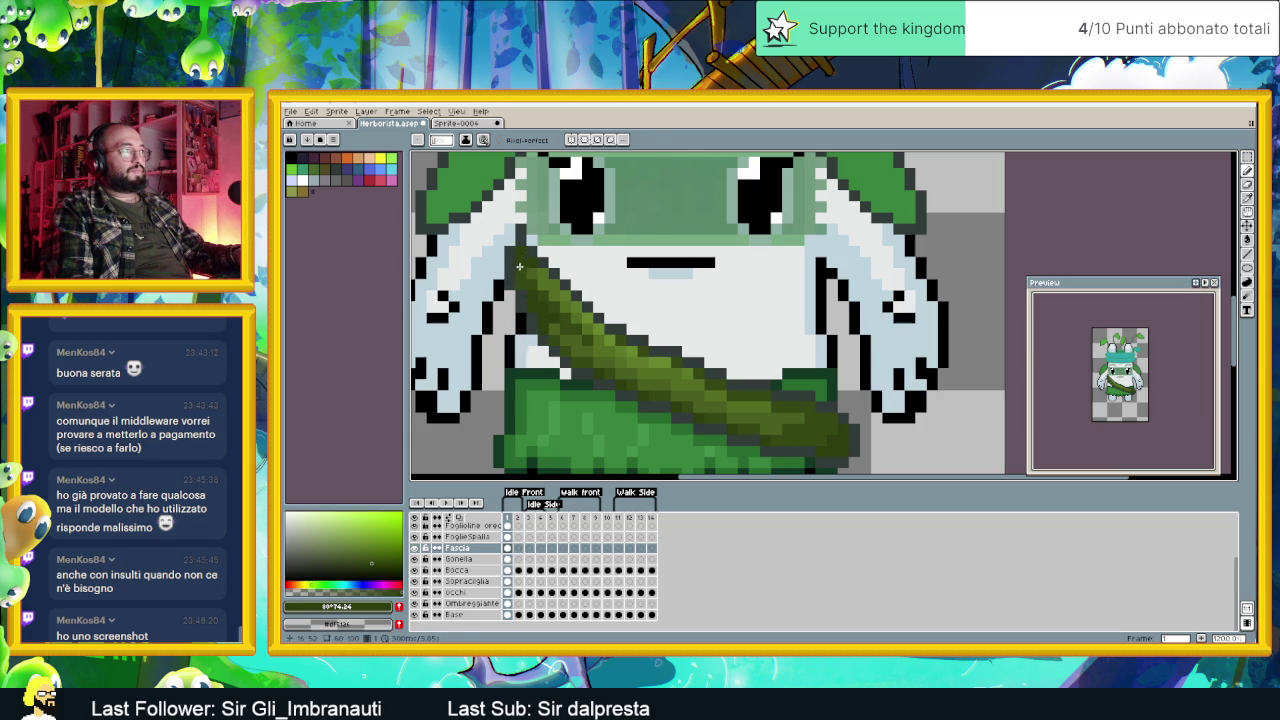
left_click(526, 264, "alt")
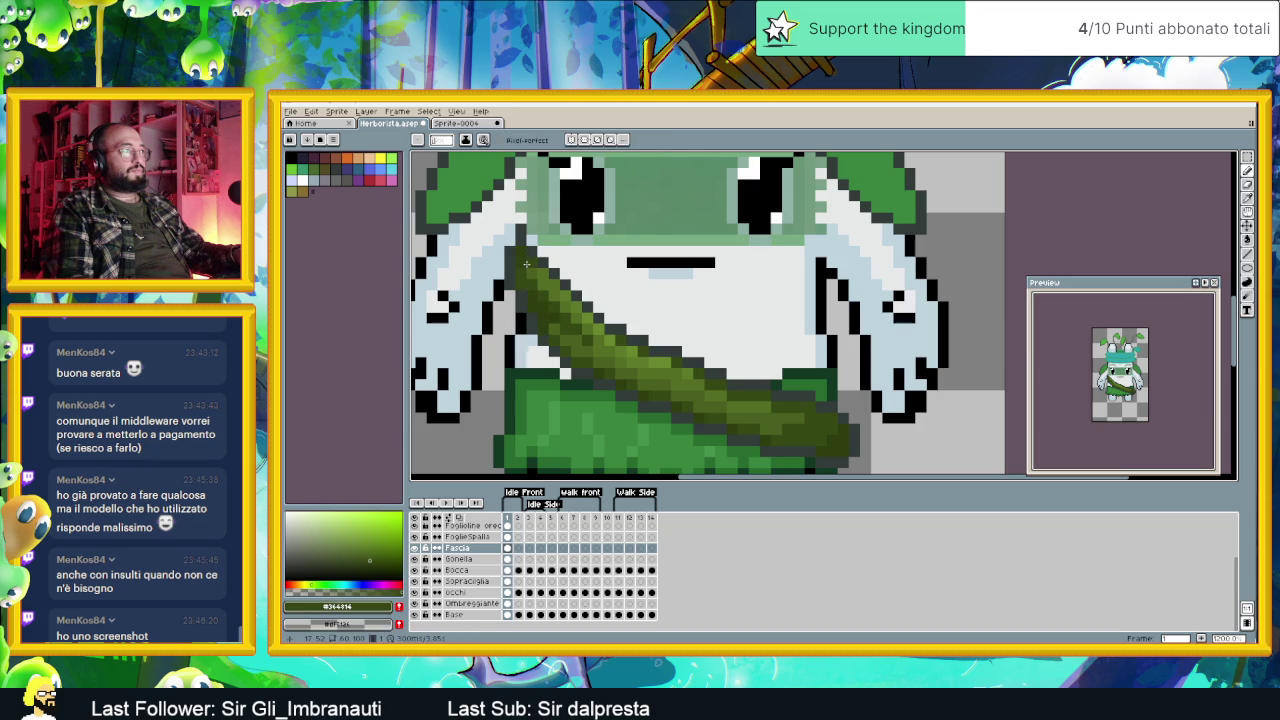
scroll(526, 264, "down", 2)
scroll(526, 264, "down", 1)
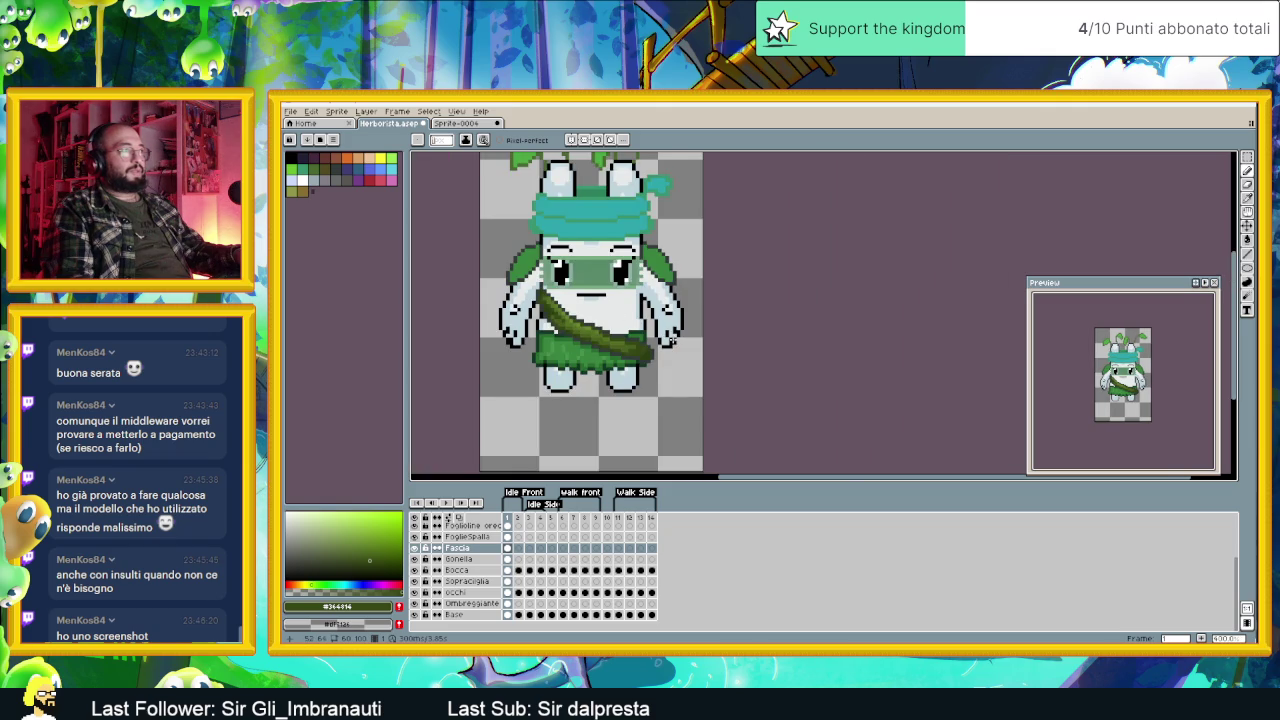
scroll(671, 342, "down", 1)
scroll(655, 345, "up", 2)
scroll(749, 335, "up", 1)
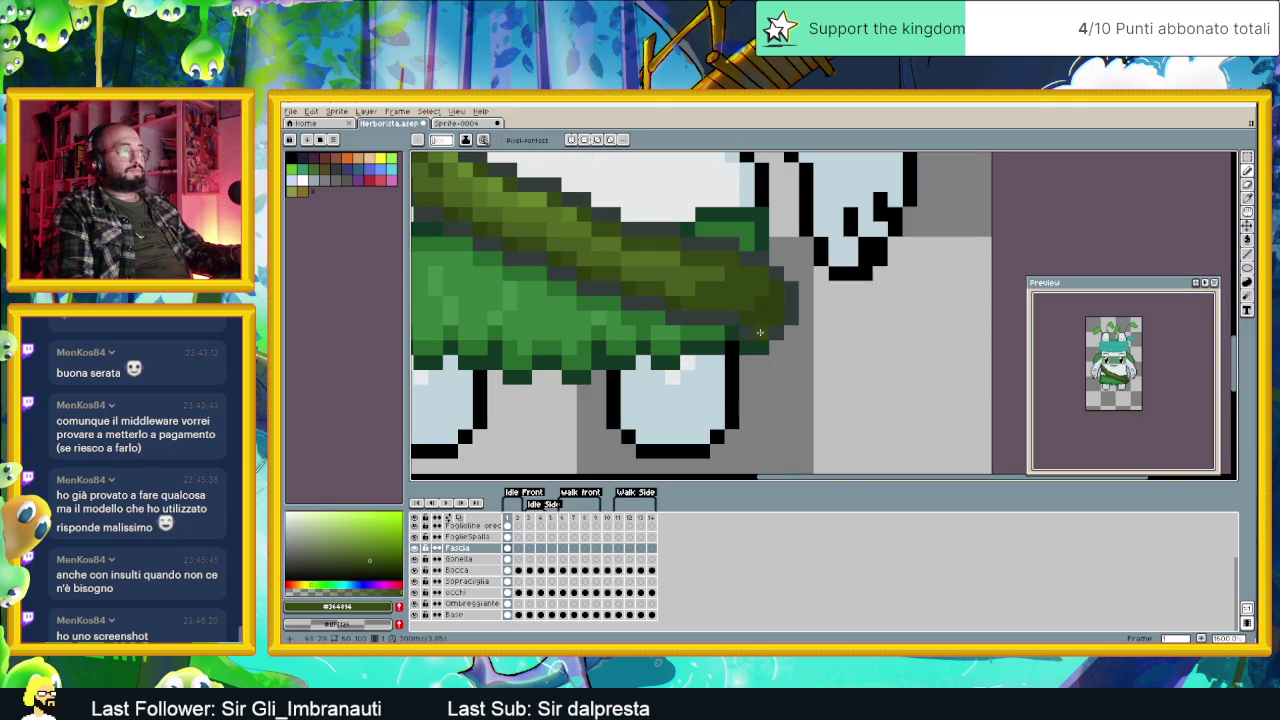
left_click_drag(774, 318, 790, 290)
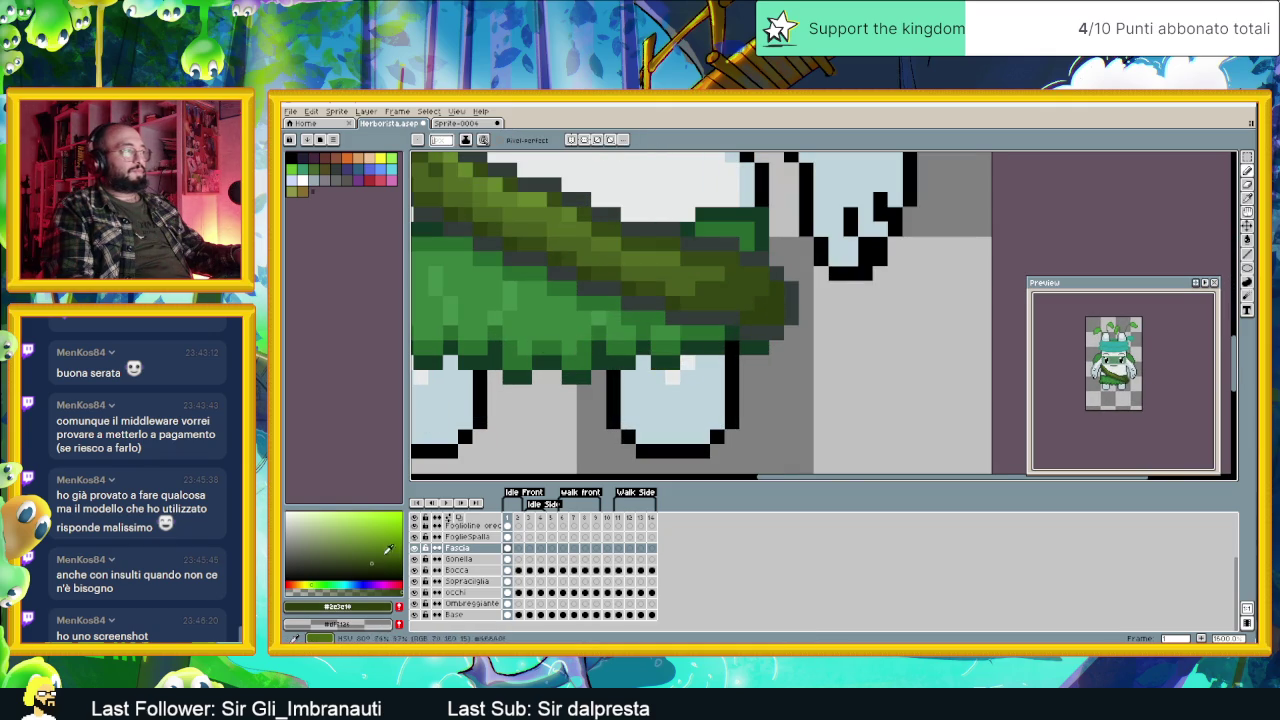
left_click(378, 562)
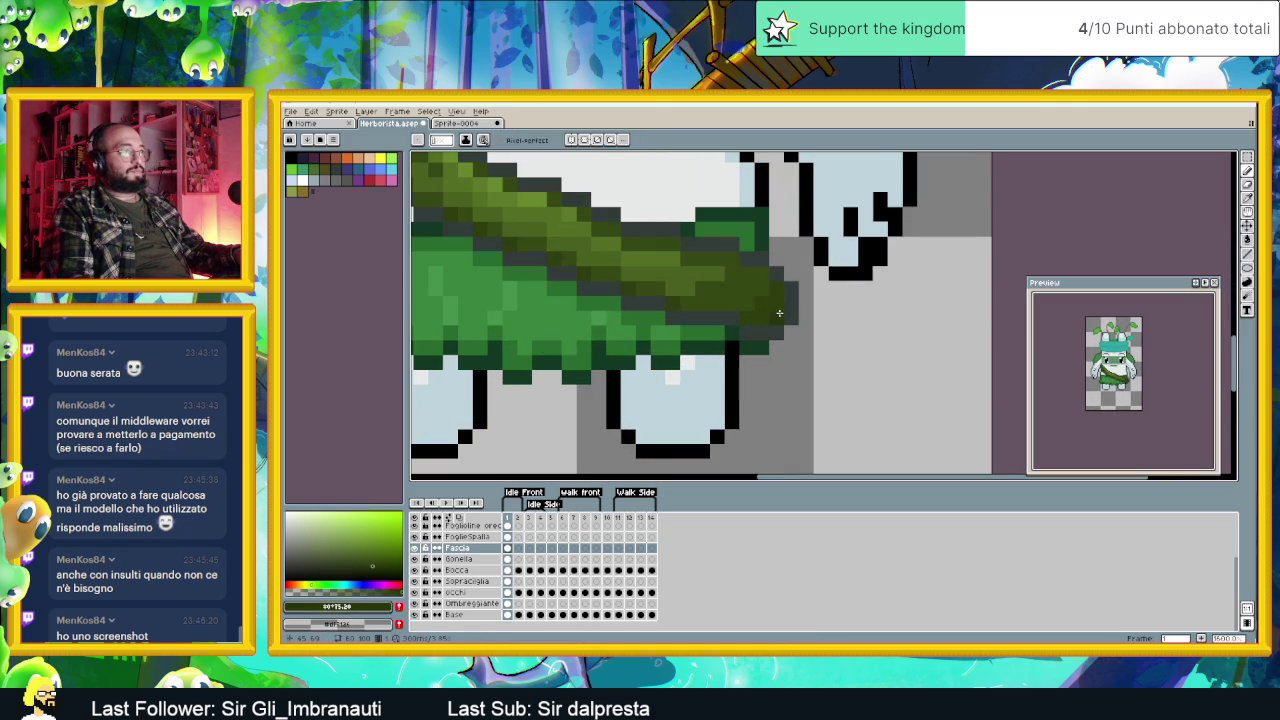
scroll(843, 325, "down", 2)
scroll(848, 316, "down", 1)
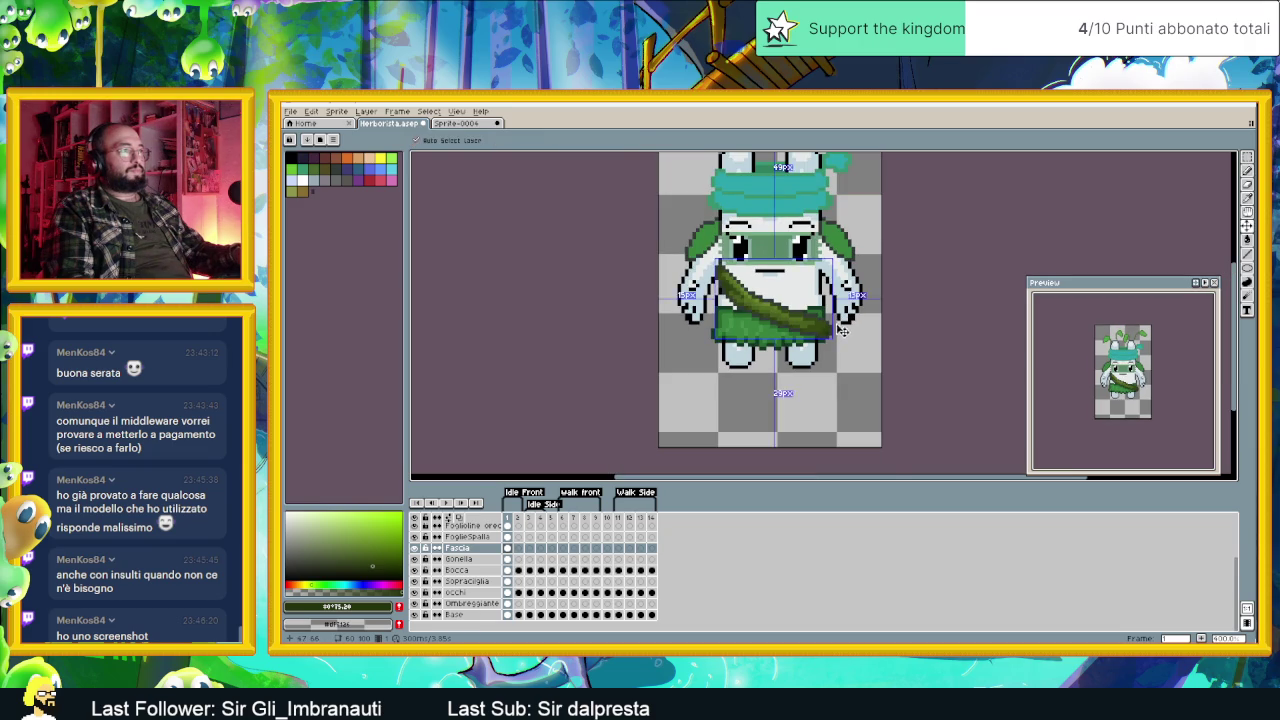
scroll(780, 390, "up", 1)
scroll(830, 325, "up", 2)
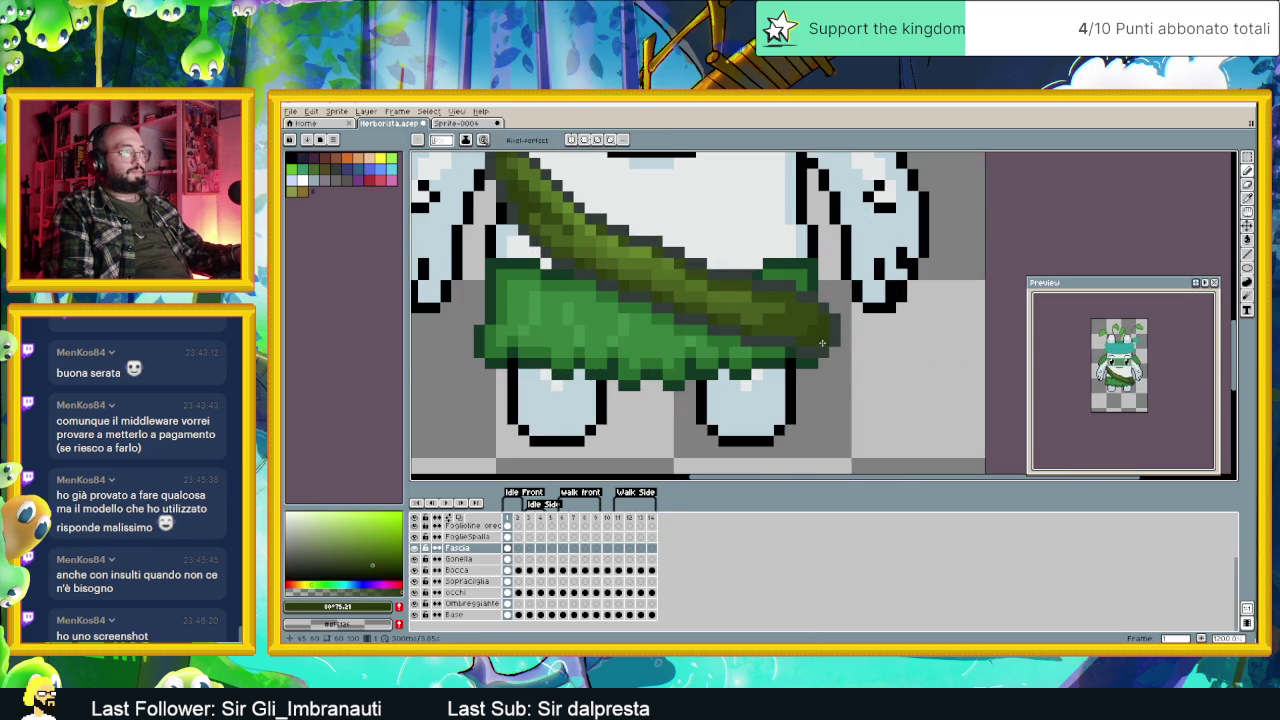
scroll(805, 358, "down", 1)
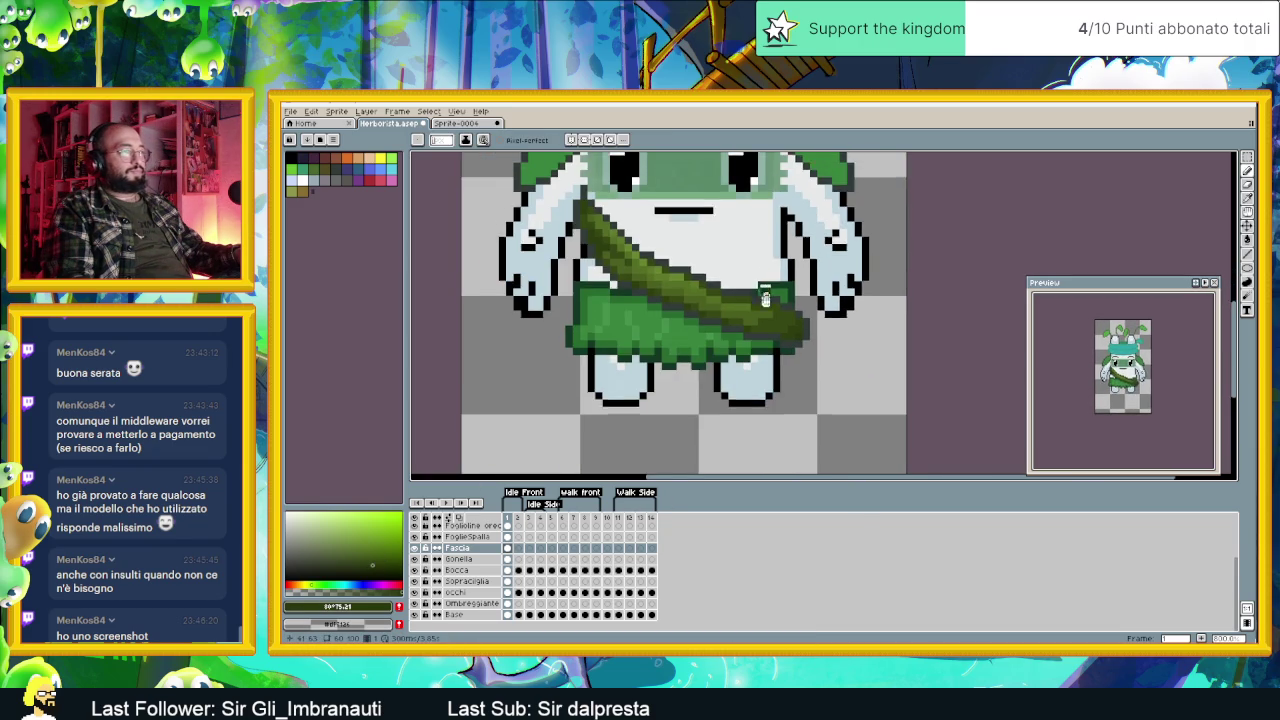
scroll(790, 368, "down", 1)
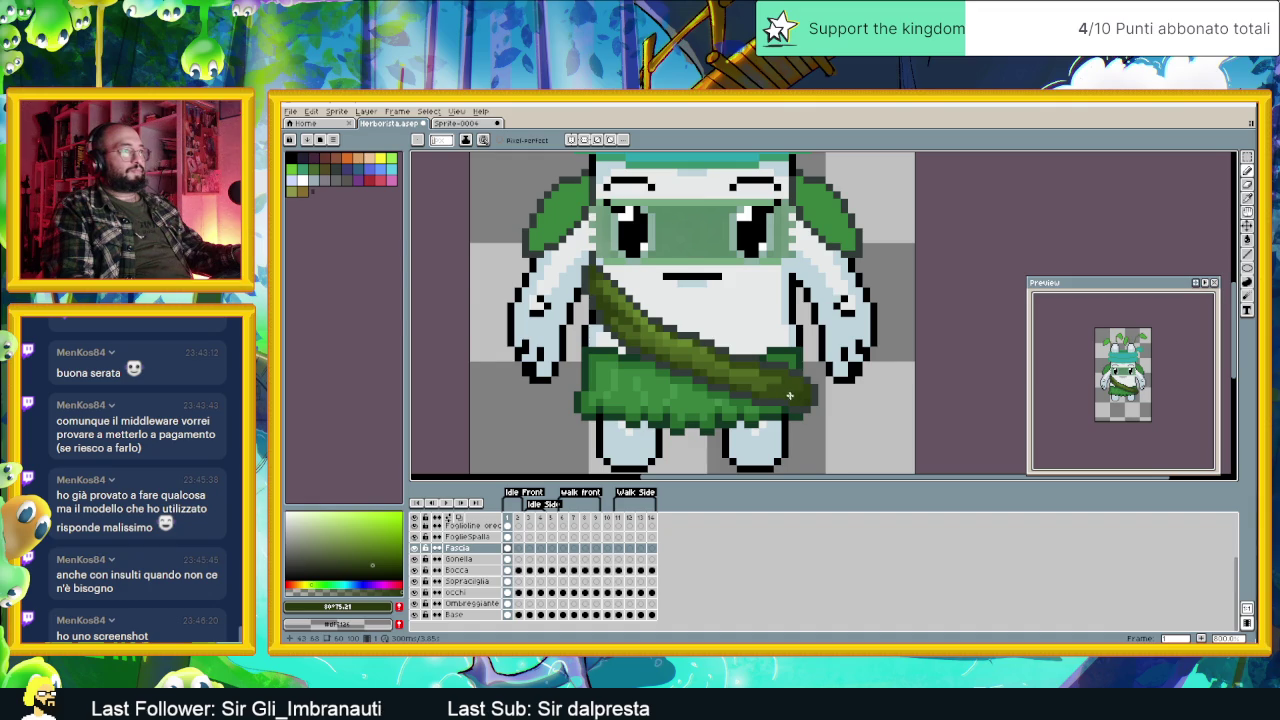
scroll(787, 394, "up", 1)
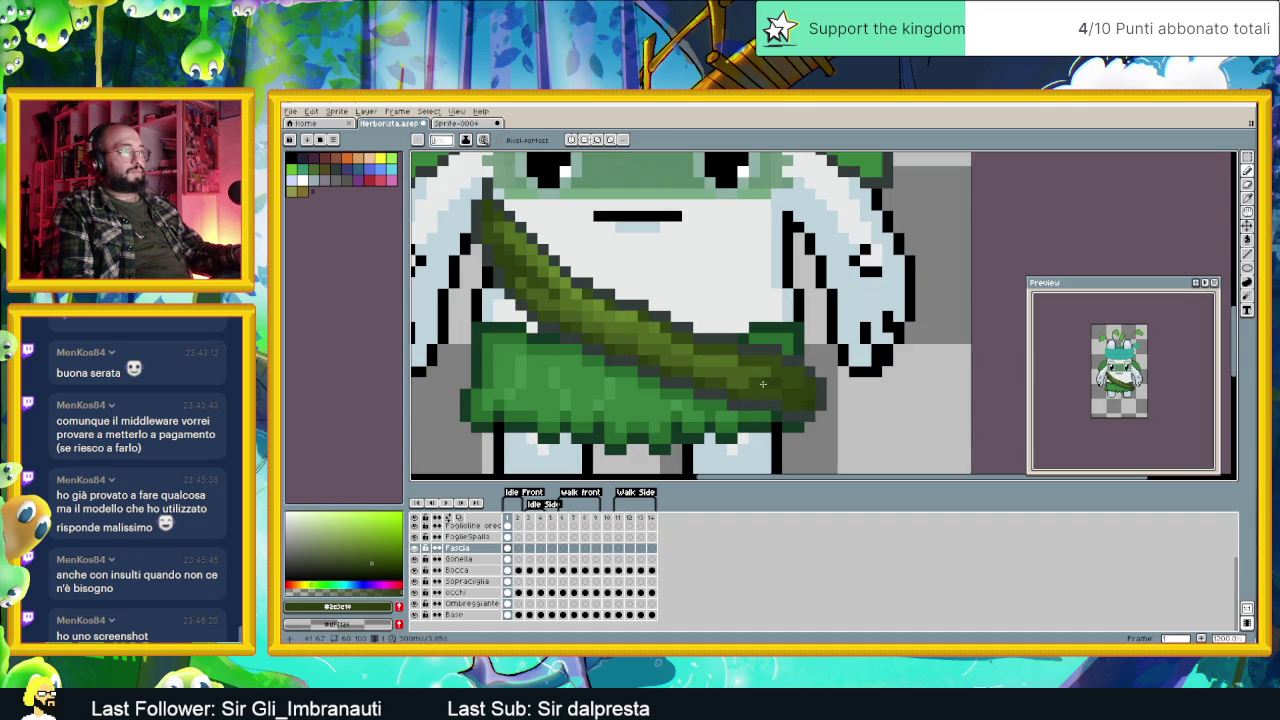
scroll(811, 402, "down", 2)
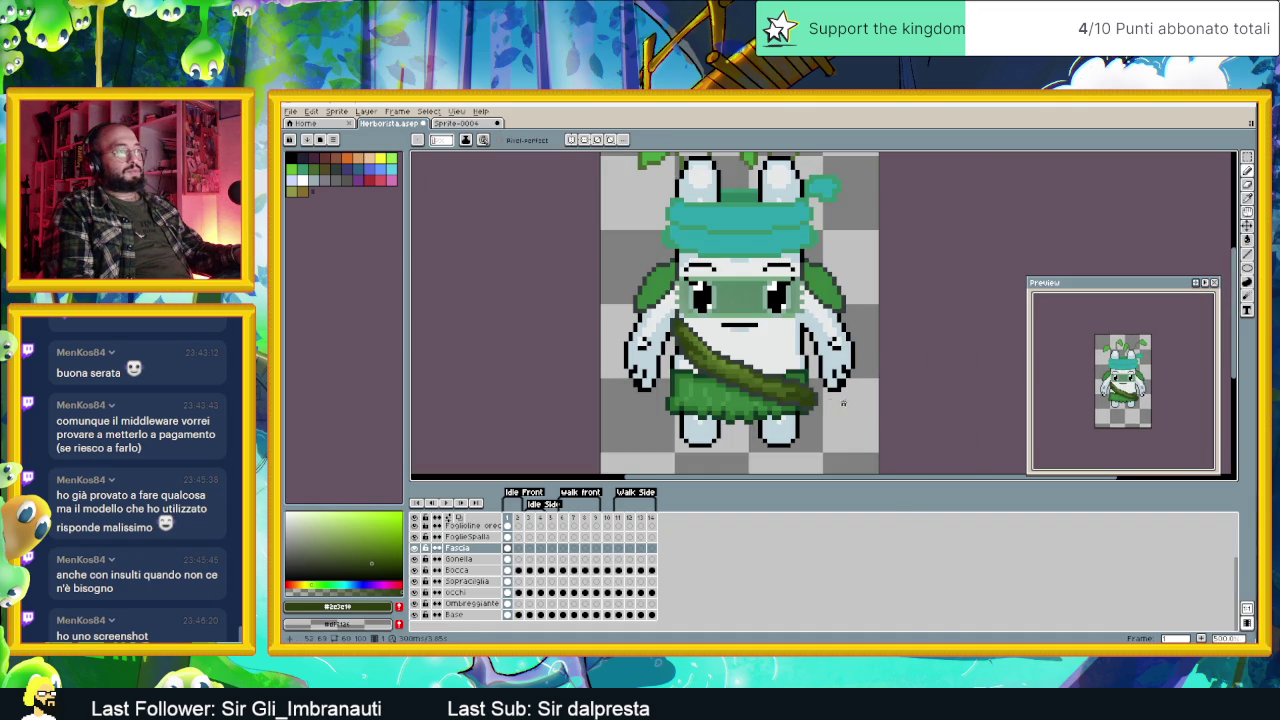
scroll(795, 387, "up", 2)
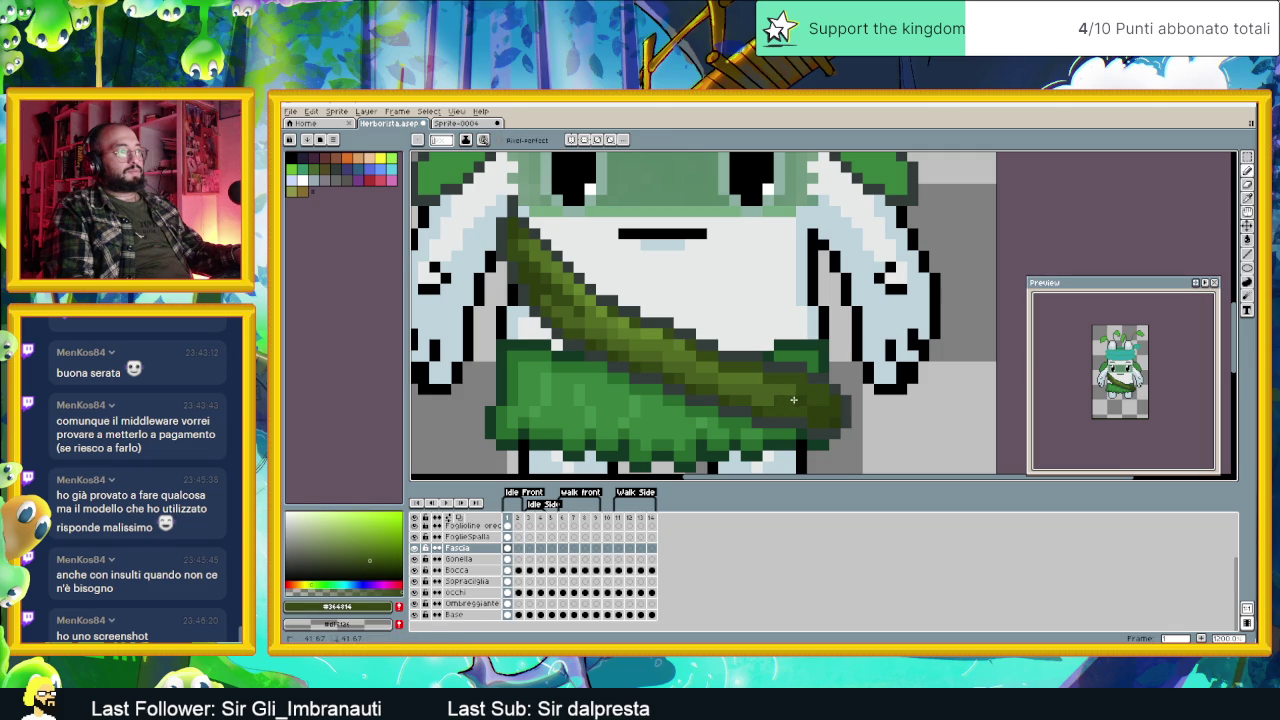
left_click(800, 408, "alt")
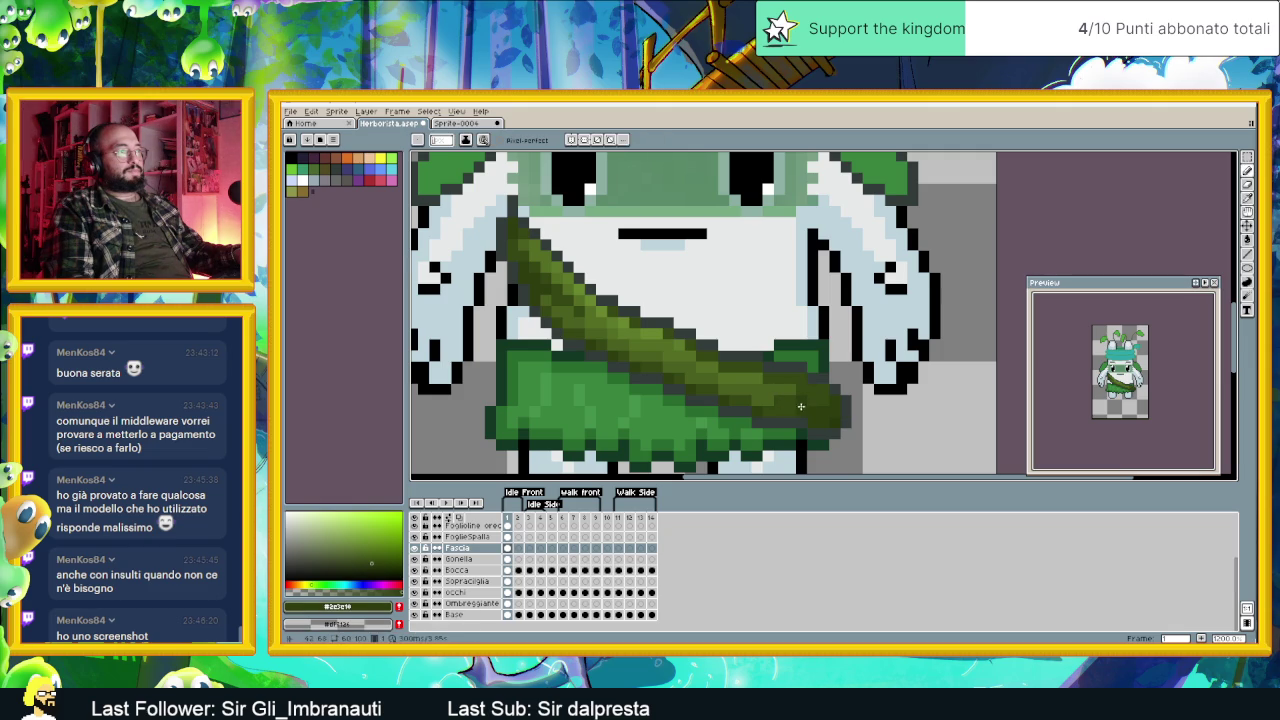
scroll(846, 417, "down", 2)
scroll(880, 412, "down", 1)
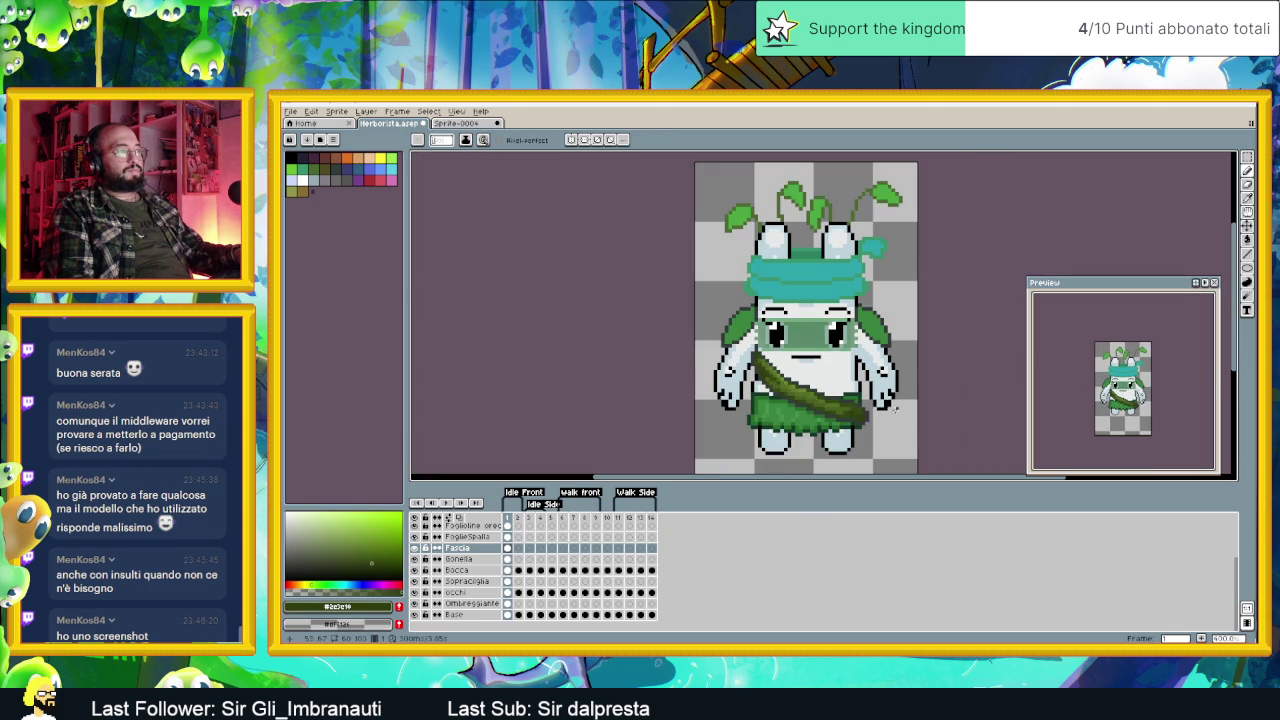
scroll(855, 406, "up", 1)
left_click(852, 404, "alt")
scroll(897, 428, "down", 2)
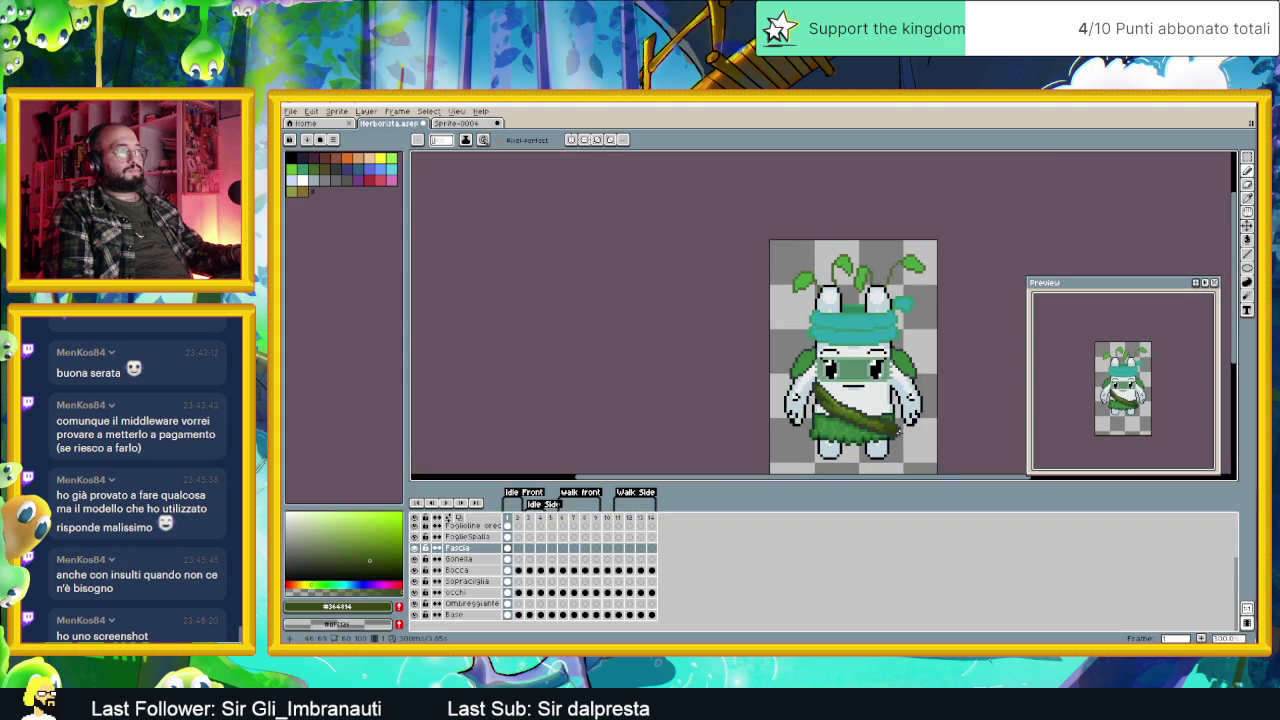
scroll(923, 431, "up", 2)
Step: In Replace Color, set From to the sash outline #323c39 and To to a sampled dark green
key("shift+r")
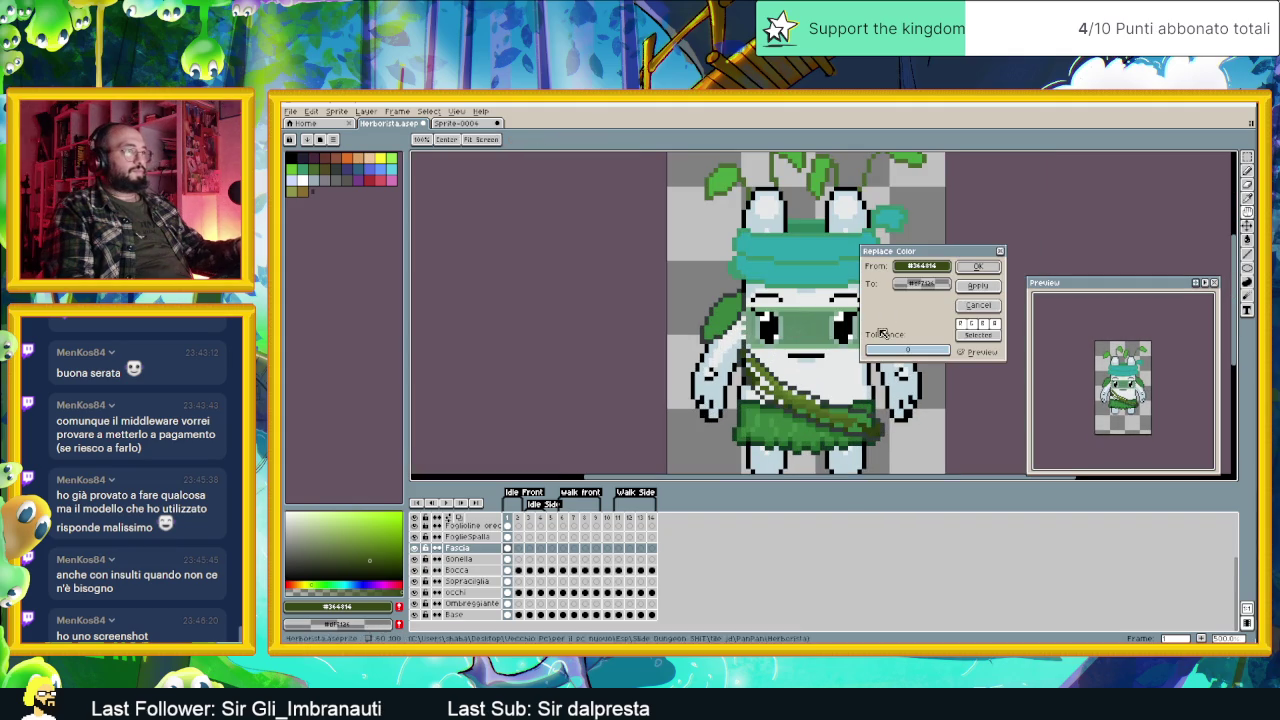
left_click(746, 342)
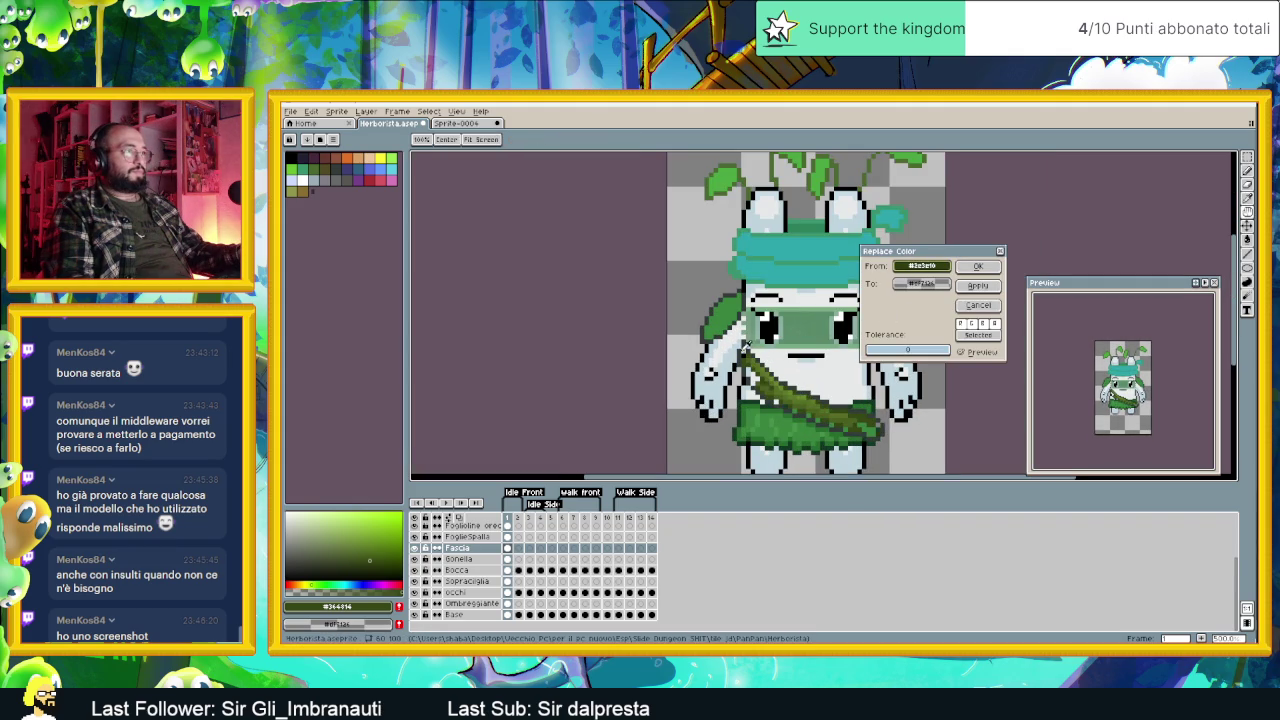
left_click(746, 341)
right_click(748, 340)
right_click(884, 424)
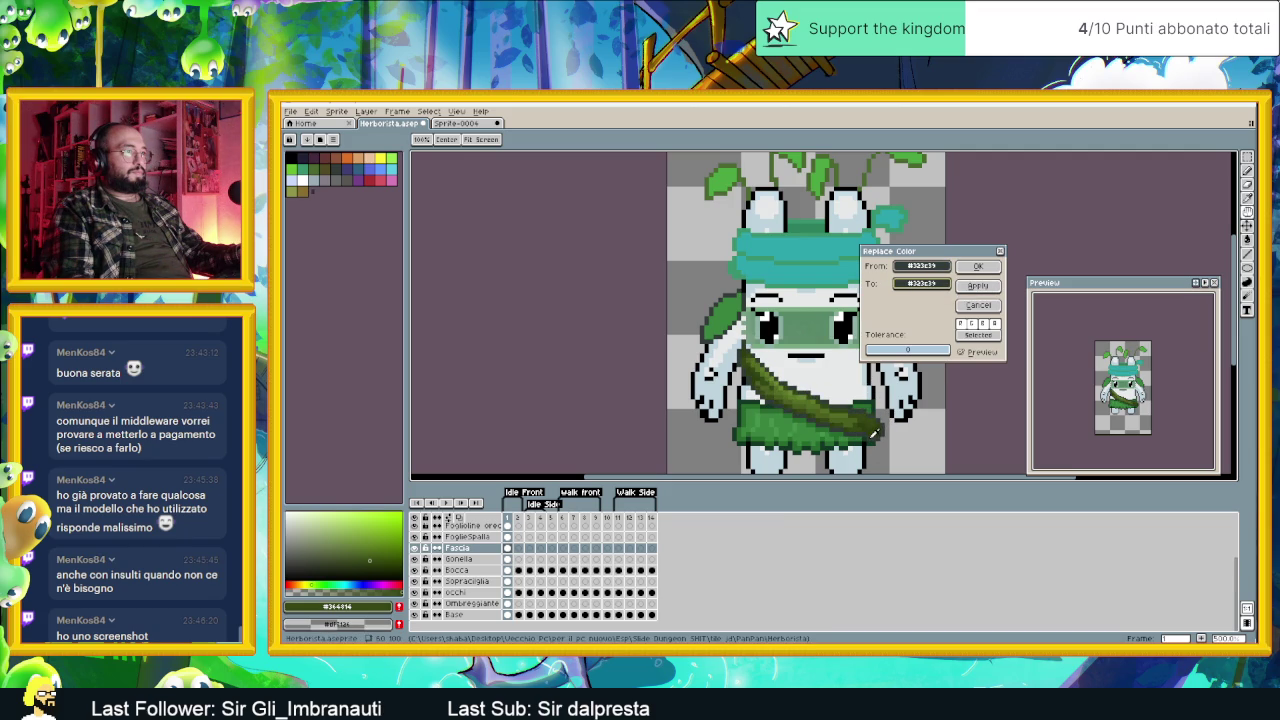
Step: Tune the replacement green's saturation and value in HSV, then apply the replacement
left_click(930, 284)
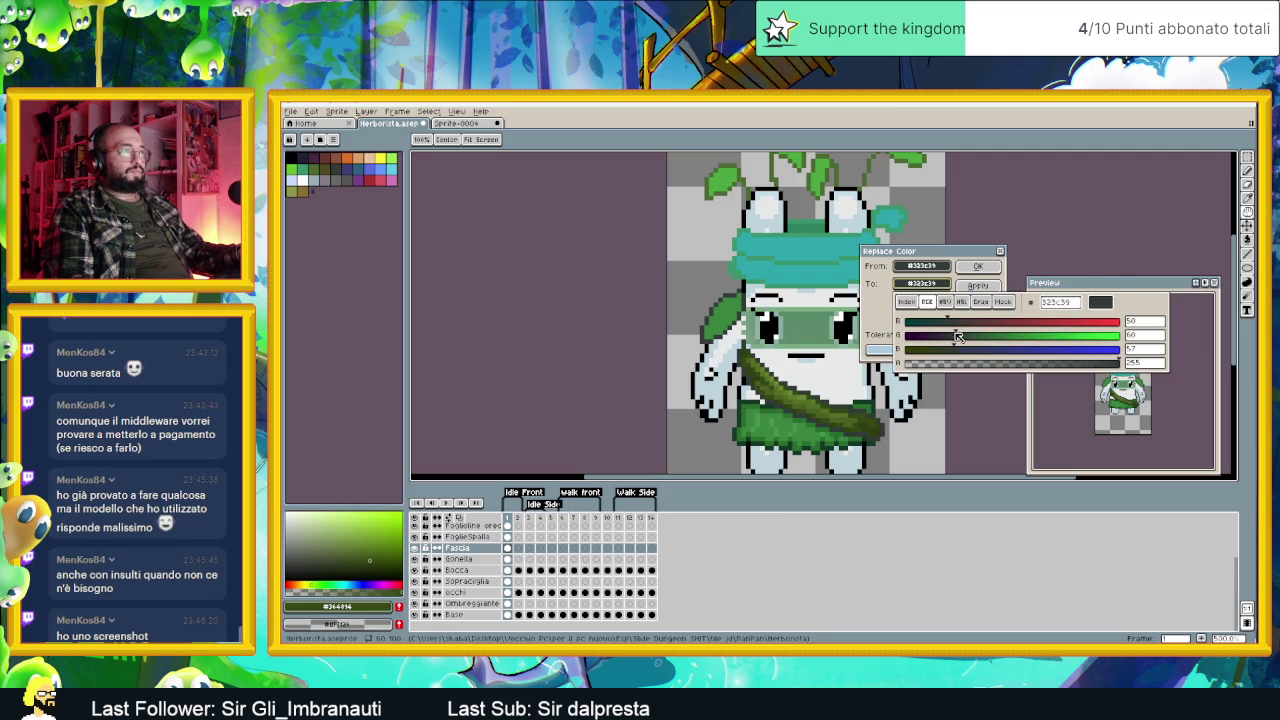
left_click(944, 302)
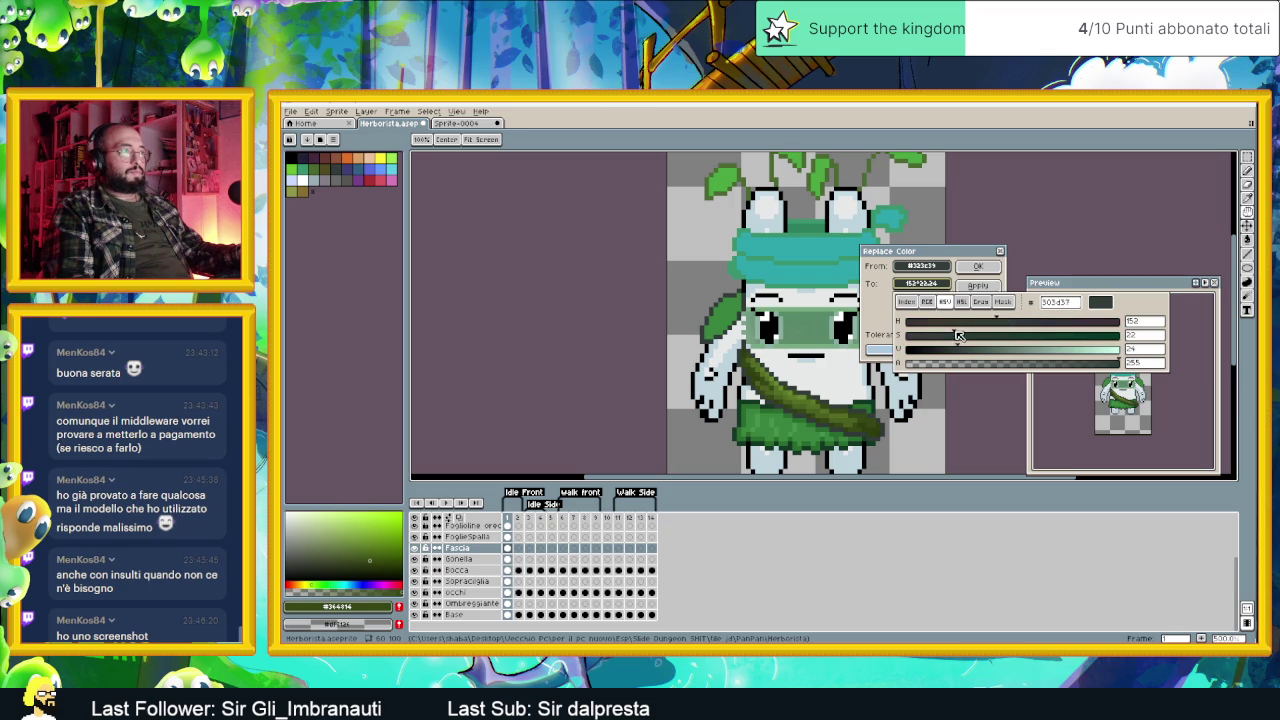
left_click_drag(961, 336, 981, 336)
scroll(934, 372, "up", 1)
scroll(893, 424, "up", 2)
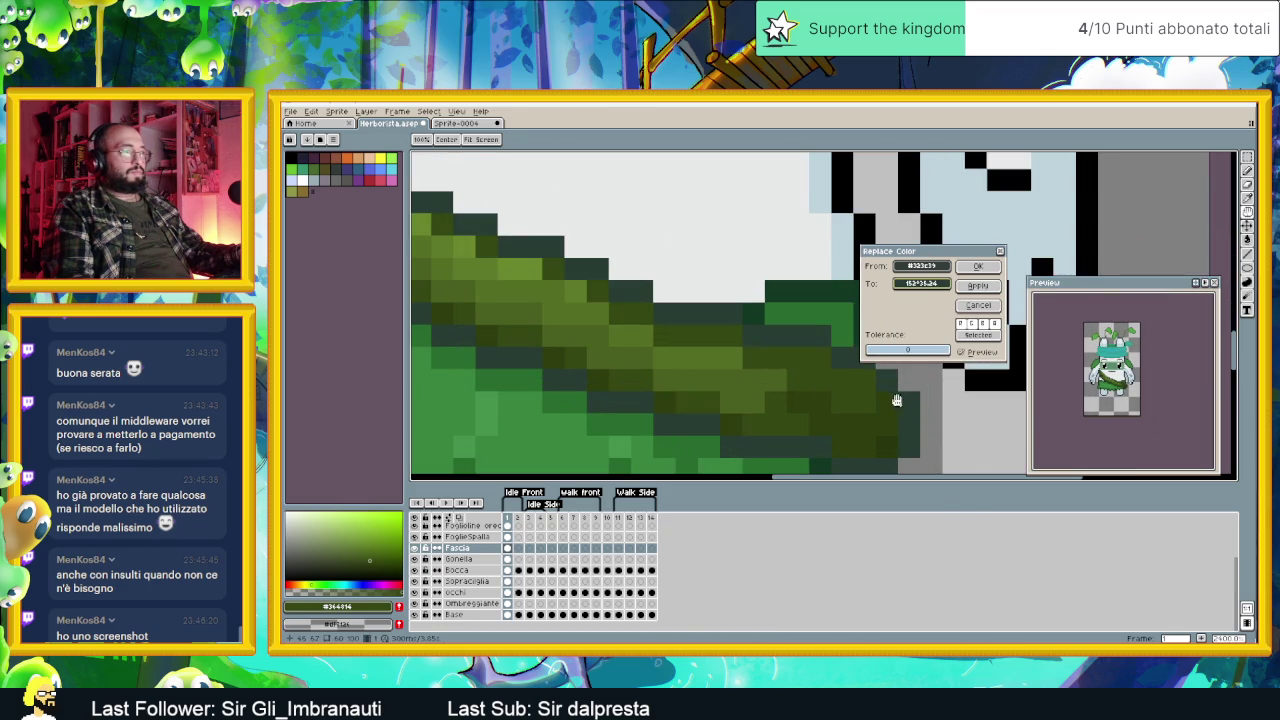
left_click(922, 284)
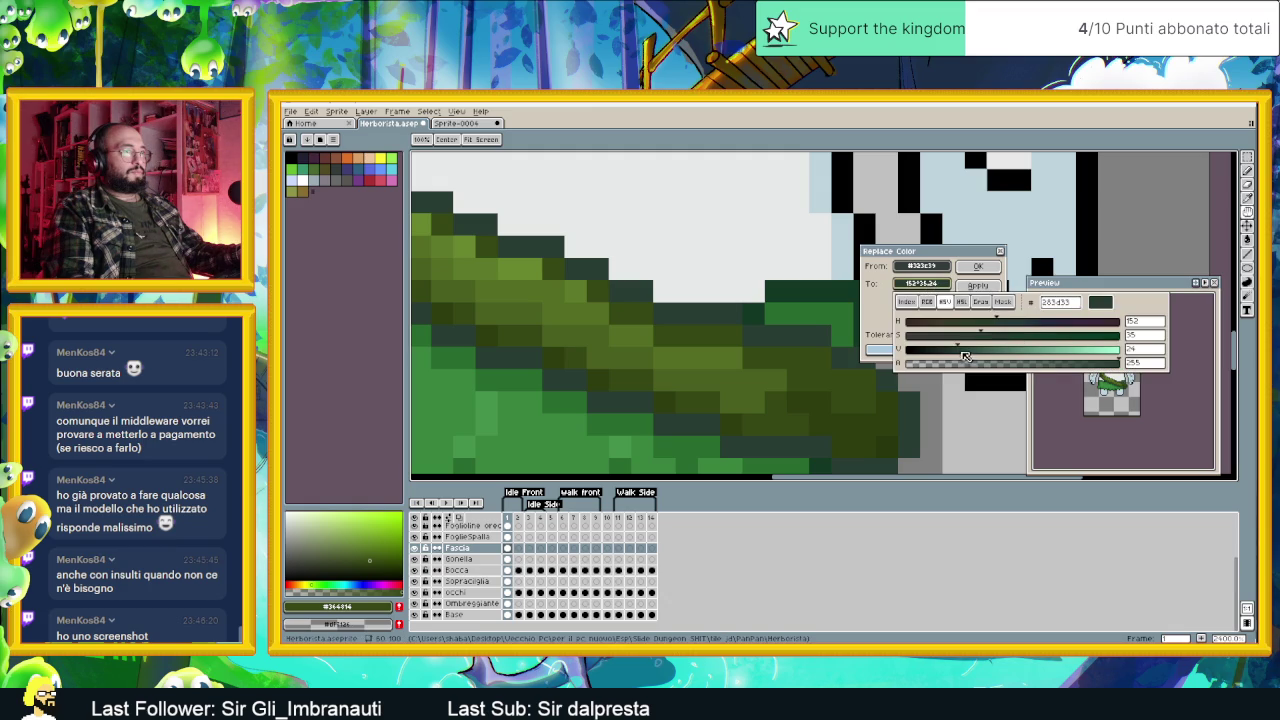
mouse_move(963, 351)
left_mouse_down()
mouse_move(950, 351)
mouse_move(1096, 336)
left_mouse_up()
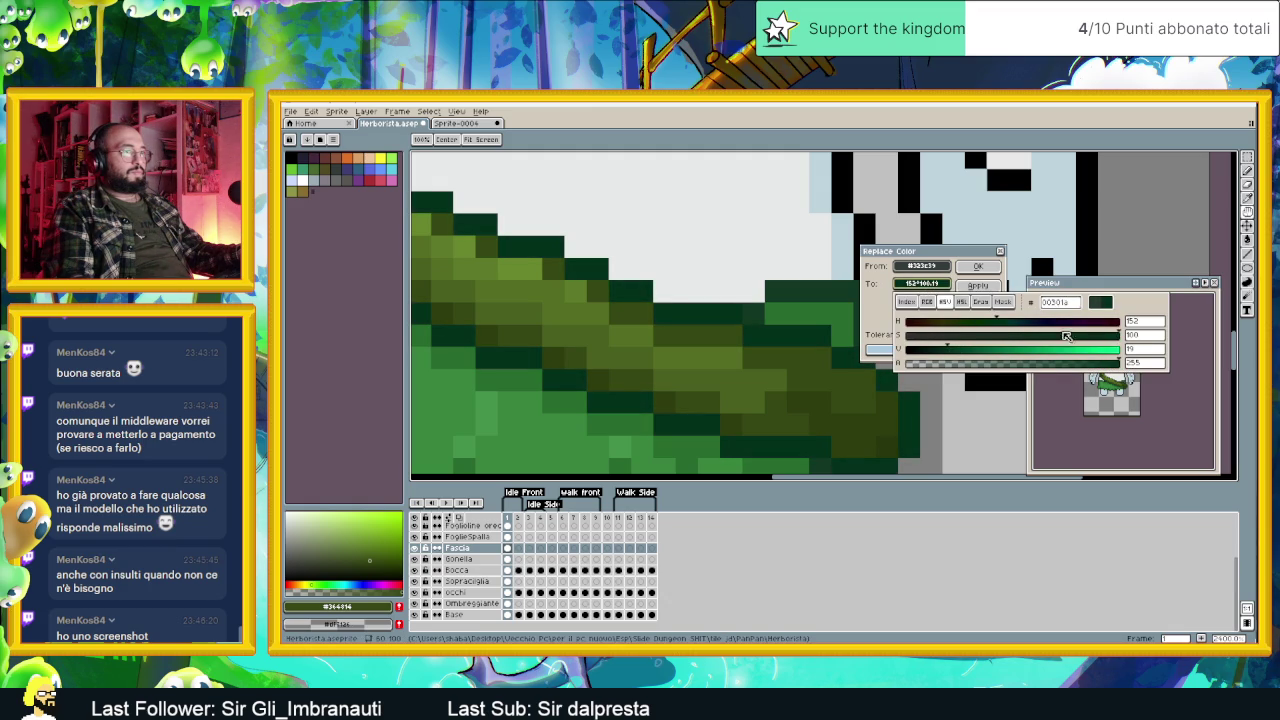
left_click_drag(1101, 342, 980, 323)
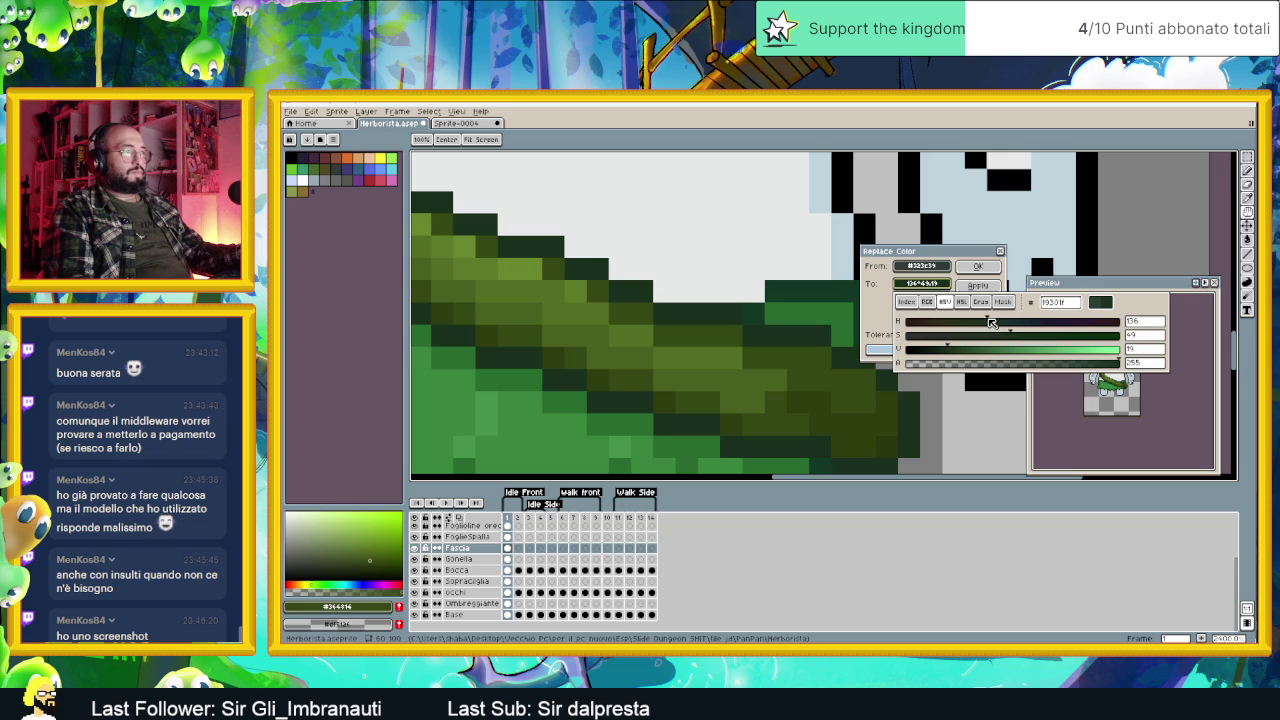
scroll(705, 357, "down", 3)
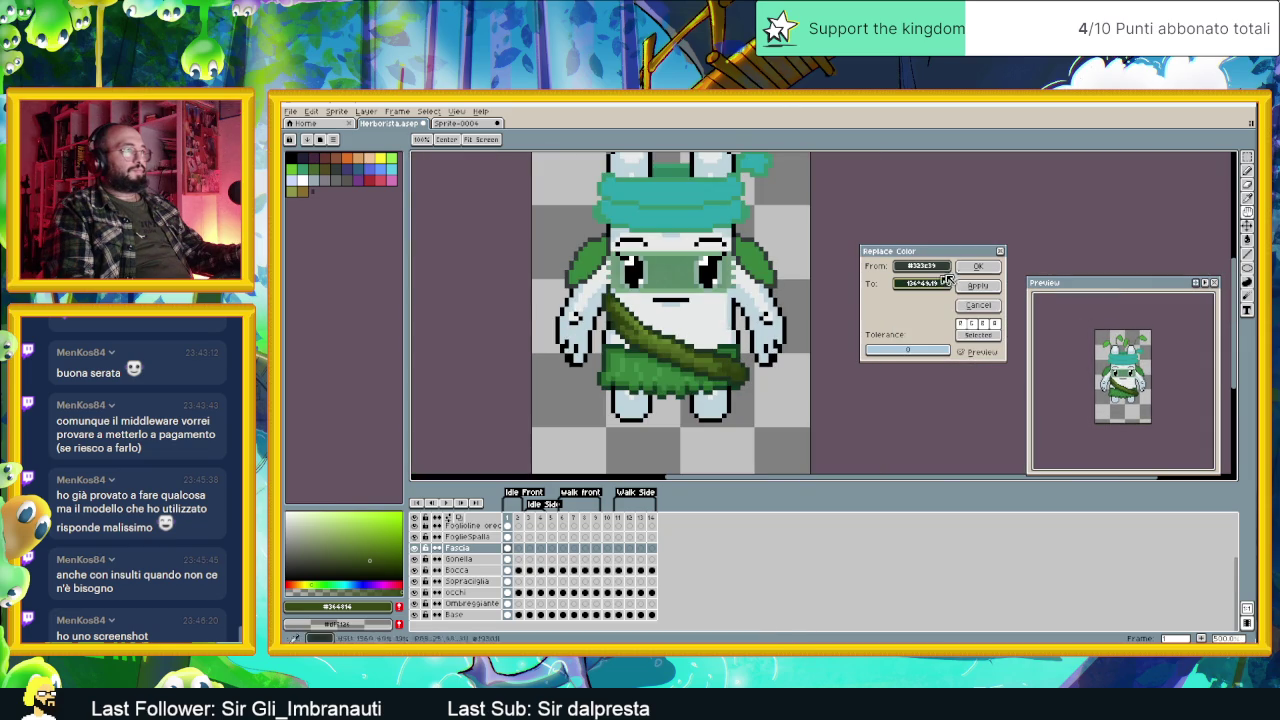
left_click(977, 266)
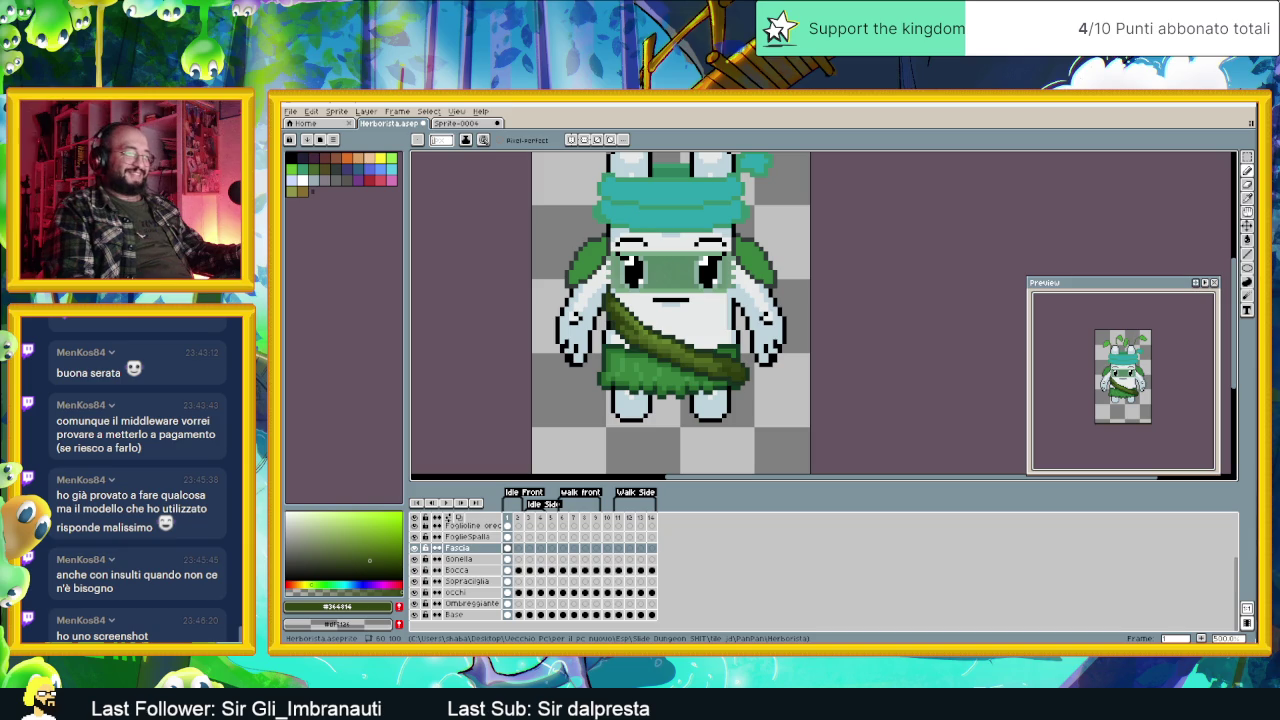
Step: Switch to Discord and scroll through the #chat-ita channel's shared screenshots
key("alt+Tab")
scroll(850, 400, "down", 5)
scroll(850, 400, "down", 5)
scroll(850, 400, "down", 5)
scroll(620, 400, "down", 3)
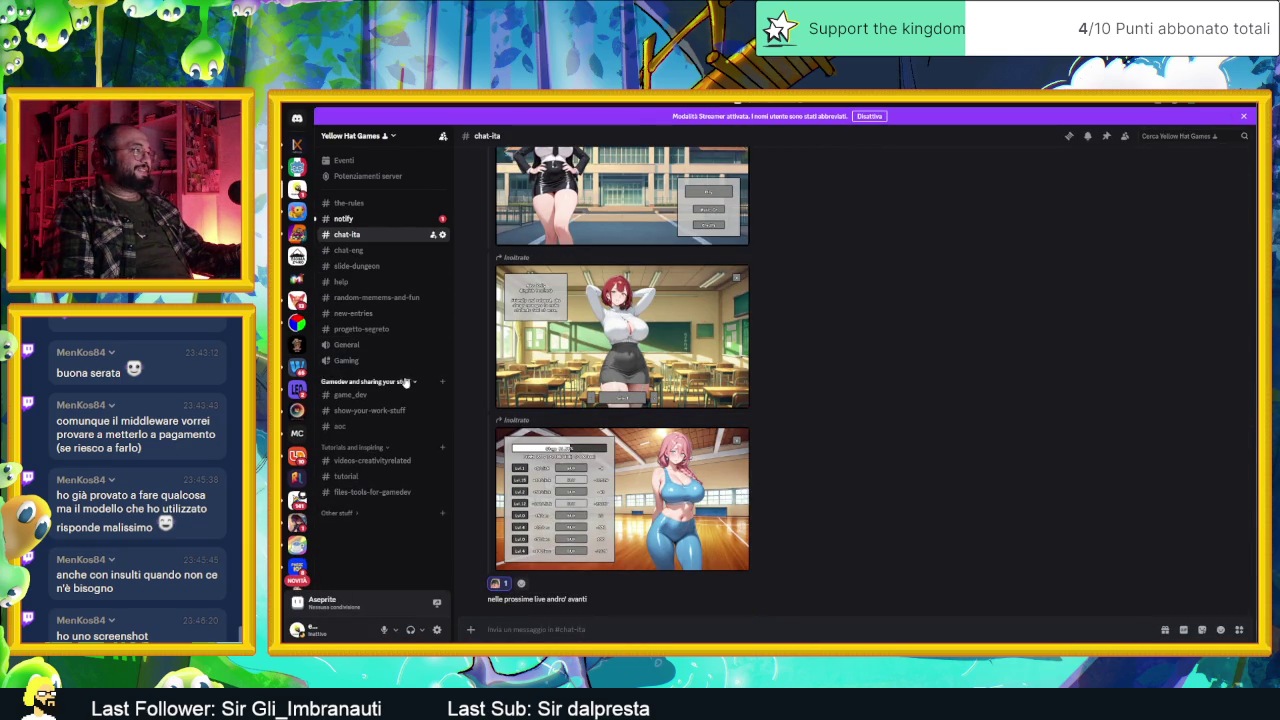
Step: Look through slide-dungeon, game_dev and show-your-work-stuff in Discord, then minimize it back to Aseprite
left_click(356, 266)
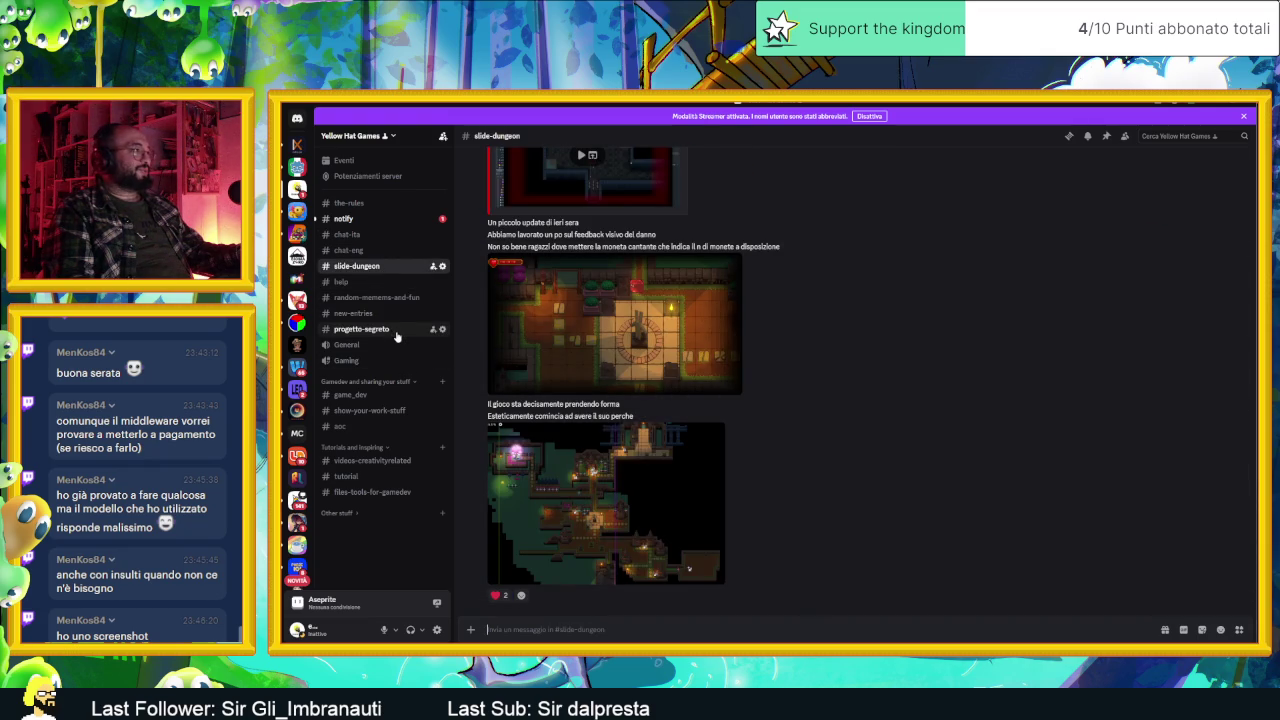
left_click(390, 396)
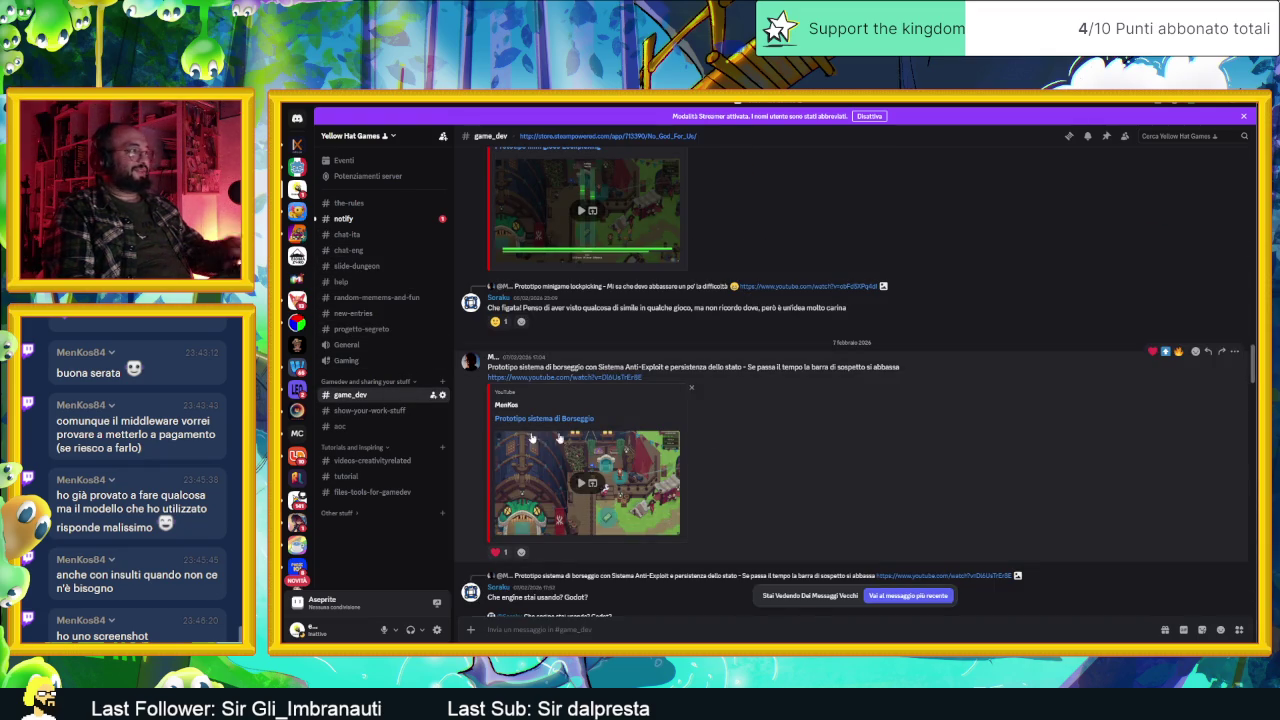
left_click(345, 411)
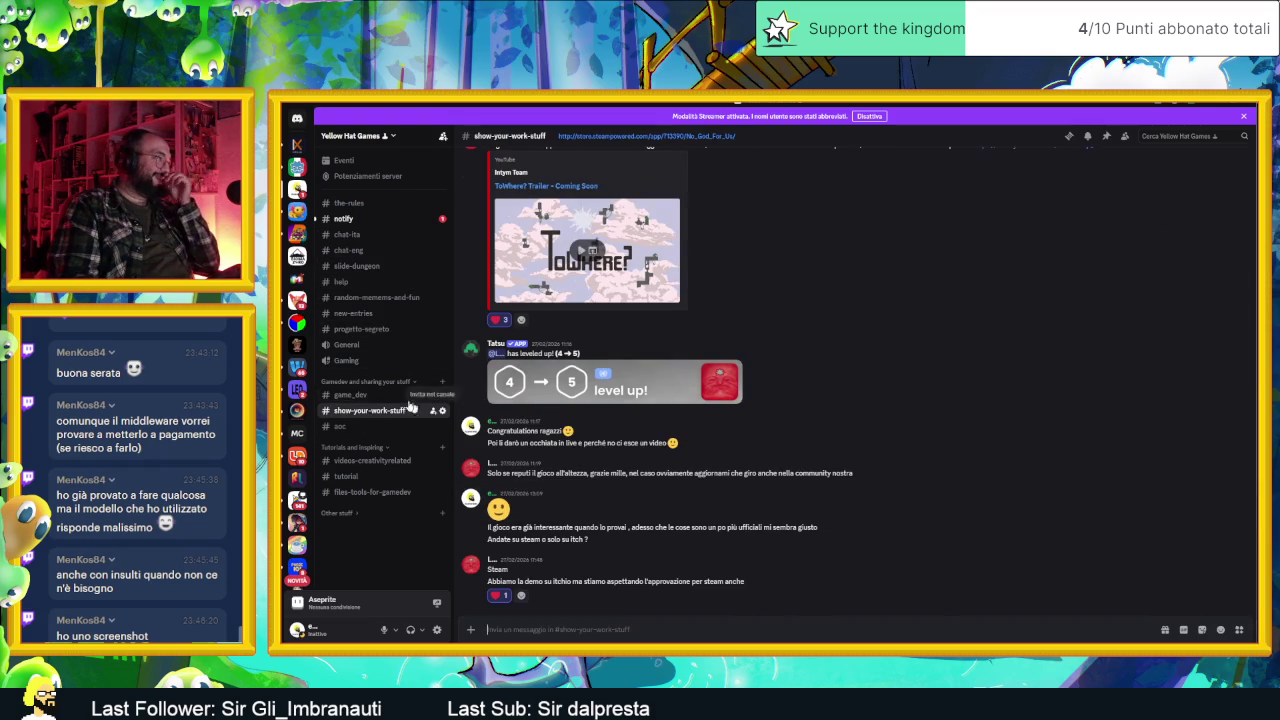
left_click(370, 395)
scroll(980, 490, "down", 5)
scroll(966, 517, "down", 5)
scroll(966, 517, "down", 5)
scroll(966, 517, "down", 5)
scroll(965, 518, "down", 5)
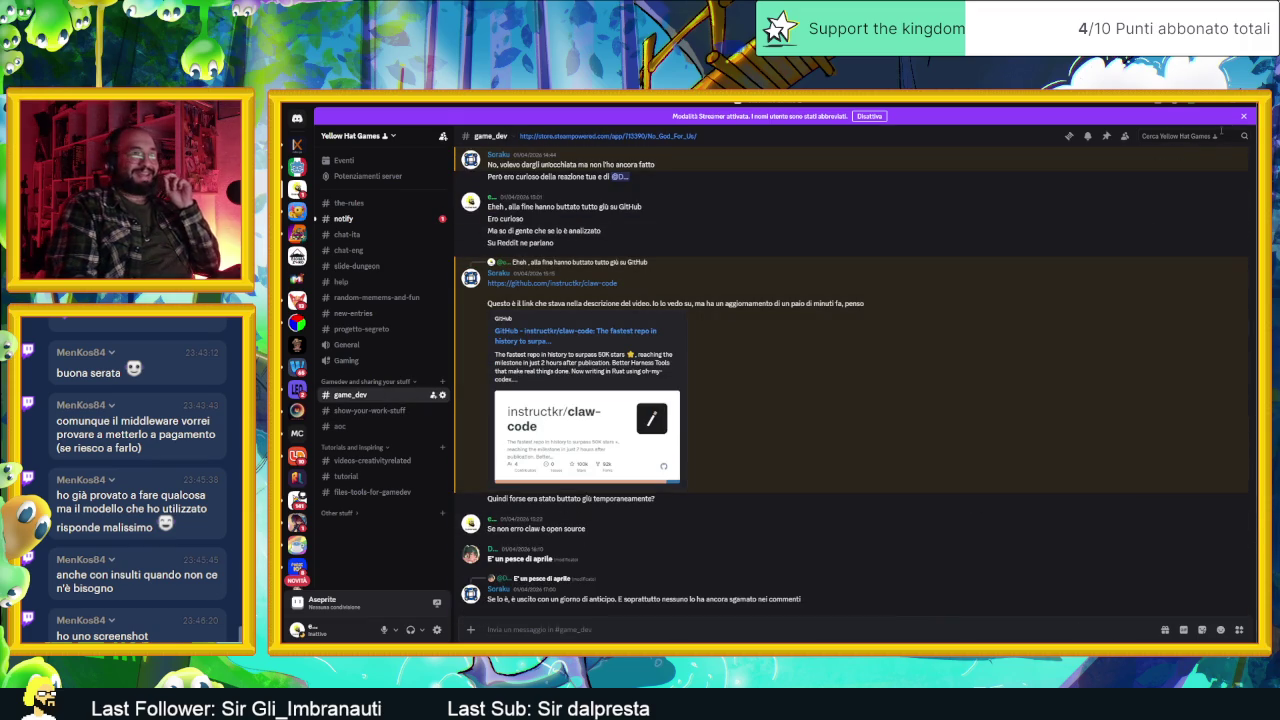
left_click(1214, 108)
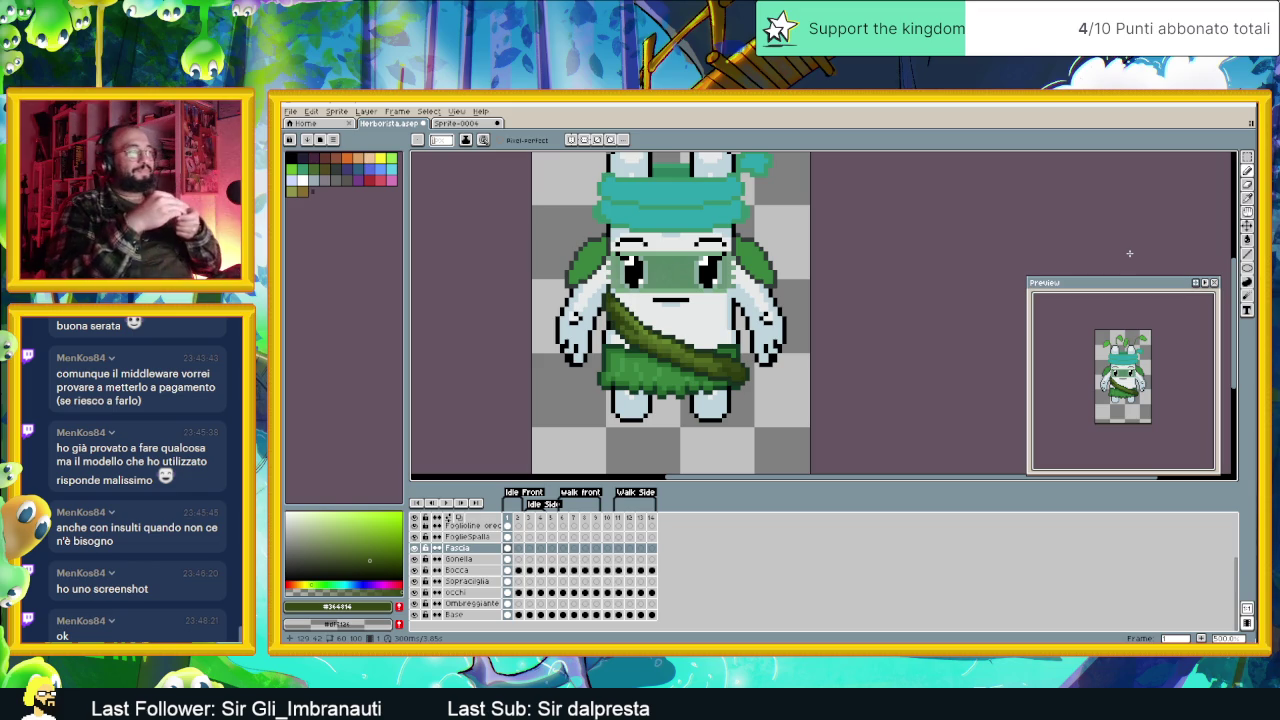
Step: Pick a darker skirt green and darken pixels on the leaf skirt's left edge
scroll(703, 373, "up", 2)
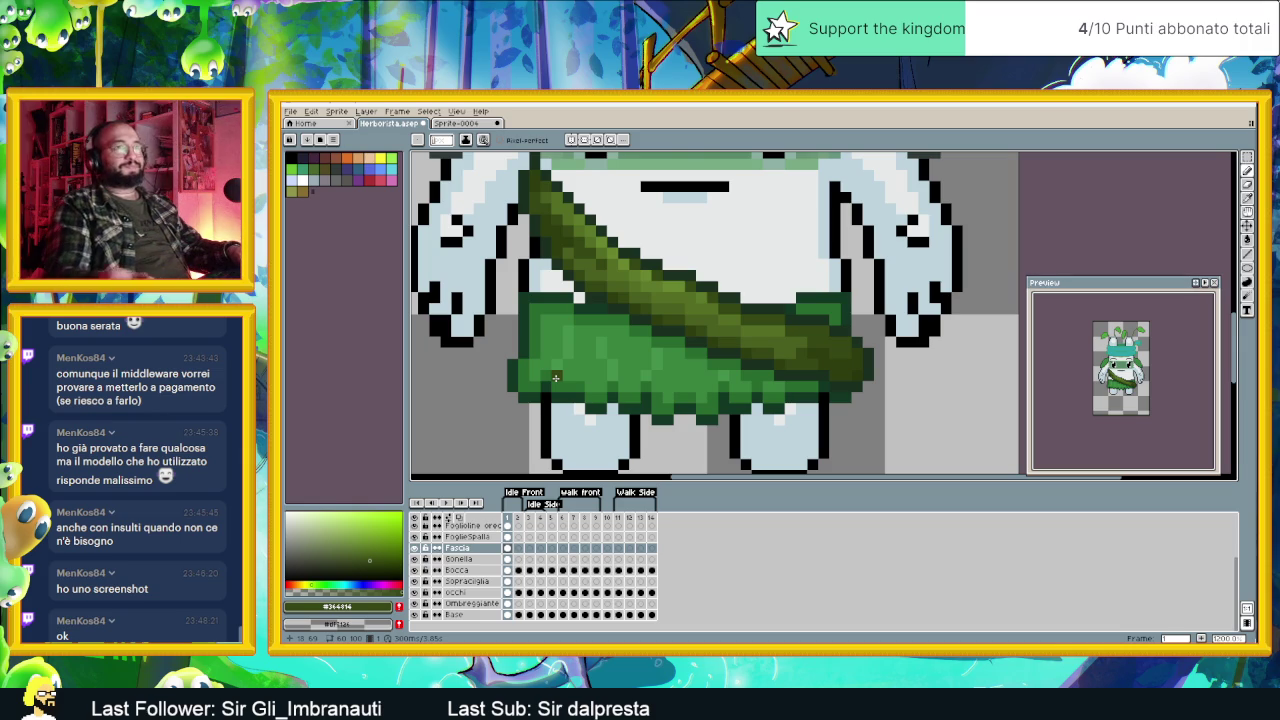
left_click(562, 300, "alt")
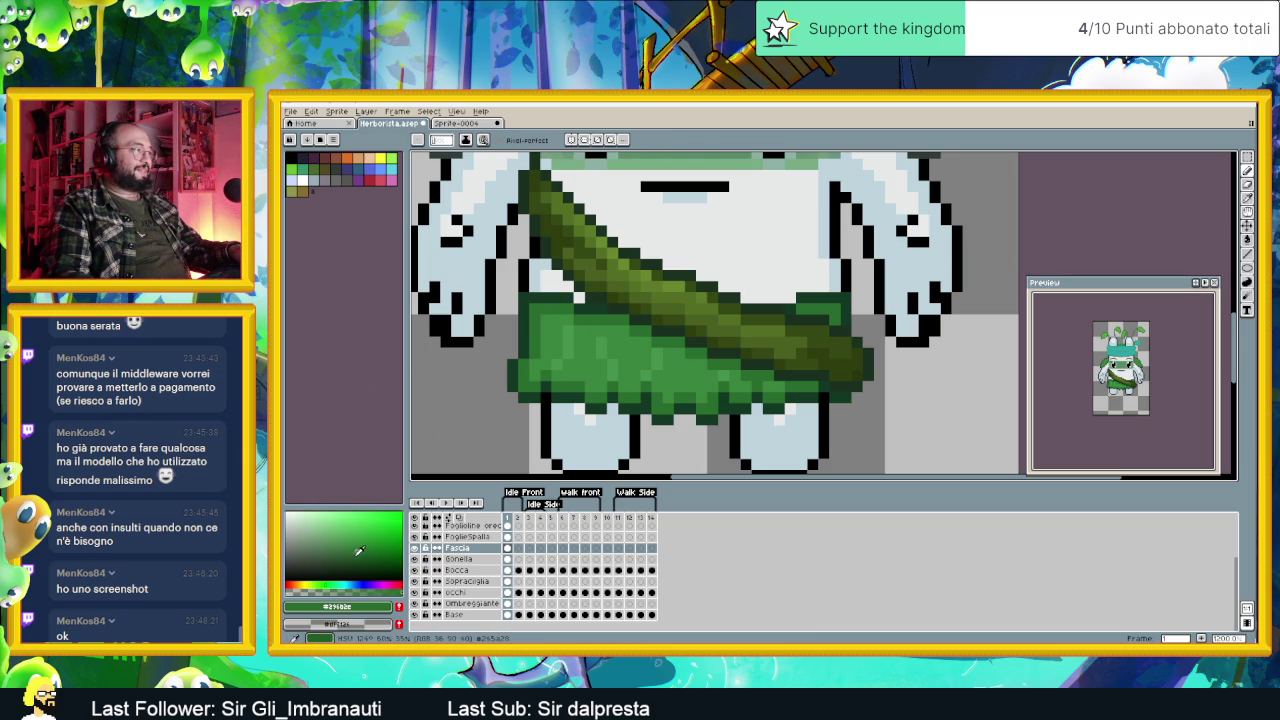
left_click(355, 555)
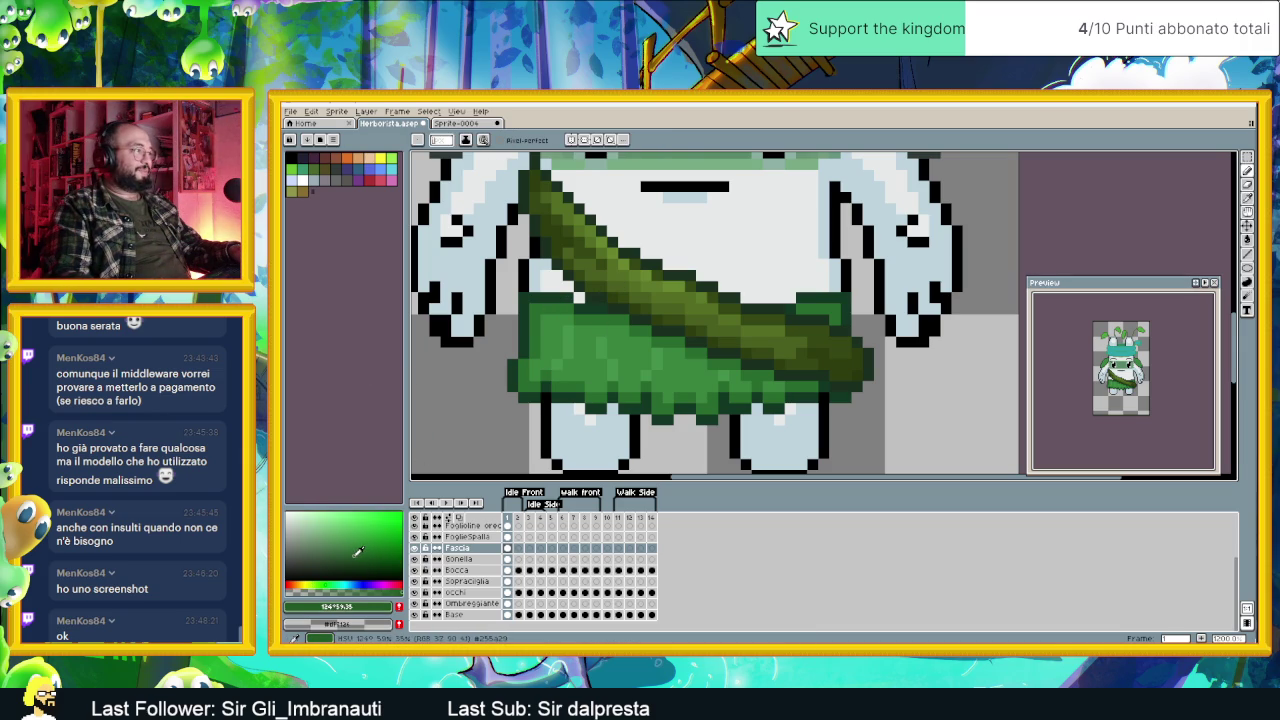
left_click(545, 305, "alt")
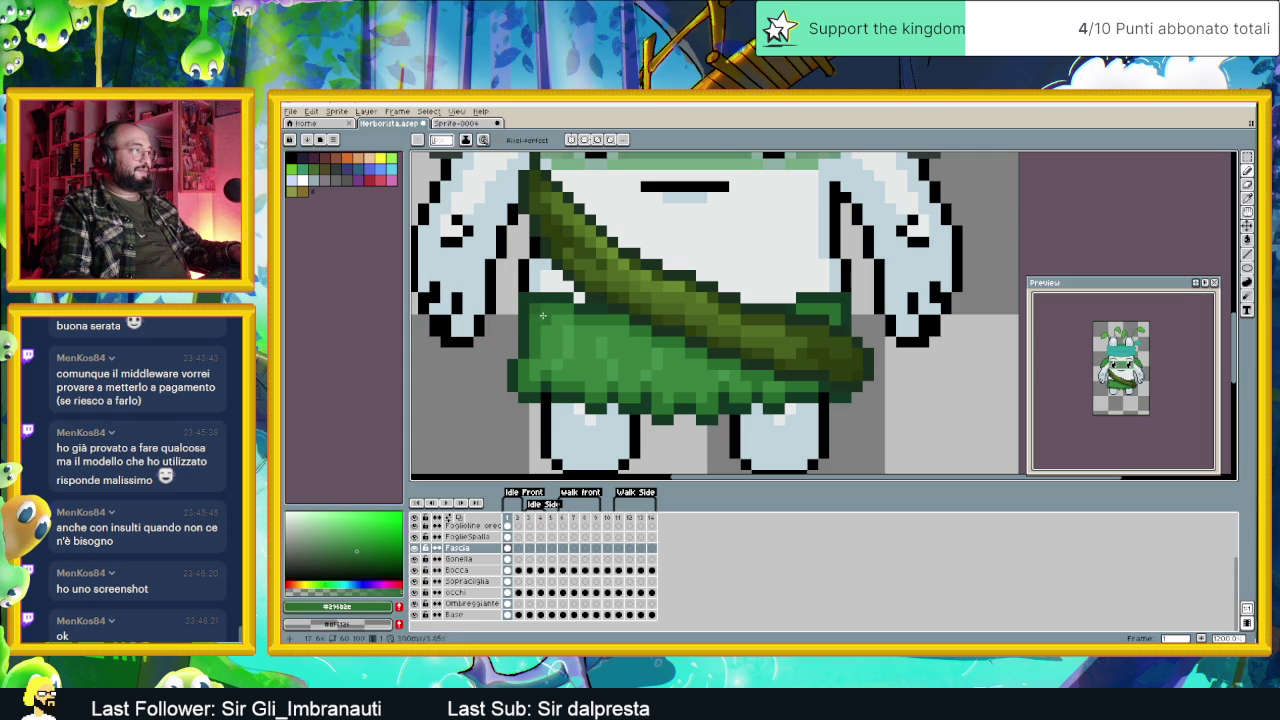
left_click(533, 315, "alt")
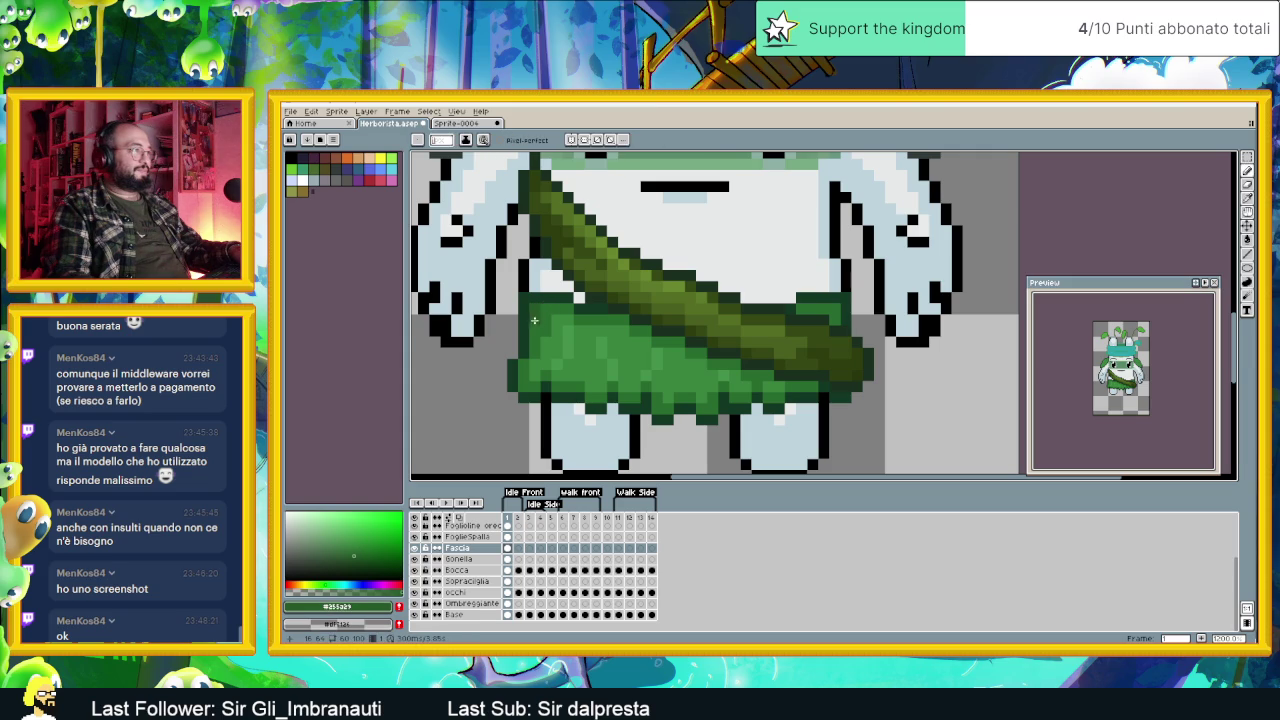
left_click(524, 372)
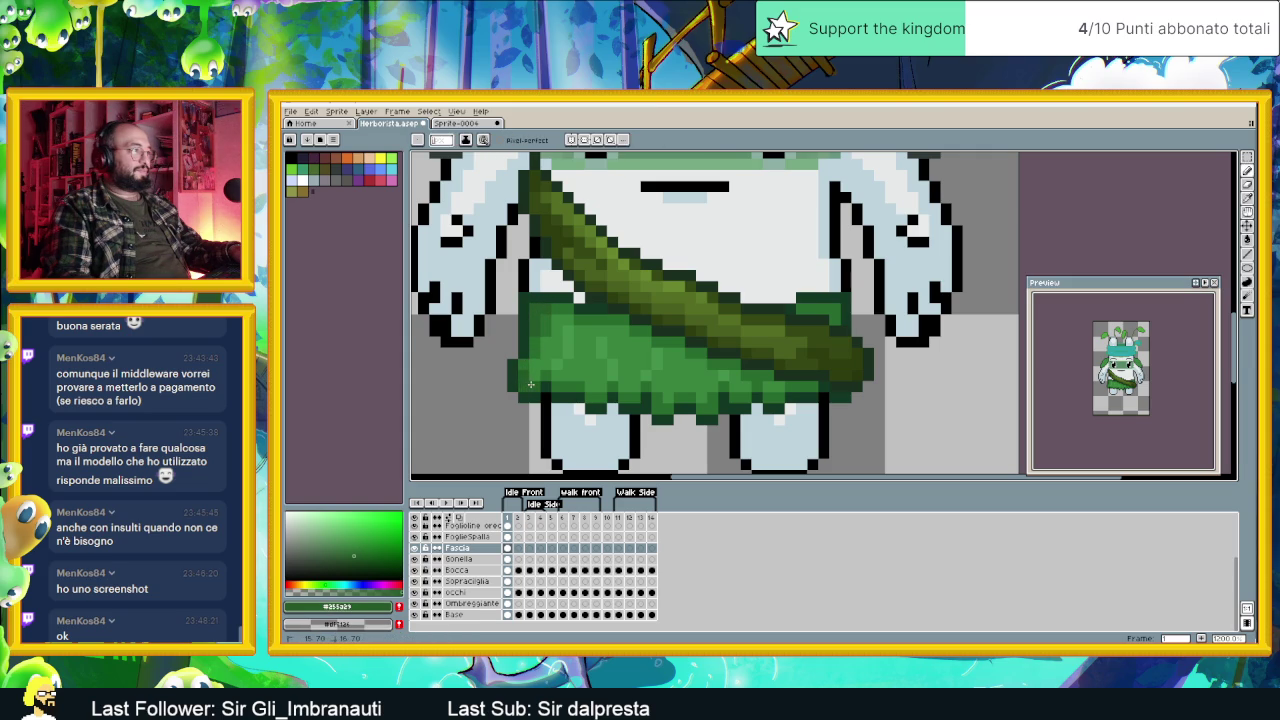
Step: Glance at Discord's game_dev channel, then minimize Discord to return to the sprite
key("alt+Tab")
left_click(350, 394)
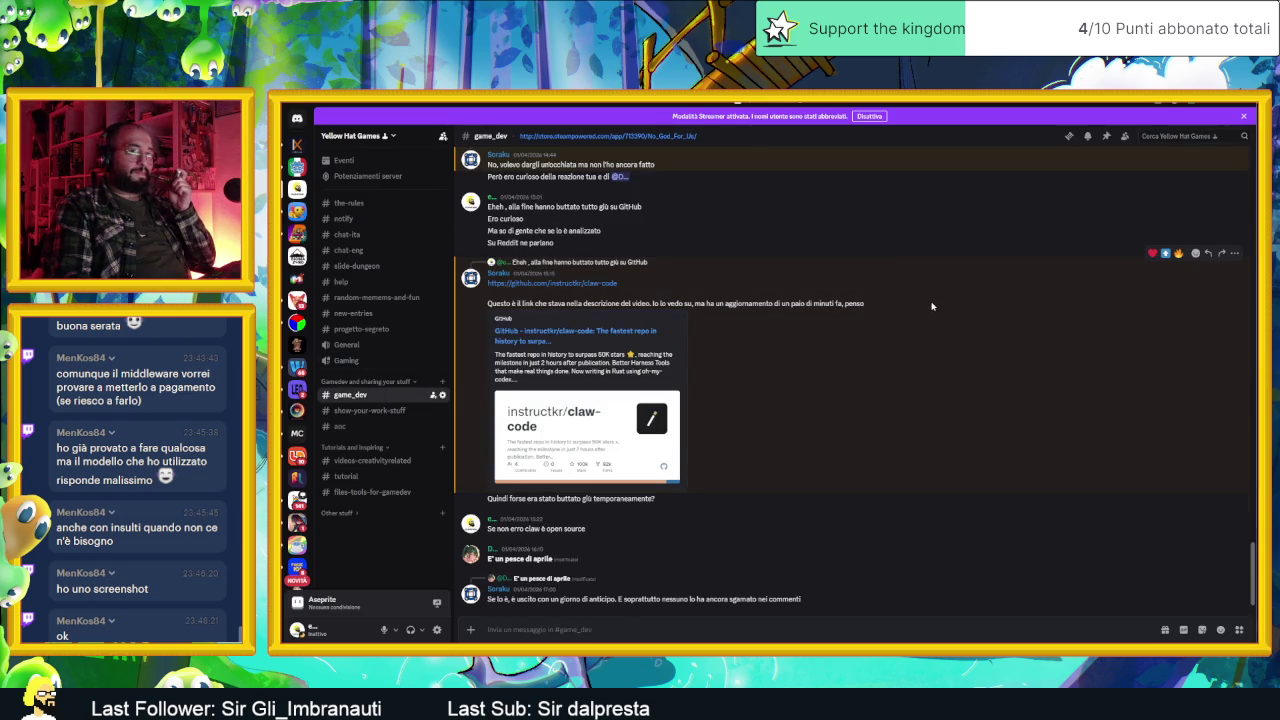
left_click(1221, 93)
left_click(1213, 110)
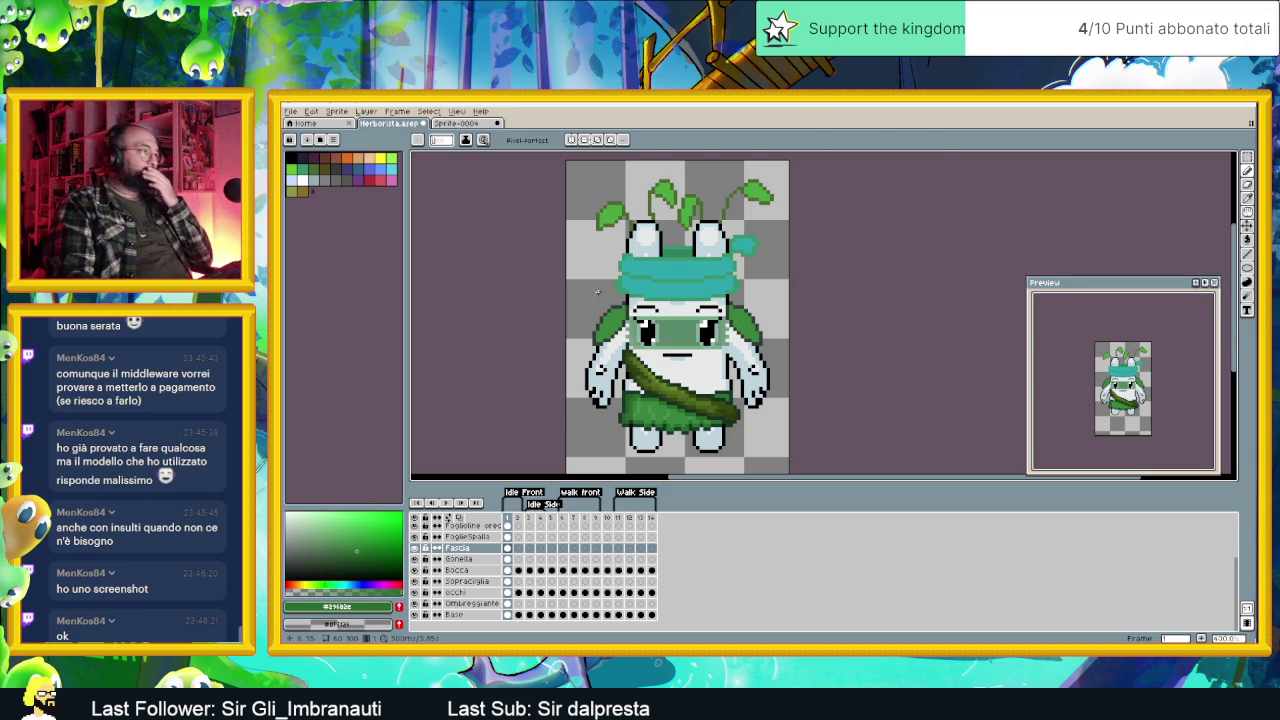
Step: Eyedrop the mid green #459148 from the sprite as the pencil colour
scroll(633, 330, "up", 1)
scroll(633, 330, "up", 1)
scroll(628, 341, "up", 1)
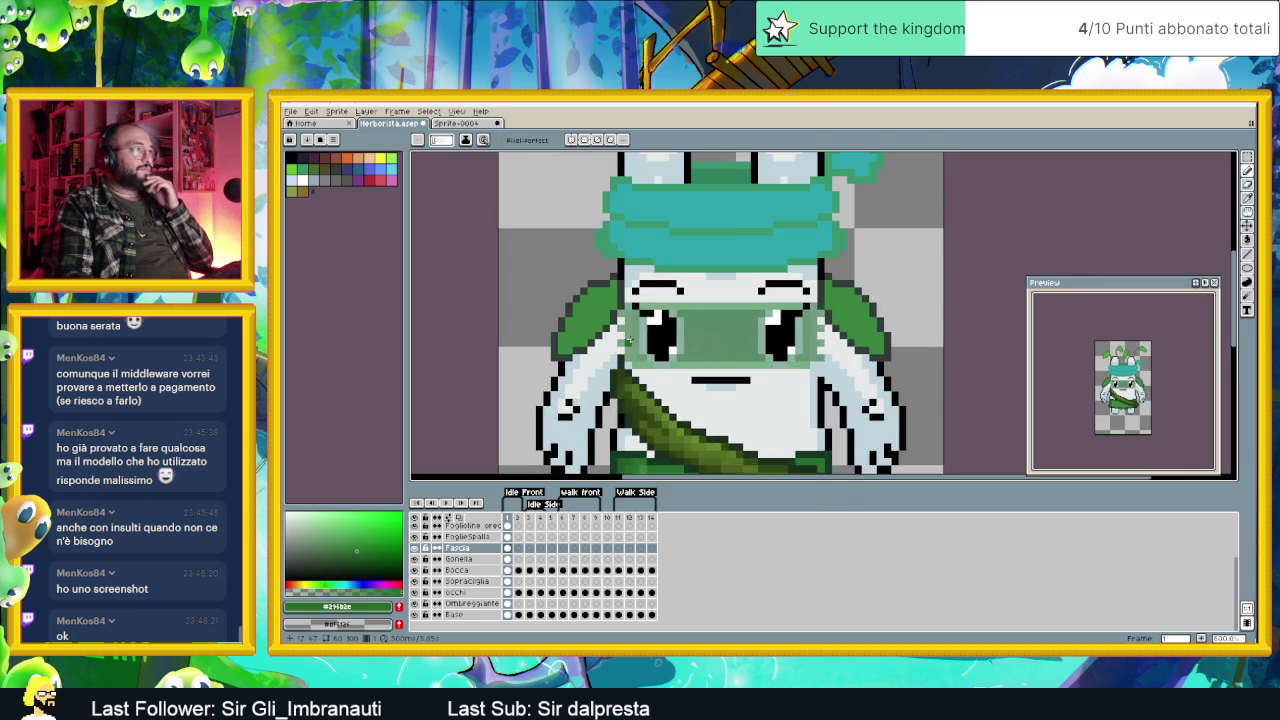
scroll(627, 342, "down", 2)
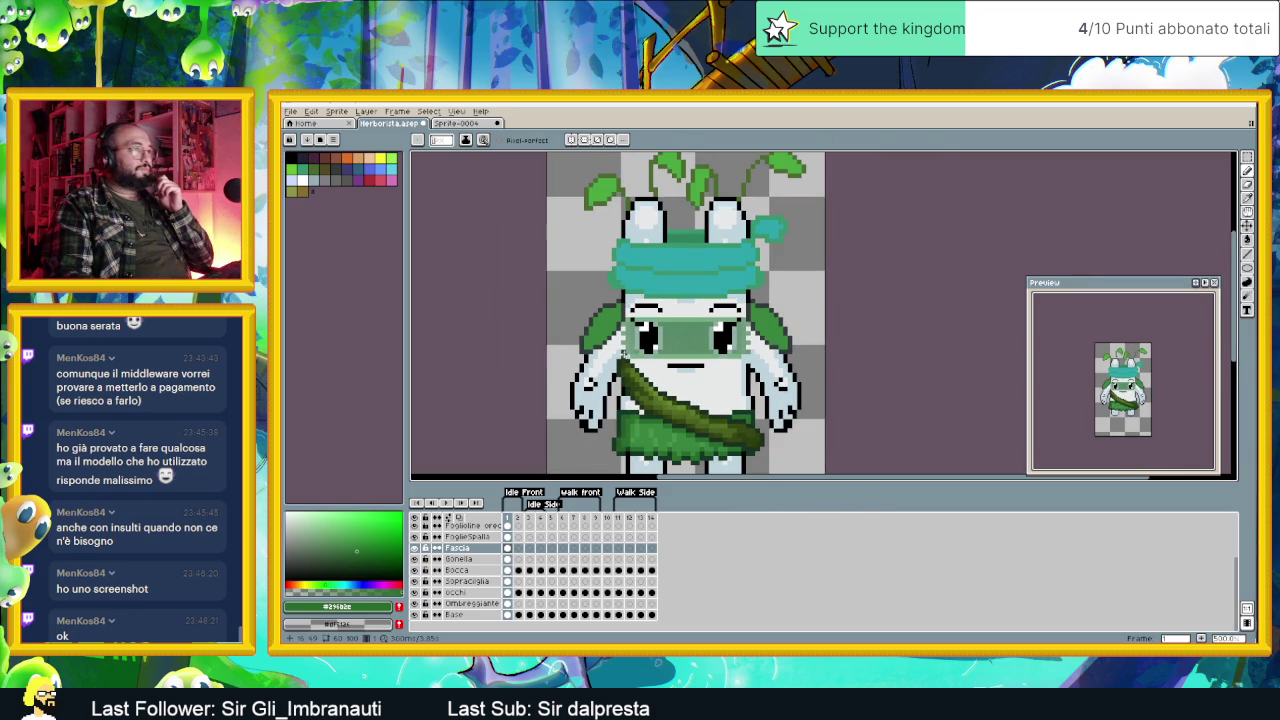
scroll(636, 382, "up", 1)
scroll(657, 440, "up", 1)
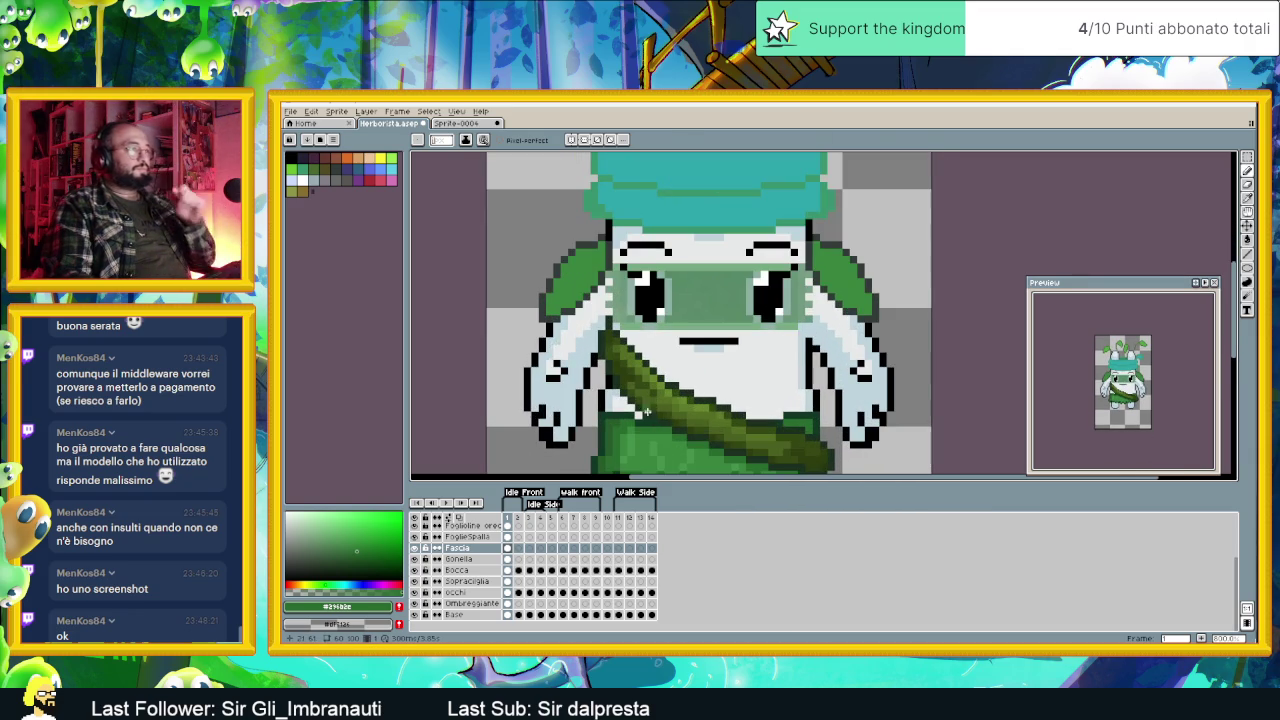
scroll(657, 440, "down", 2)
scroll(657, 440, "up", 1)
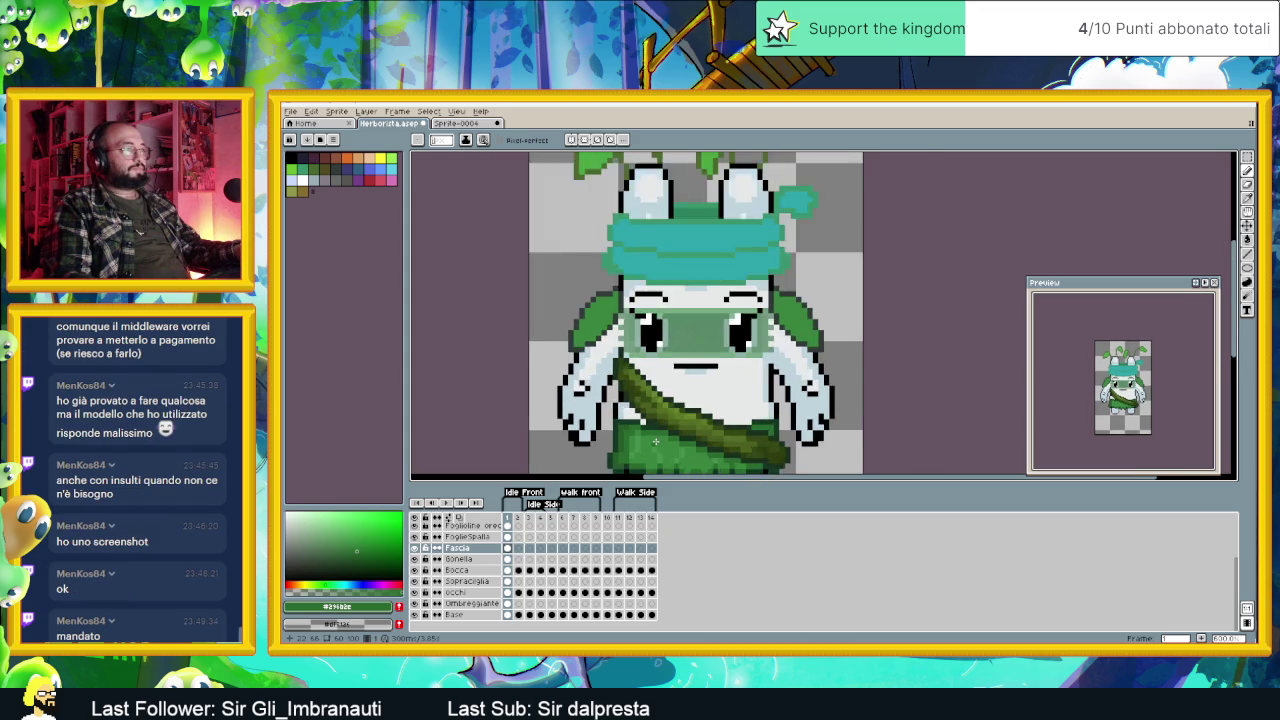
scroll(655, 440, "up", 1)
key("alt")
left_click(645, 436, "alt")
scroll(592, 255, "up", 1)
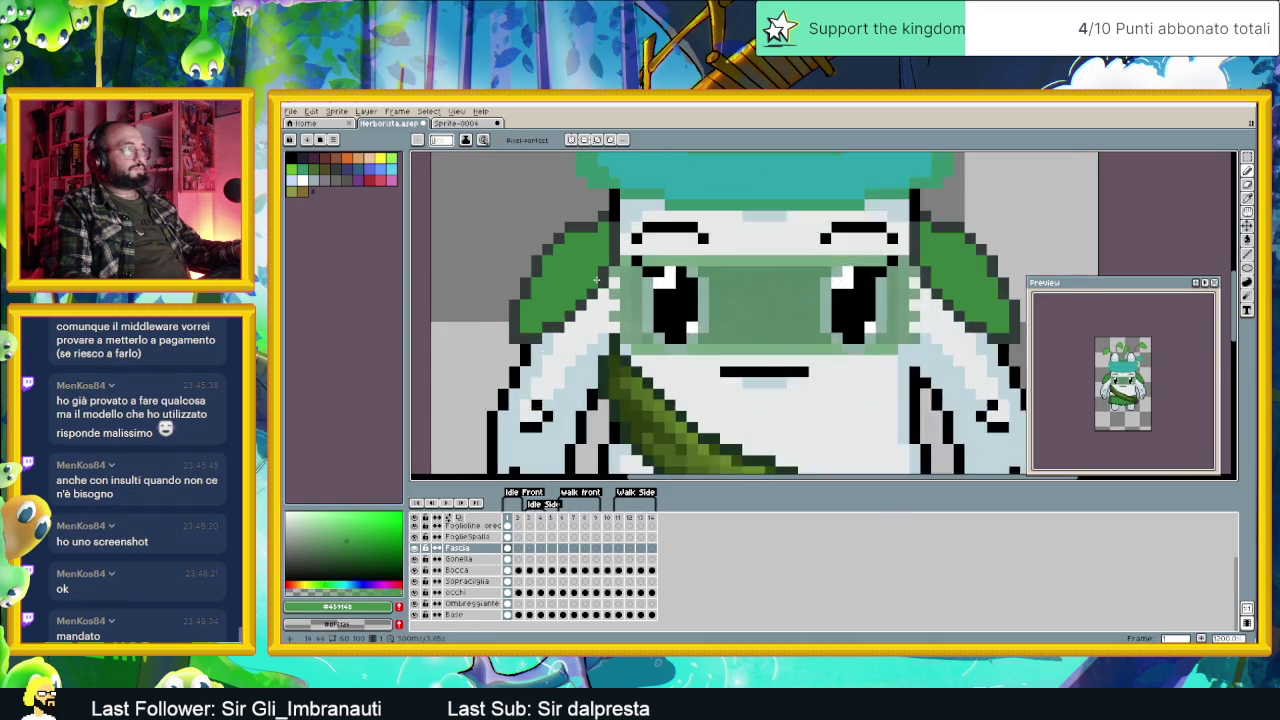
scroll(589, 247, "up", 1)
scroll(592, 284, "down", 3)
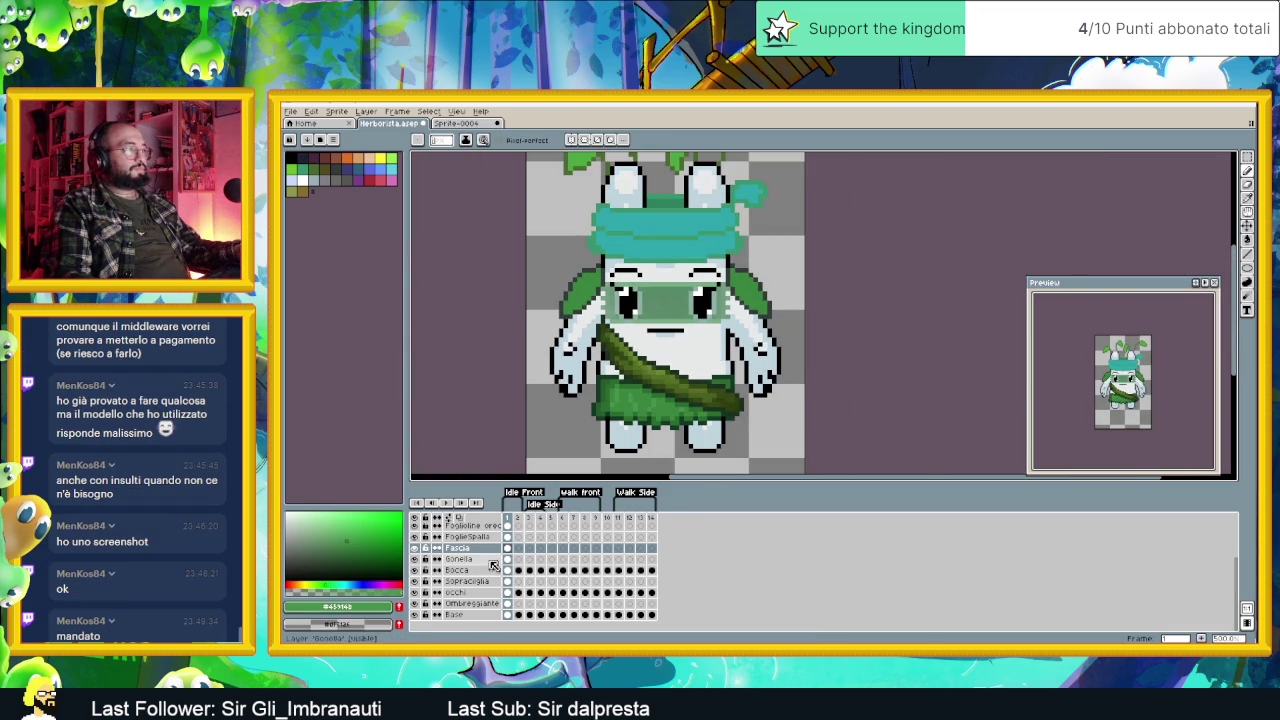
Step: Select the FoglieSpalla layer and clear its selected frame range
left_click(480, 538)
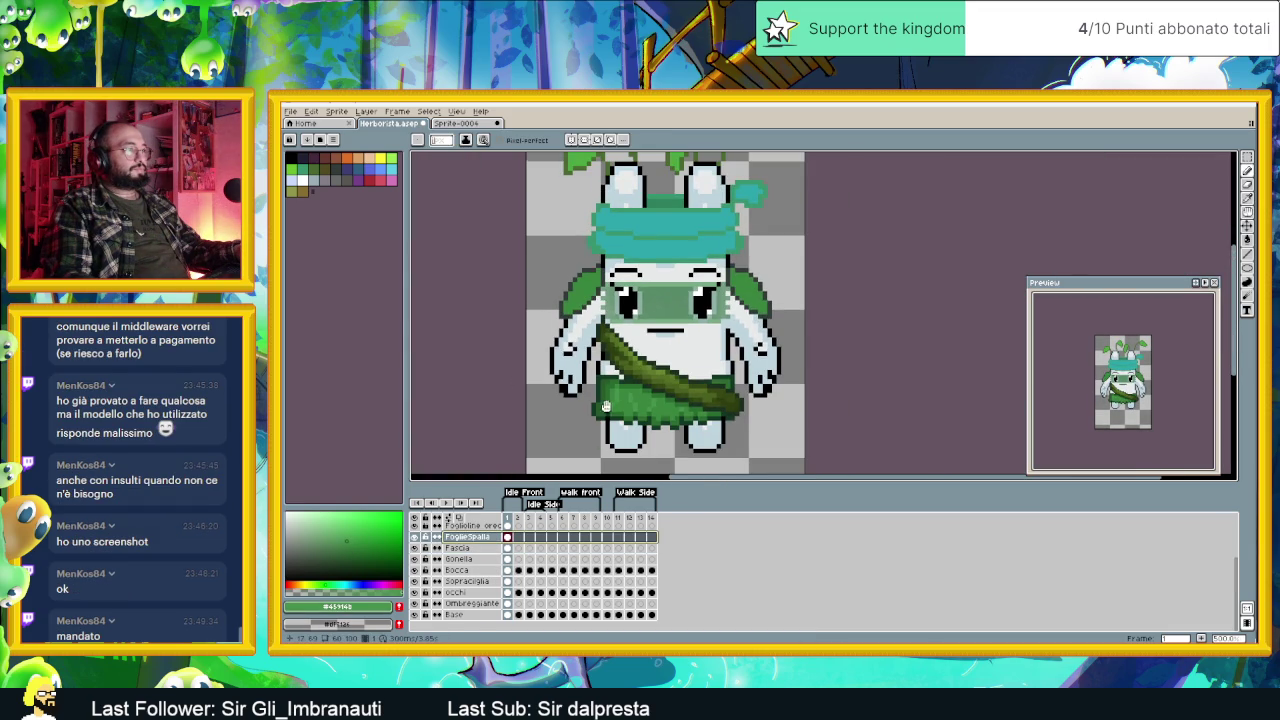
scroll(608, 412, "up", 1)
scroll(610, 390, "up", 1)
key("alt")
scroll(622, 373, "down", 4)
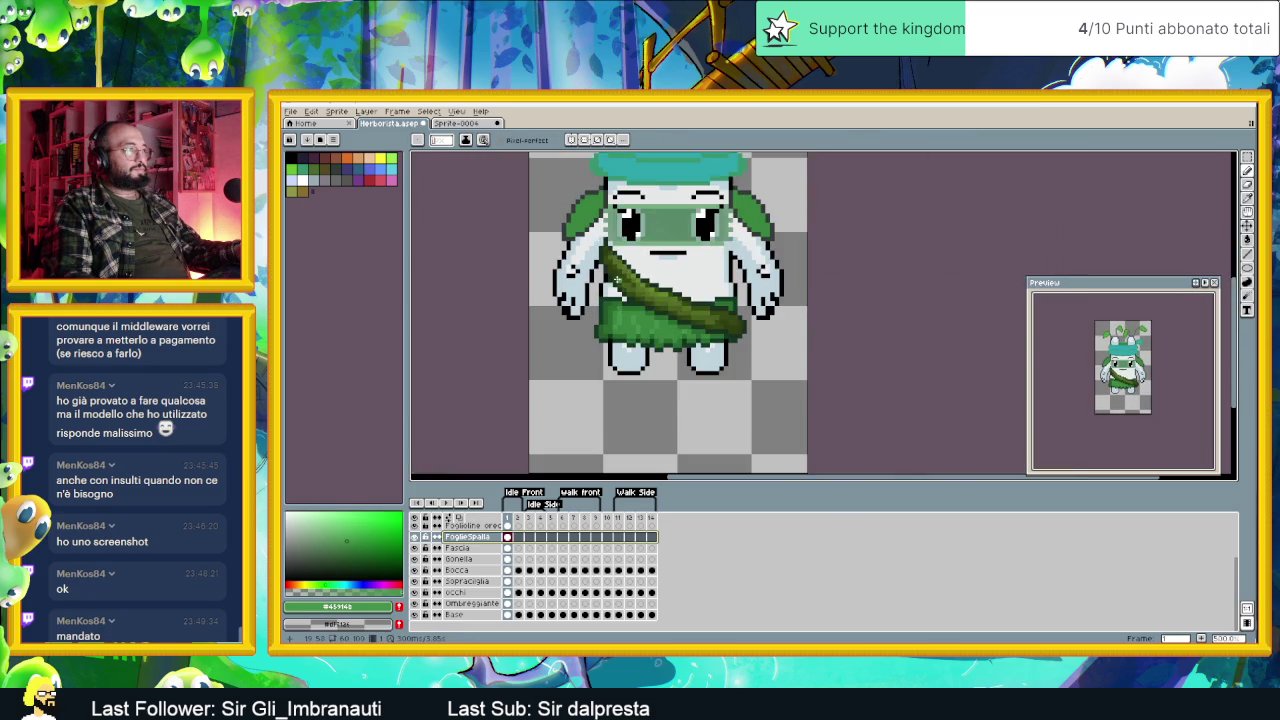
scroll(598, 300, "up", 1)
scroll(598, 300, "up", 2)
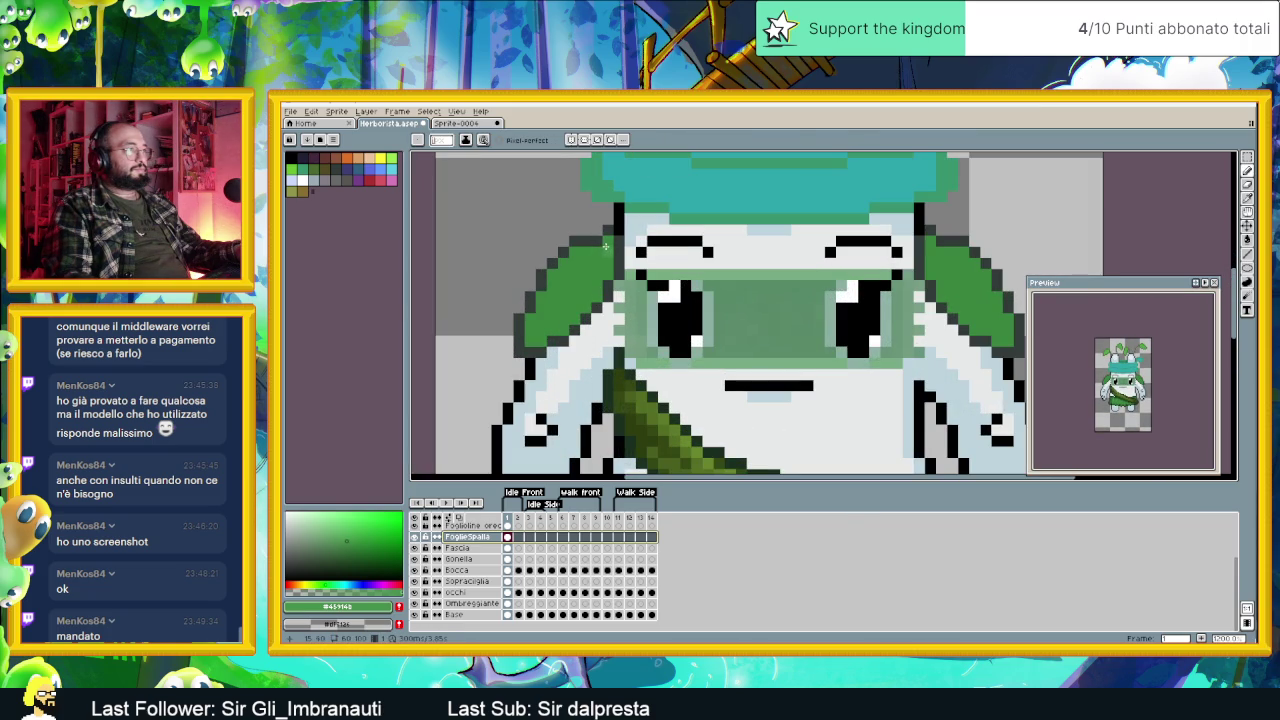
left_click(605, 244)
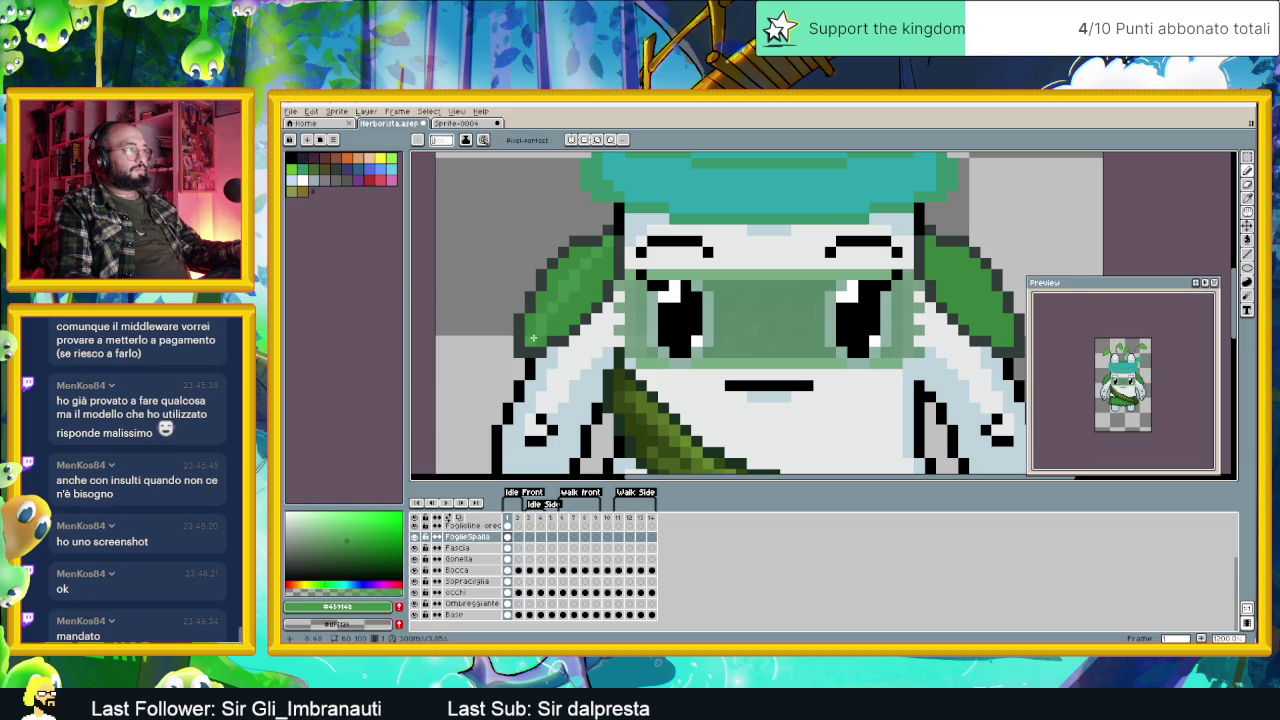
left_click_drag(533, 338, 453, 363)
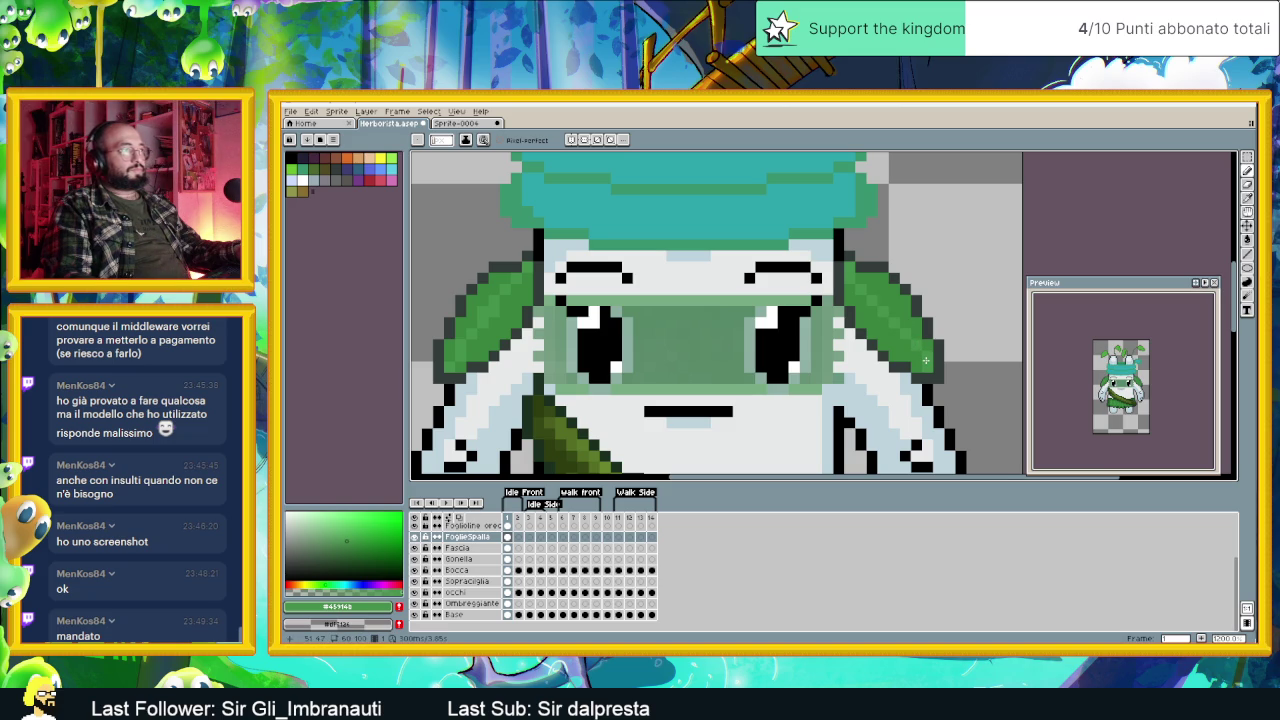
Step: Sample the shoulder-leaf greens and the dark outline colour #30303e
left_click(504, 321, "alt")
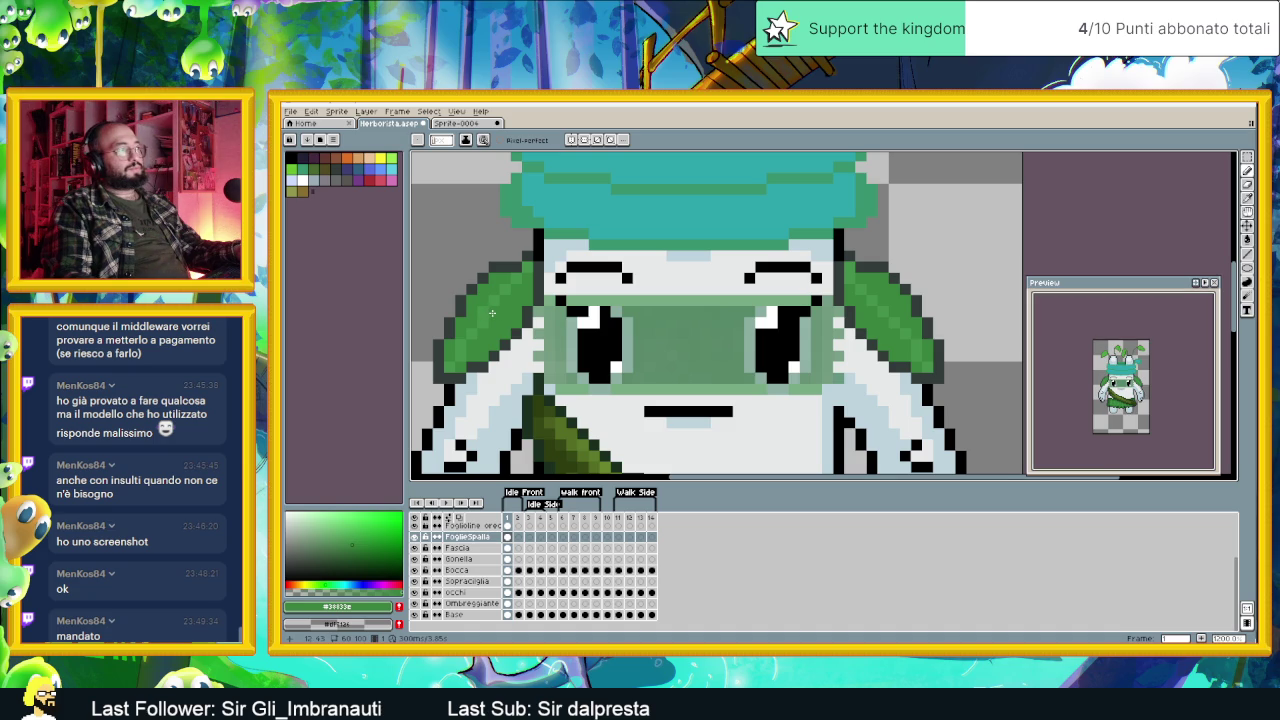
left_click(890, 310, "alt")
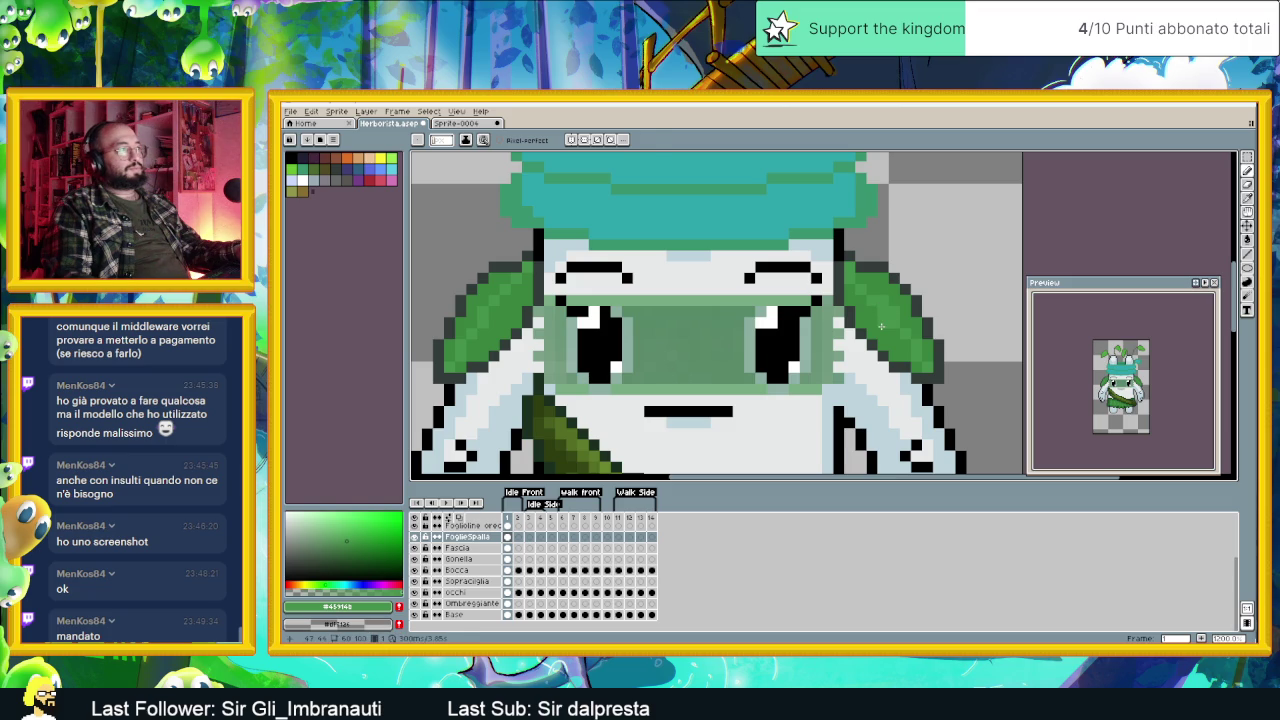
left_click(882, 322, "alt")
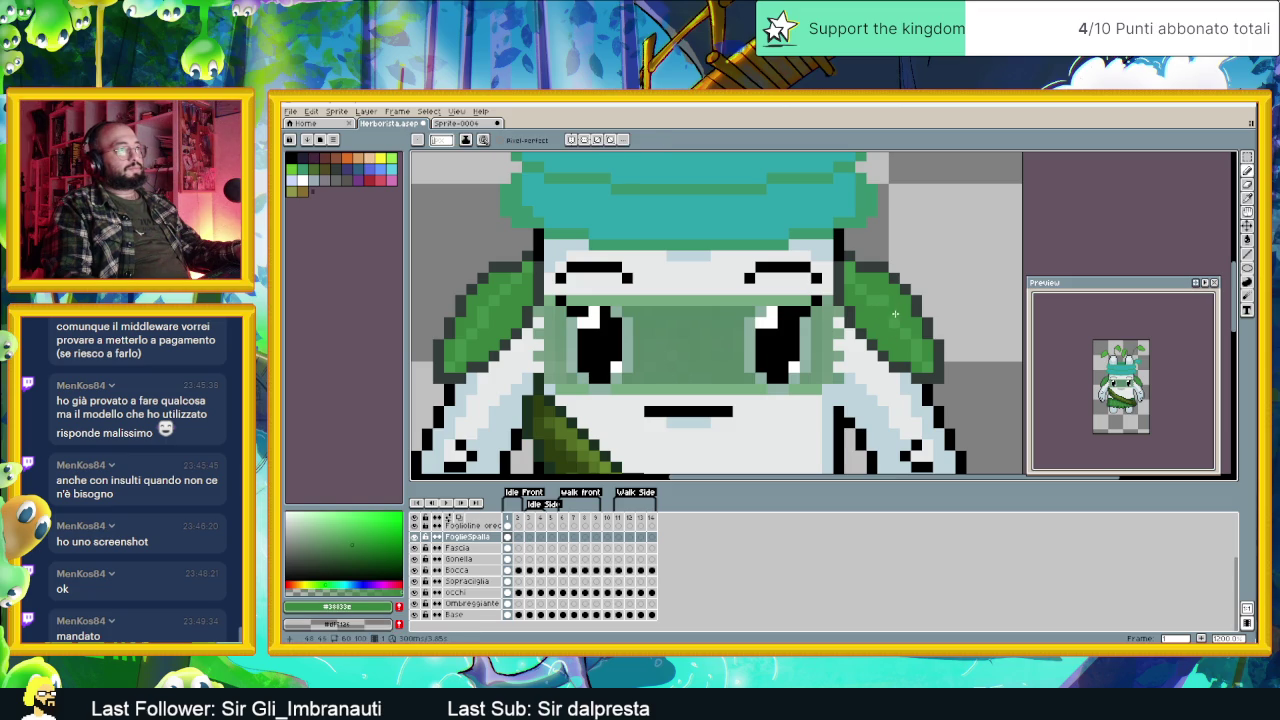
left_click(897, 291, "alt")
scroll(916, 357, "down", 1)
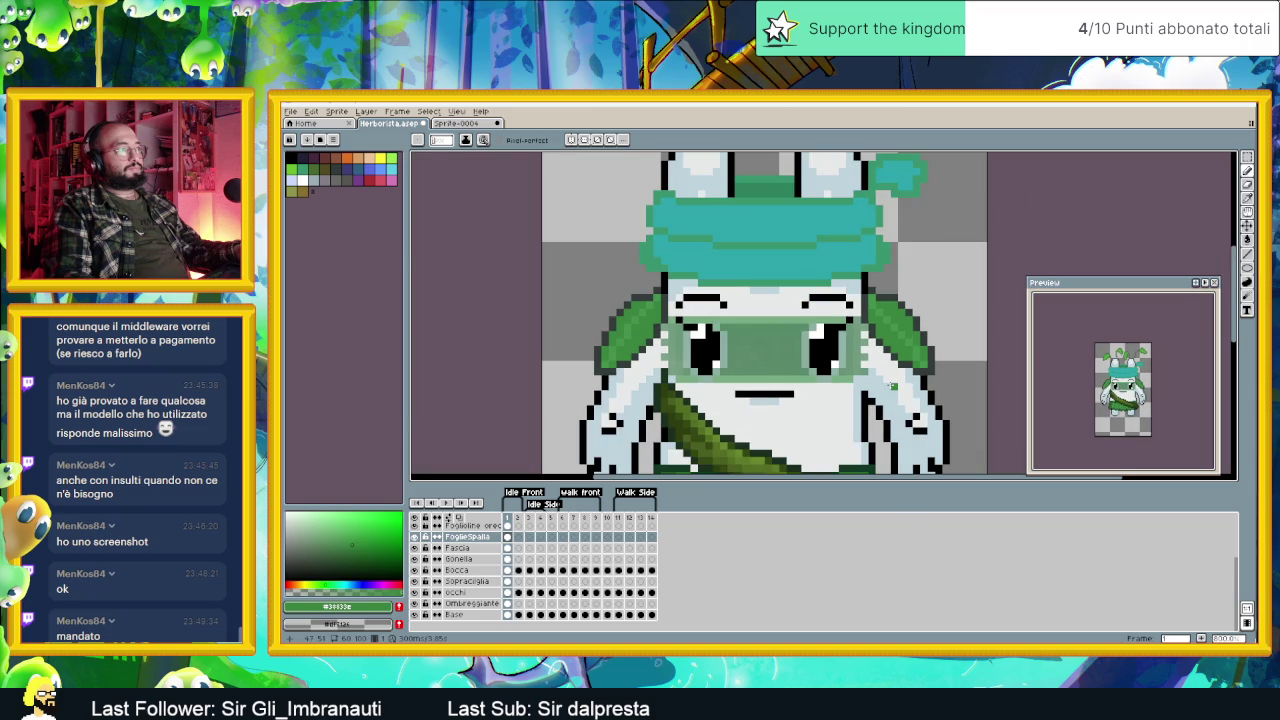
scroll(905, 340, "up", 1)
Step: Re-sample several right shoulder-leaf greens and the adjacent dark outline tone
left_click(898, 321, "alt")
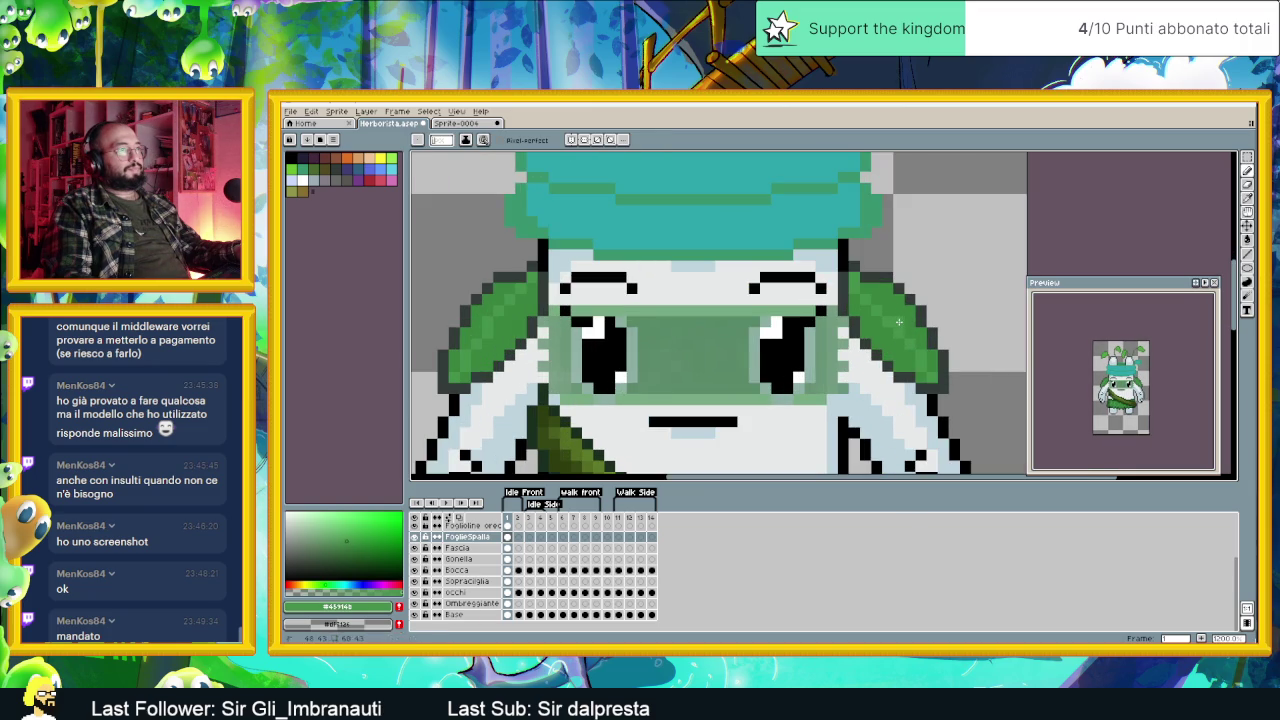
left_click(885, 318, "alt")
left_click(888, 309, "alt")
left_click(872, 309, "alt")
left_click(877, 299, "alt")
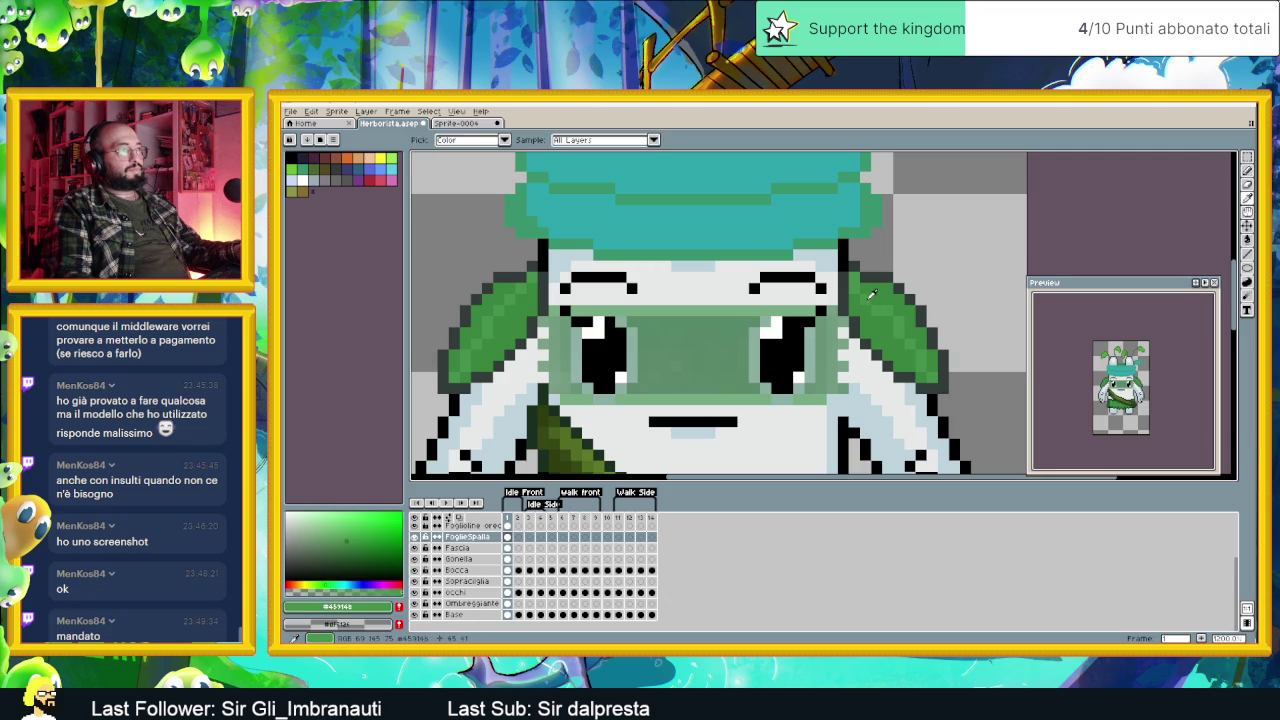
left_click(876, 312, "alt")
scroll(876, 312, "down", 1)
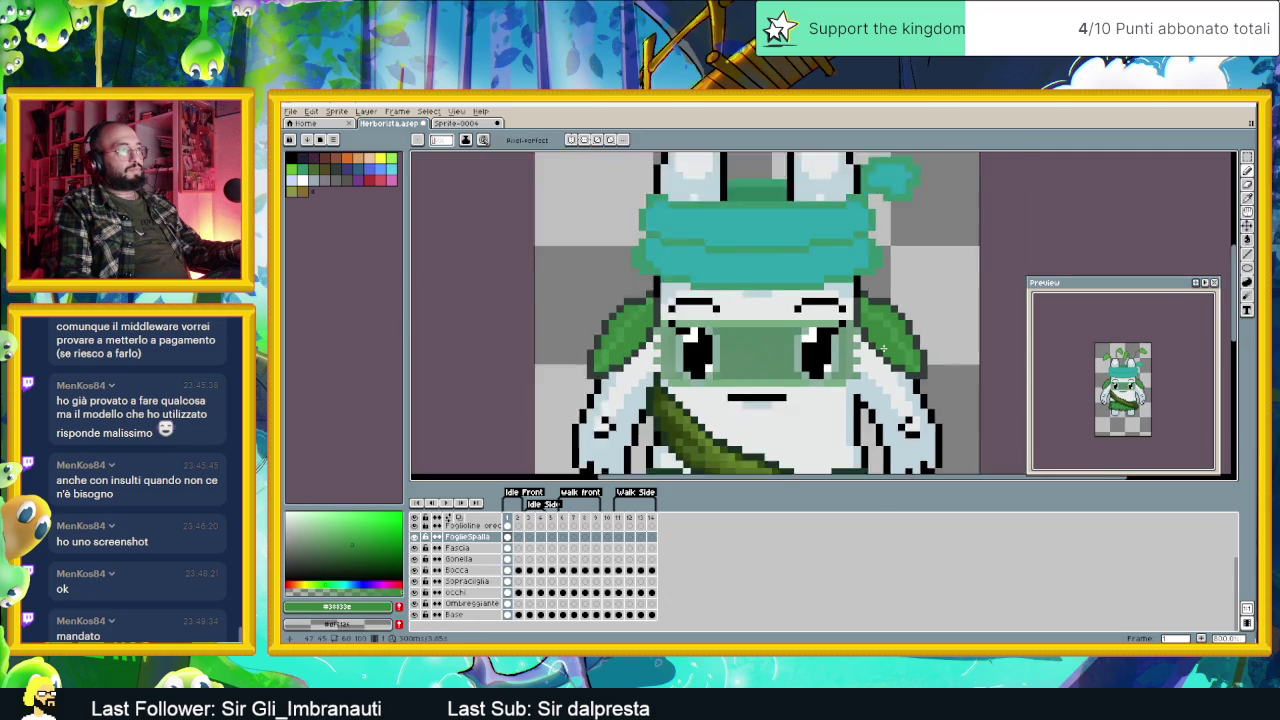
scroll(885, 349, "down", 1)
scroll(875, 338, "up", 2)
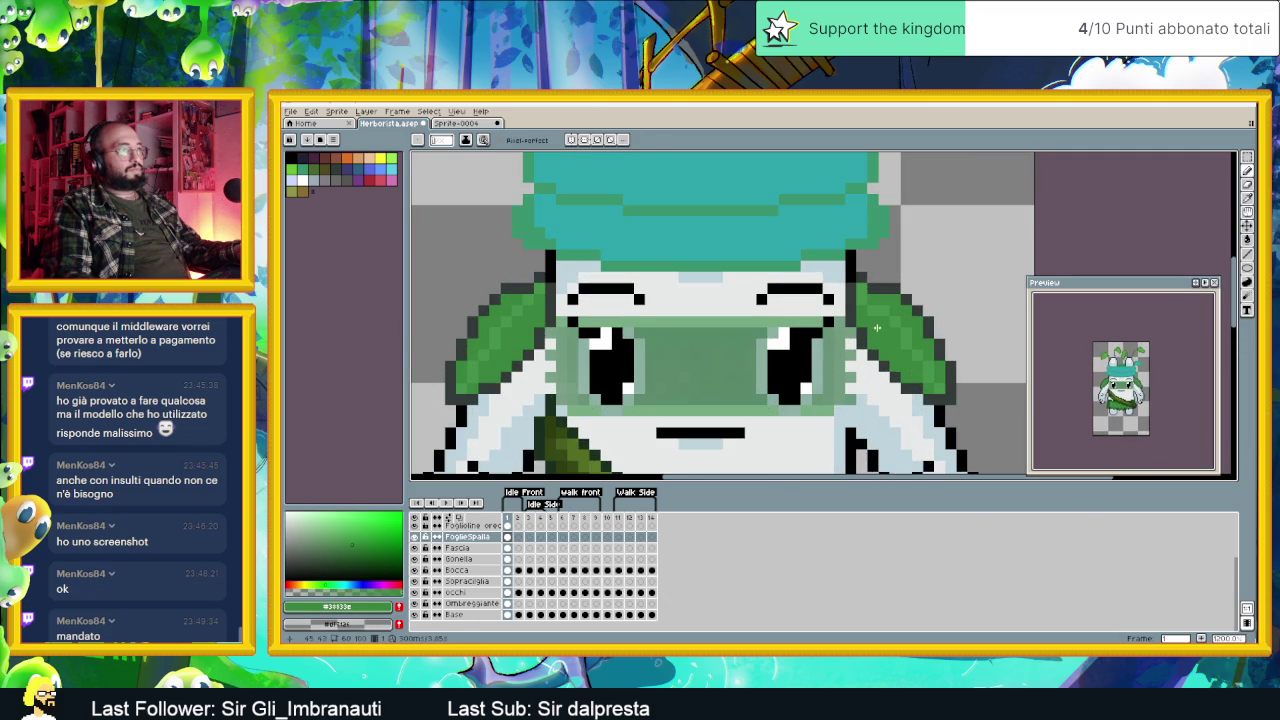
left_click(880, 320, "alt")
left_click(875, 310, "alt")
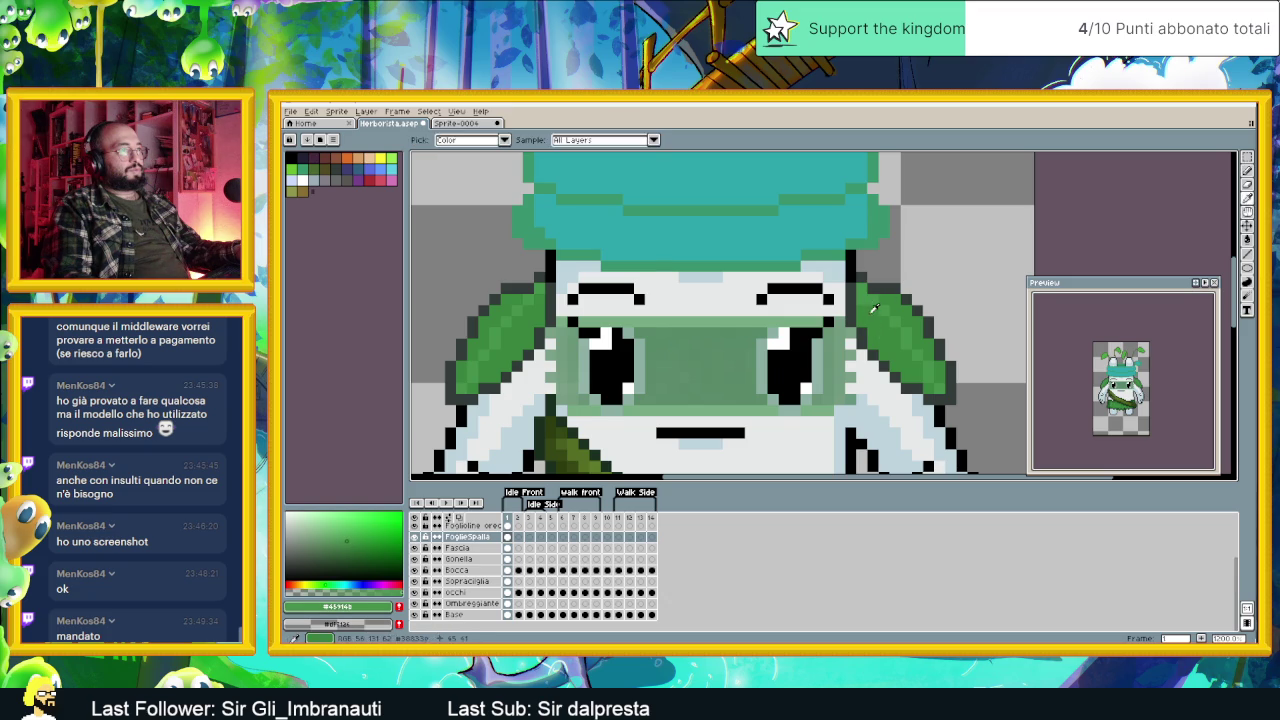
Step: In Discord's #game_dev, enlarge the shared DialogRain Bridge Demo screenshot
scroll(861, 302, "down", 3)
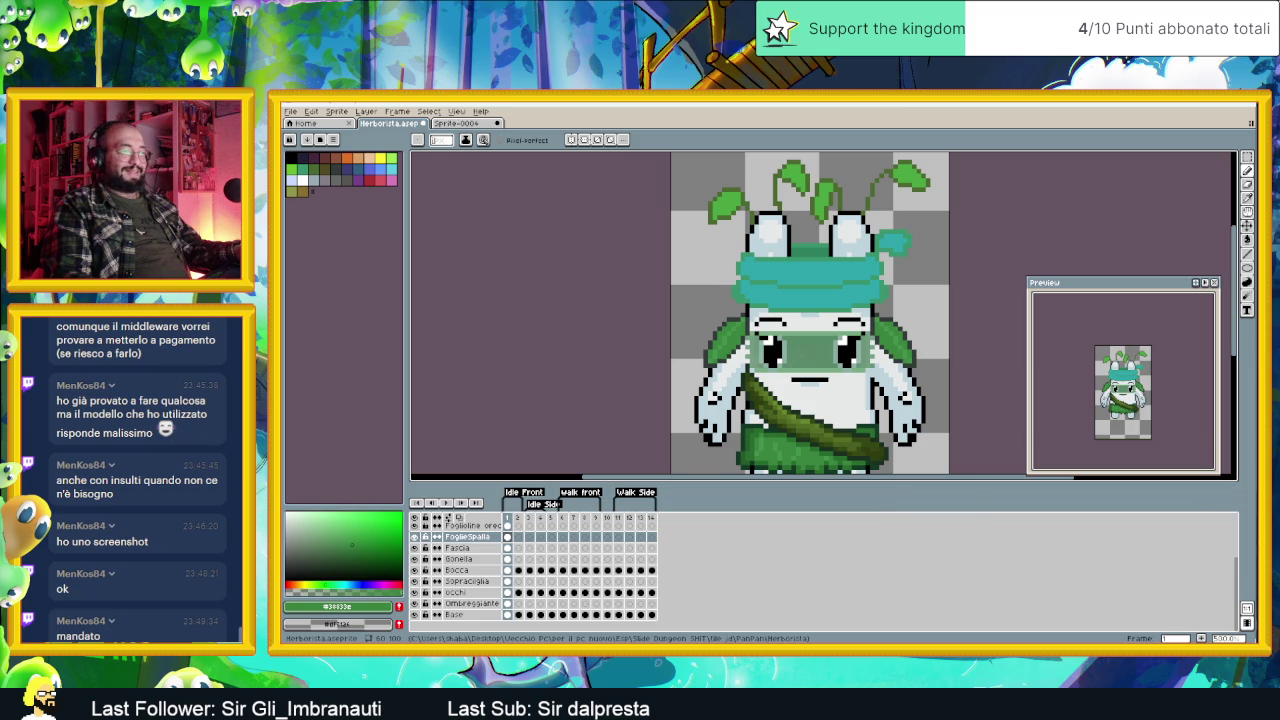
key("alt+Tab")
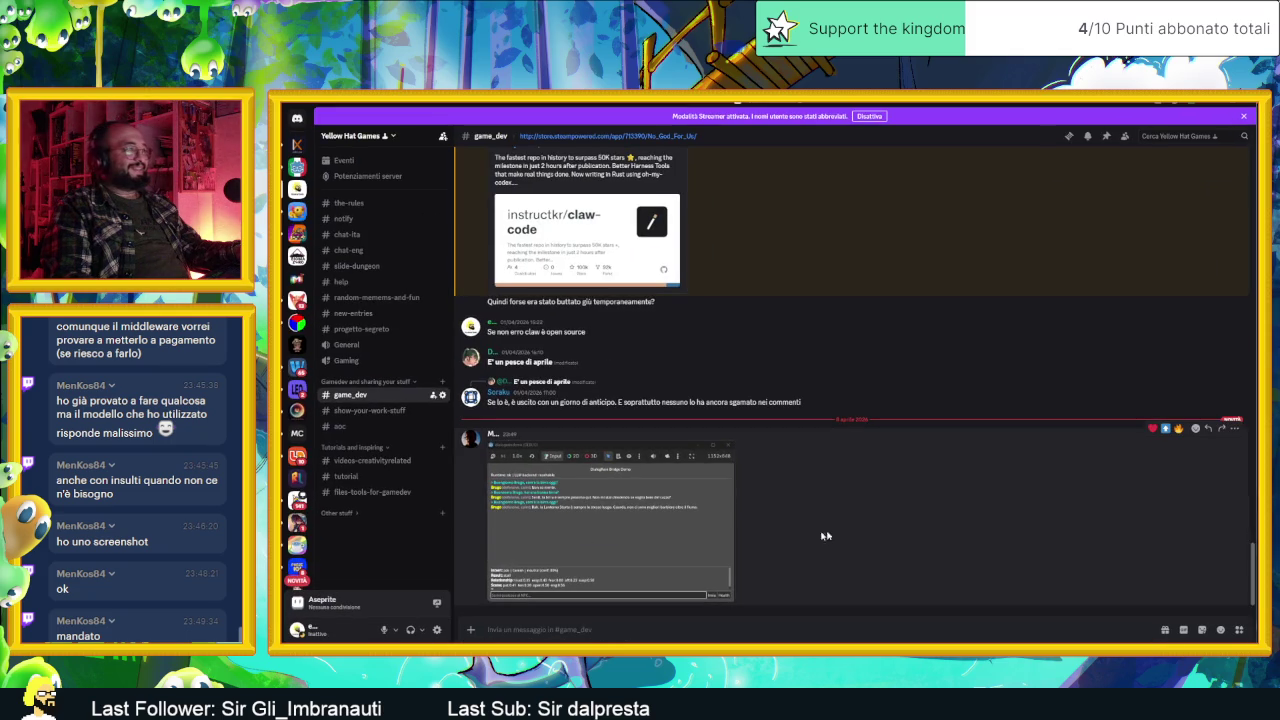
left_click(670, 533)
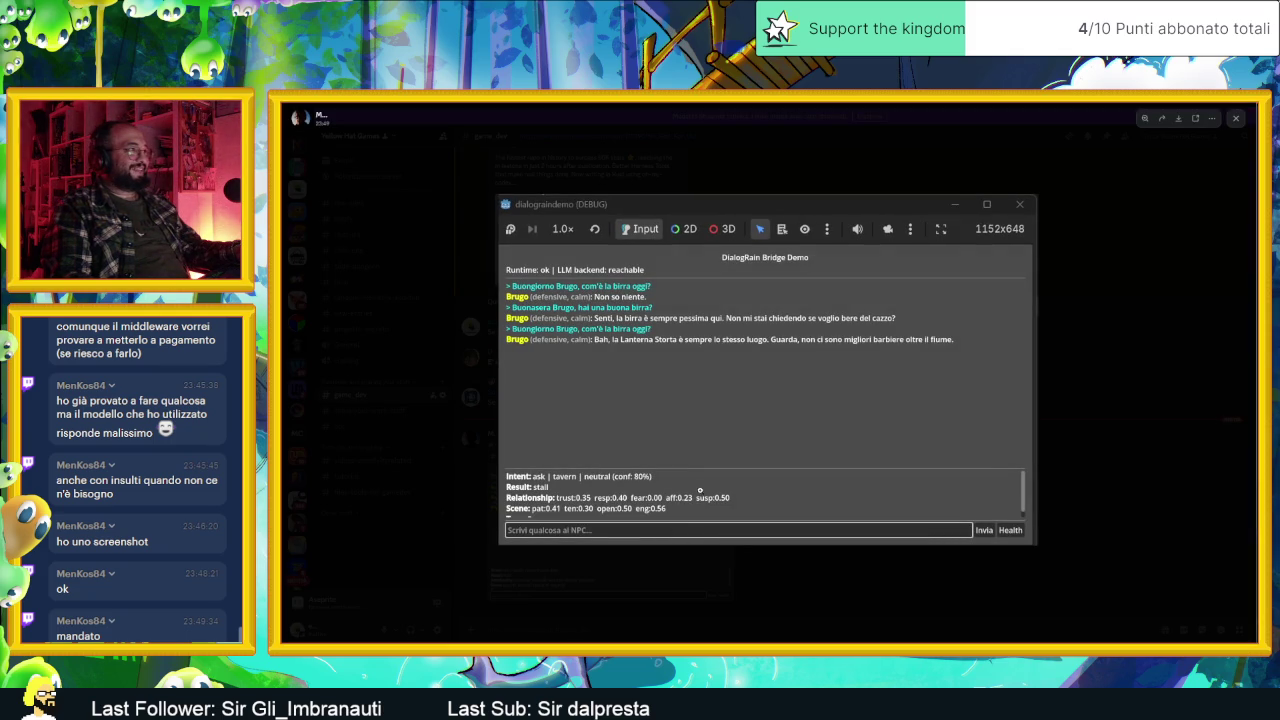
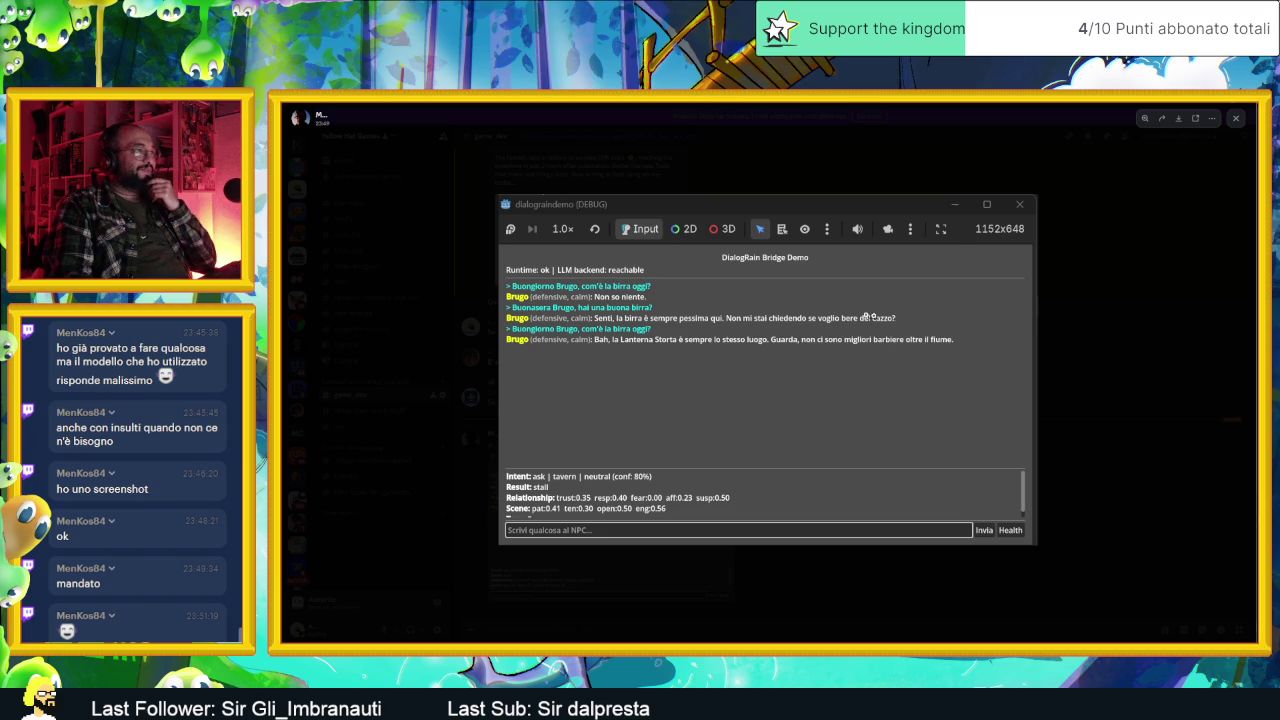
Step: Close Discord's enlarged screenshot and bring the herbalist sprite in Aseprite back to front
left_click(1111, 356)
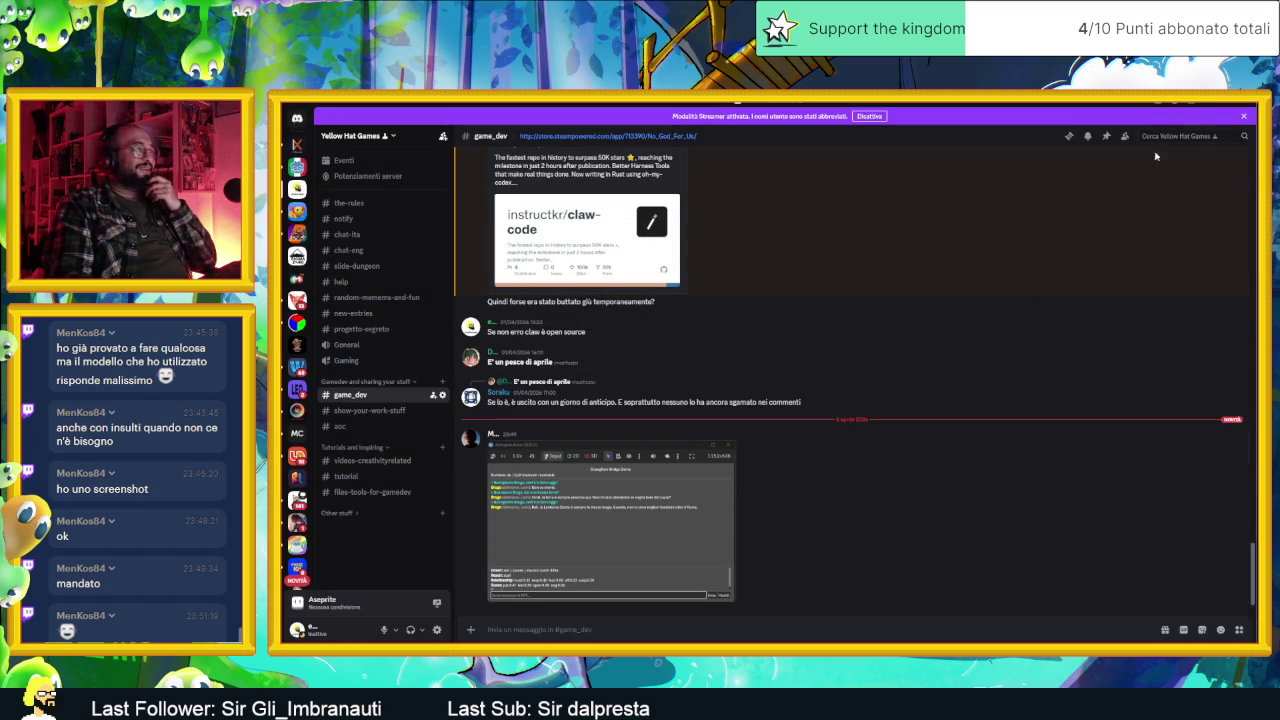
left_click(1219, 108)
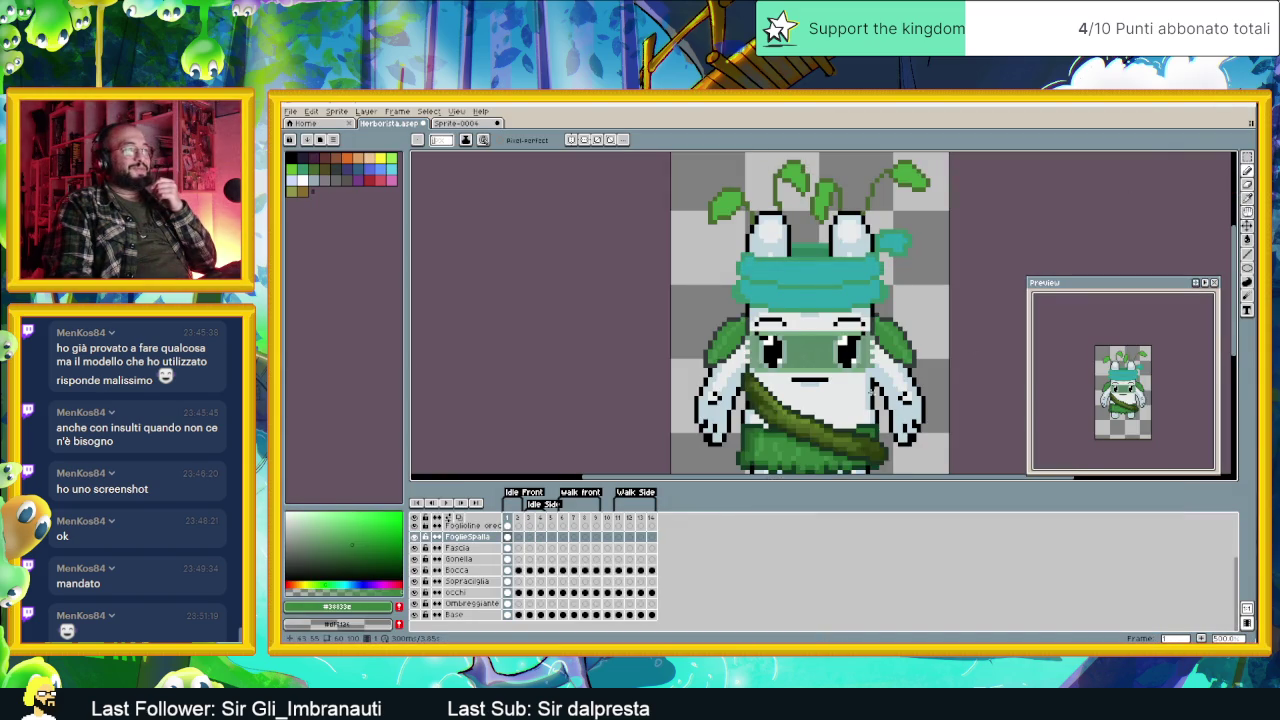
Step: Sample the deep green #253a29 from the sash and go back to the Pencil
scroll(970, 348, "down", 2)
scroll(758, 363, "up", 3)
scroll(758, 363, "up", 1)
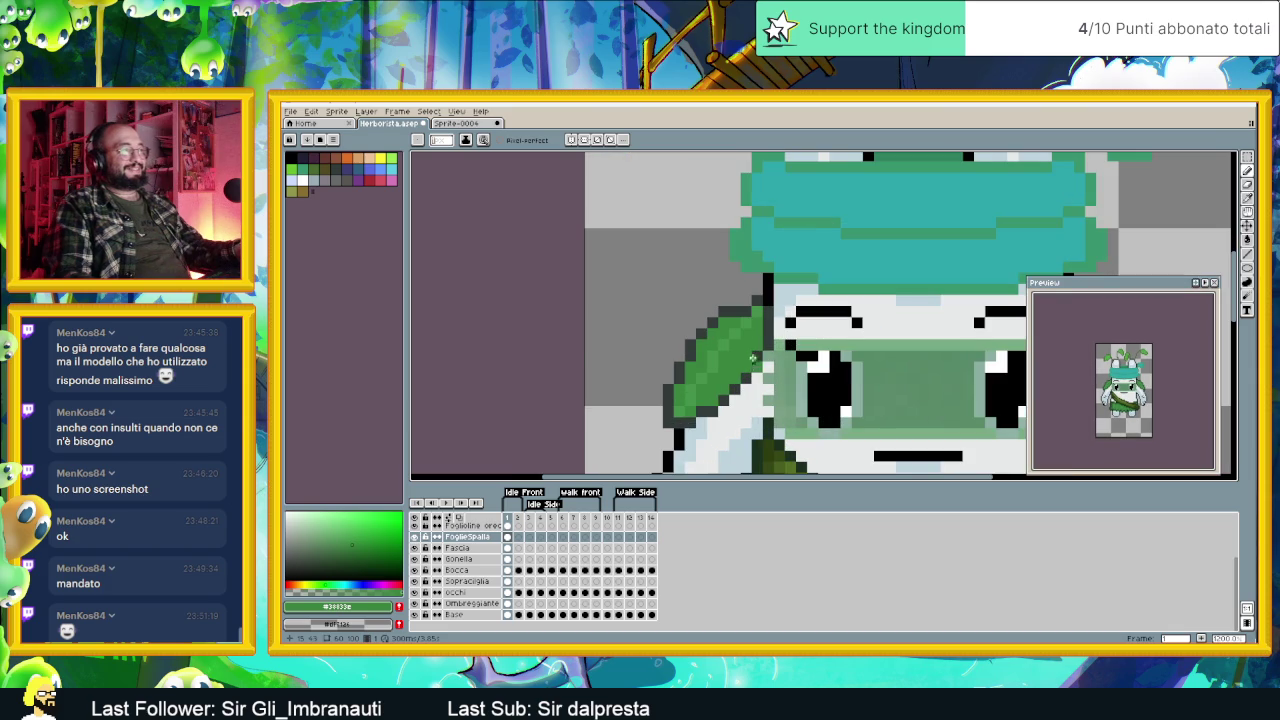
key("i")
scroll(785, 355, "down", 1)
scroll(781, 326, "down", 1)
left_click(759, 455)
key("b")
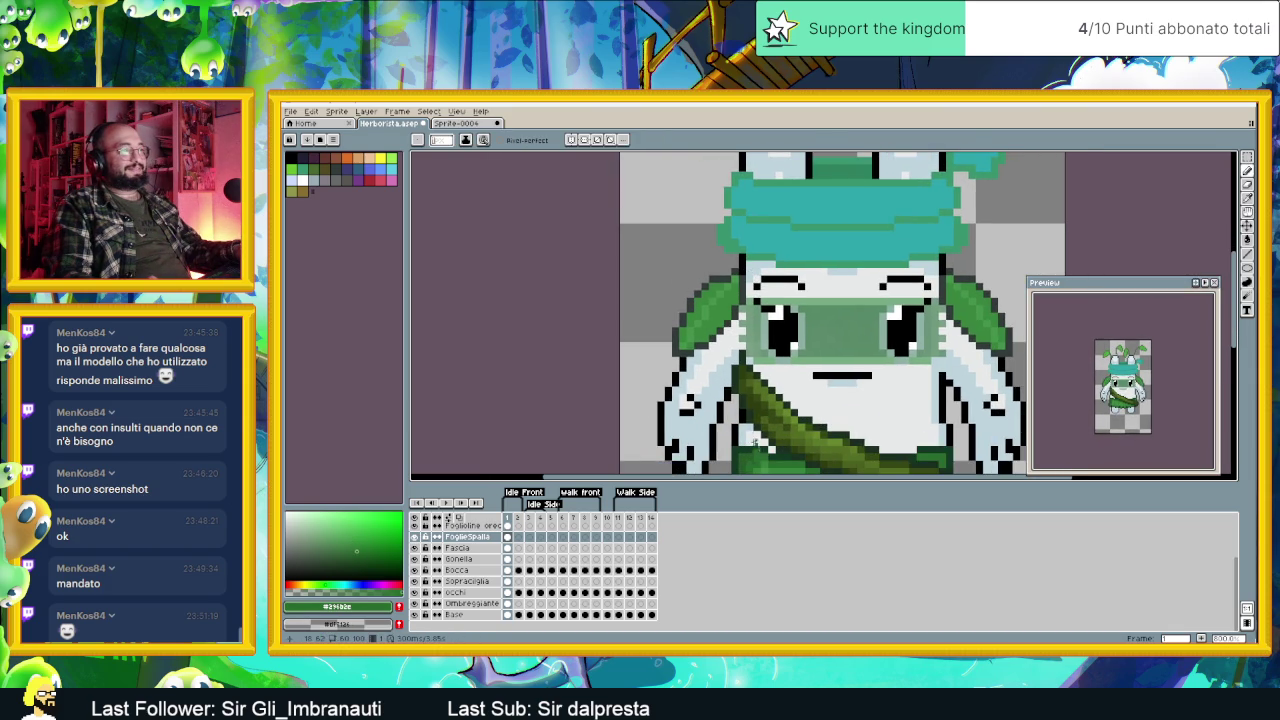
scroll(738, 291, "up", 1)
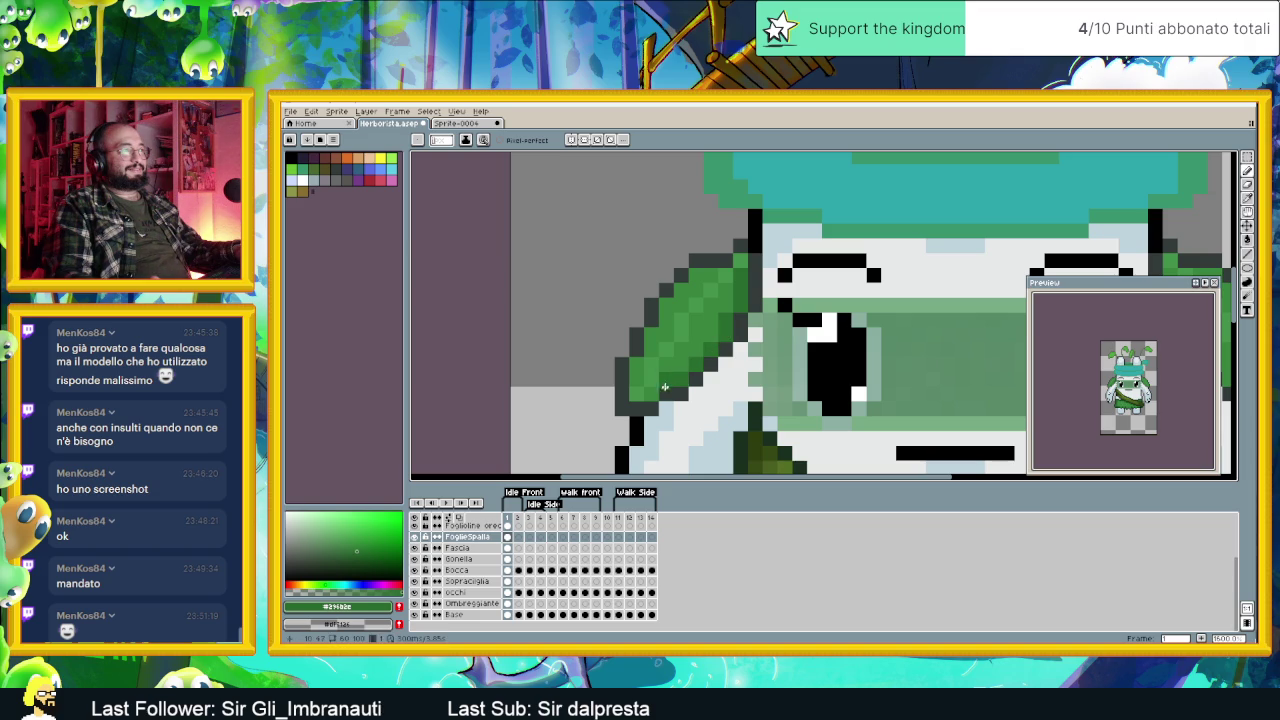
scroll(662, 315, "down", 2)
scroll(720, 420, "down", 1)
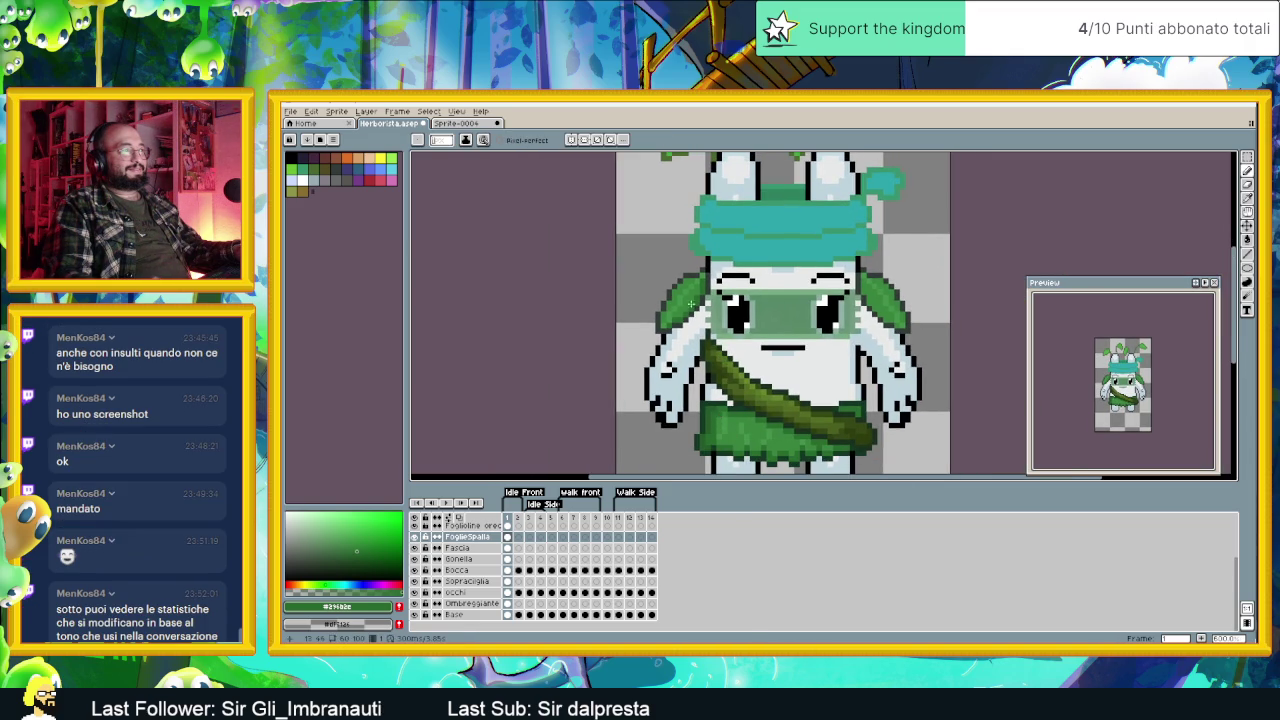
scroll(704, 276, "up", 2)
scroll(704, 276, "up", 1)
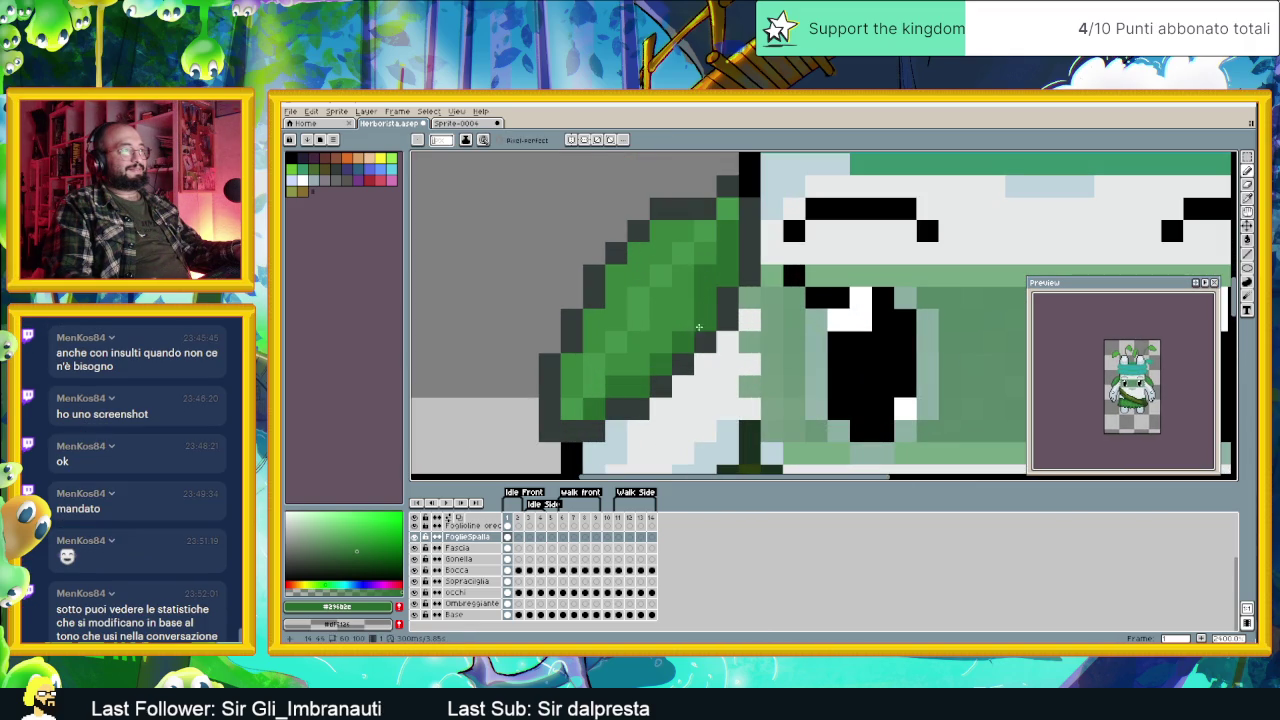
scroll(638, 366, "down", 3)
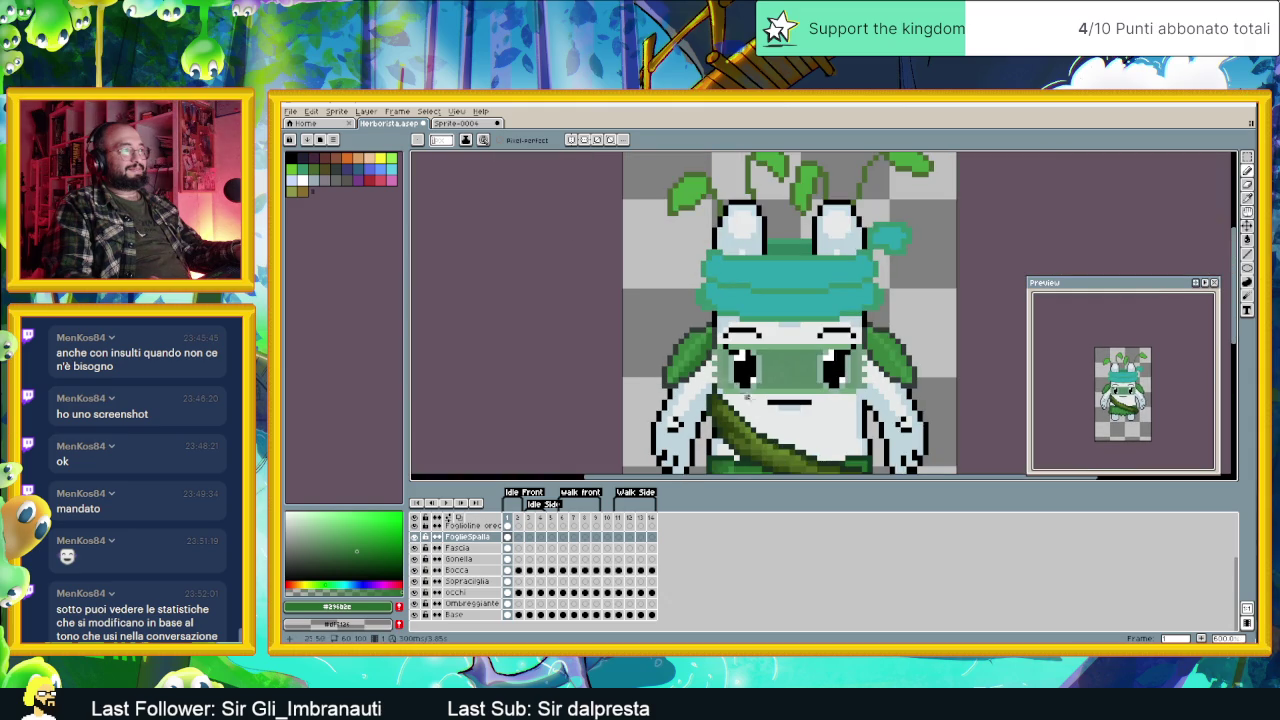
scroll(720, 400, "up", 1)
scroll(710, 400, "up", 1)
scroll(700, 405, "up", 1)
key("i")
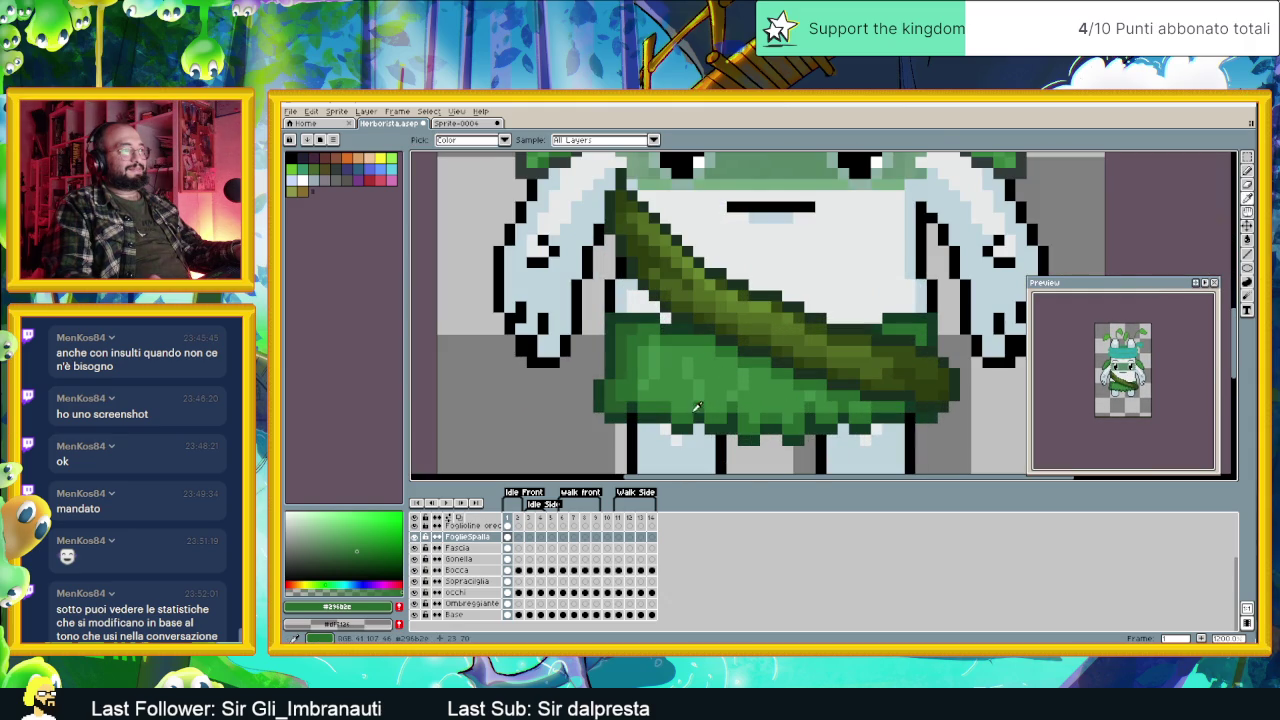
left_click(627, 340)
key("b")
Step: Darken two pixels on the left shoulder leaf with #253a29, then switch to Discord
left_click_drag(622, 166, 732, 399)
scroll(705, 352, "up", 1)
scroll(704, 354, "up", 1)
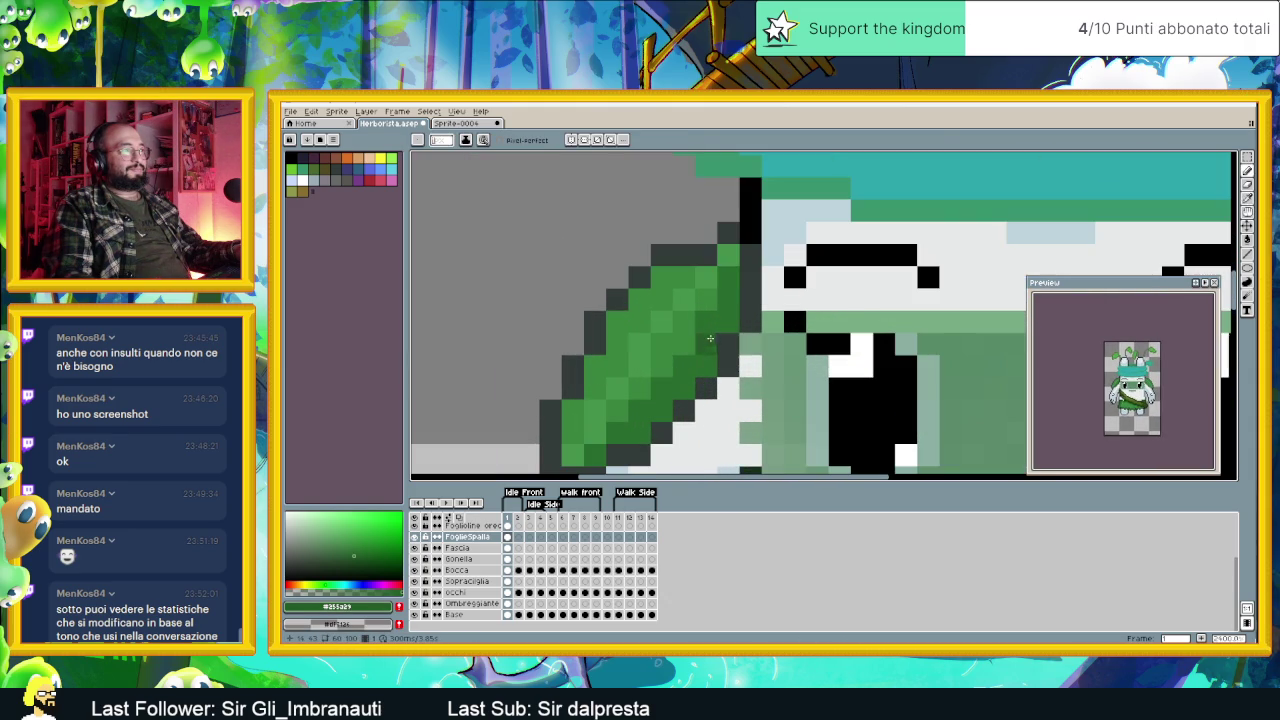
left_click(675, 390)
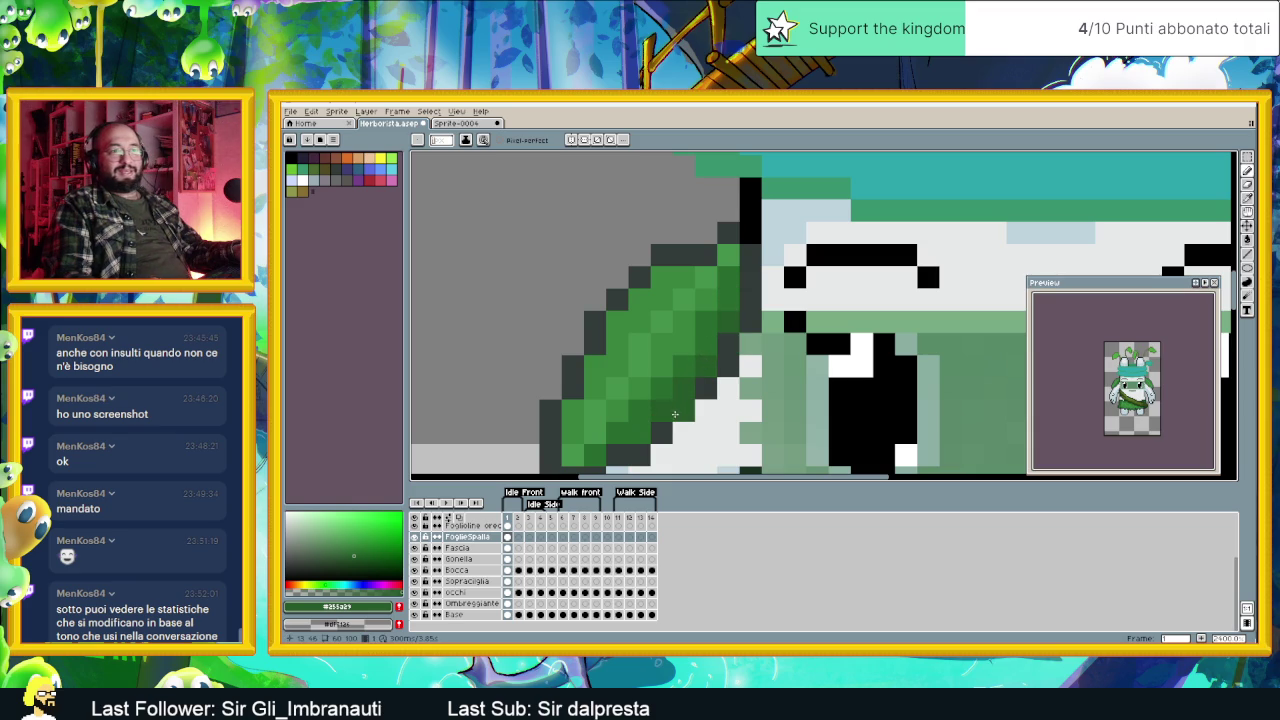
left_click(674, 413)
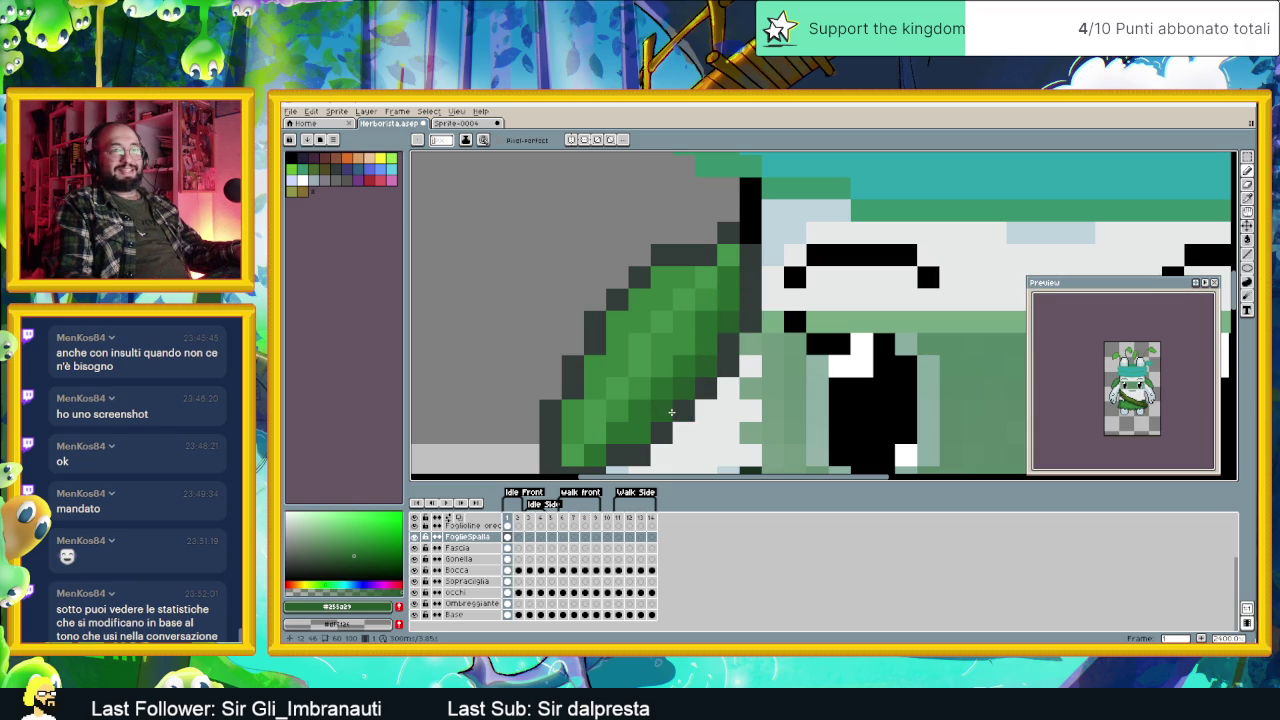
scroll(672, 412, "down", 2)
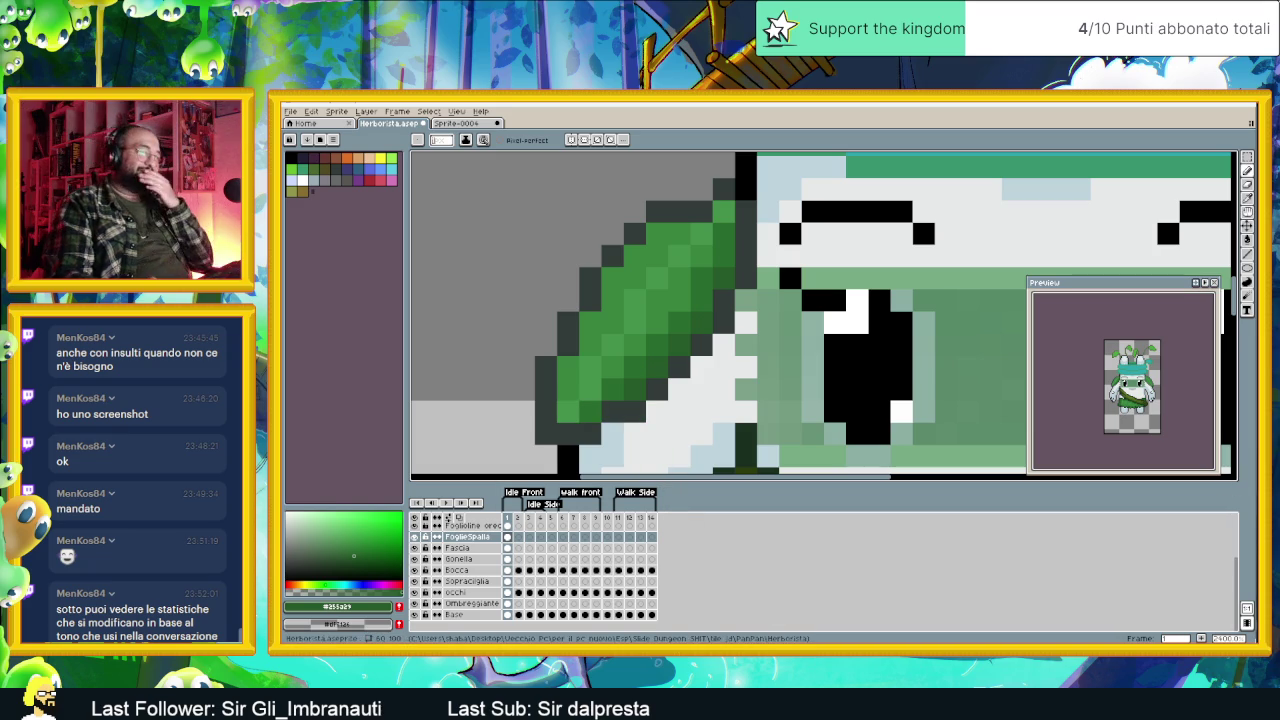
key("alt+Tab")
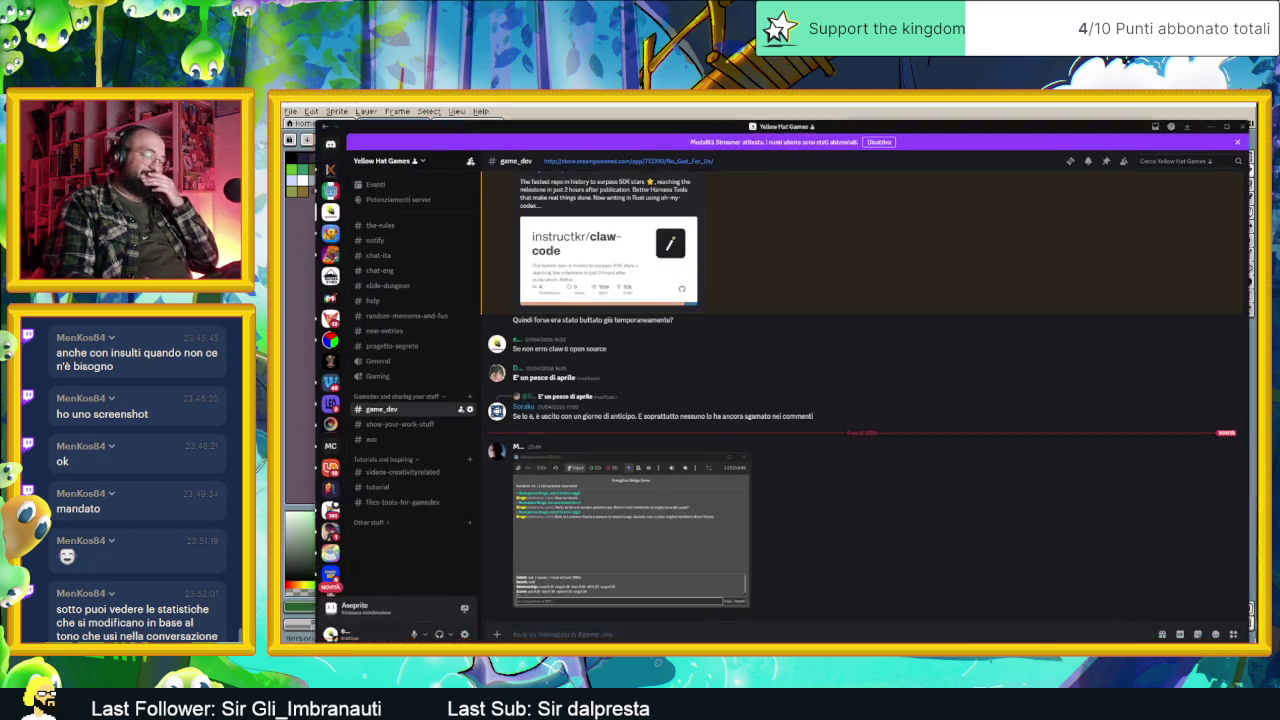
Step: Enlarge and close the posted game screenshot in game_dev, then return to the Aseprite sprite
left_click(669, 488)
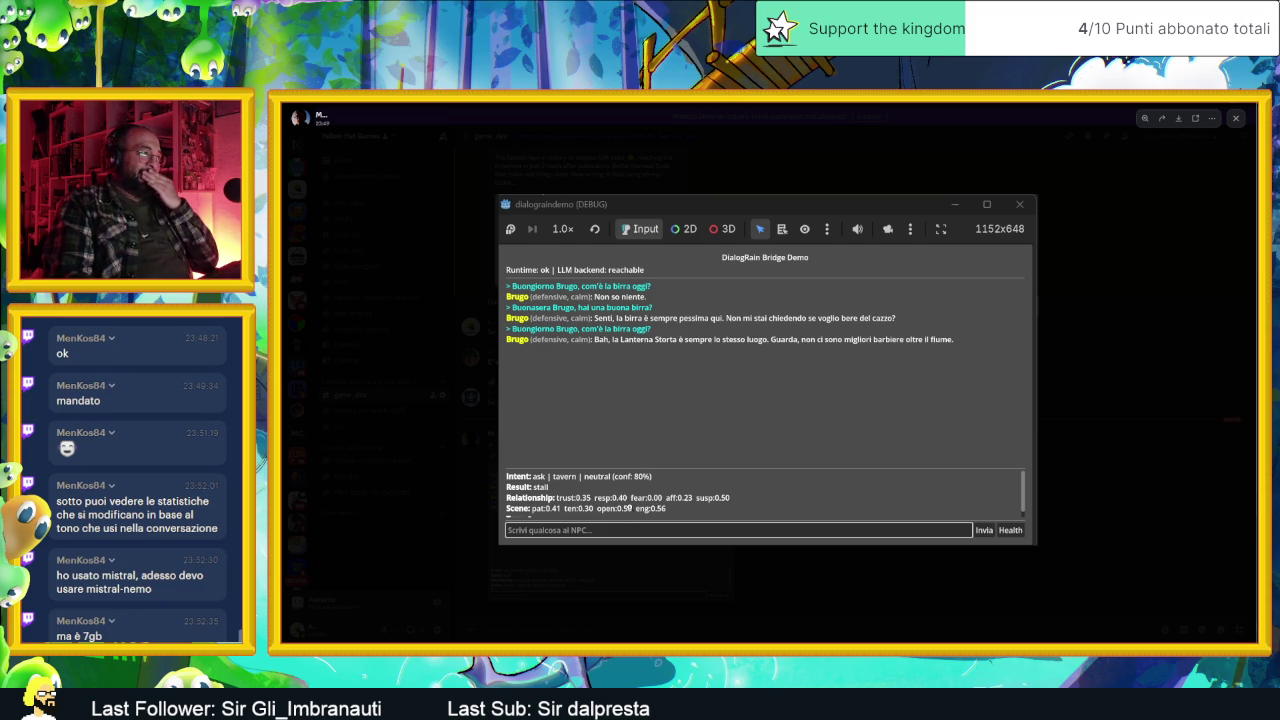
left_click(763, 570)
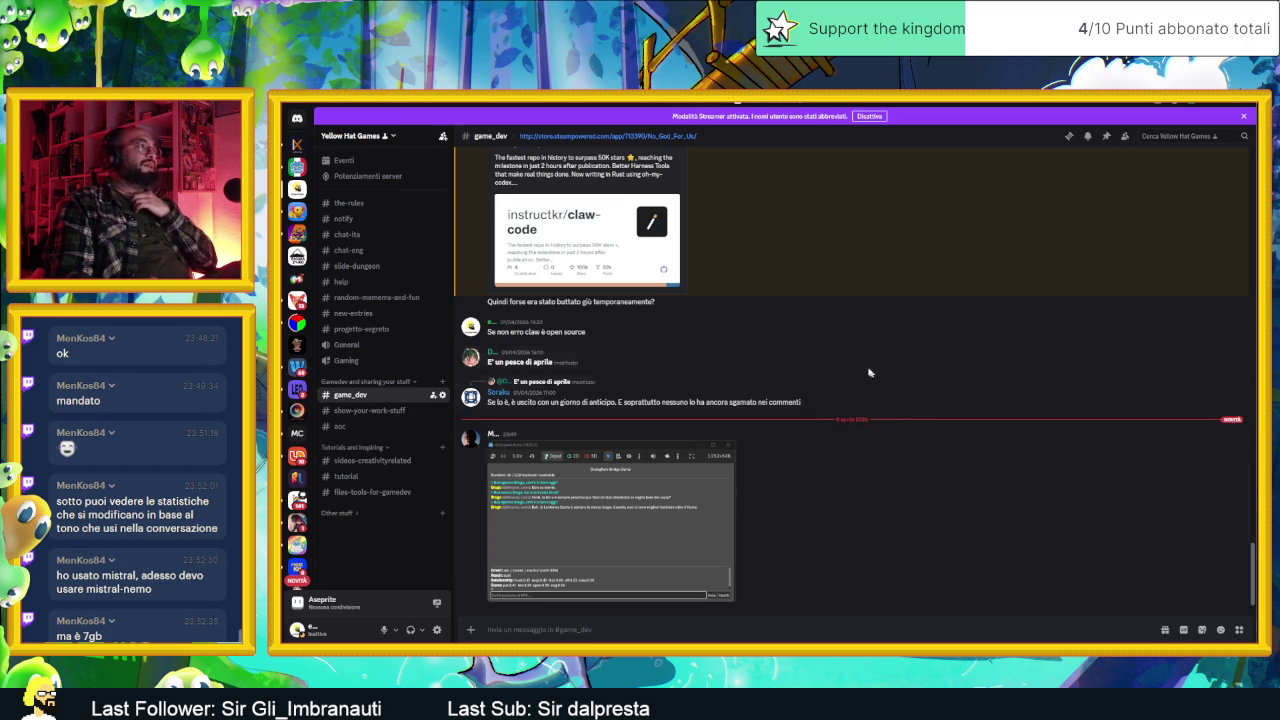
left_click(1211, 104)
scroll(807, 360, "down", 5)
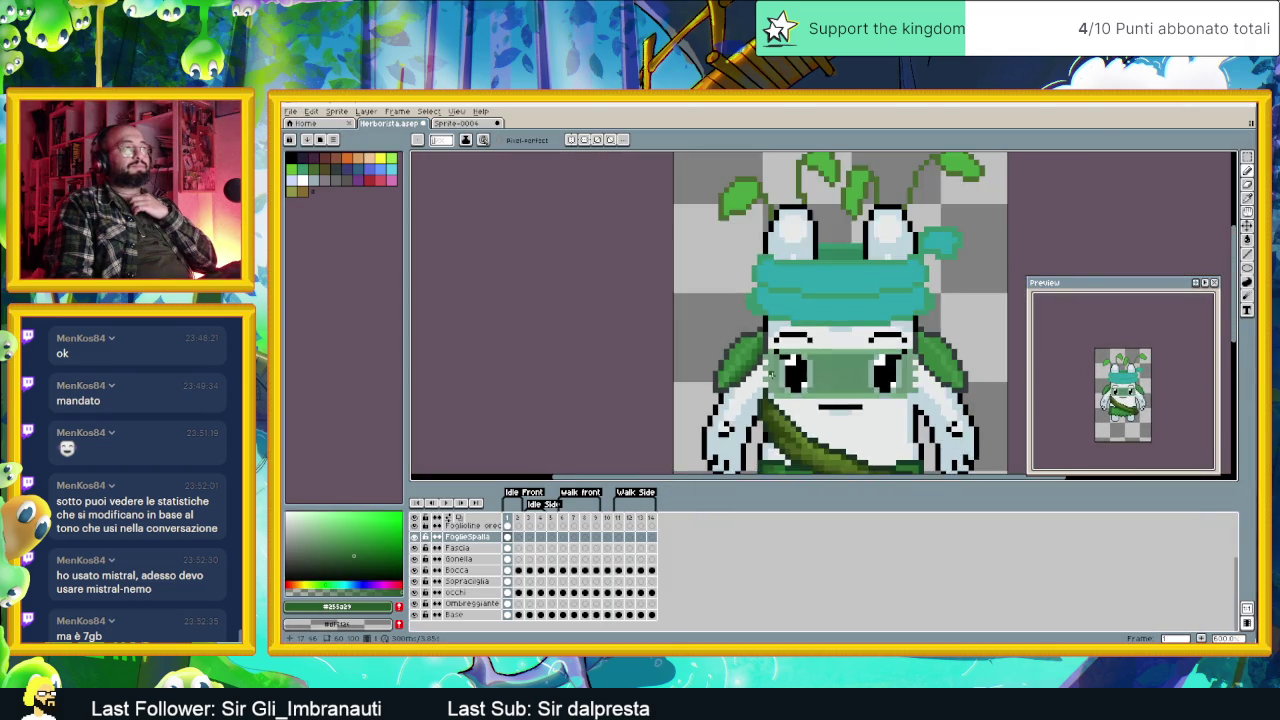
Step: Pick the mid green from the left shoulder leaf and repaint several leaf pixels with it
scroll(709, 292, "up", 1)
scroll(709, 292, "up", 1)
scroll(709, 292, "up", 1)
key("alt")
left_click(709, 292, "alt")
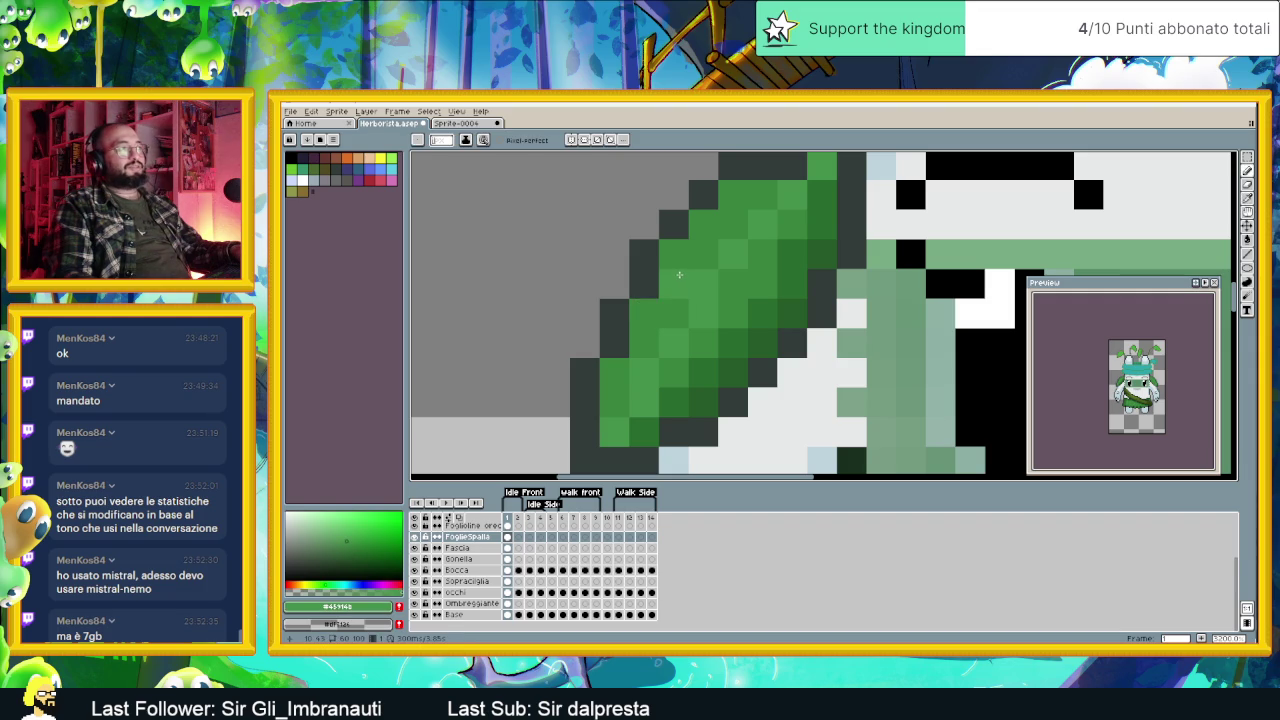
left_click(733, 313)
left_click_drag(733, 343, 754, 352)
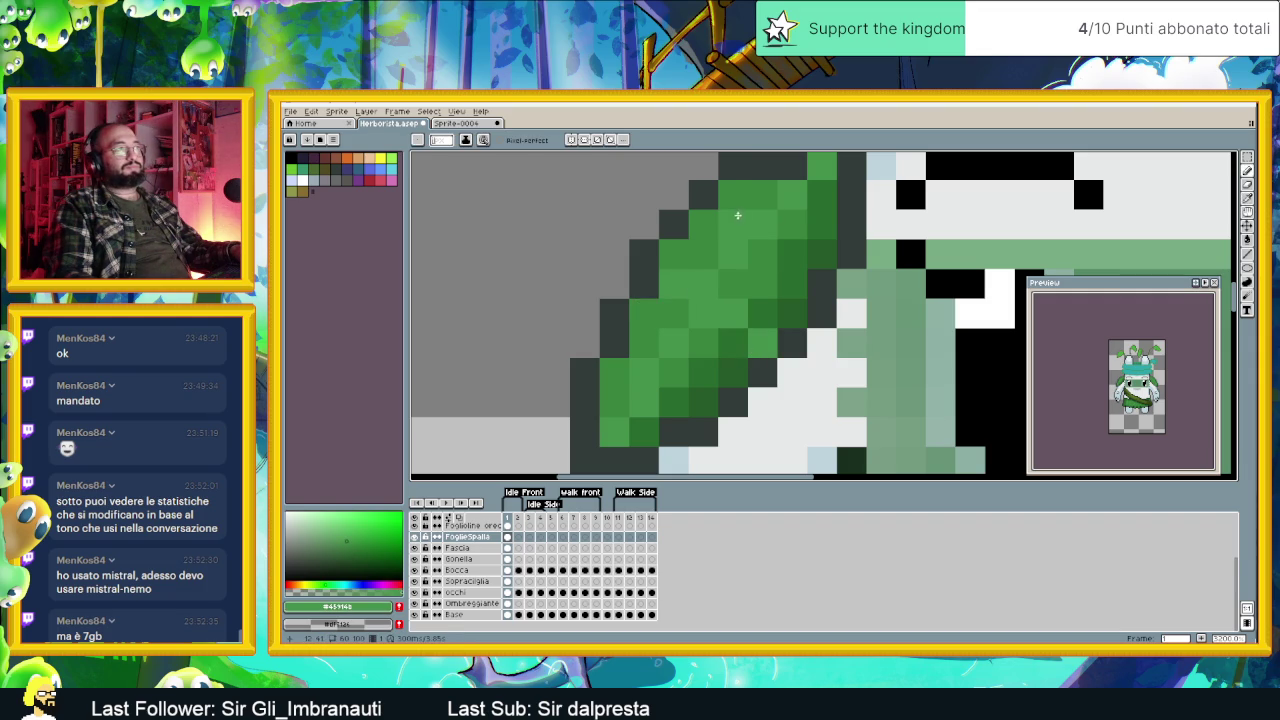
left_click_drag(792, 224, 790, 252)
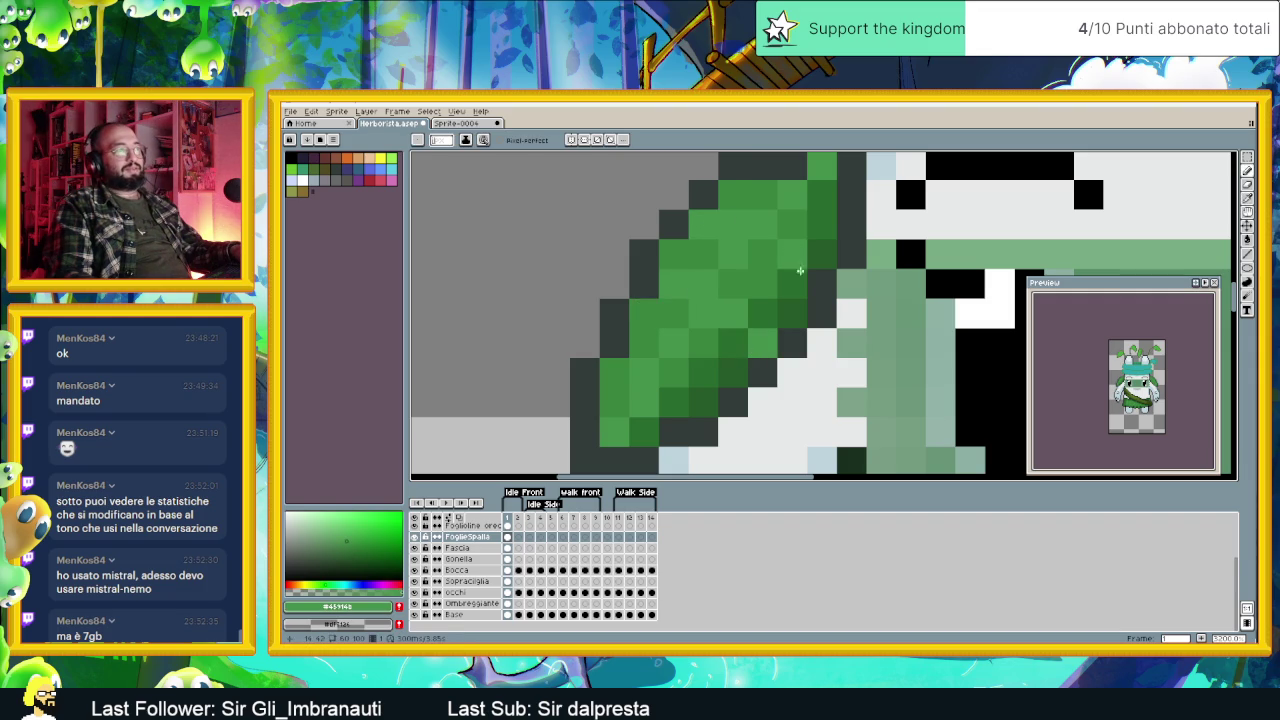
left_click(800, 284)
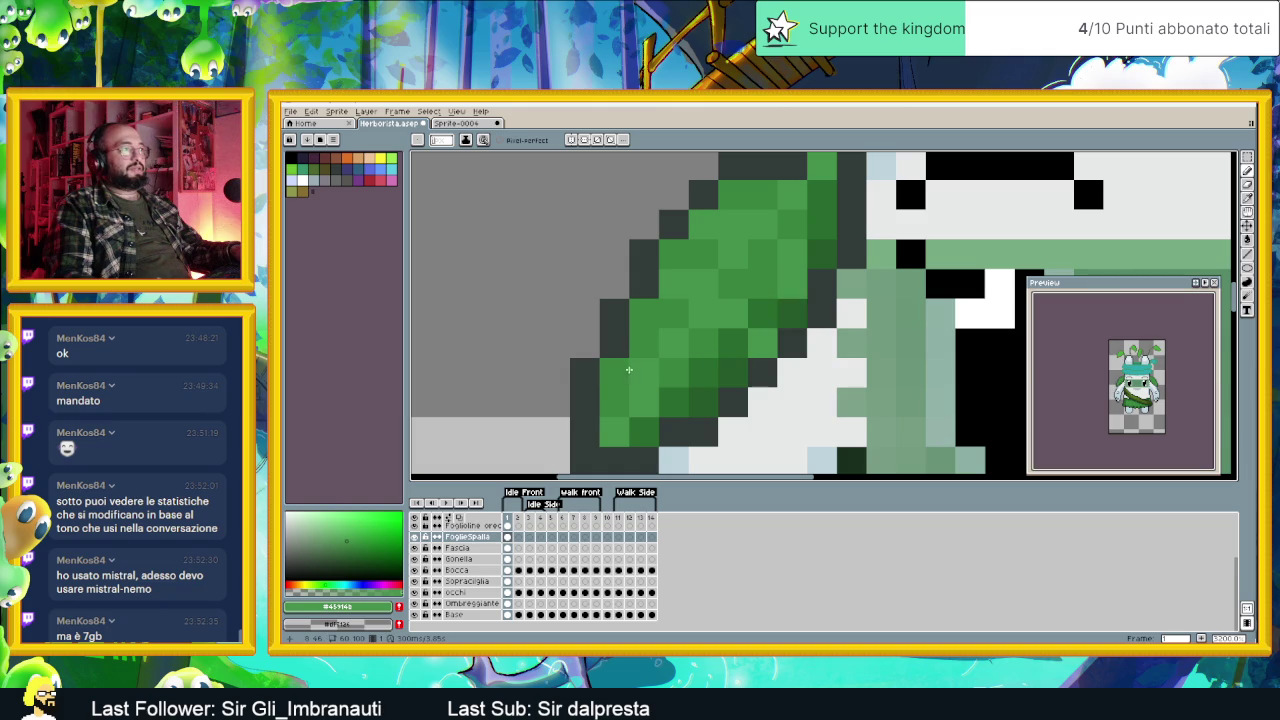
Step: Sample a darker leaf green, then undo the last two pencil strokes
scroll(690, 370, "down", 1)
scroll(700, 362, "down", 1)
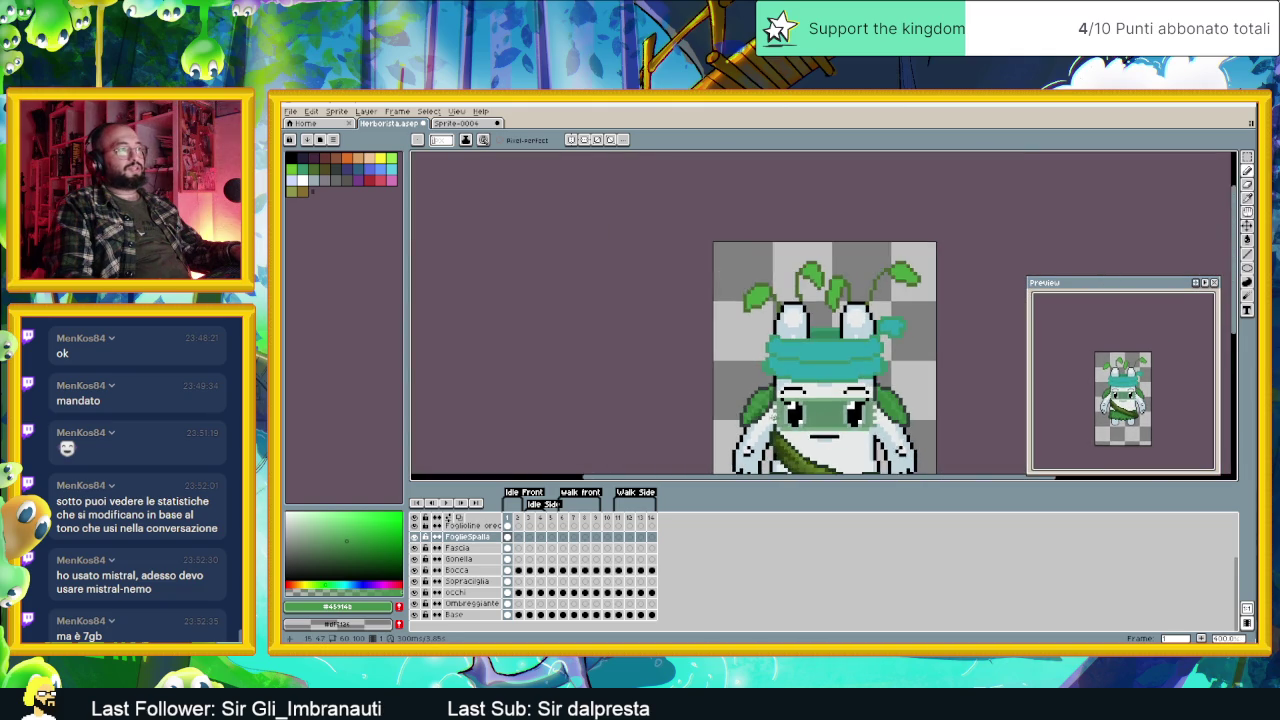
scroll(703, 358, "down", 1)
scroll(700, 358, "down", 1)
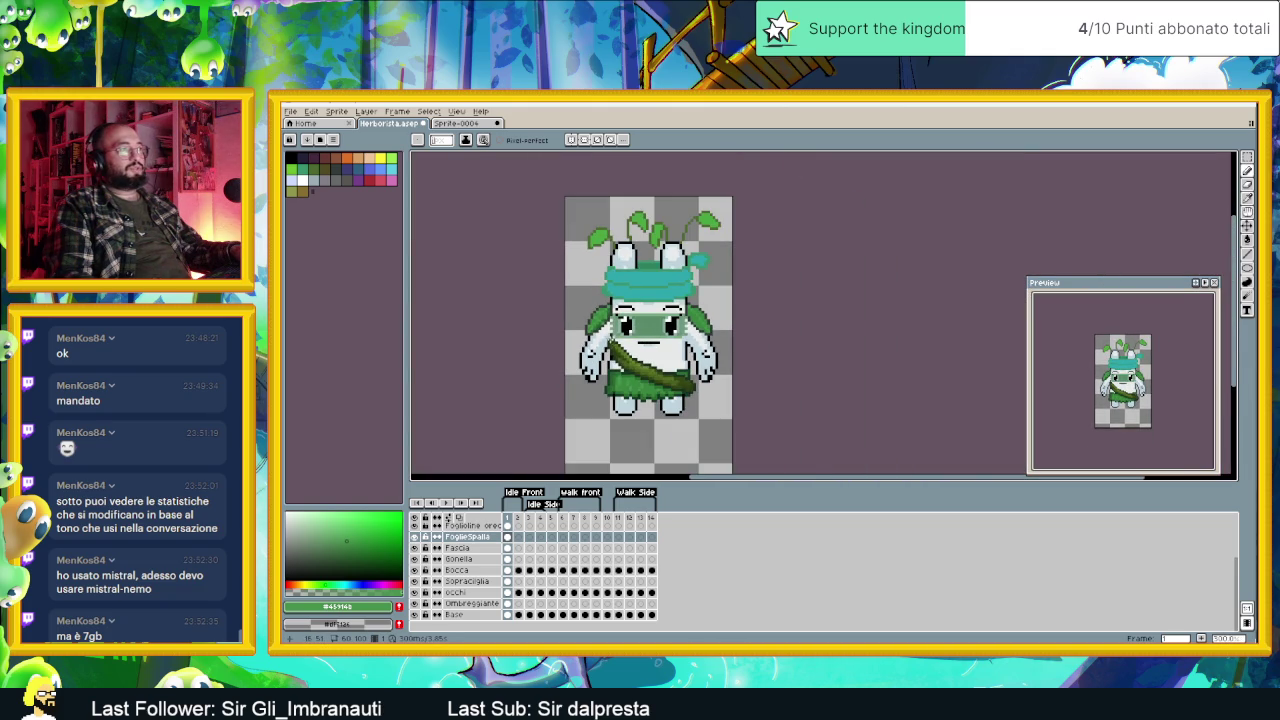
scroll(600, 300, "up", 4)
key("i")
left_click(578, 270)
key("b")
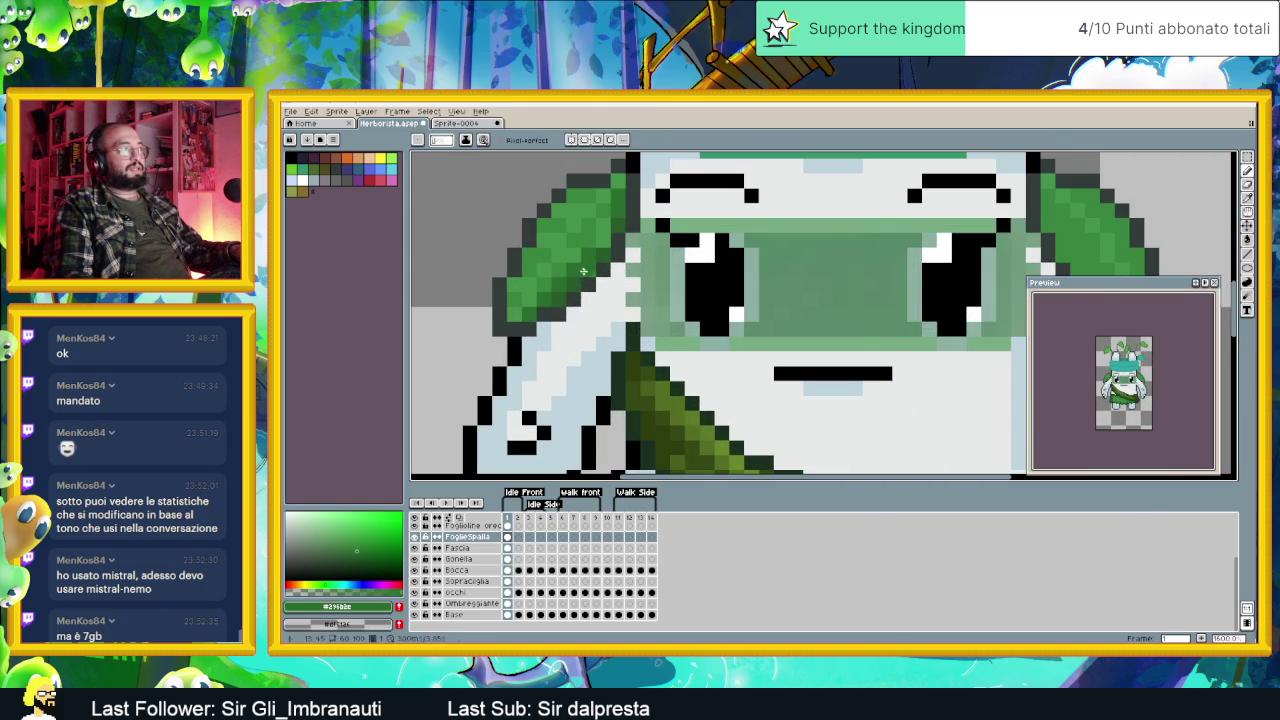
key("ctrl+z")
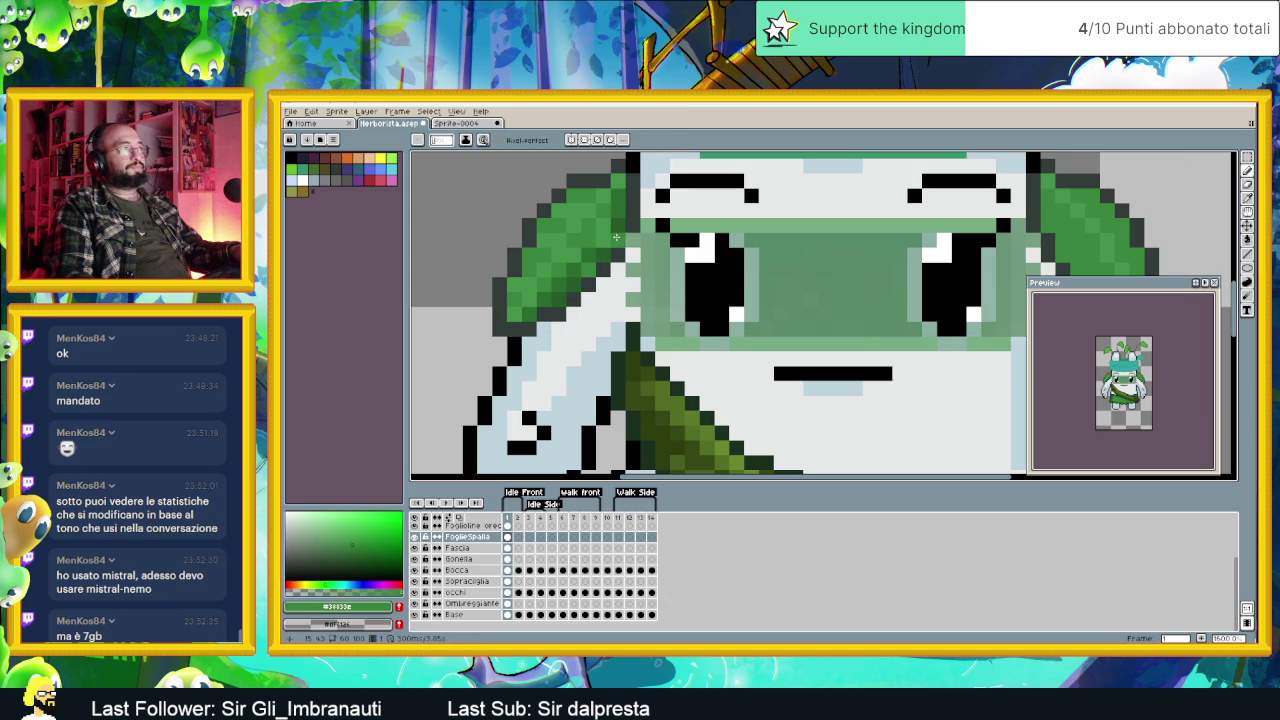
key("ctrl+z")
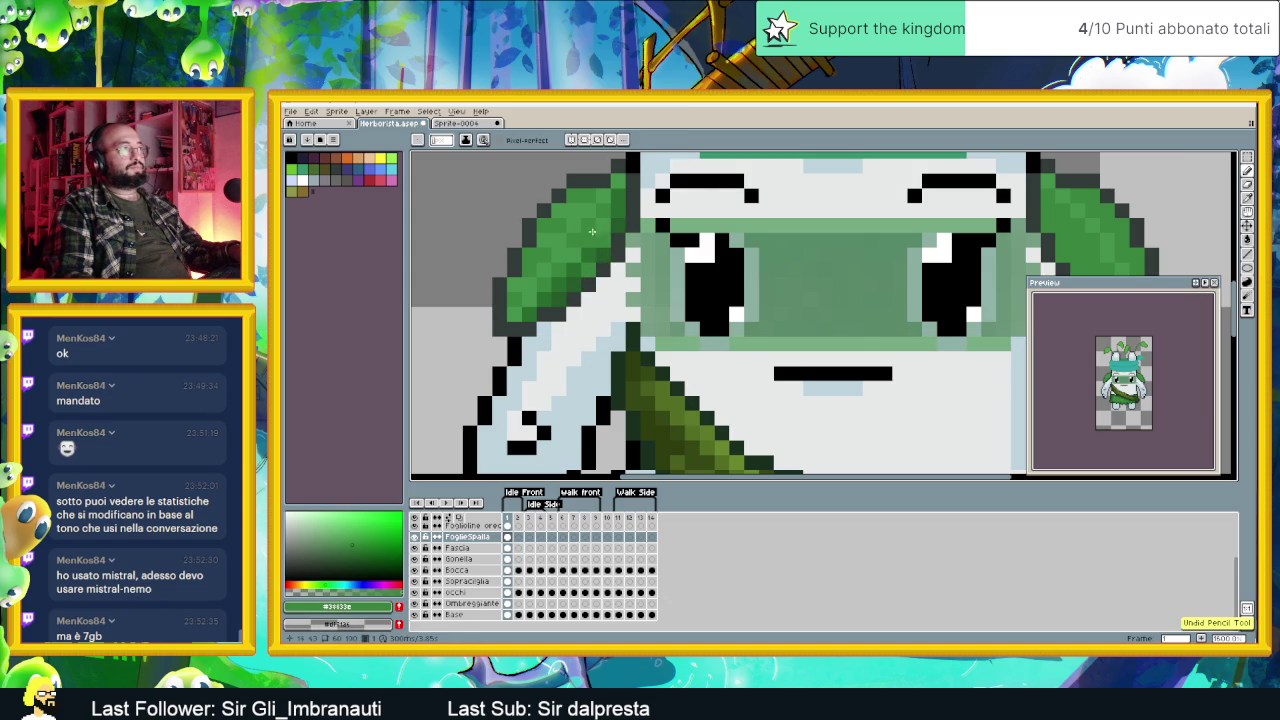
scroll(558, 312, "down", 2)
scroll(628, 352, "down", 1)
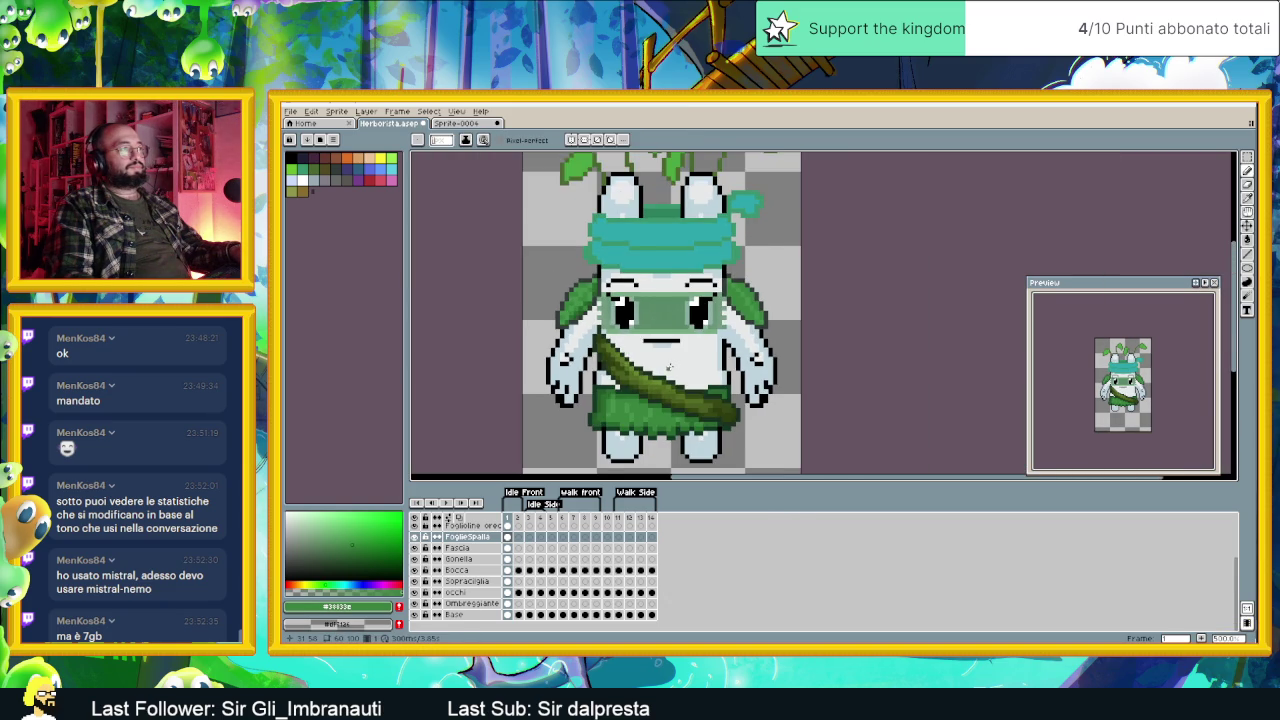
scroll(668, 367, "down", 1)
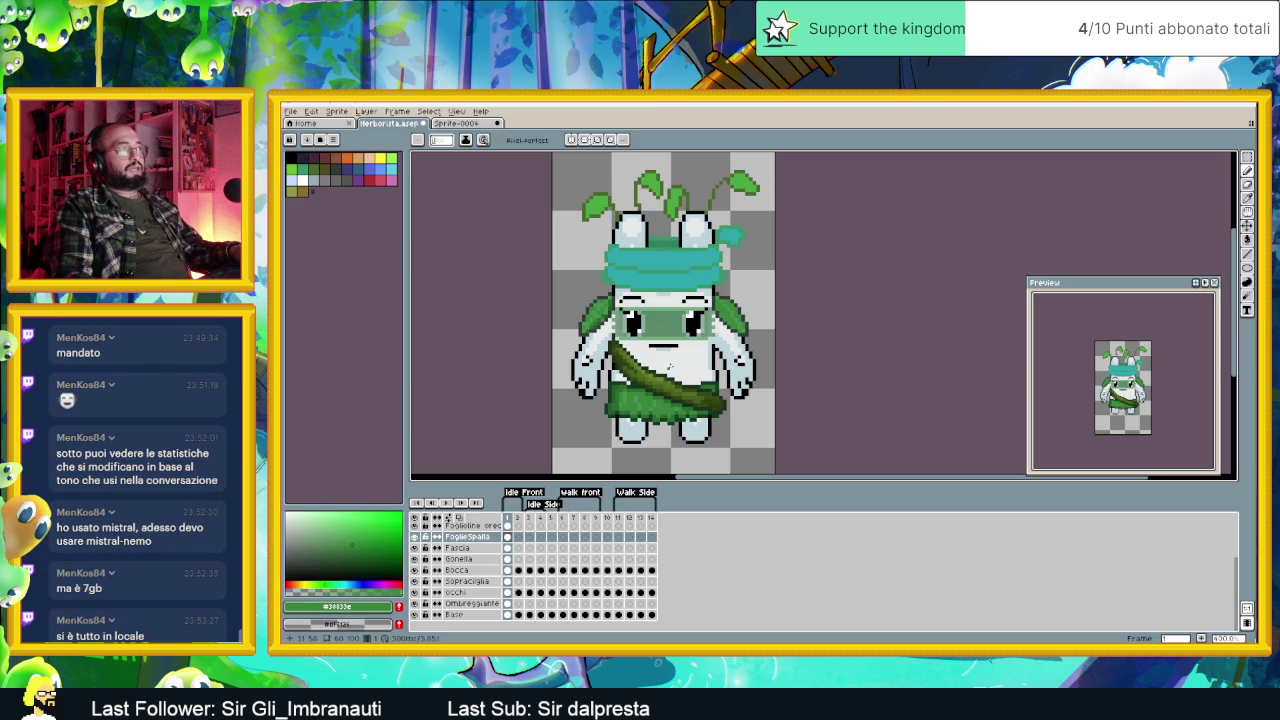
scroll(668, 367, "down", 1)
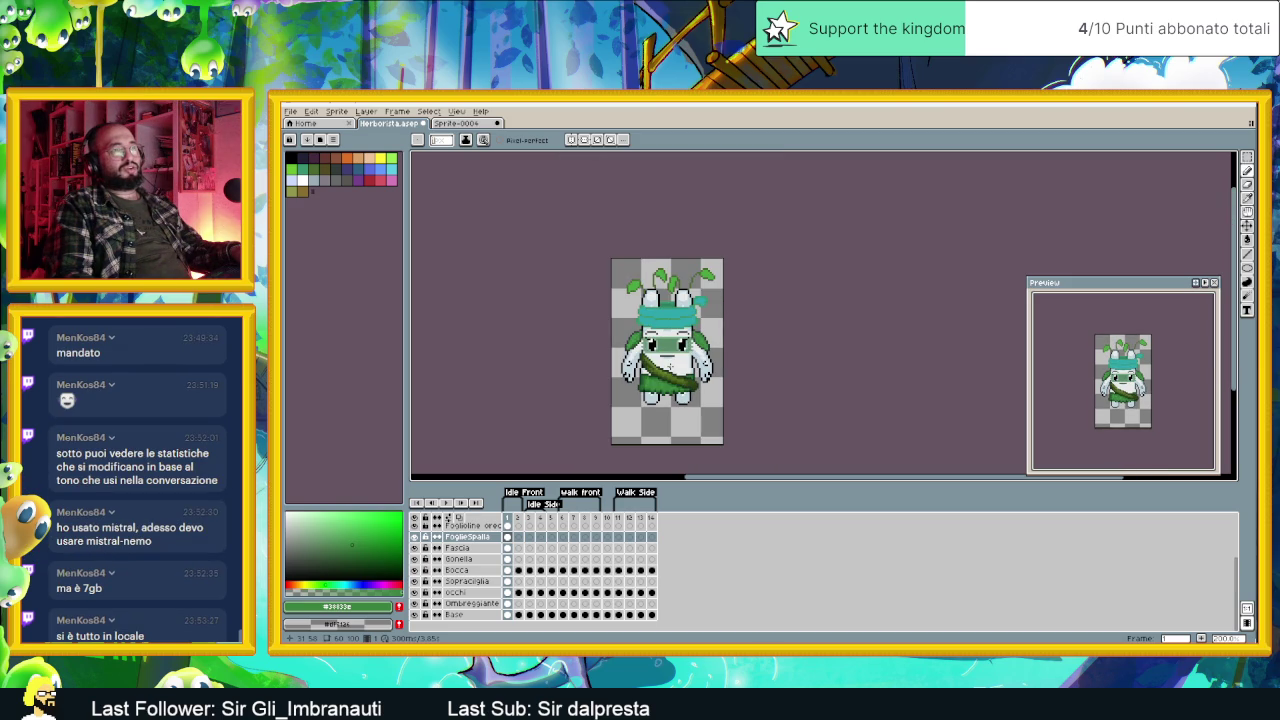
scroll(624, 350, "up", 1)
scroll(650, 340, "up", 1)
scroll(660, 337, "up", 2)
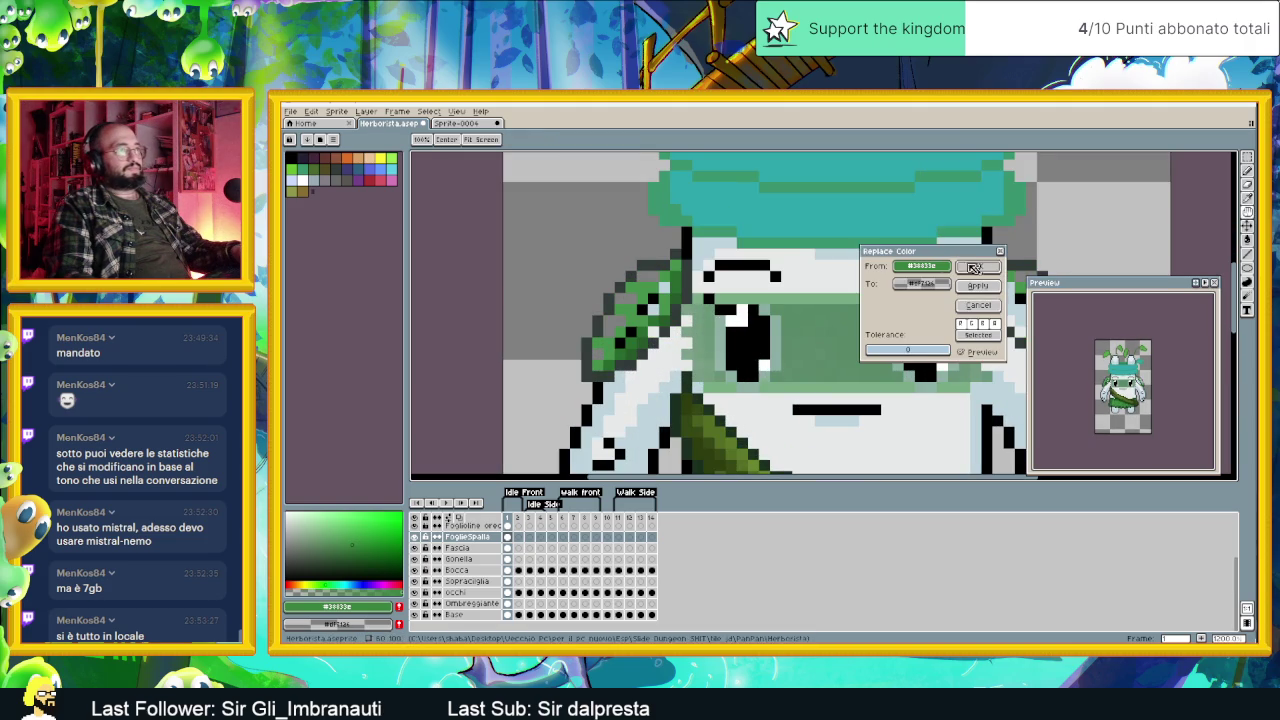
Step: Replace the outline colour #323c39 with a dark green tuned on the HSV sliders
left_click(645, 290)
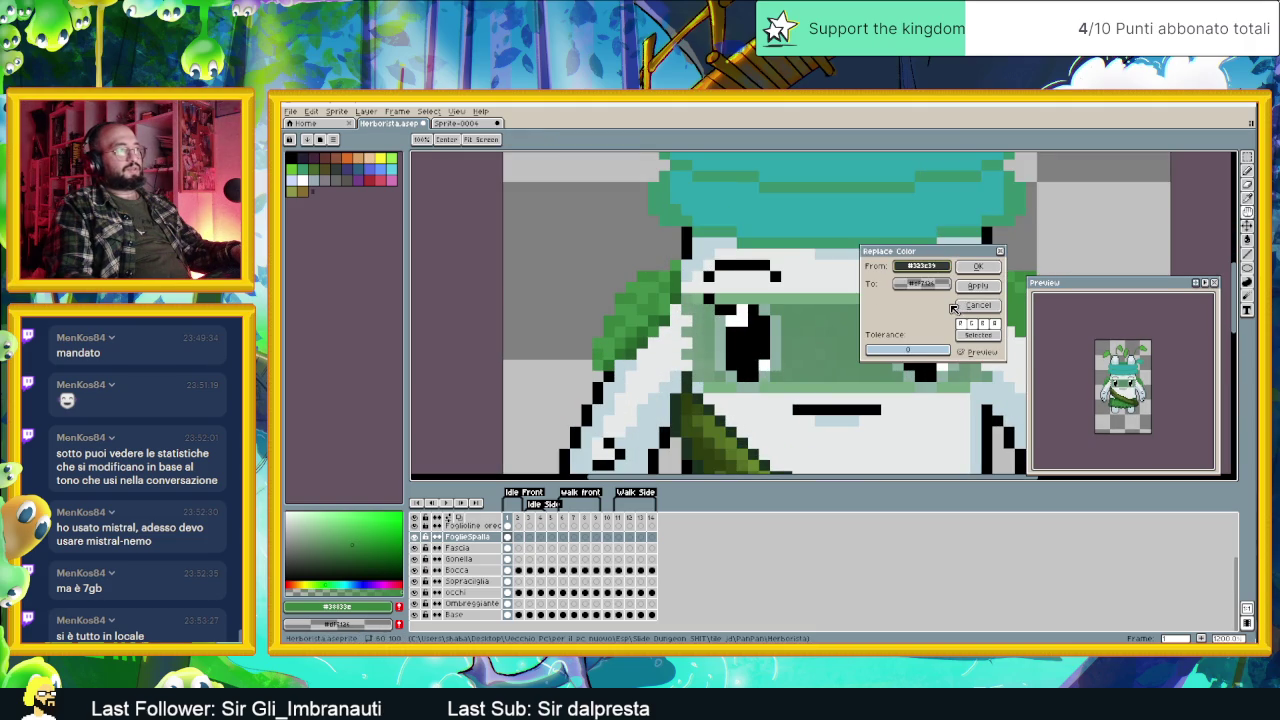
left_click_drag(930, 283, 678, 320)
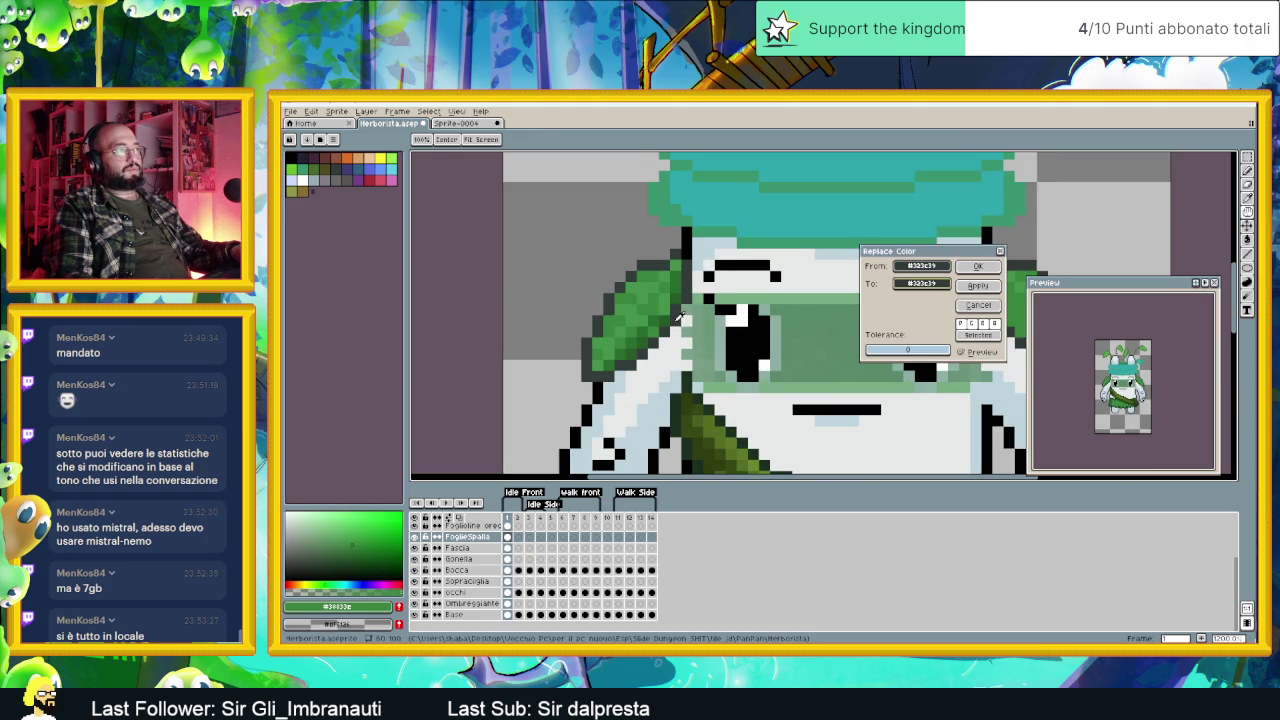
left_click(921, 284)
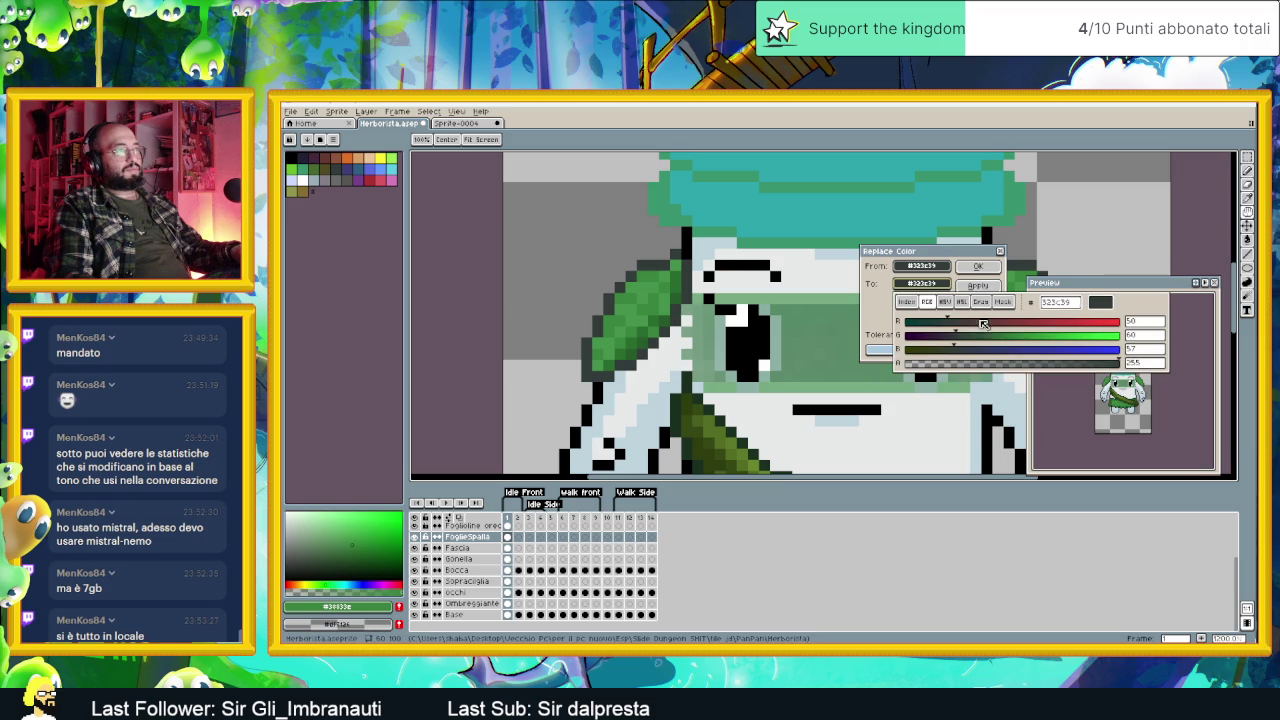
left_click(1010, 341)
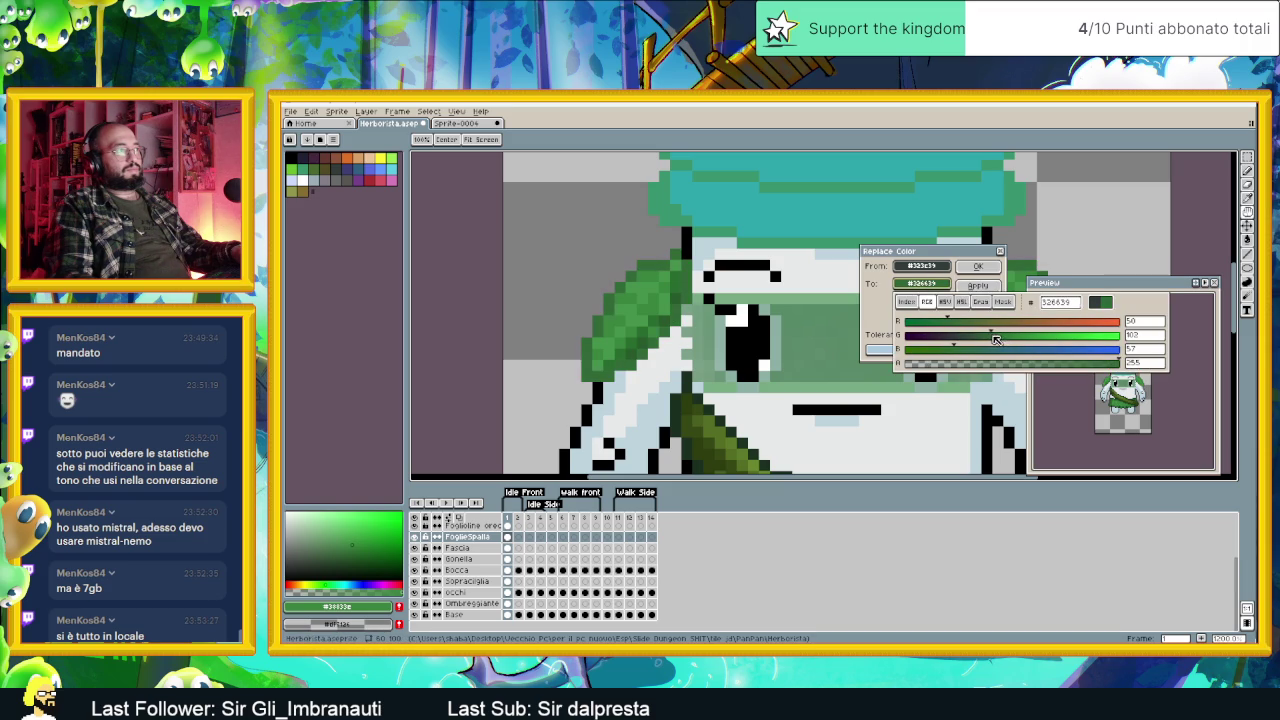
scroll(665, 337, "down", 3)
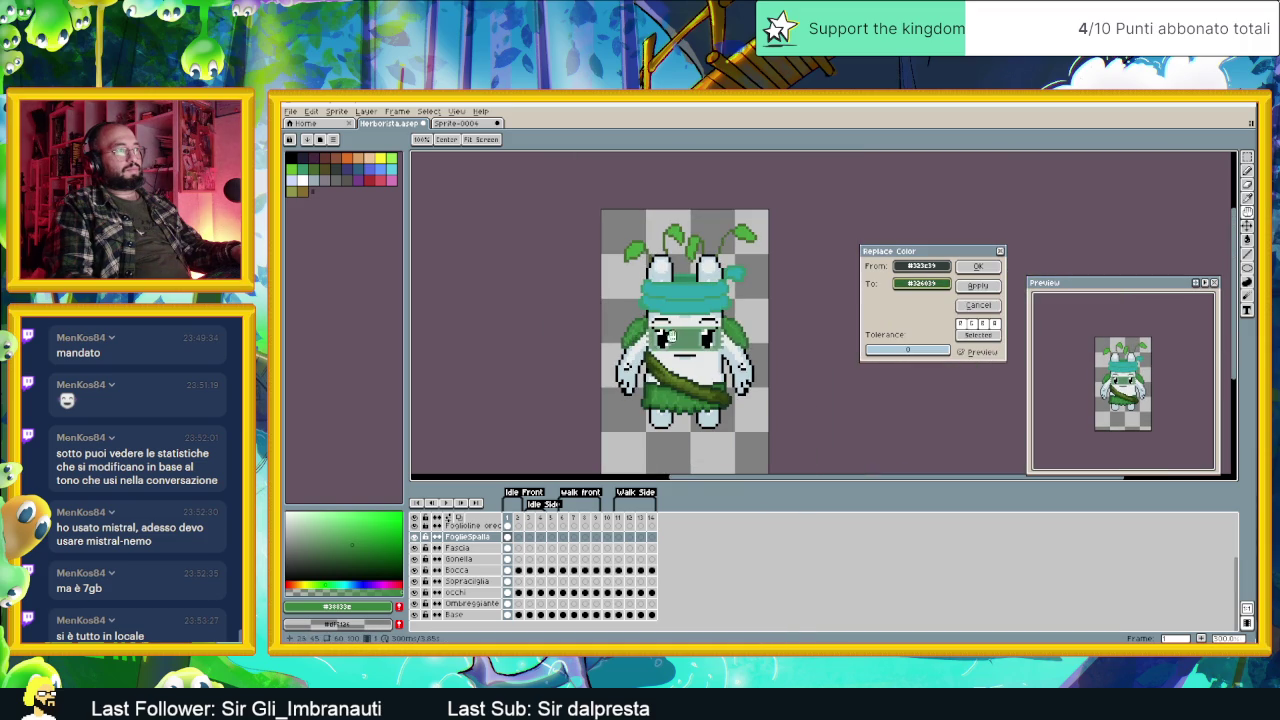
left_click(921, 283)
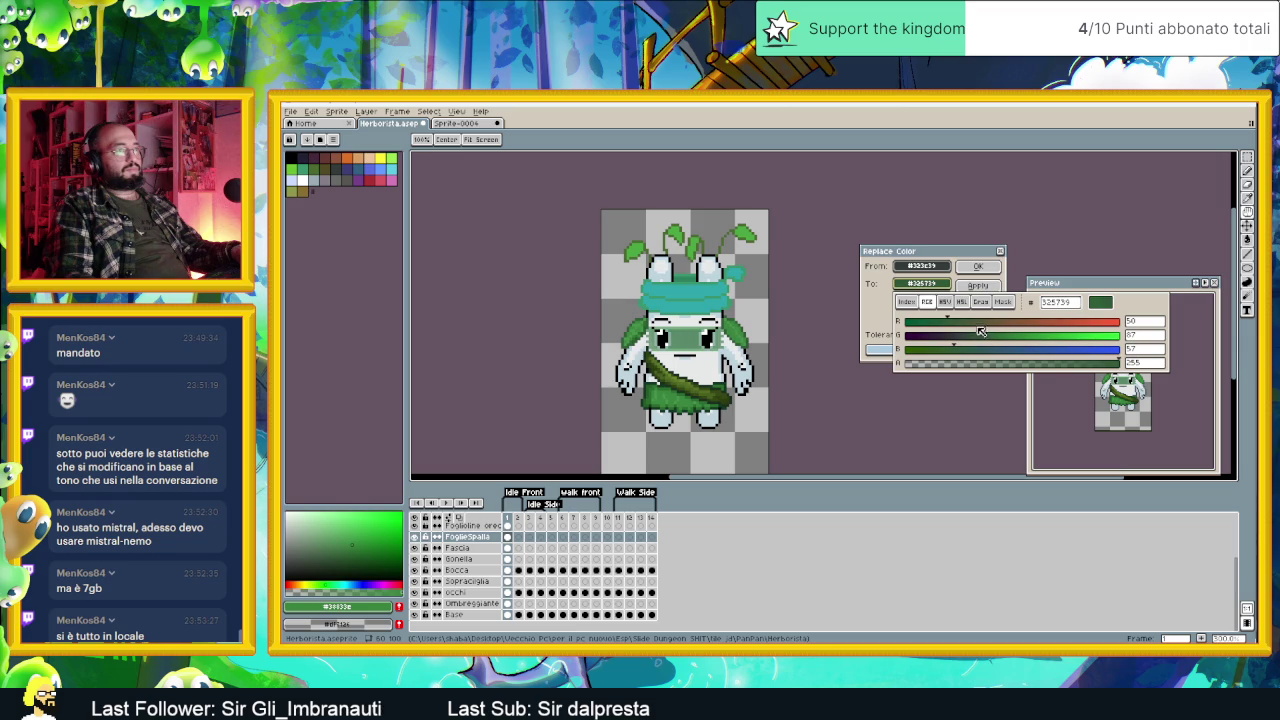
left_click(946, 303)
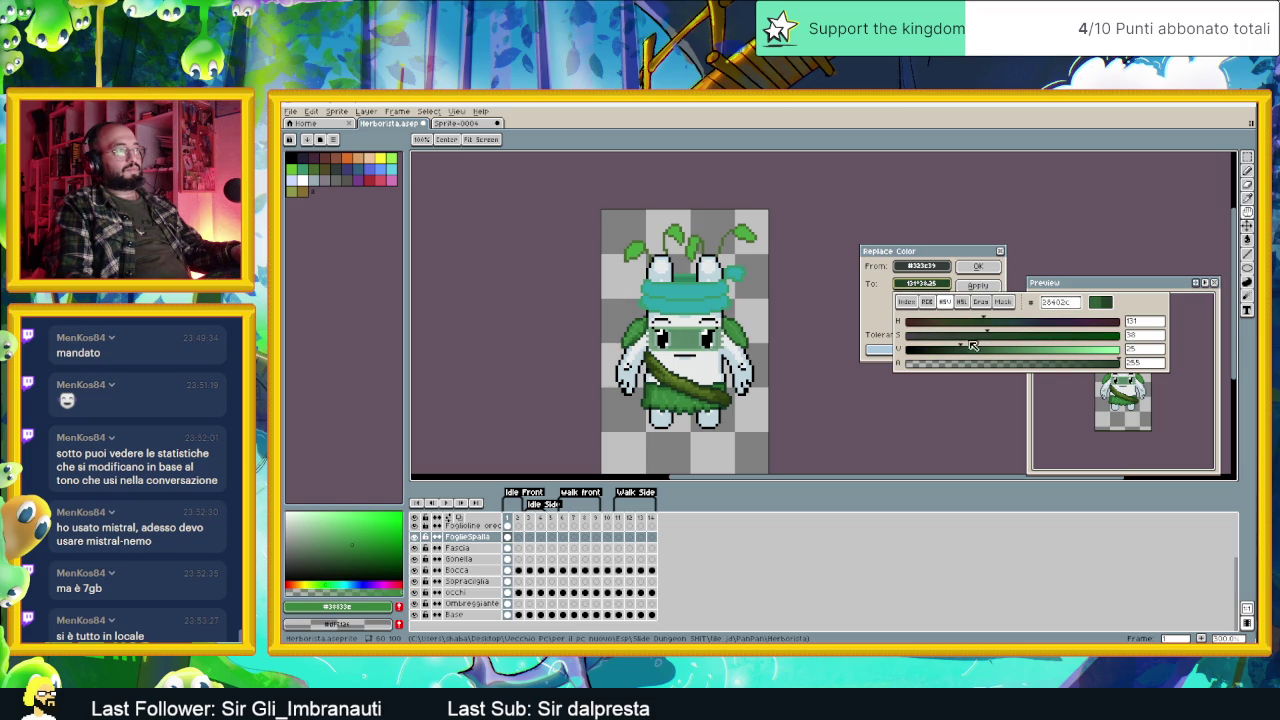
left_click_drag(965, 347, 953, 349)
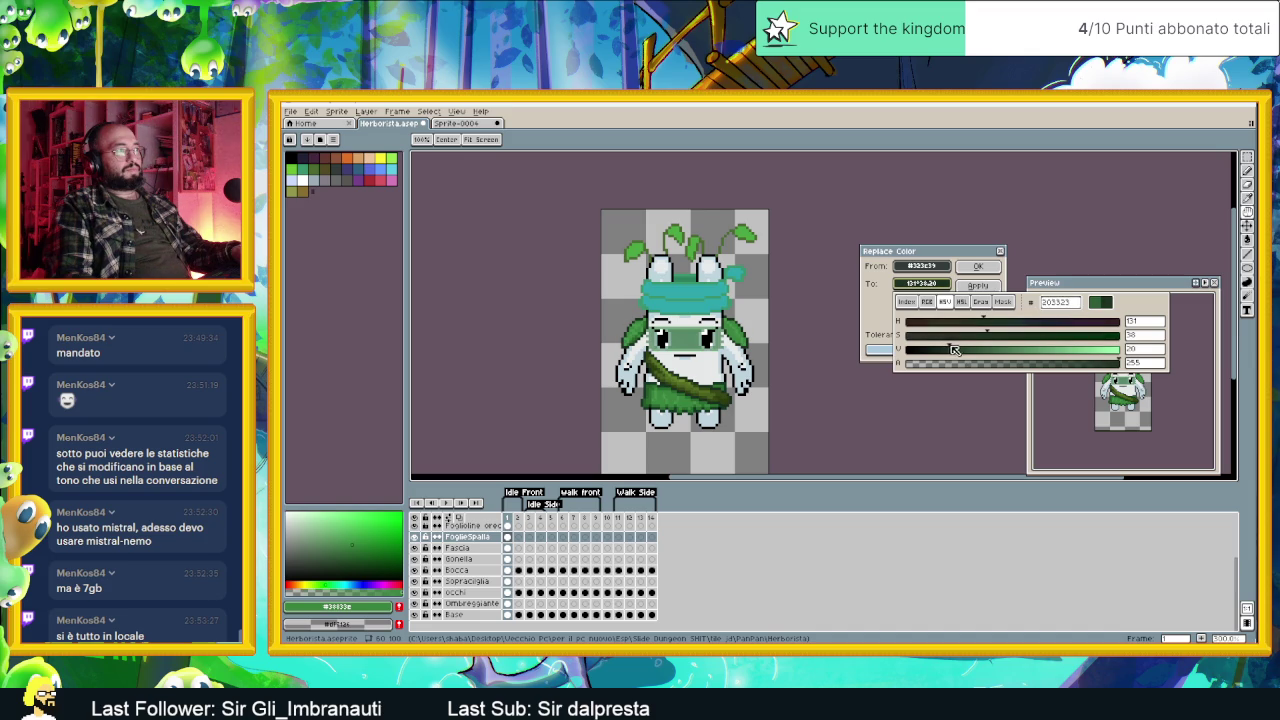
left_click_drag(968, 347, 976, 348)
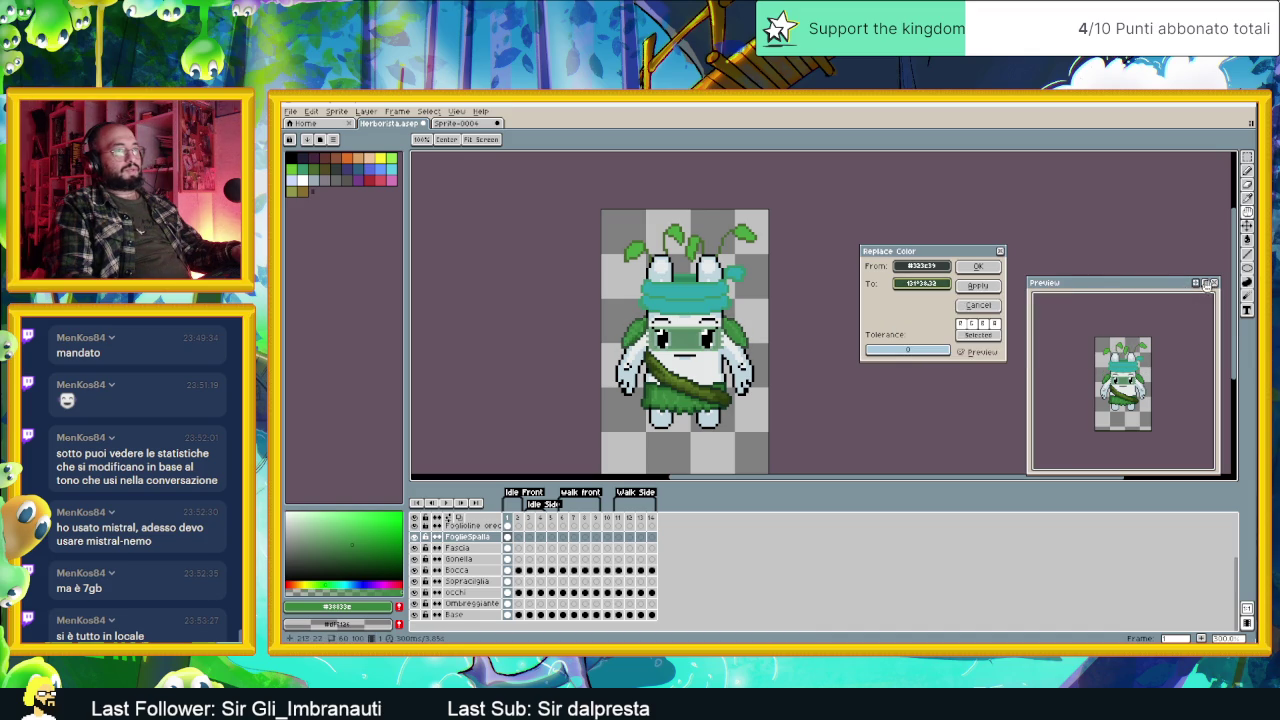
left_click(978, 267)
Step: Draw a rectangular selection around the left shoulder leaf
scroll(743, 369, "down", 2)
scroll(743, 369, "up", 3)
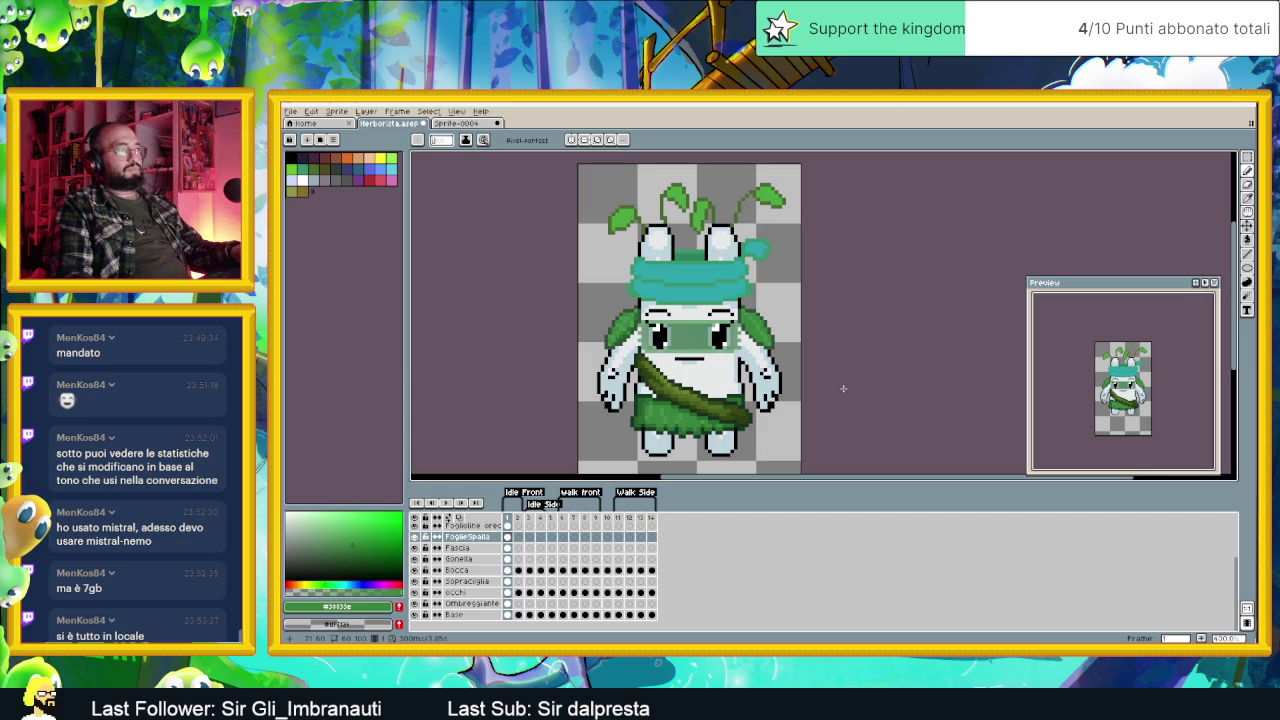
scroll(840, 388, "up", 1)
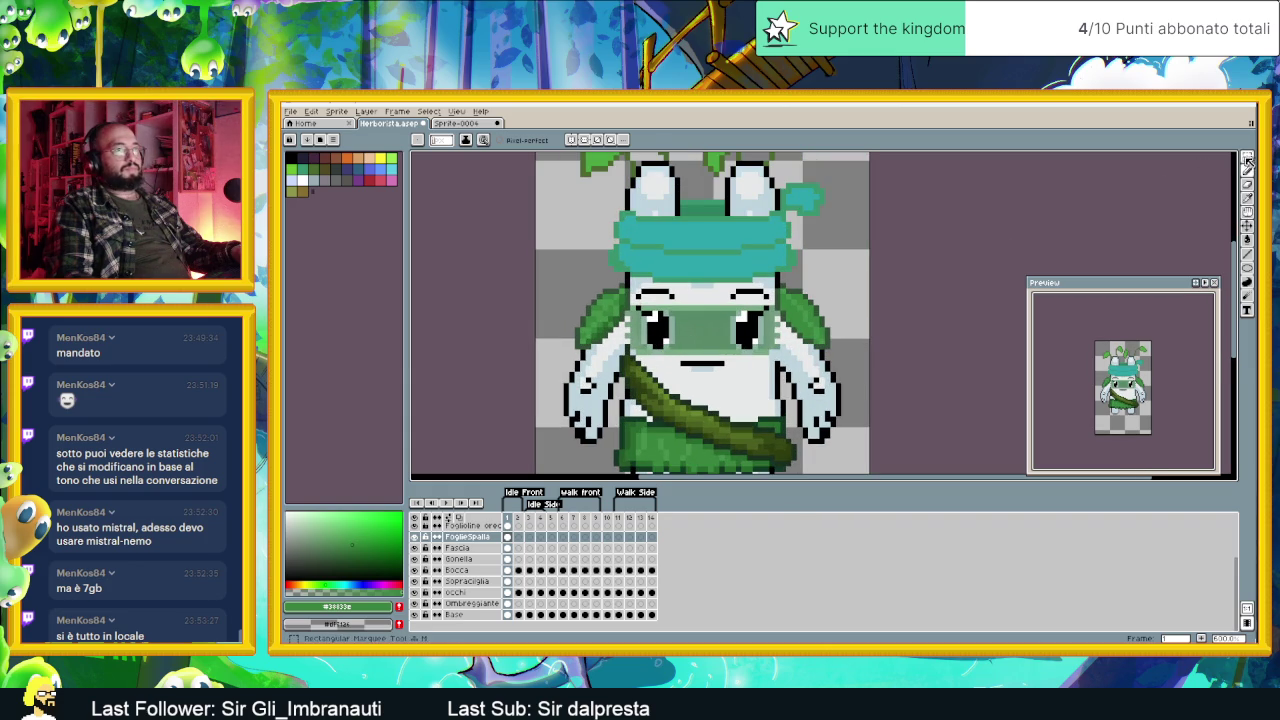
key("m")
left_click(1177, 157)
left_click_drag(548, 257, 640, 352)
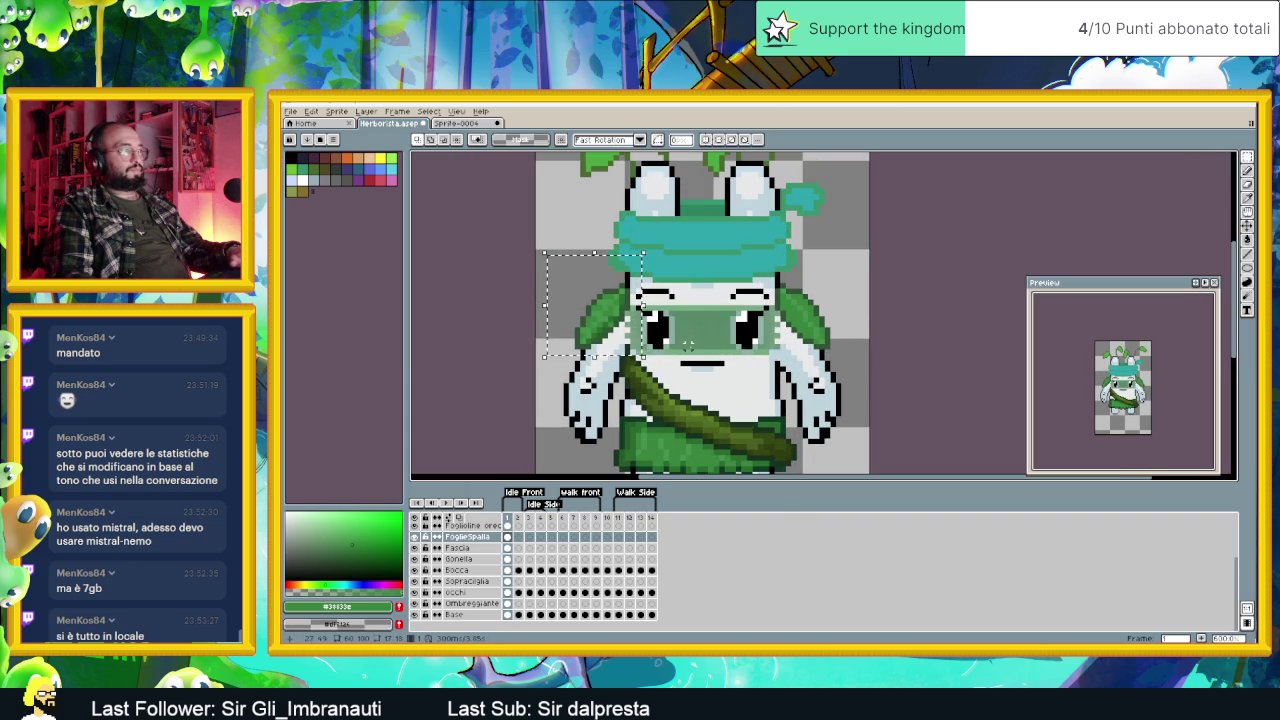
Step: Shift the selection over to the right shoulder leaf and confirm it
left_click_drag(600, 308, 817, 308)
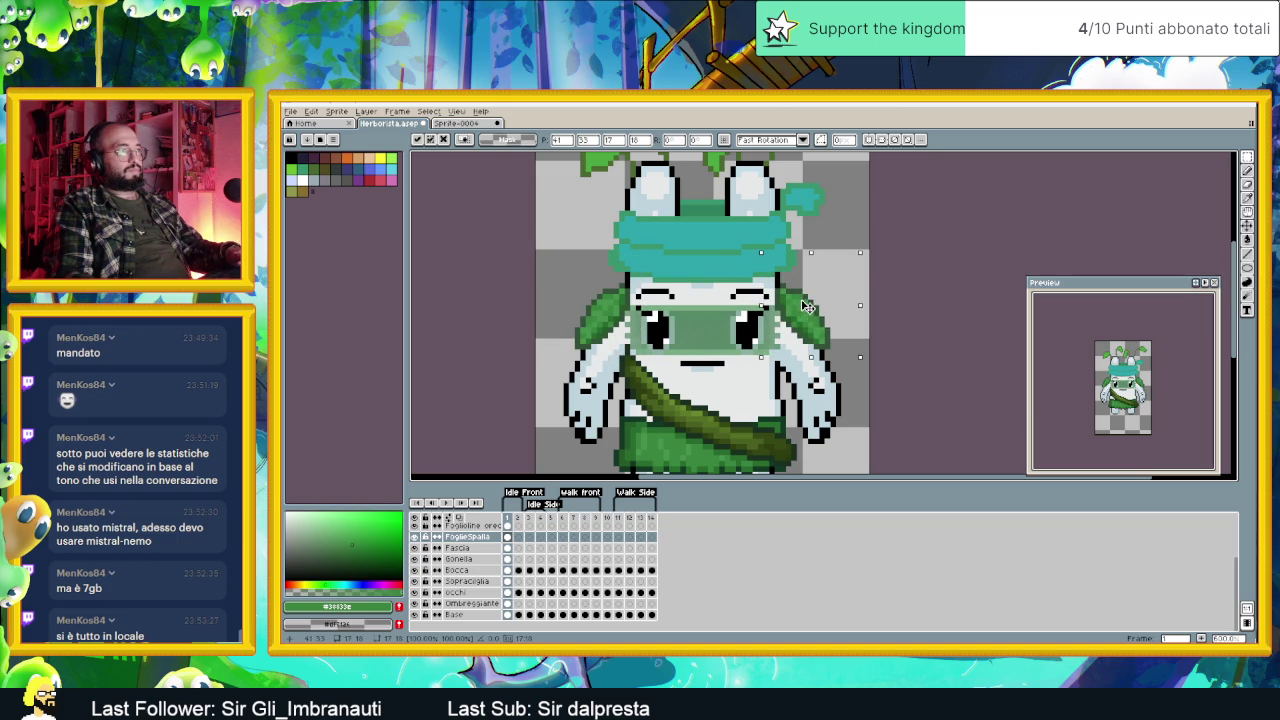
key("Return")
scroll(890, 330, "down", 3)
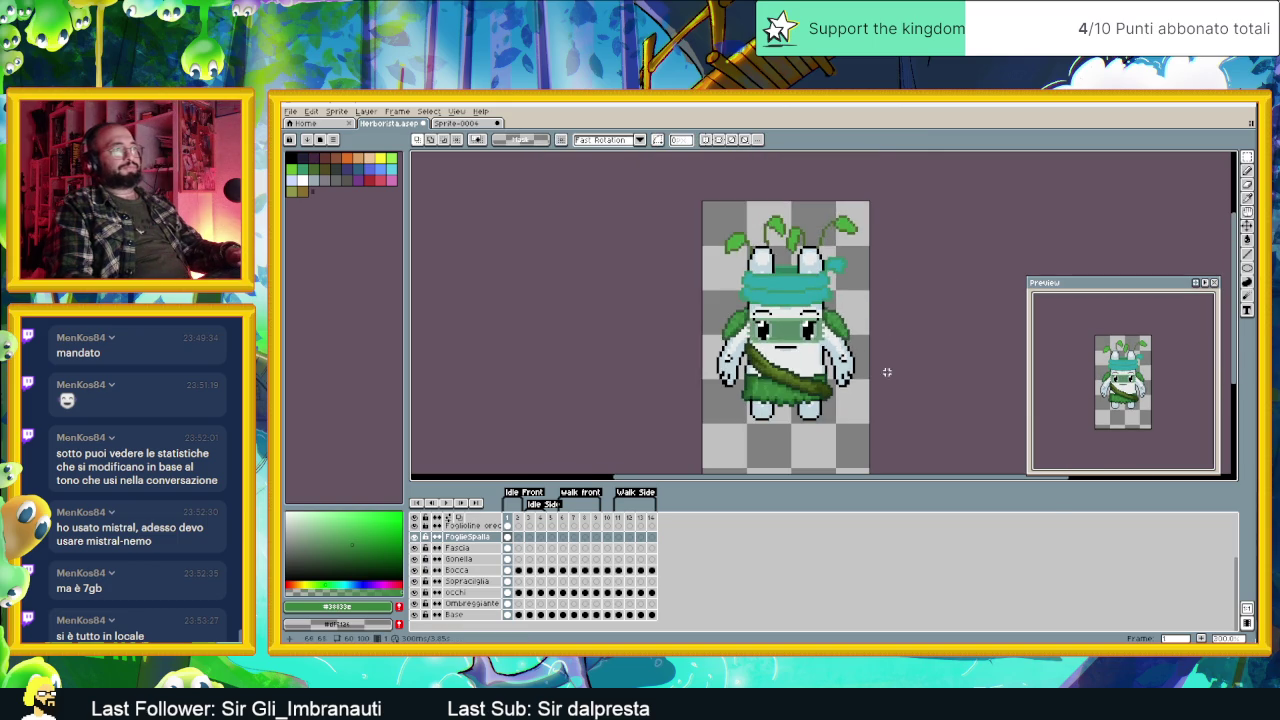
scroll(887, 369, "down", 2)
scroll(860, 360, "up", 2)
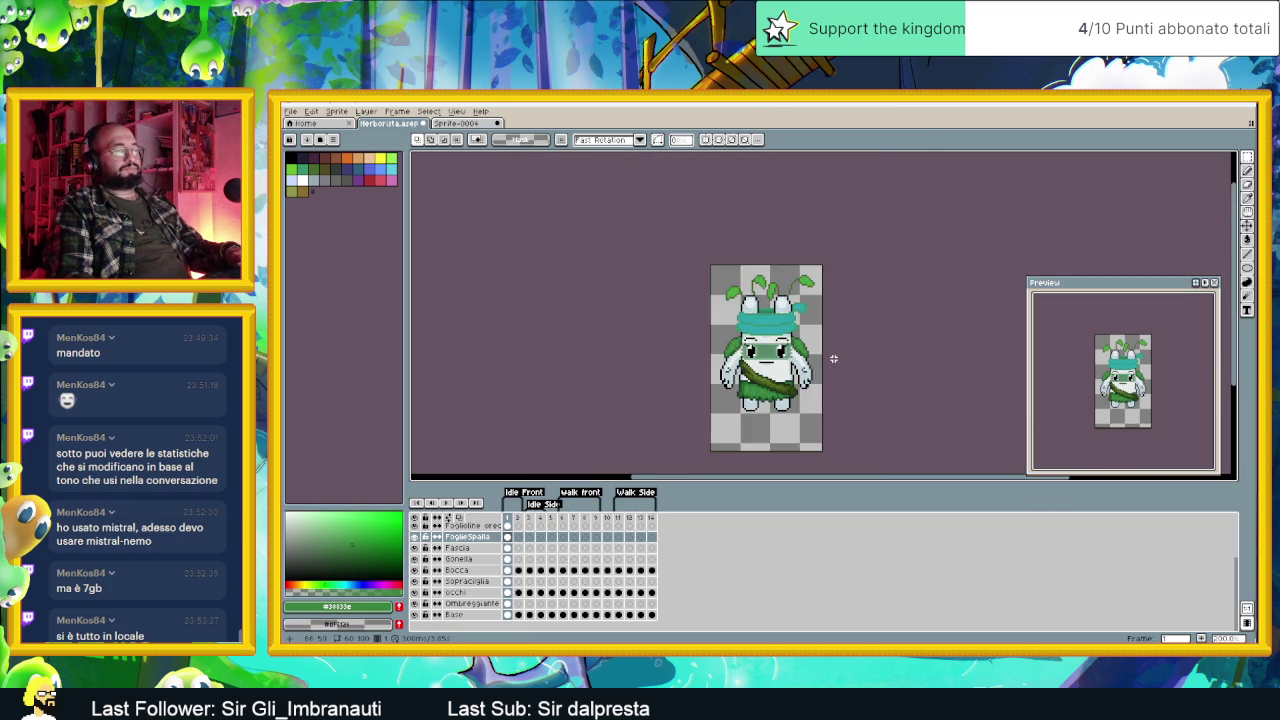
scroll(816, 353, "up", 1)
scroll(790, 340, "up", 1)
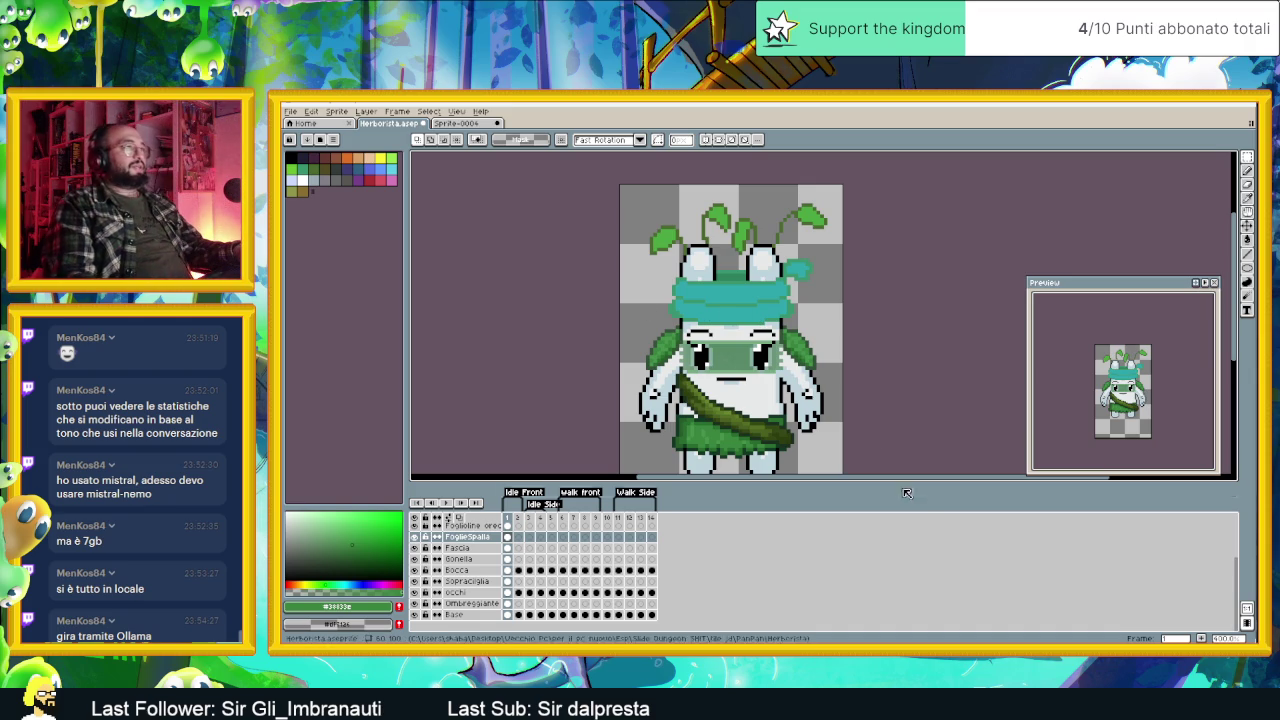
Step: Zoom in on the recoloured leaves and select the Foglioline head-leaves layer
scroll(790, 354, "up", 1)
scroll(780, 355, "up", 1)
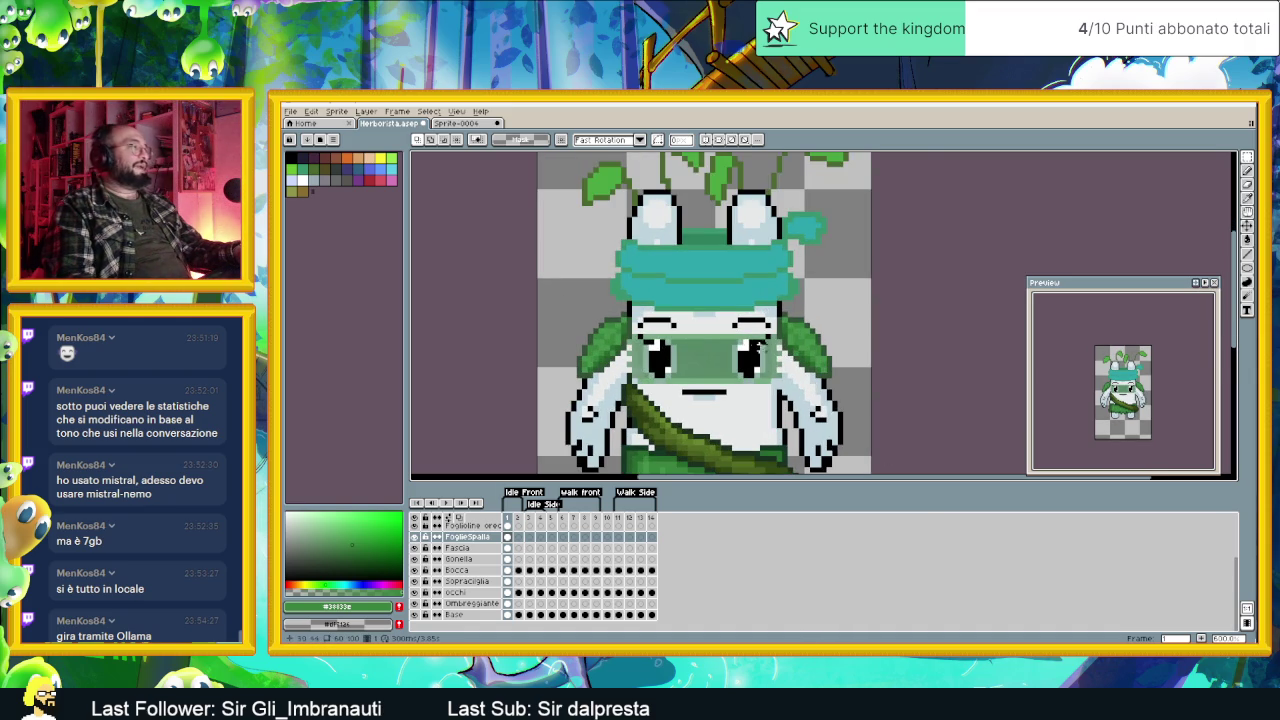
scroll(690, 353, "up", 1)
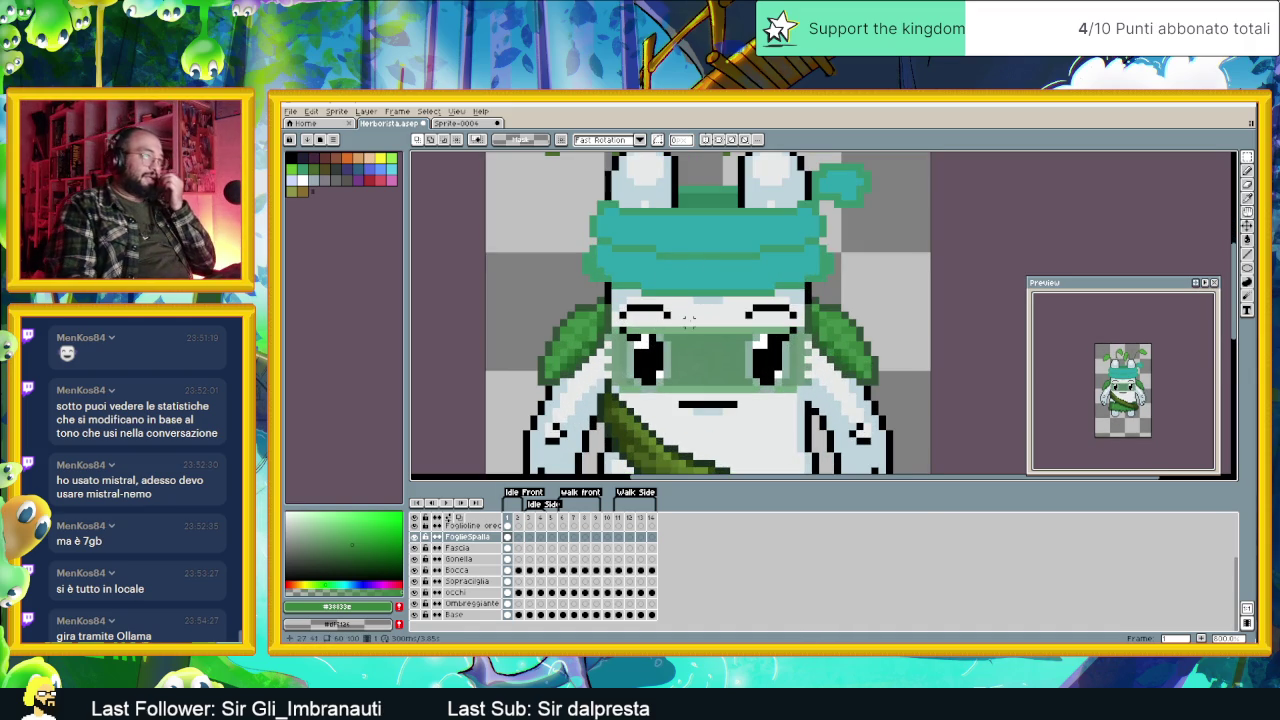
scroll(770, 316, "up", 2)
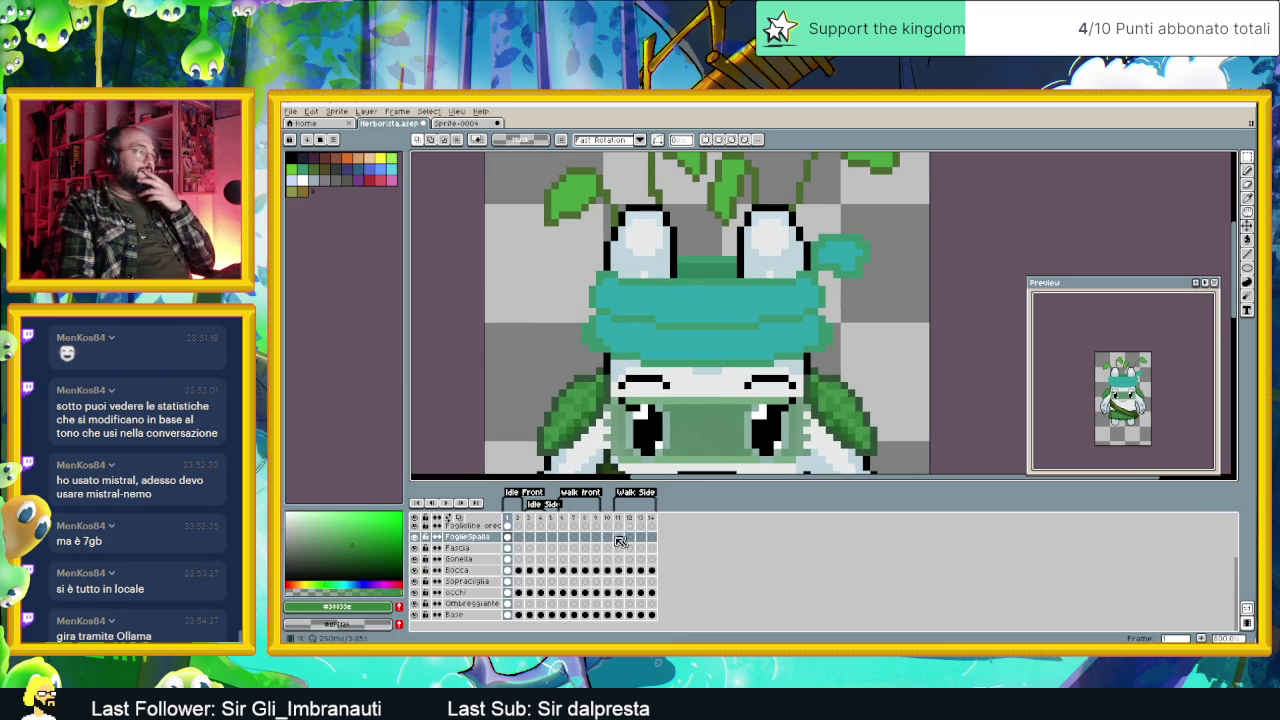
scroll(470, 545, "up", 1)
left_click(465, 537)
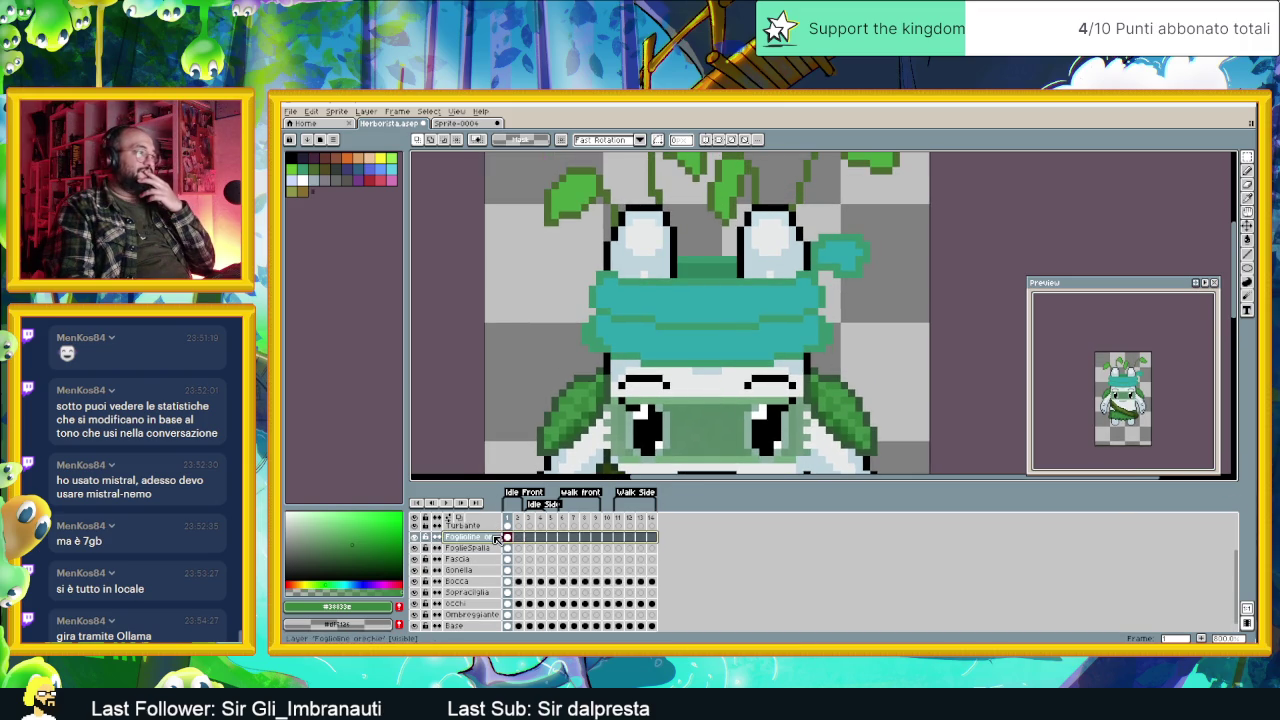
Step: Toggle the head-leaves layer off and on, then sample the dark green #335238
left_click(414, 537)
left_click(414, 537)
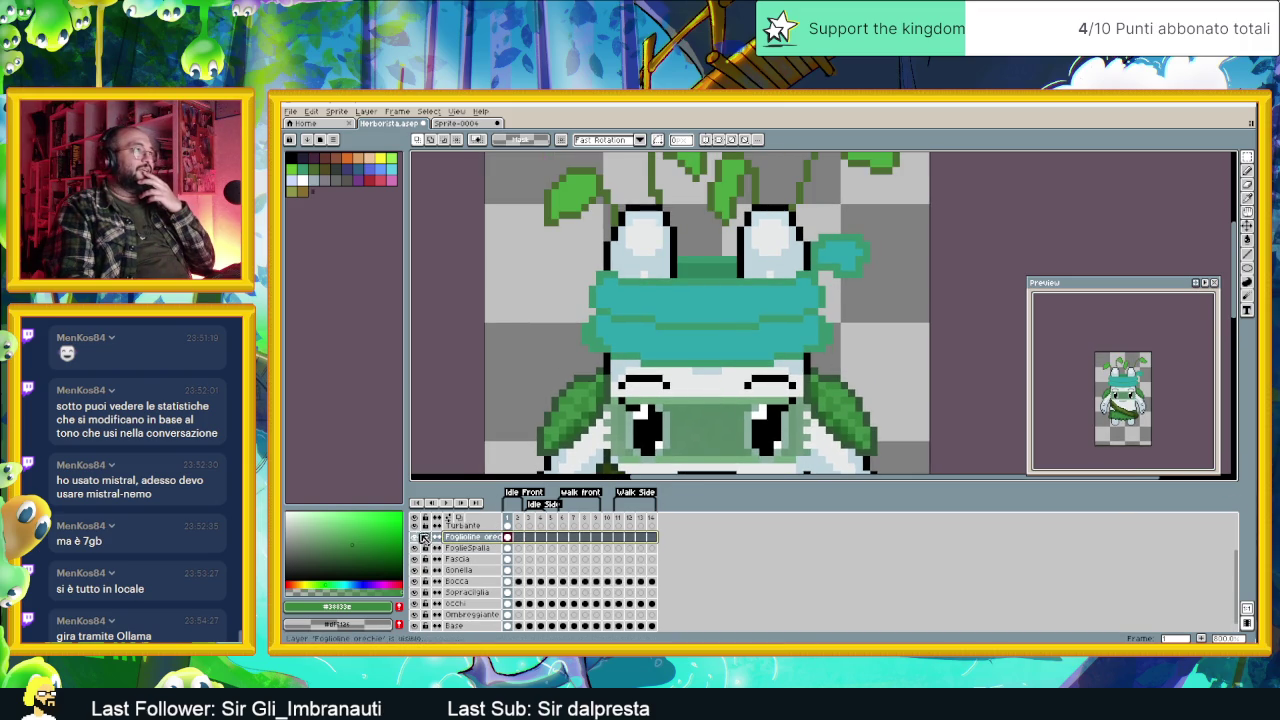
scroll(634, 355, "down", 1)
scroll(636, 362, "down", 1)
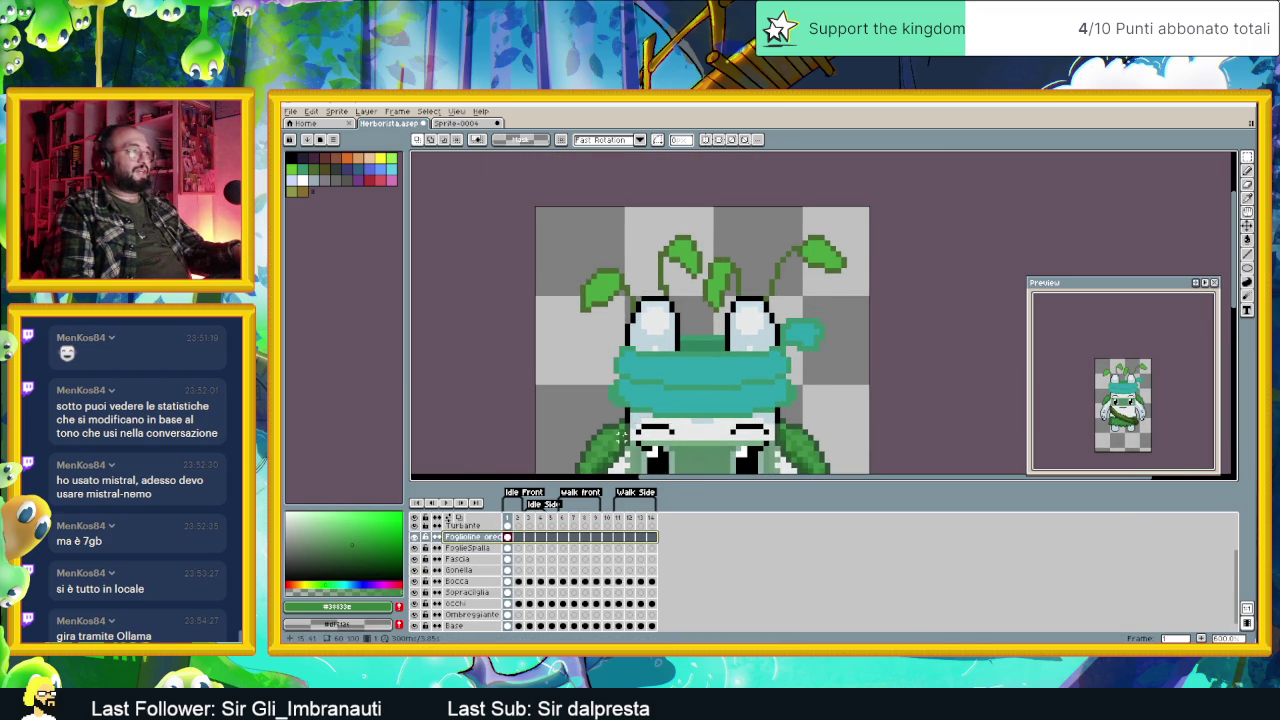
key("i")
left_click(634, 428)
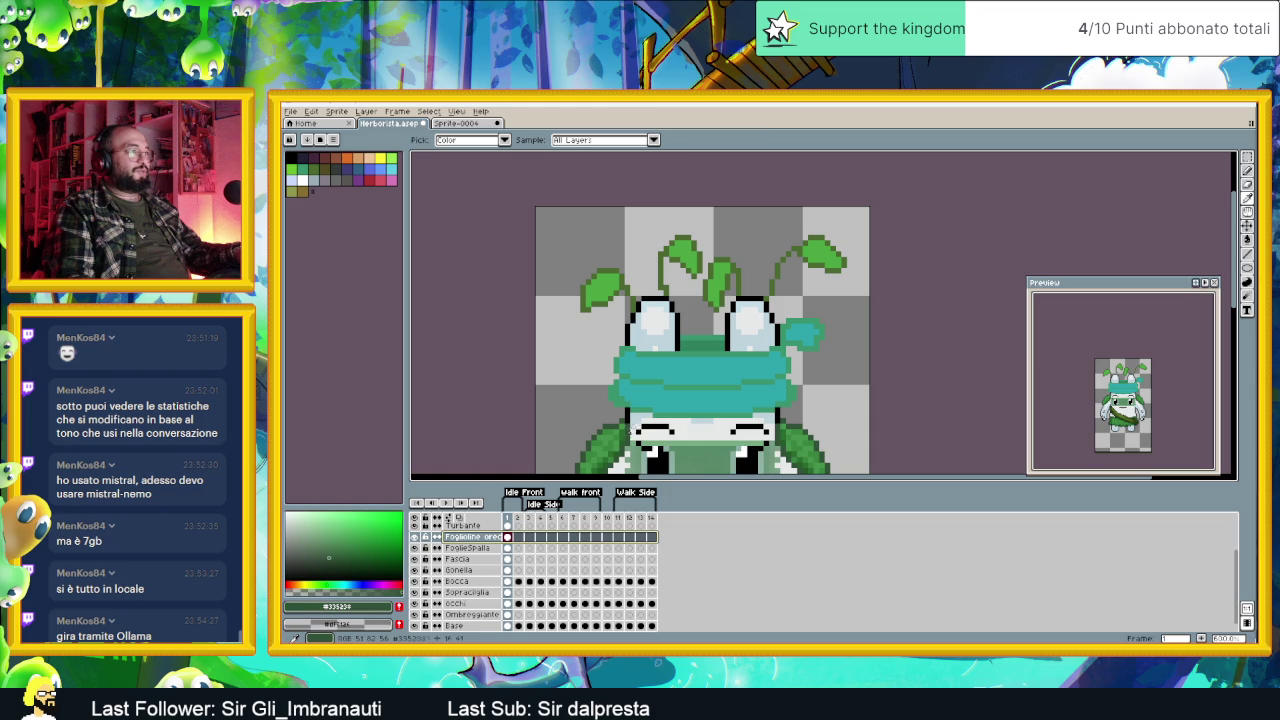
key("m")
scroll(628, 320, "up", 1)
scroll(628, 320, "up", 1)
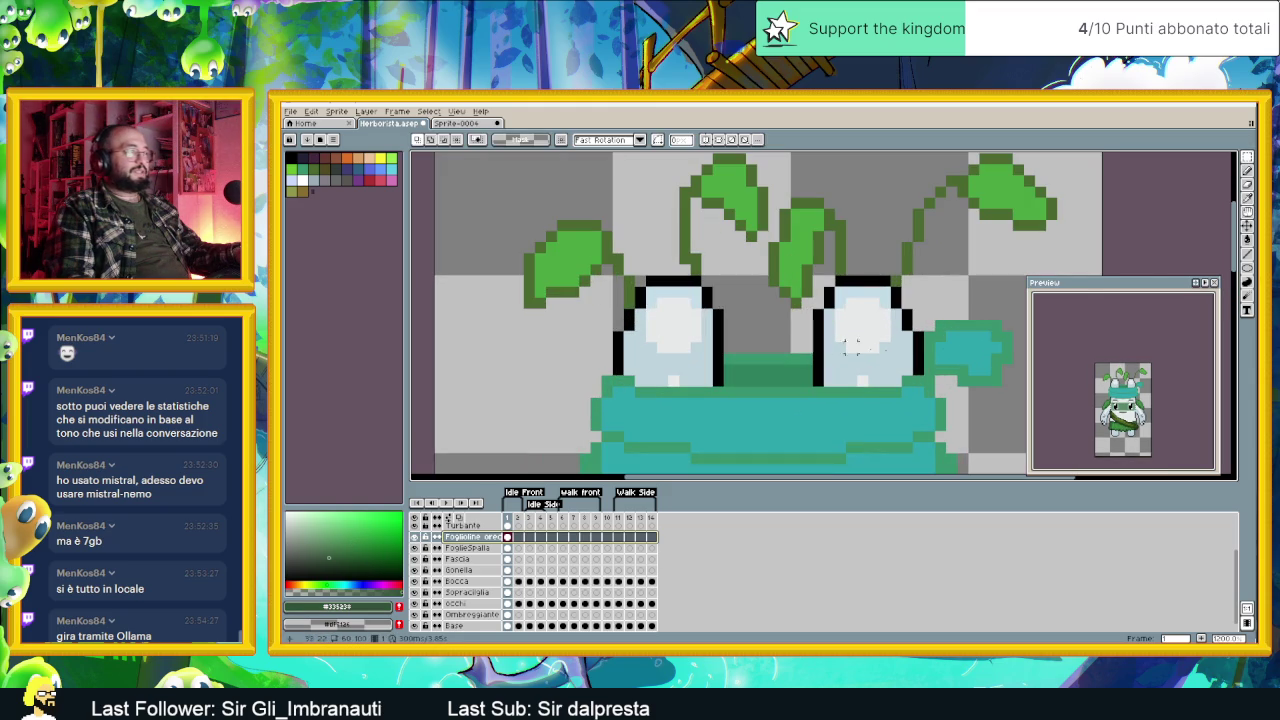
Step: Replace the head leaves' outline green with #335238 using Replace Color
key("shift+r")
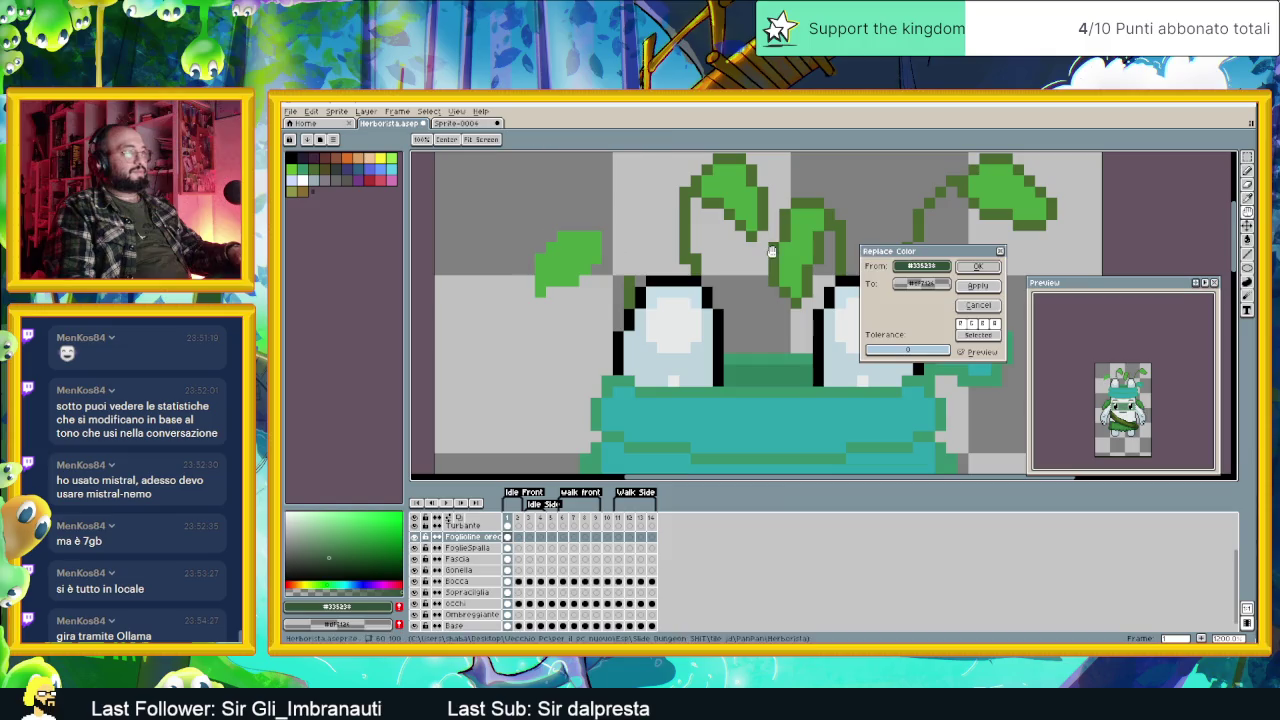
left_click(771, 251)
left_click(922, 283)
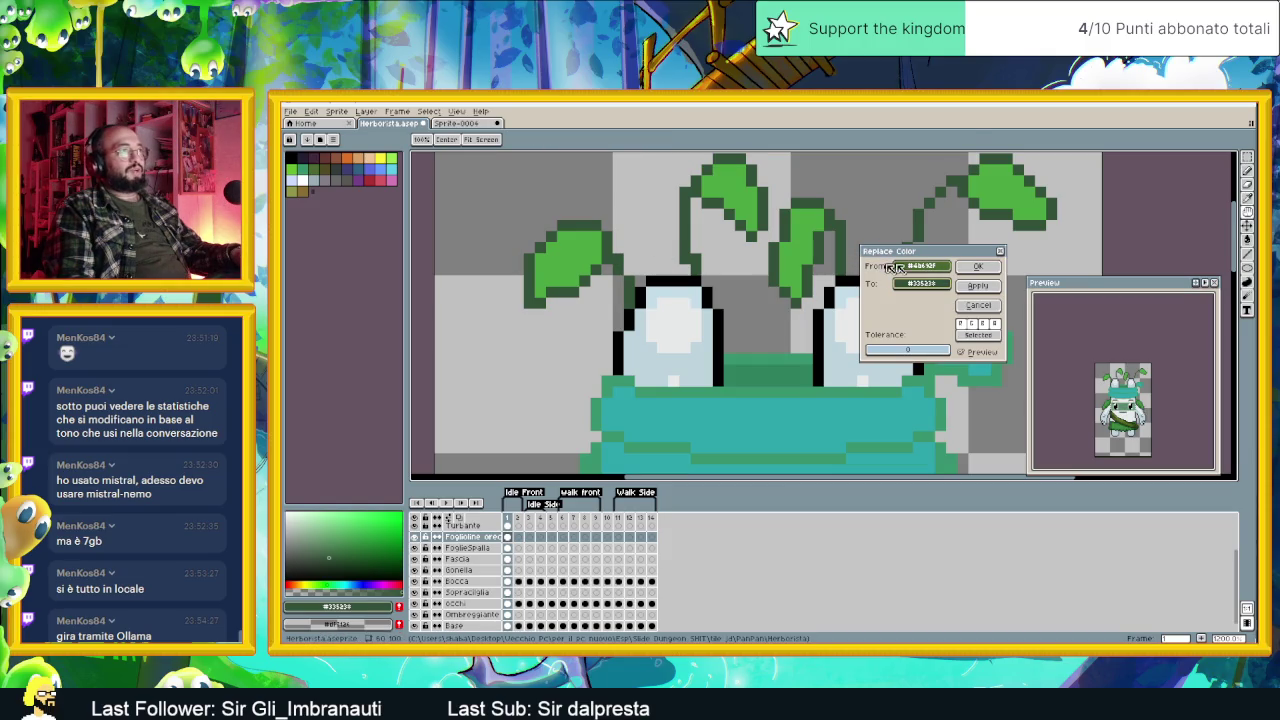
left_click(978, 266)
scroll(881, 335, "down", 3)
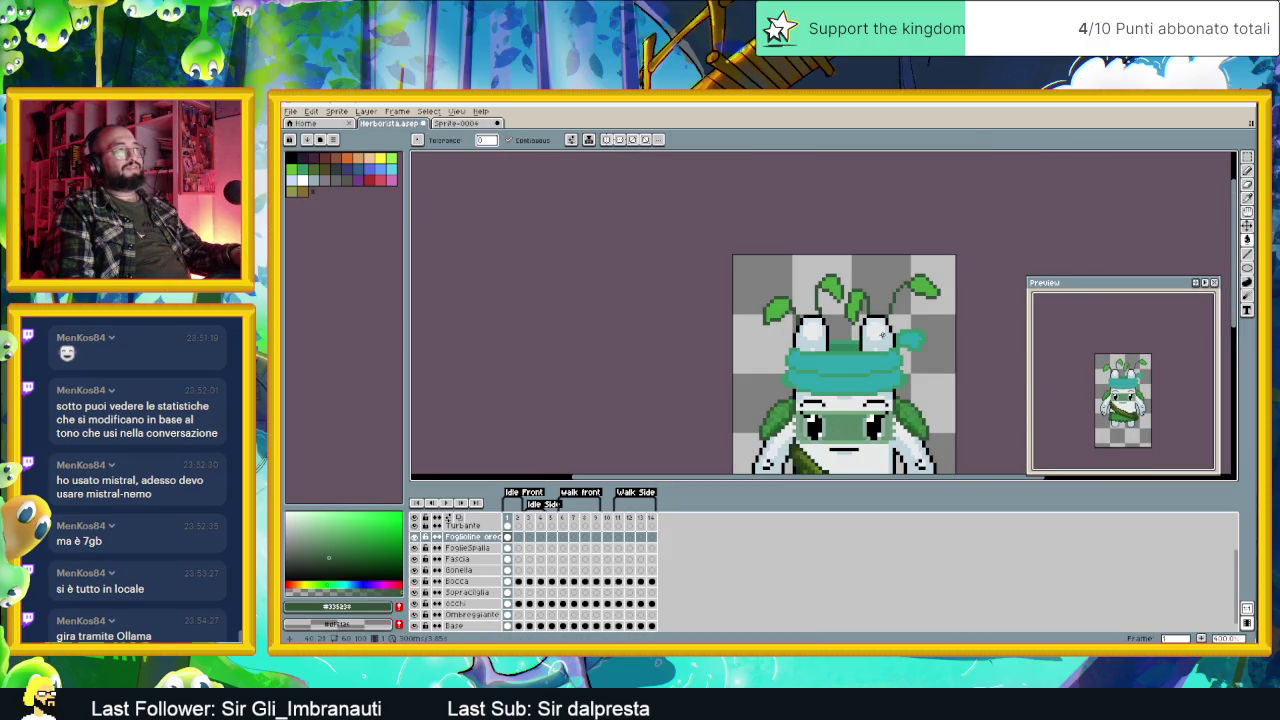
scroll(901, 363, "down", 2)
scroll(752, 272, "up", 3)
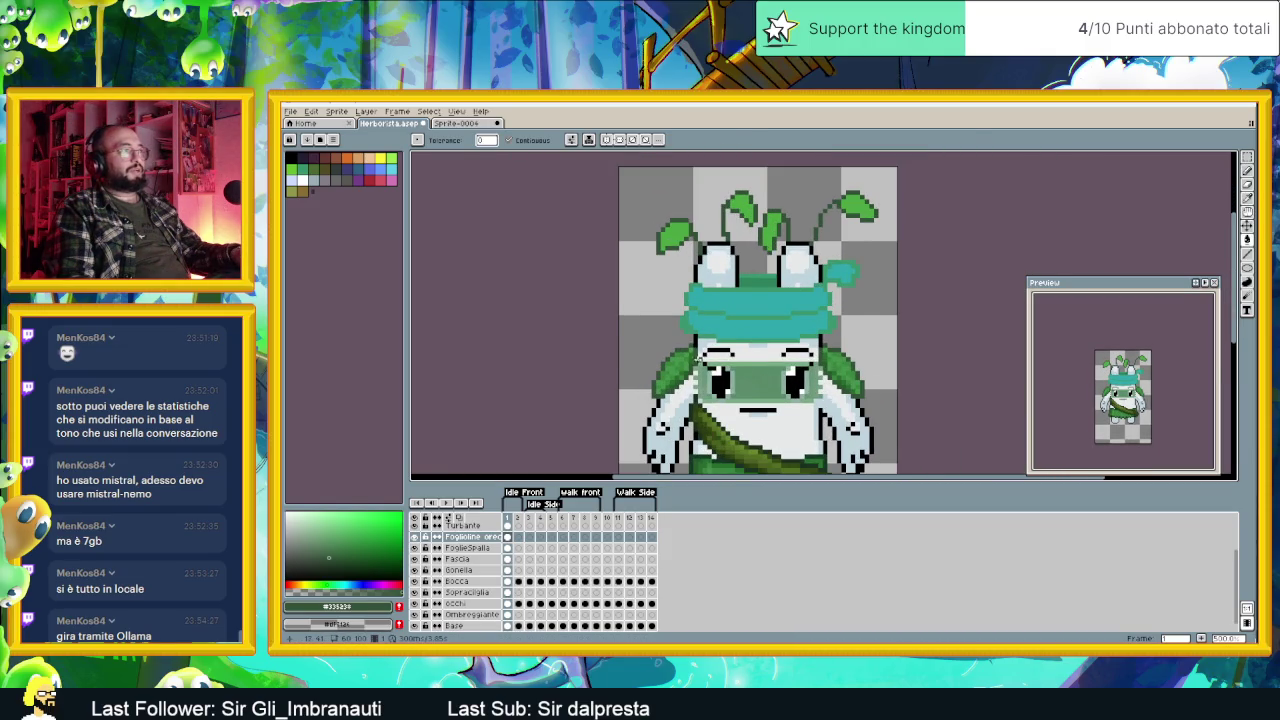
scroll(690, 356, "up", 1)
scroll(685, 356, "up", 1)
Step: Try filling the left head leaf with the shoulder-leaf green, then undo it
key("i")
left_click(685, 352)
key("g")
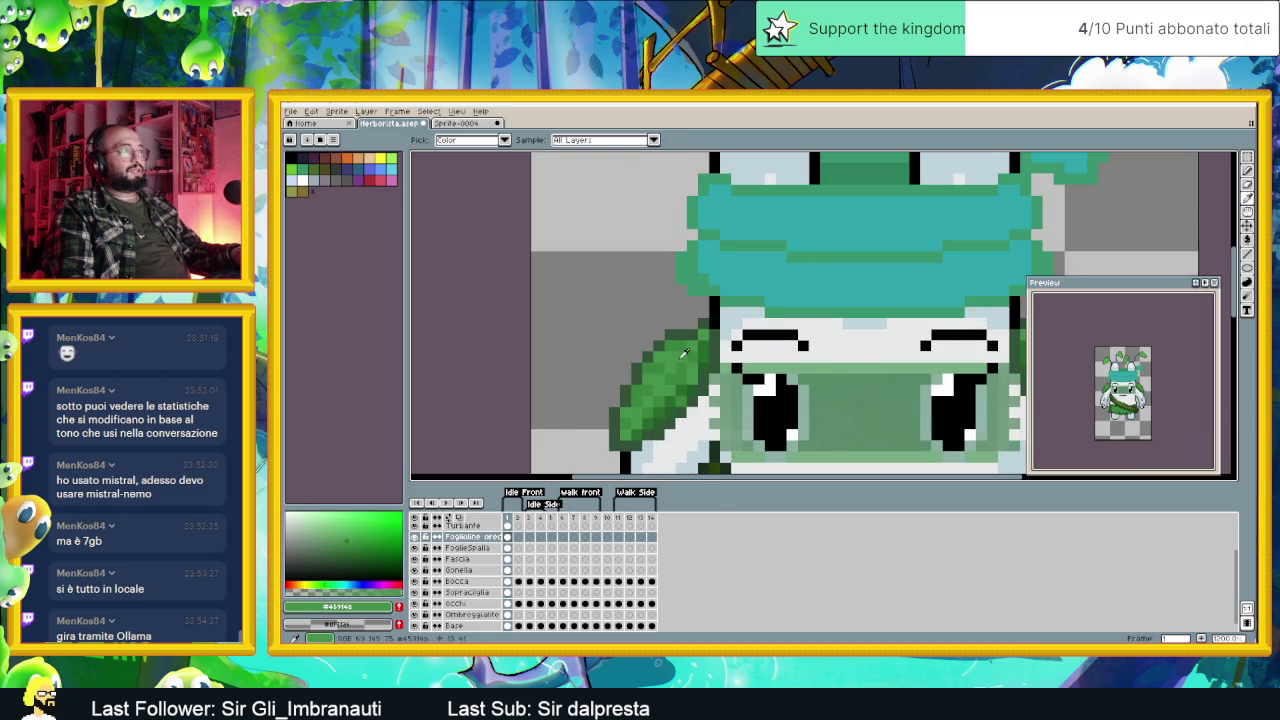
scroll(694, 190, "up", 3)
left_click_drag(722, 176, 737, 253)
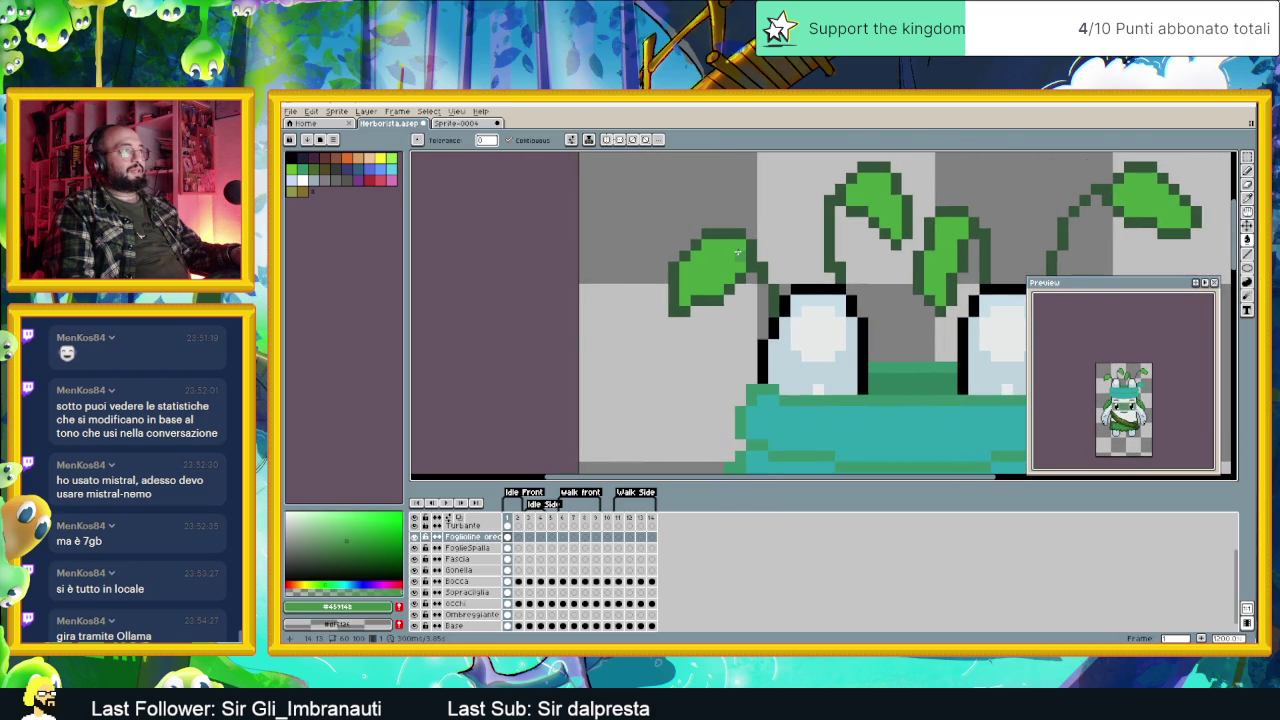
left_click(742, 262)
key("ctrl+z")
key("b")
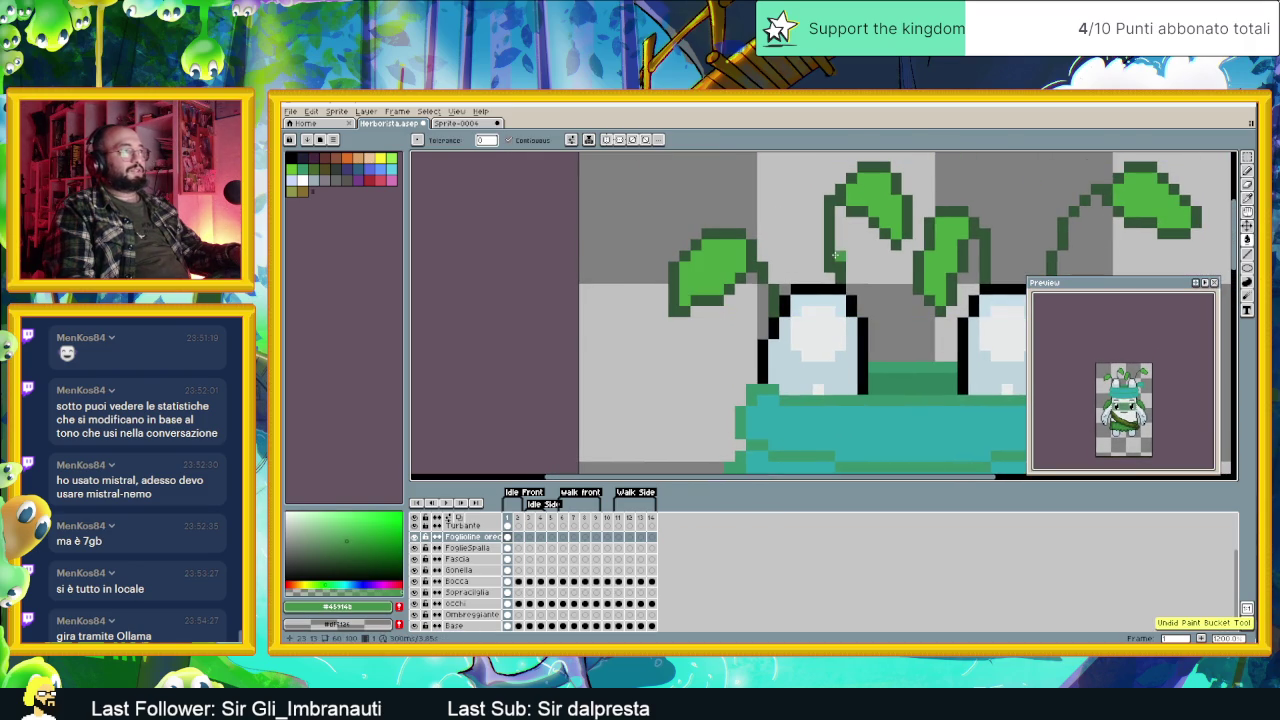
Step: Paint darker green shading pixels on the left, middle and upper head leaves
scroll(785, 258, "up", 2)
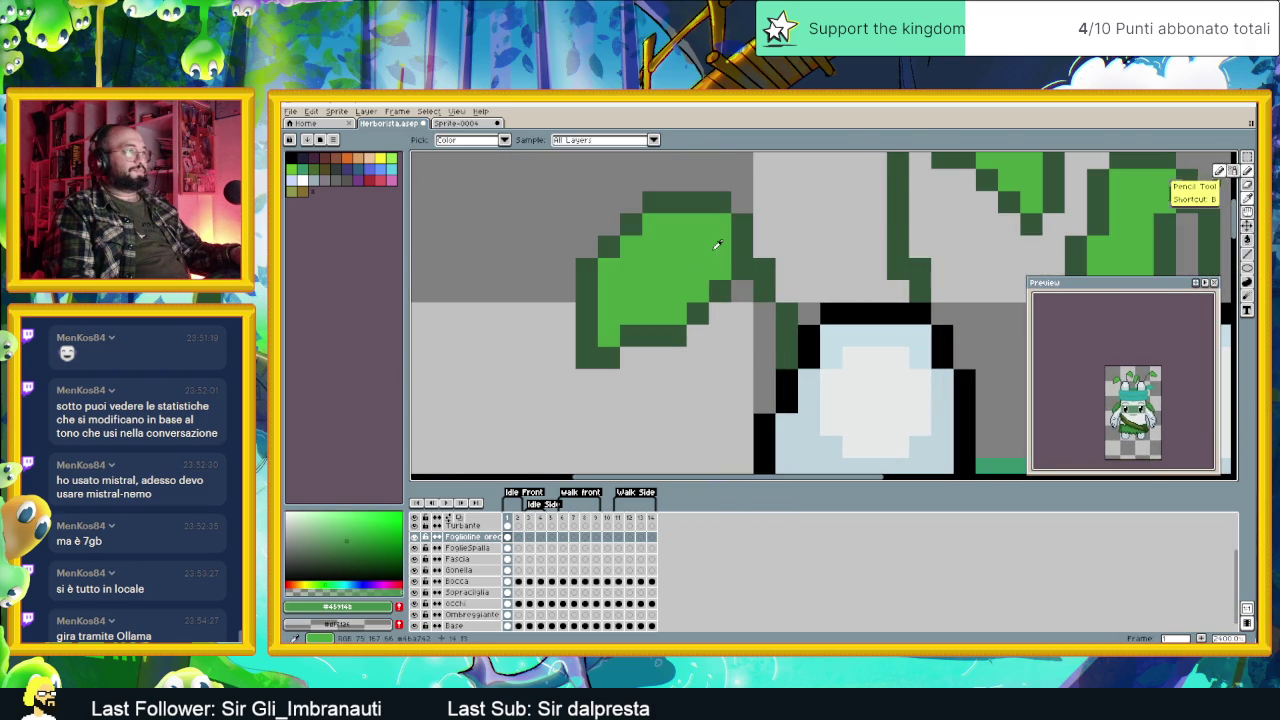
left_click(360, 537)
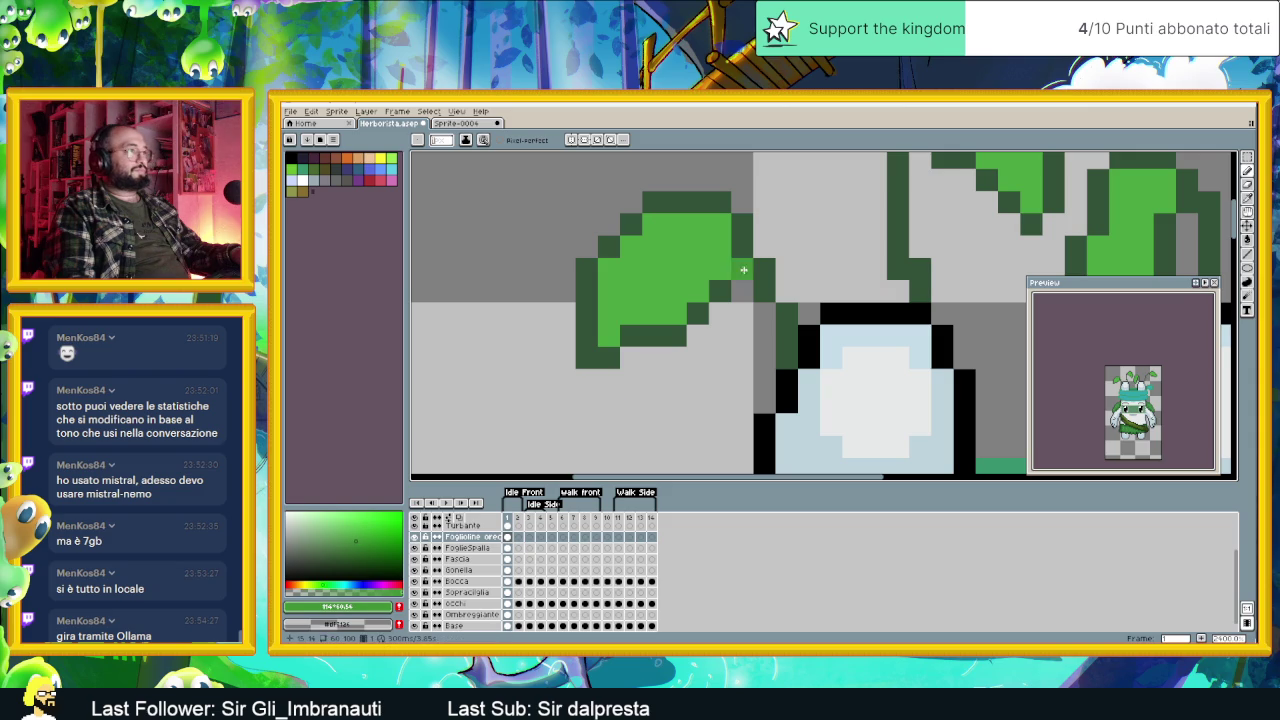
mouse_move(720, 222)
left_mouse_down()
mouse_move(720, 266)
mouse_move(675, 306)
left_mouse_up()
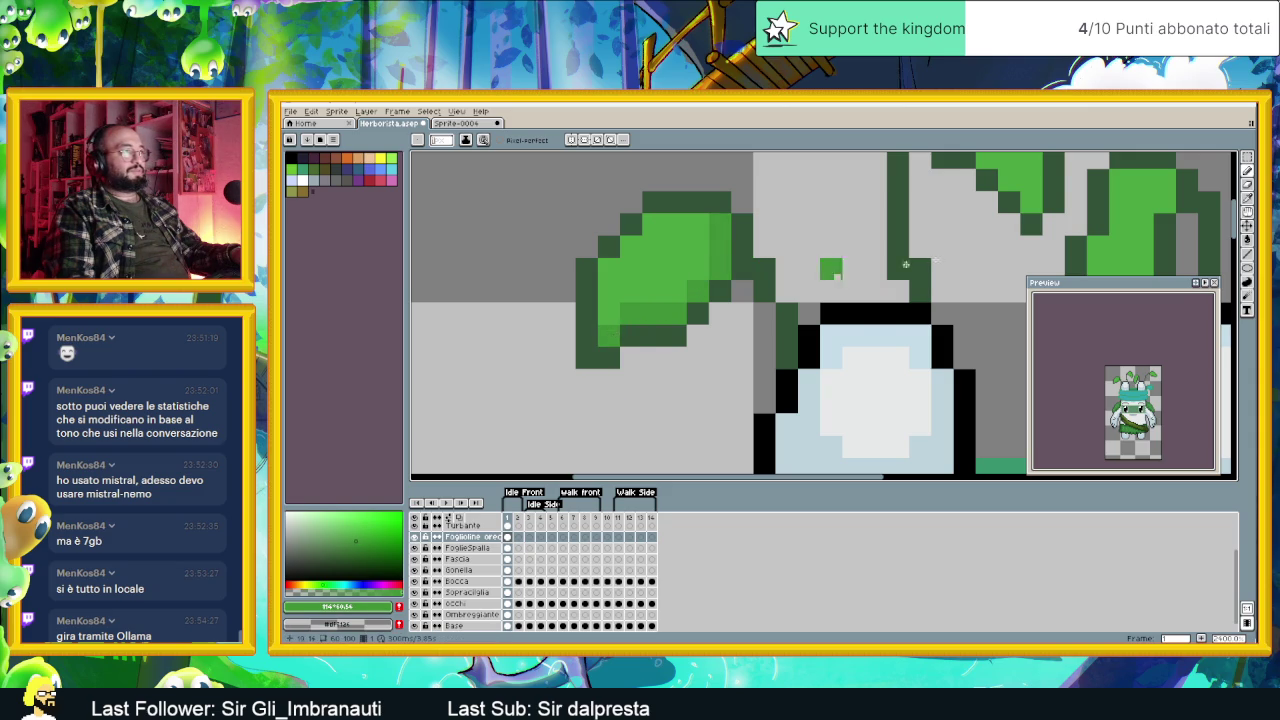
scroll(766, 286, "down", 2)
scroll(713, 292, "up", 1)
scroll(713, 292, "up", 1)
mouse_move(686, 211)
left_mouse_down()
mouse_move(674, 204)
mouse_move(740, 236)
mouse_move(763, 204)
mouse_move(763, 272)
left_mouse_up()
scroll(760, 210, "down", 1)
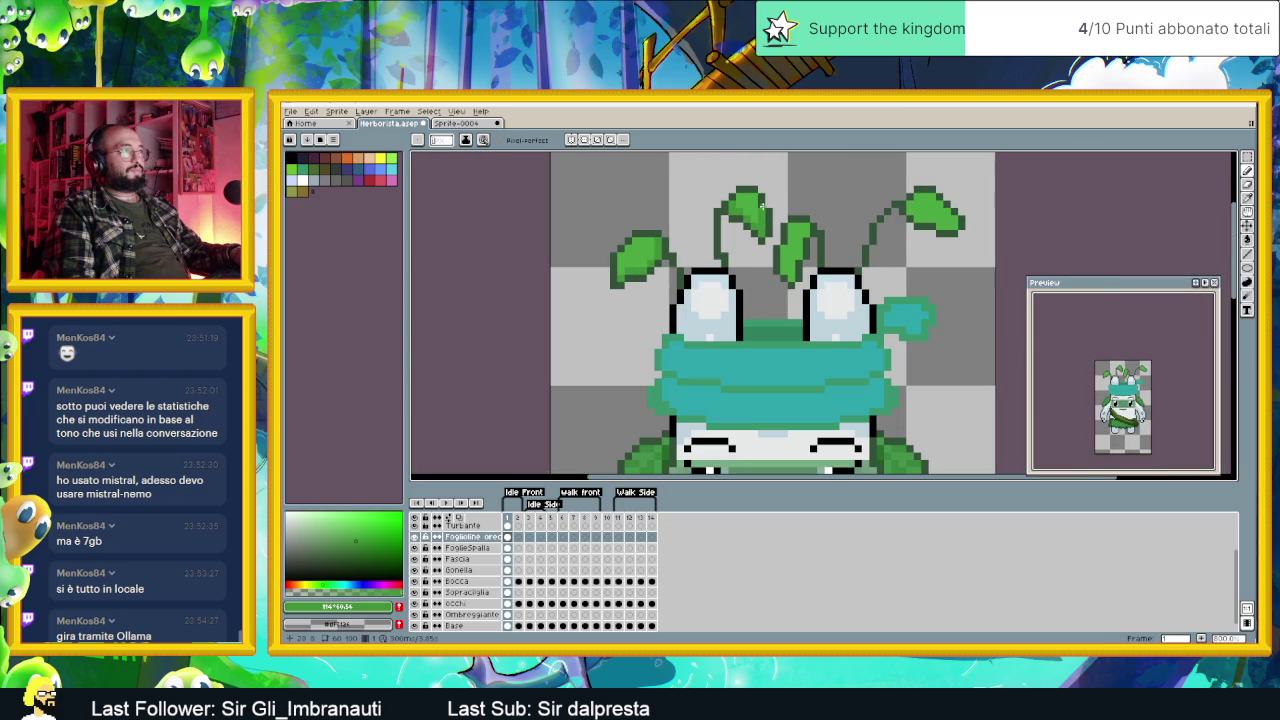
scroll(708, 286, "up", 1)
scroll(757, 264, "up", 1)
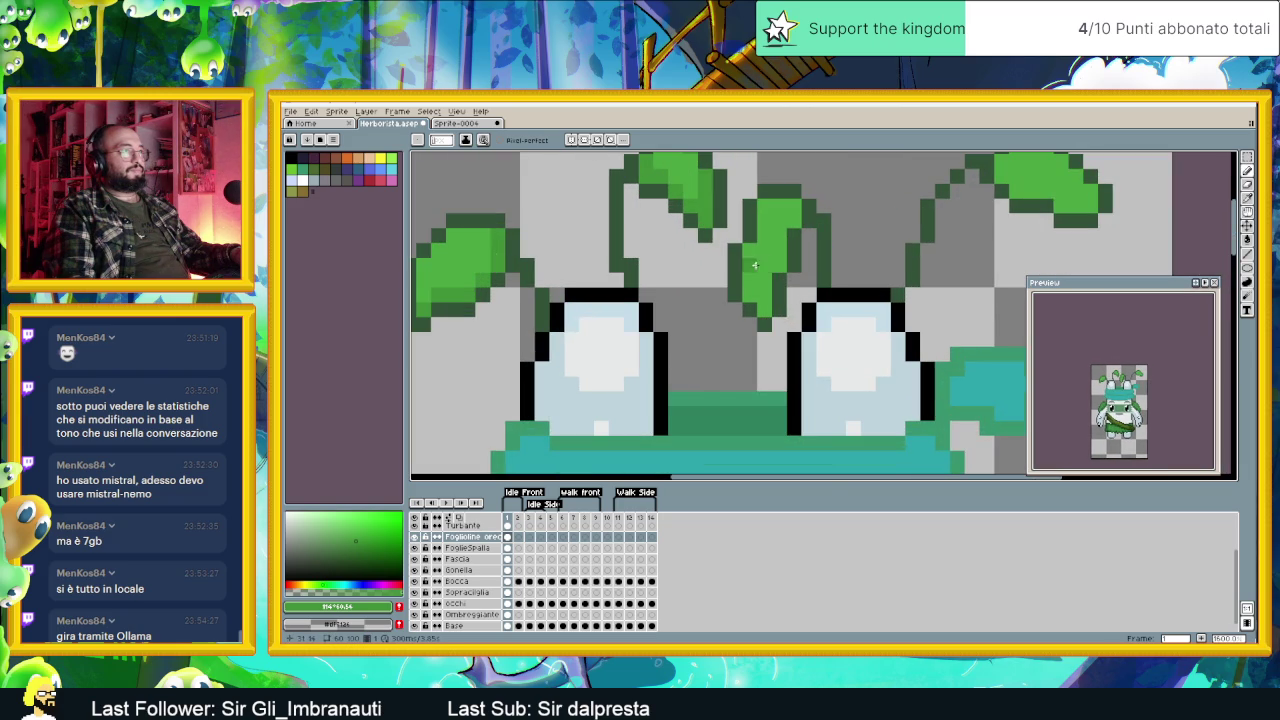
mouse_move(748, 257)
left_mouse_down()
mouse_move(750, 298)
mouse_move(781, 267)
mouse_move(794, 222)
left_mouse_up()
left_click(782, 206)
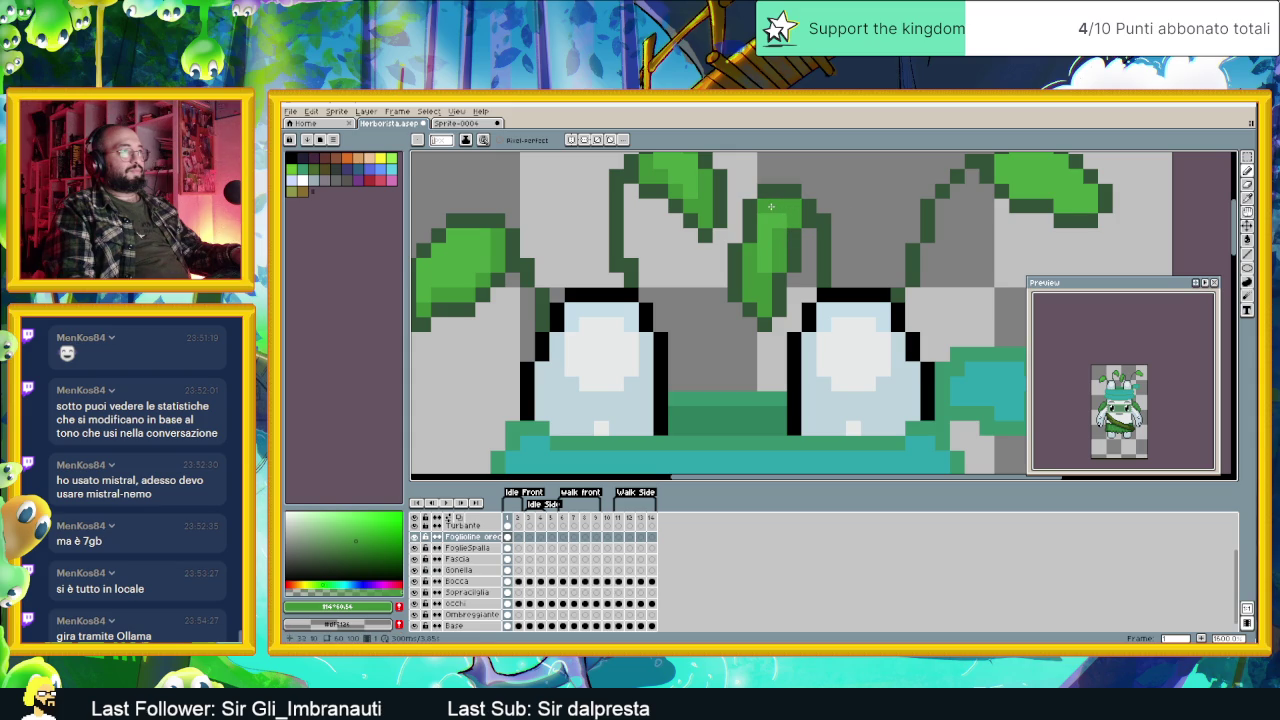
scroll(781, 218, "down", 3)
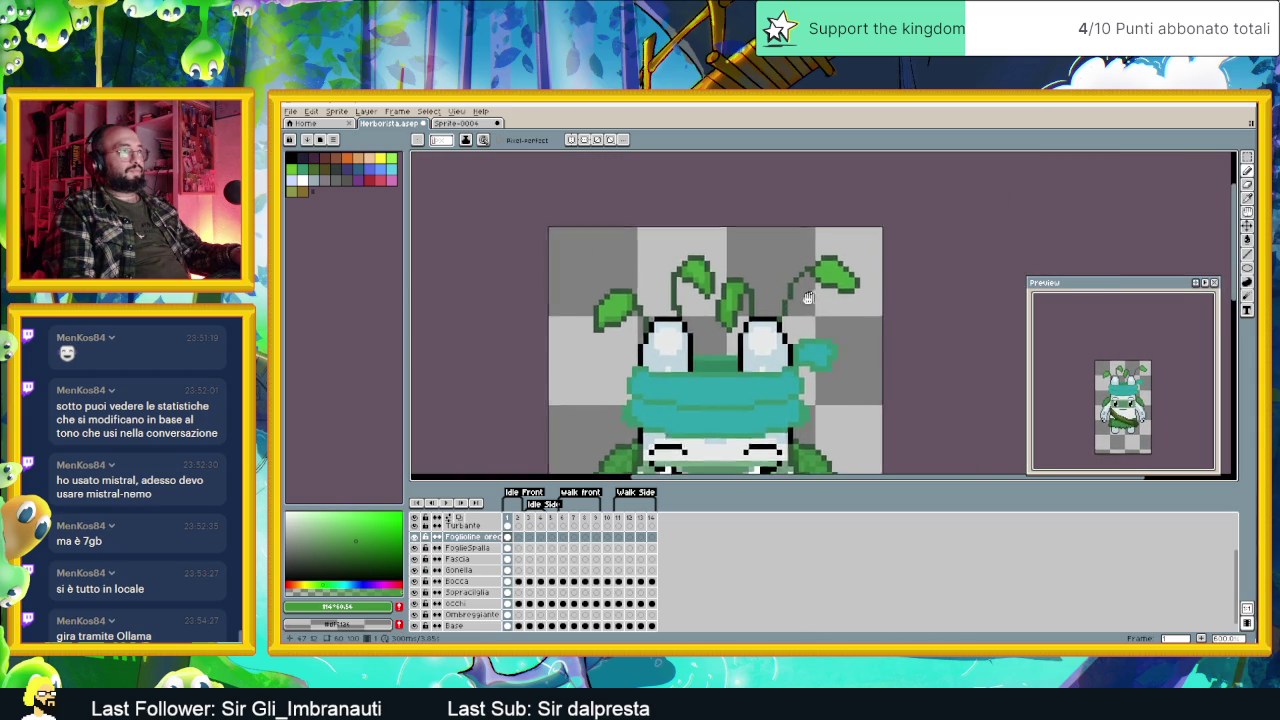
scroll(820, 285, "up", 3)
left_click(823, 211)
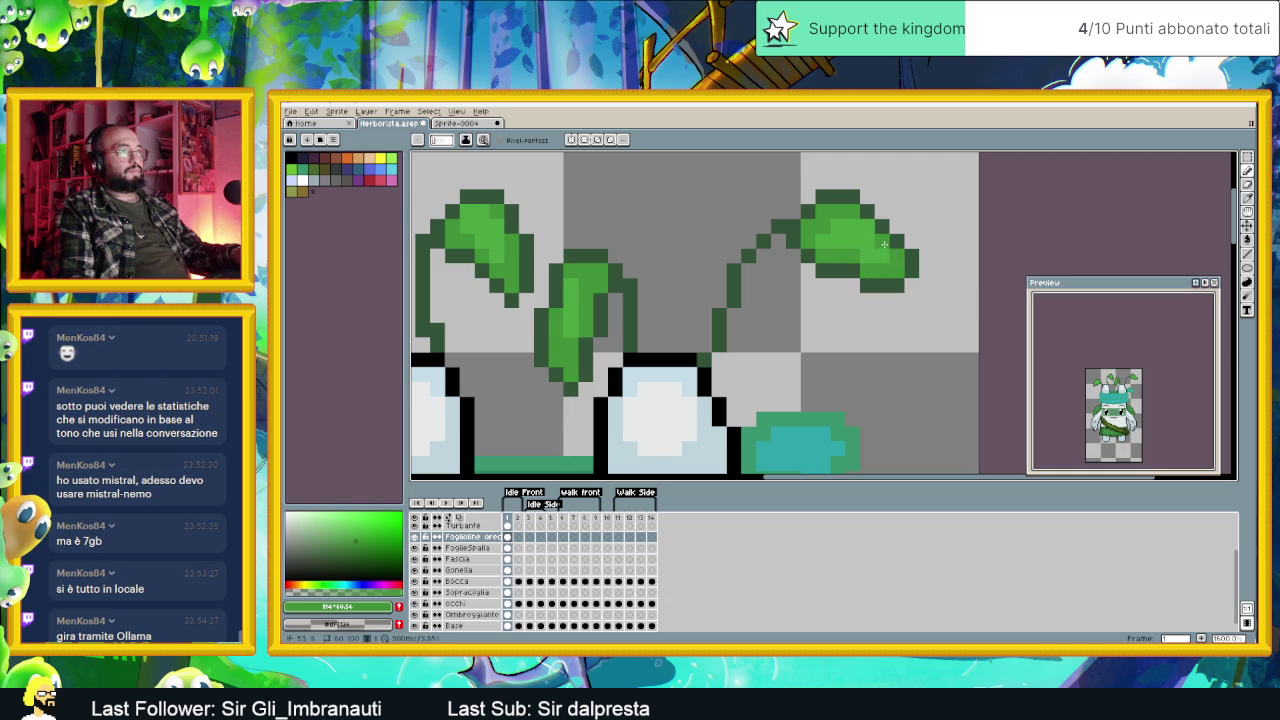
Step: Sample the leaf green as painting colour and move the view to the right-hand leaves
scroll(869, 229, "down", 1)
scroll(860, 300, "down", 1)
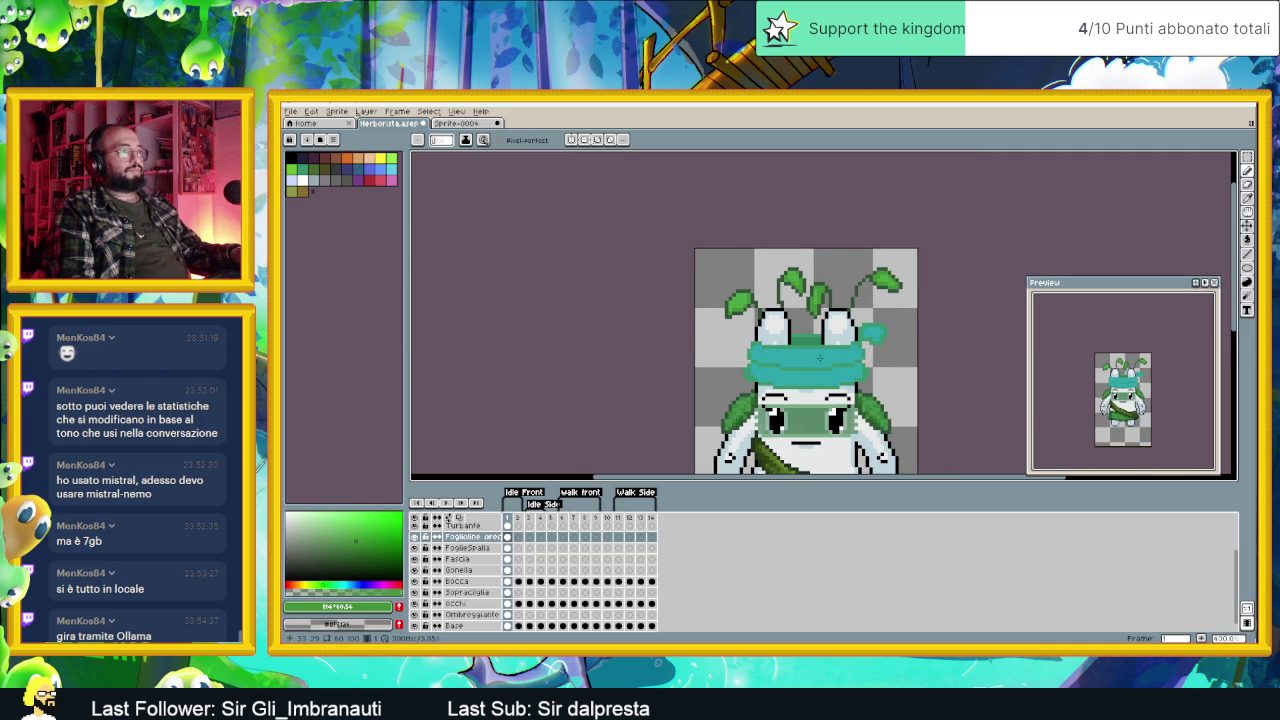
scroll(760, 300, "up", 1)
scroll(760, 300, "up", 1)
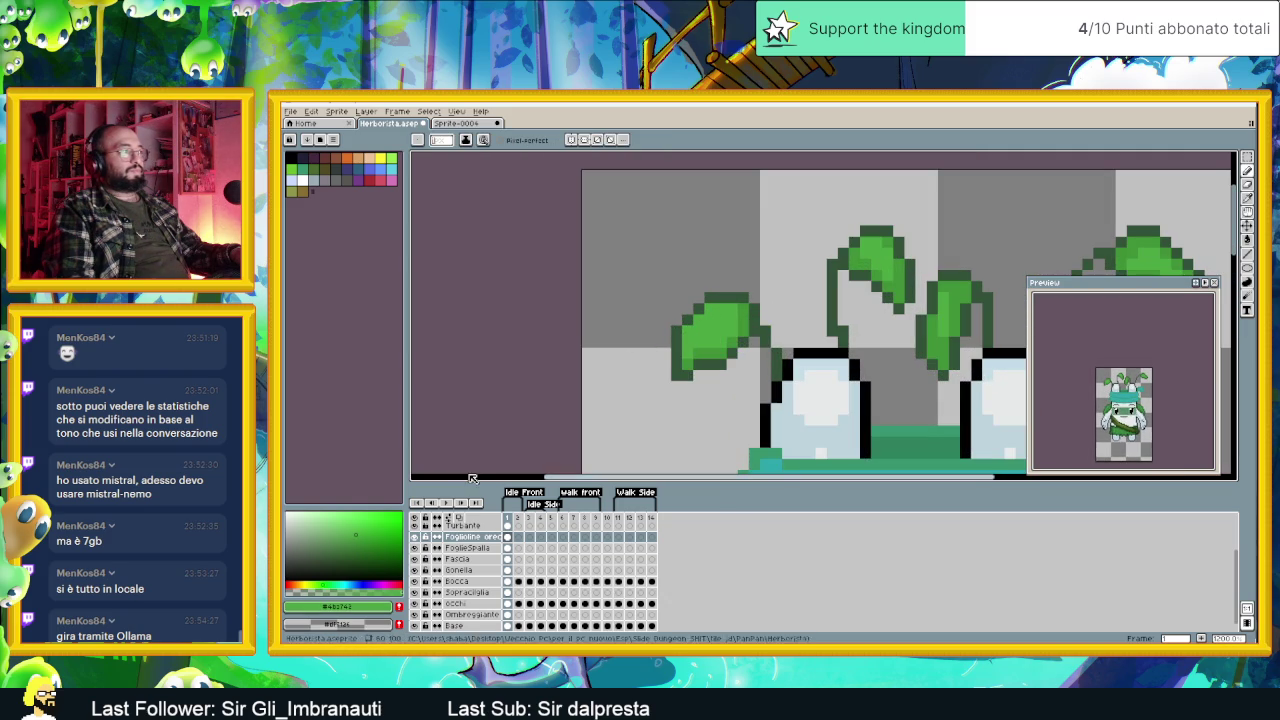
left_click(357, 526)
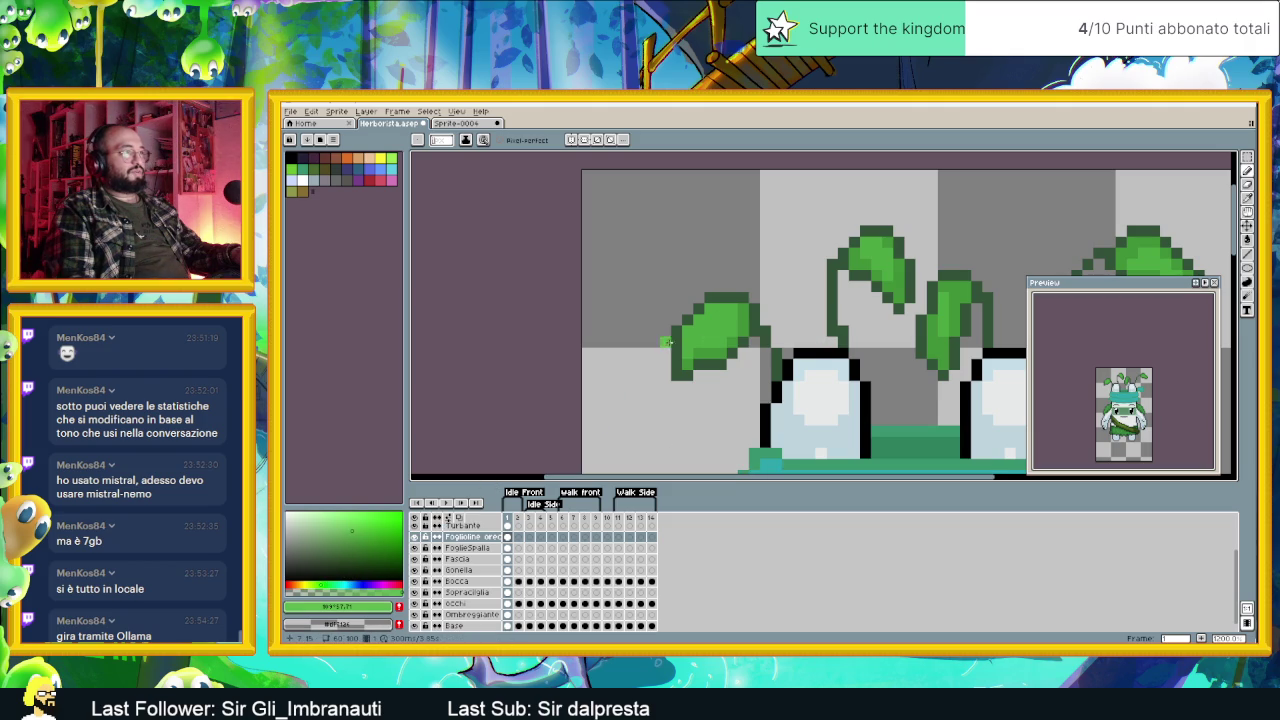
left_click(668, 358, "alt")
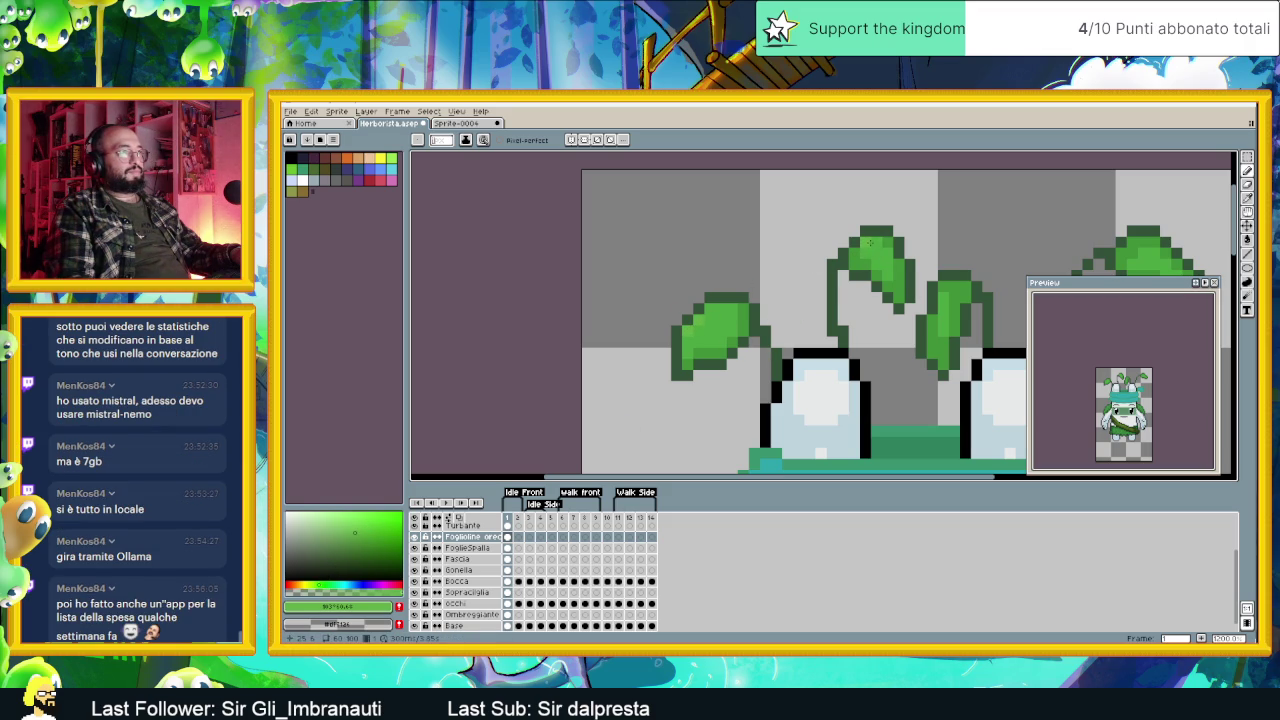
left_click_drag(910, 256, 826, 282)
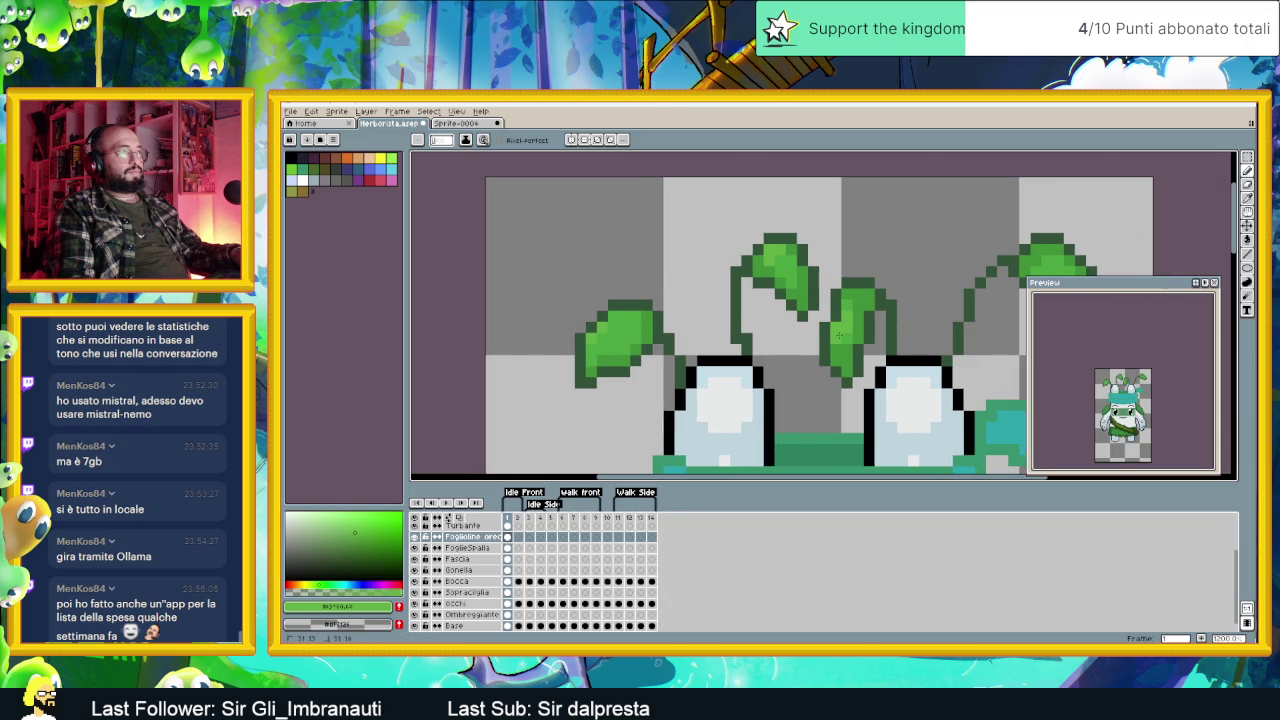
left_click_drag(946, 316, 802, 318)
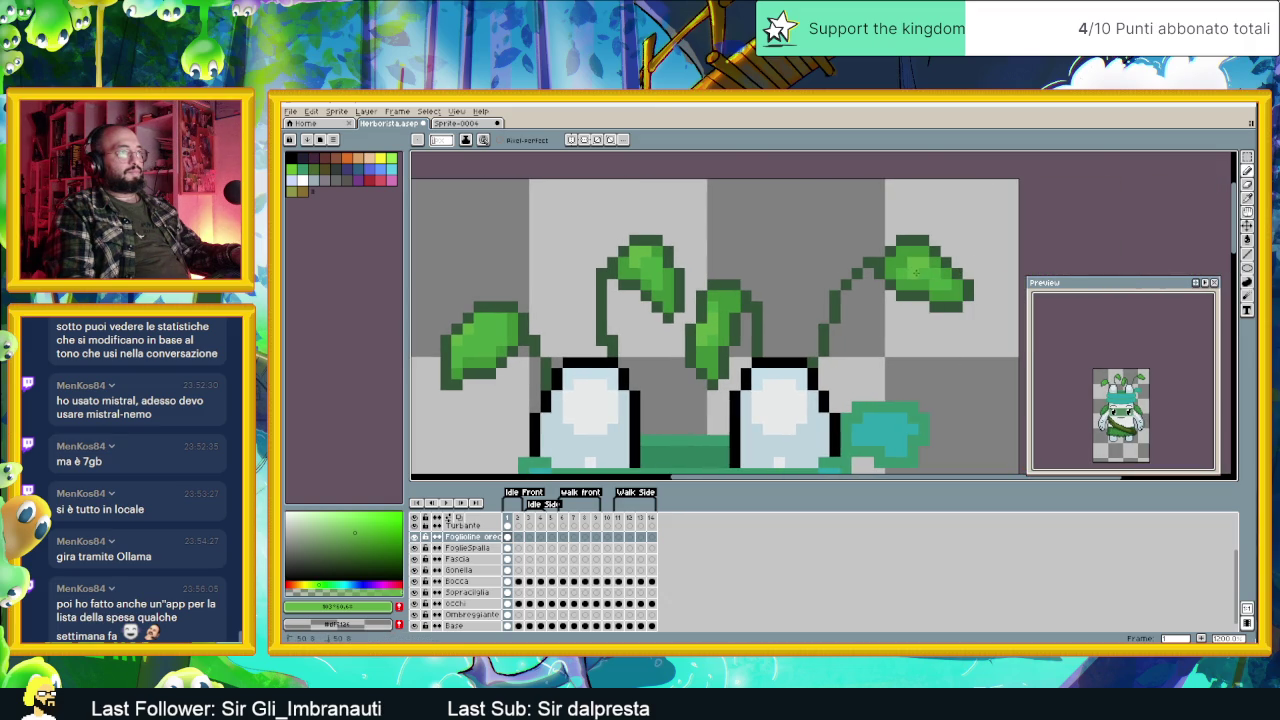
scroll(905, 291, "down", 1)
scroll(905, 291, "down", 1)
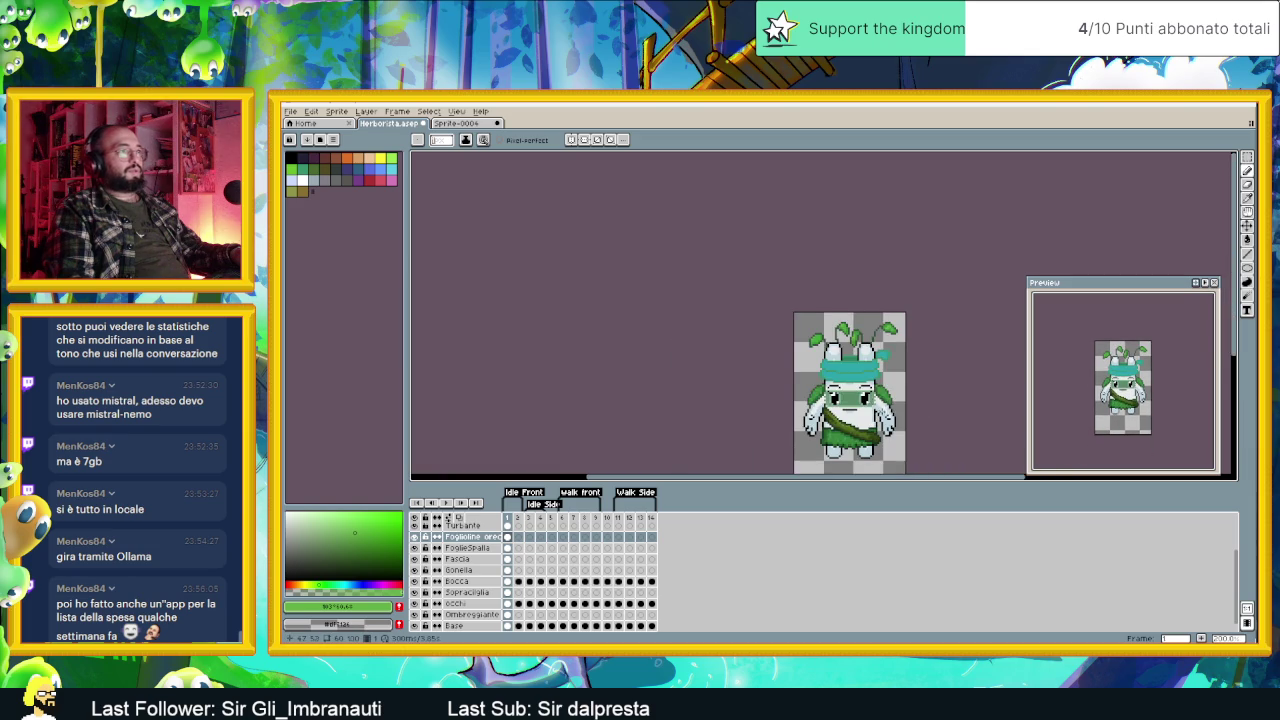
scroll(905, 291, "down", 2)
Step: Save Herborista.aseprite and select the Turbante layer in the timeline
key("ctrl+s")
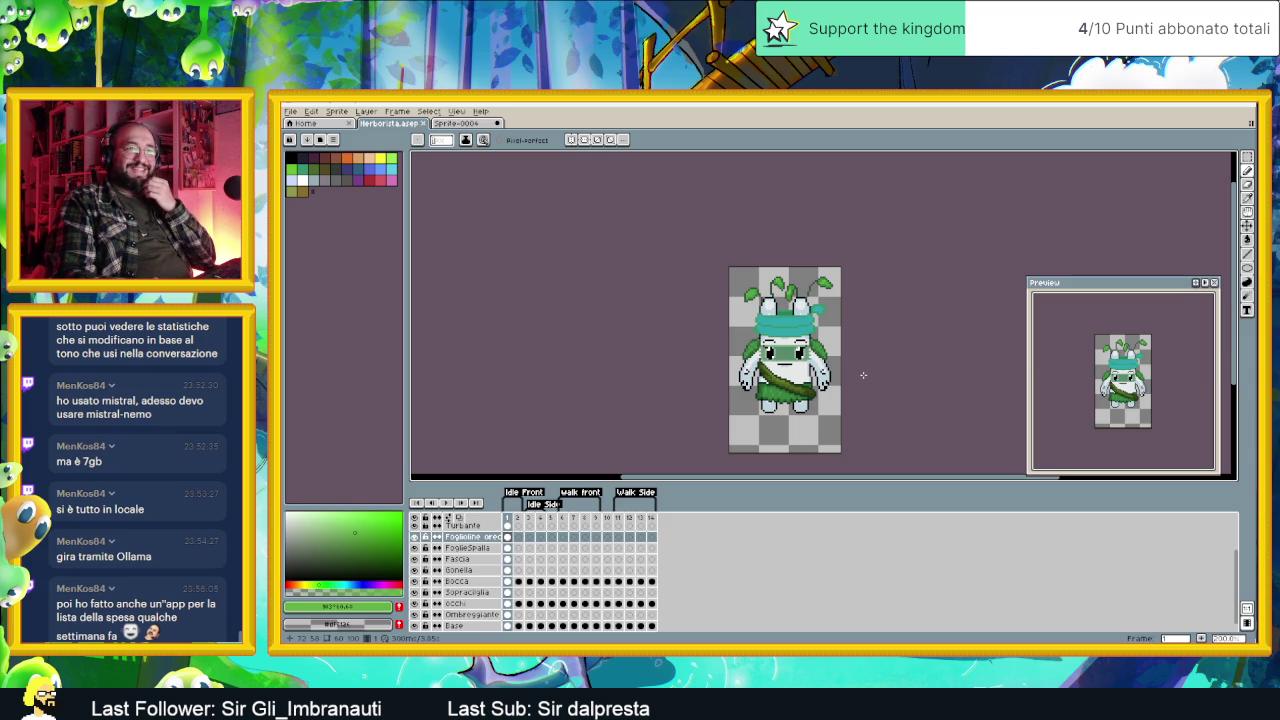
scroll(840, 340, "right", 3)
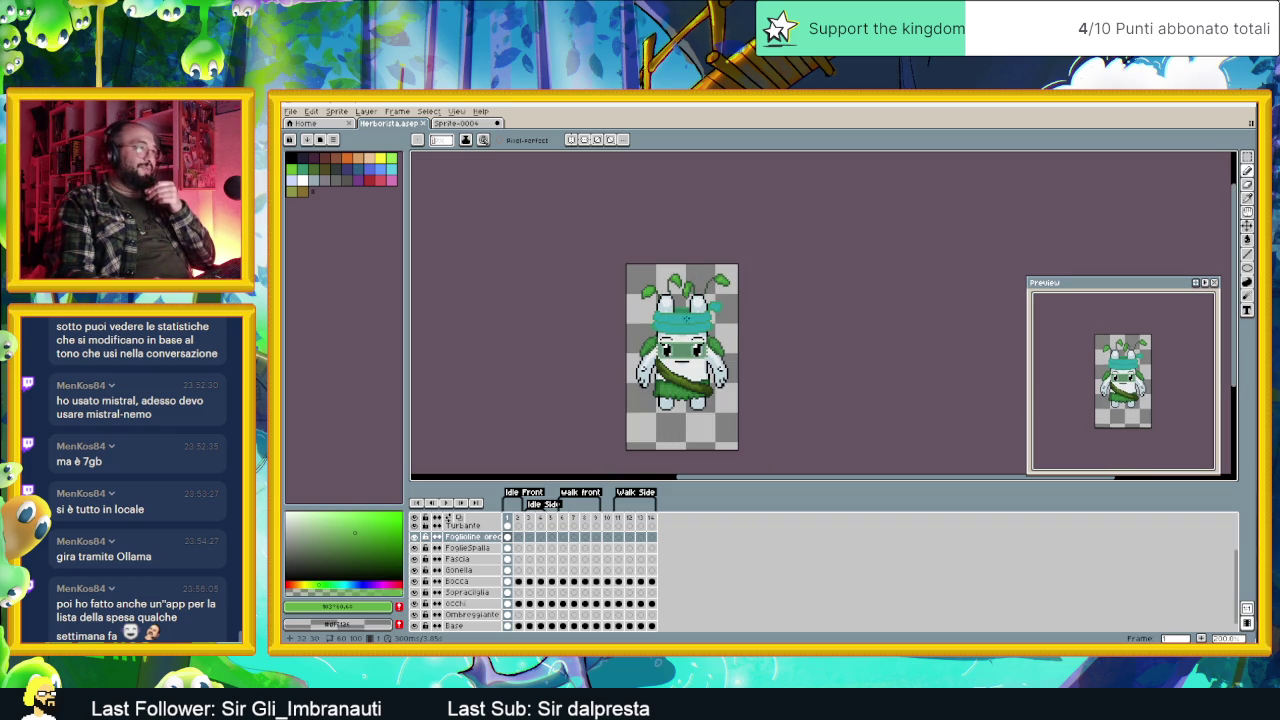
scroll(688, 320, "up", 1)
scroll(482, 559, "up", 1)
left_click(468, 537)
Step: Open Replace Color on the turban and pick its green stripe as the source colour
scroll(722, 343, "up", 2)
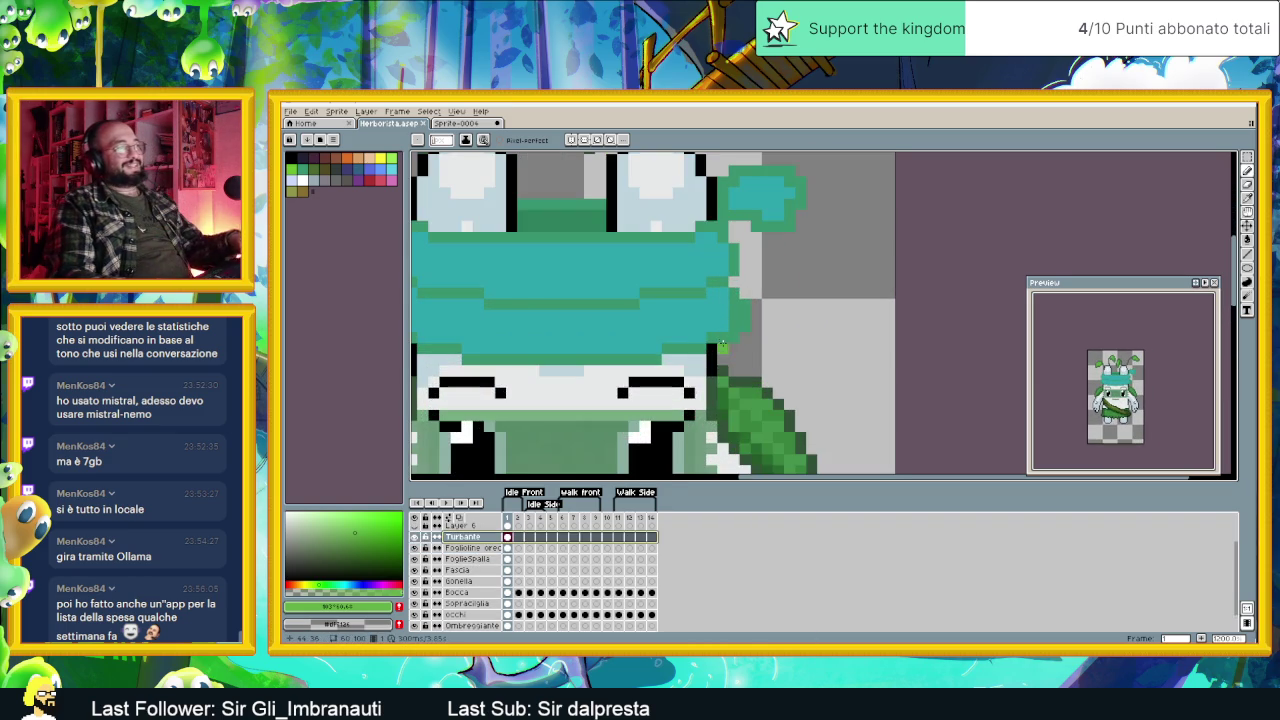
left_click_drag(671, 290, 811, 360)
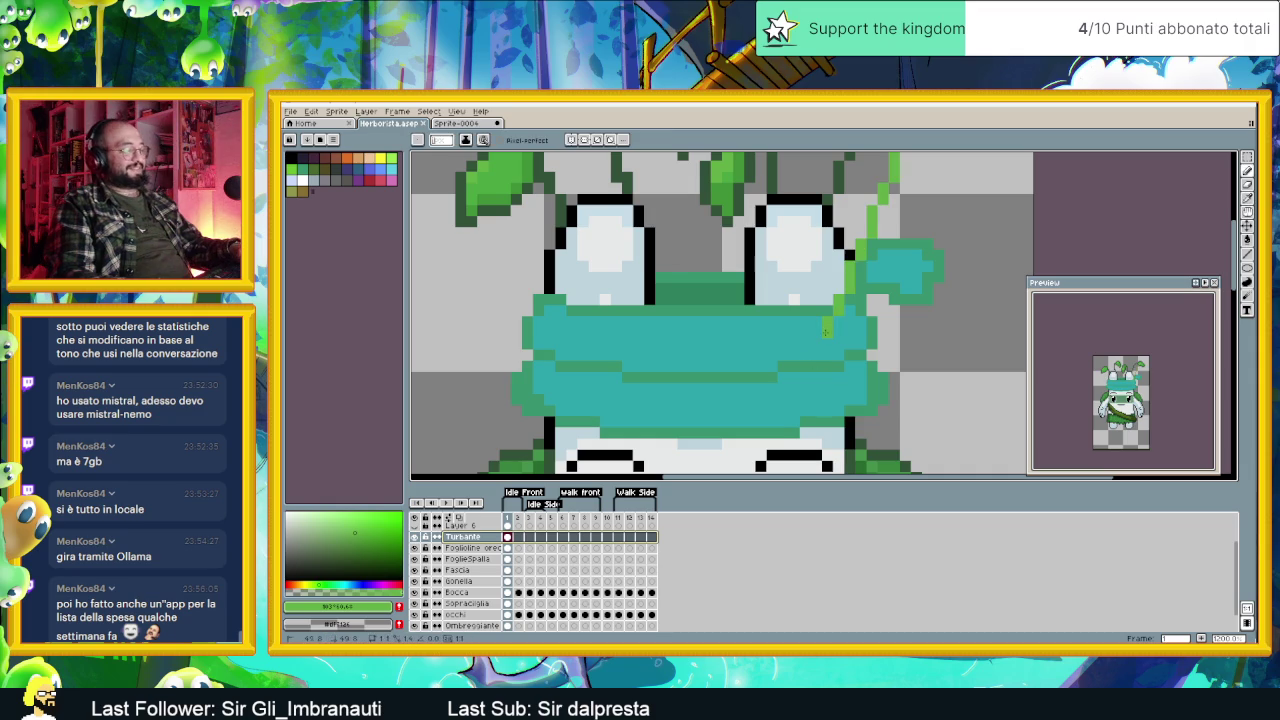
key("shift+r")
left_click_drag(936, 263, 775, 313)
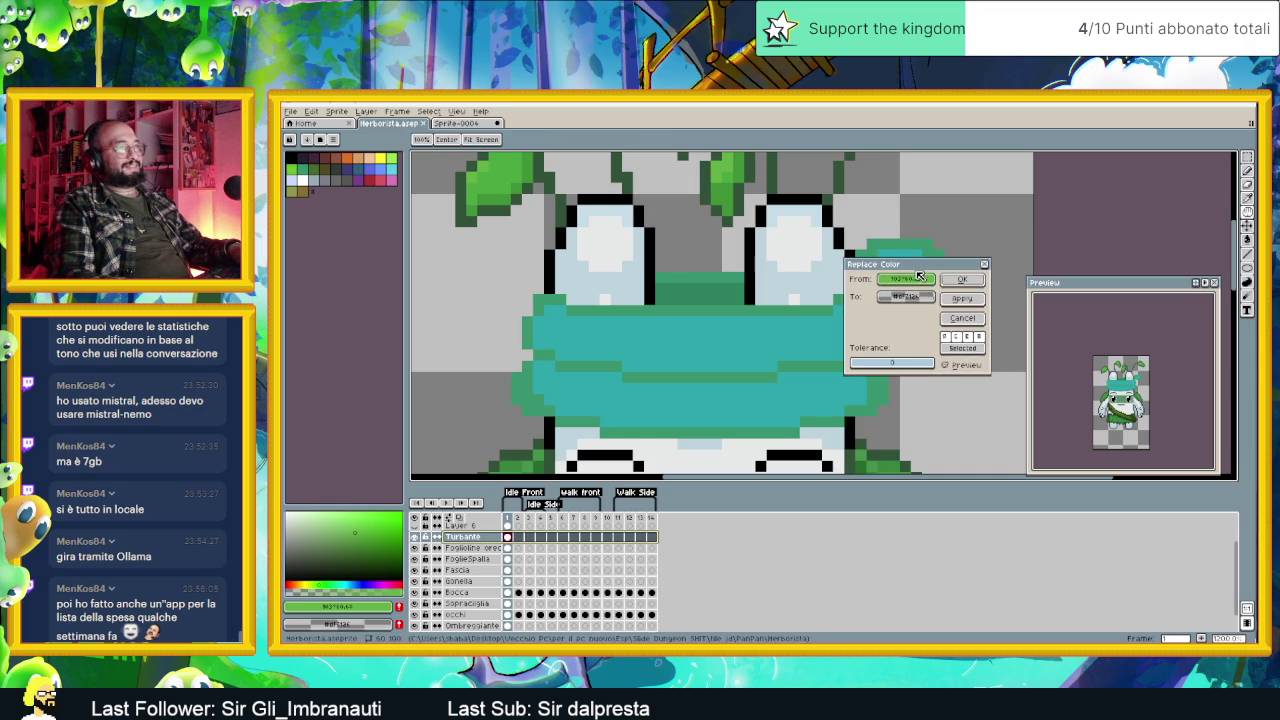
left_click(773, 308)
Step: Set the replacement colour to teal, shifting its hue slightly and darkening it in HSL
left_click_drag(906, 295, 730, 300)
left_click(924, 300)
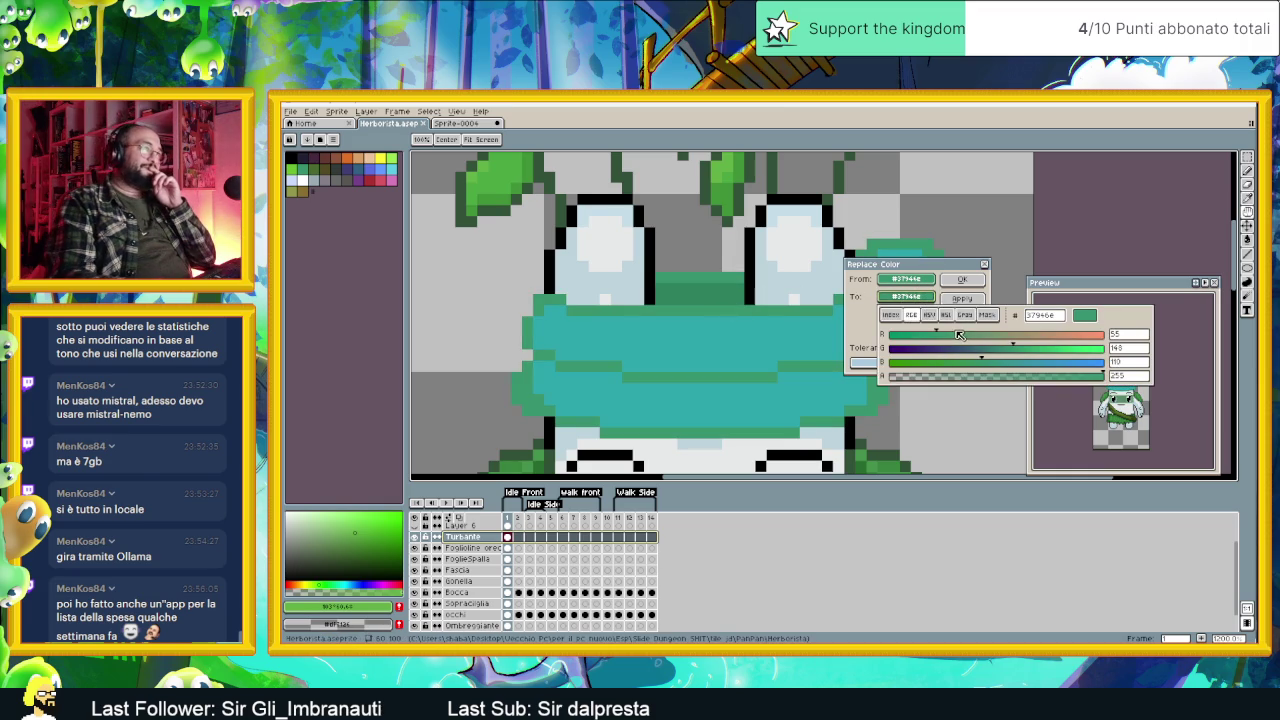
left_click(797, 330)
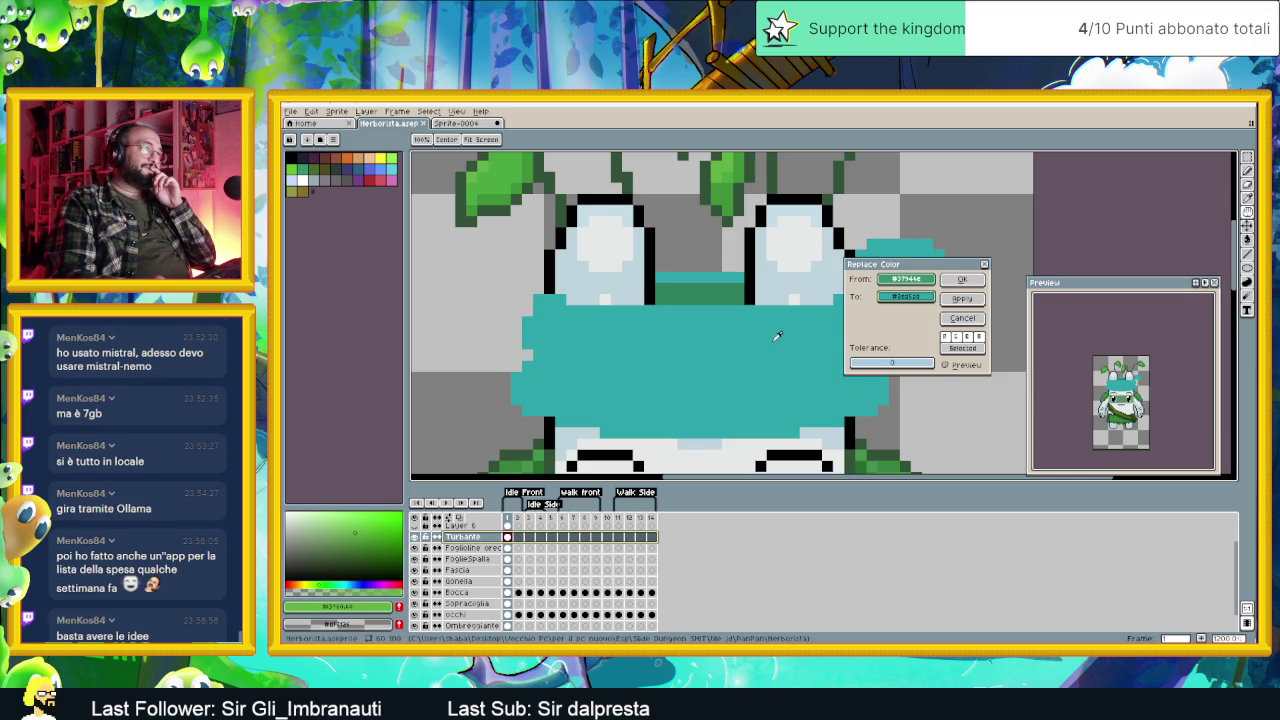
left_click(919, 298)
left_click(935, 315)
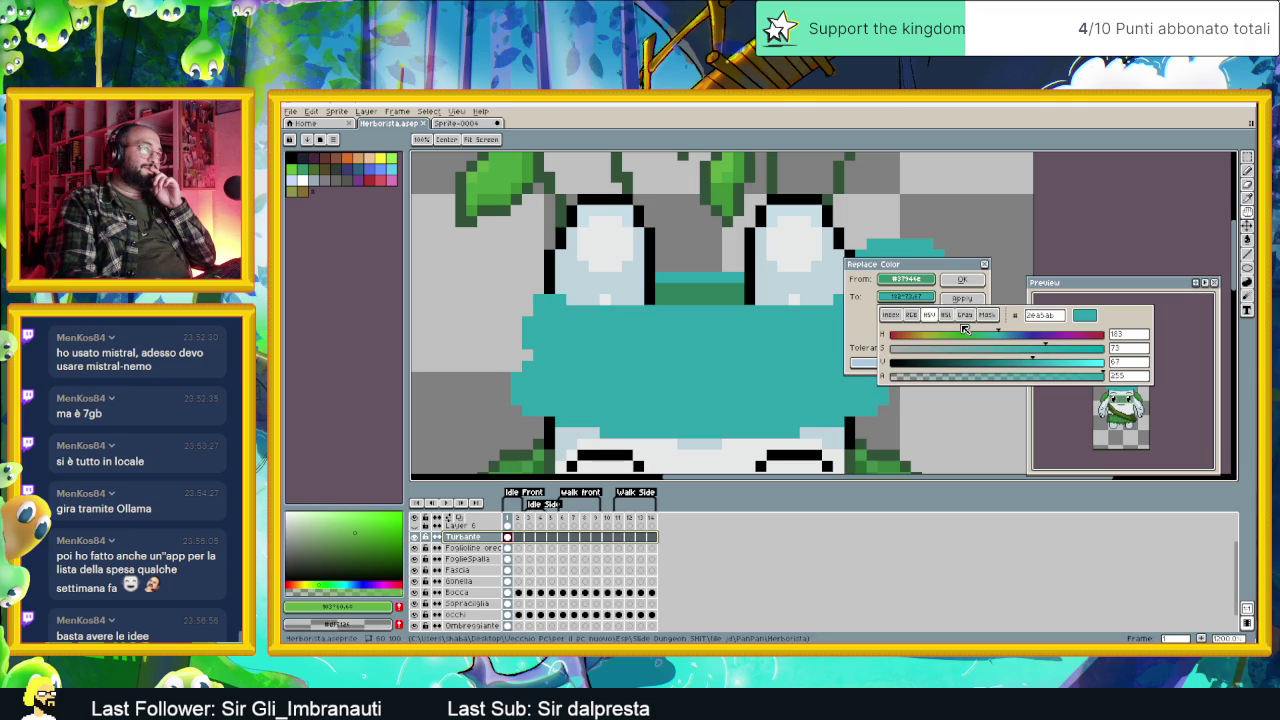
left_click(948, 315)
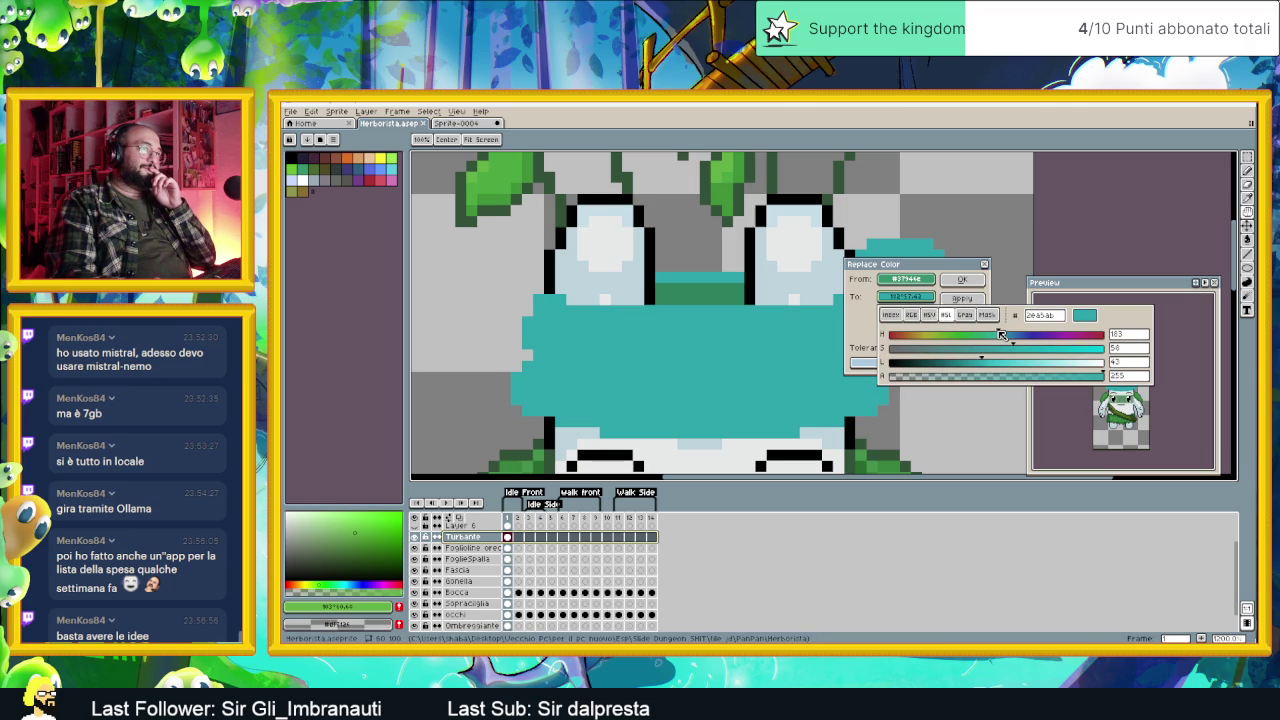
left_click_drag(1002, 334, 1005, 334)
mouse_move(981, 362)
left_mouse_down()
mouse_move(944, 363)
mouse_move(995, 349)
mouse_move(960, 350)
mouse_move(954, 364)
left_mouse_up()
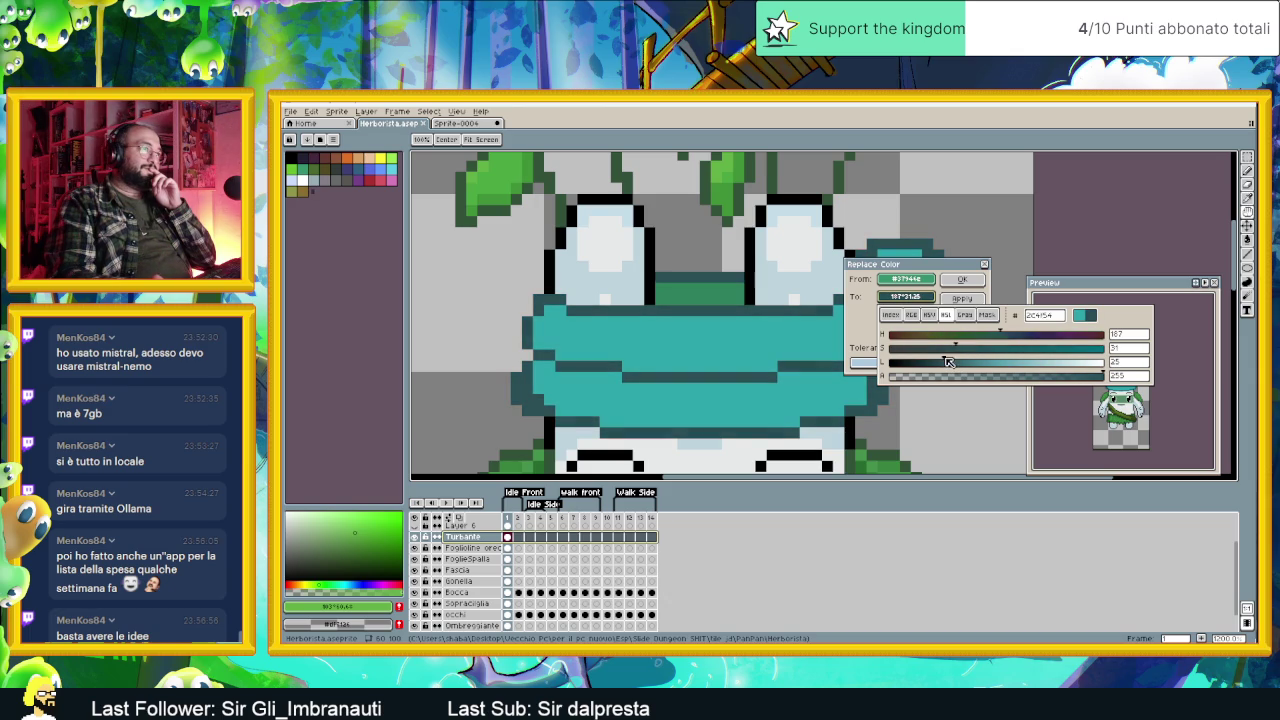
Step: Darken the replacement teal further and apply the colour replacement
scroll(727, 400, "down", 1)
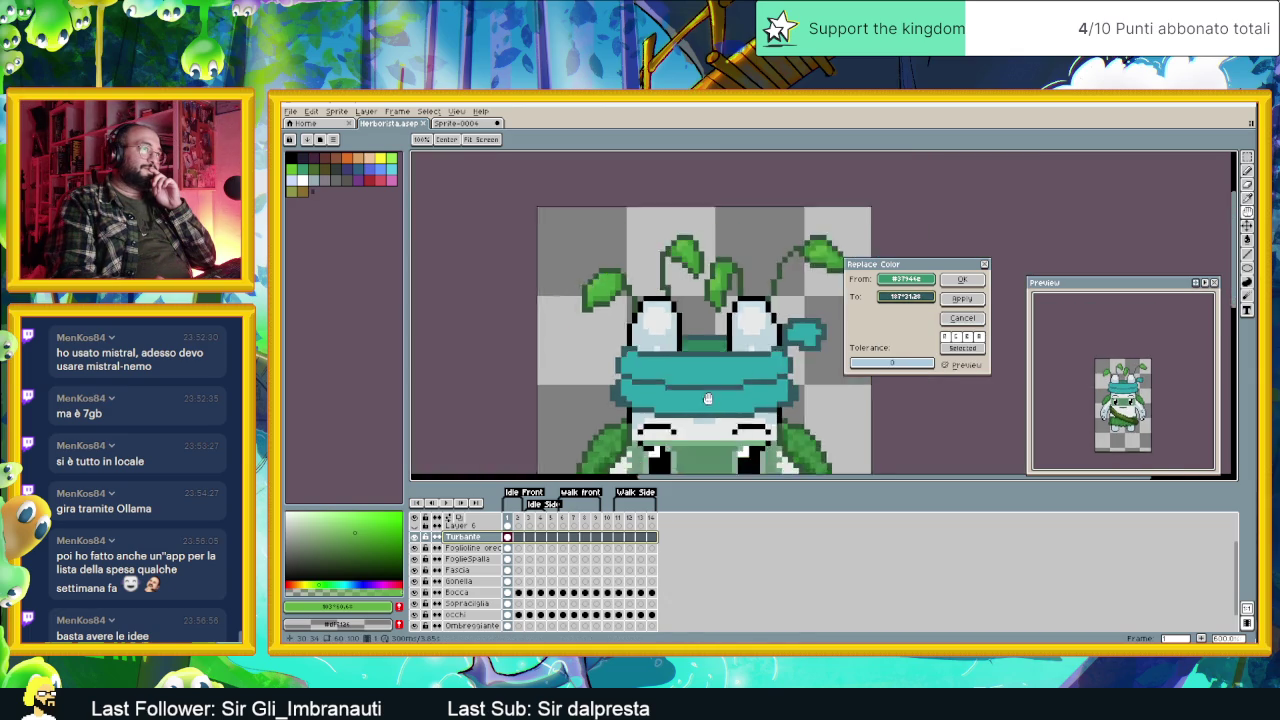
scroll(727, 400, "down", 1)
scroll(727, 400, "down", 1)
scroll(727, 400, "down", 1)
scroll(727, 400, "up", 3)
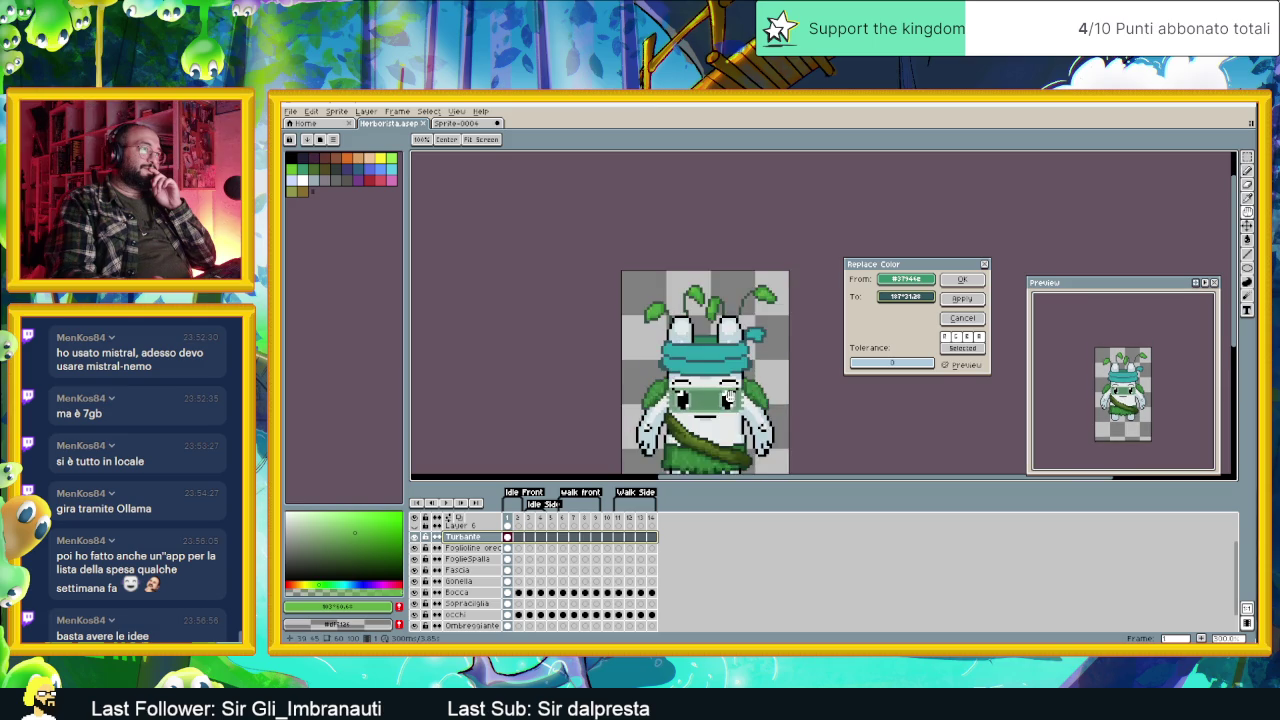
scroll(727, 400, "up", 1)
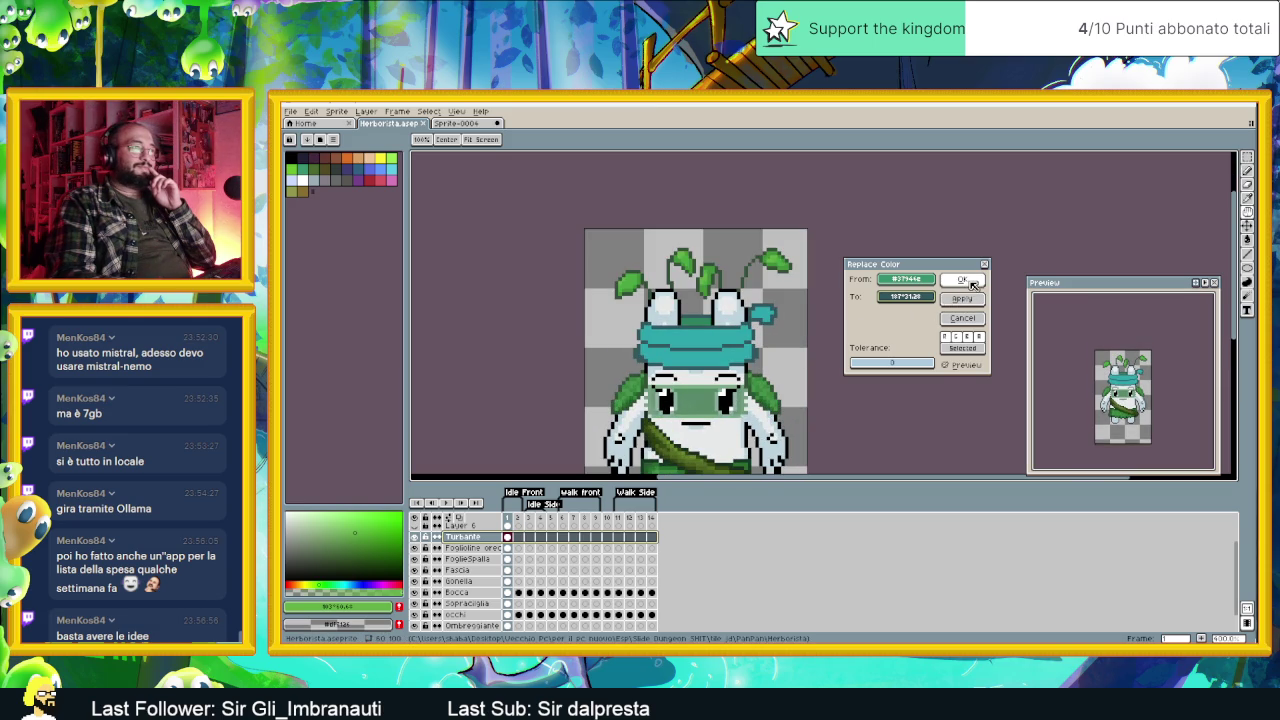
left_click(905, 297)
left_click_drag(950, 361, 928, 362)
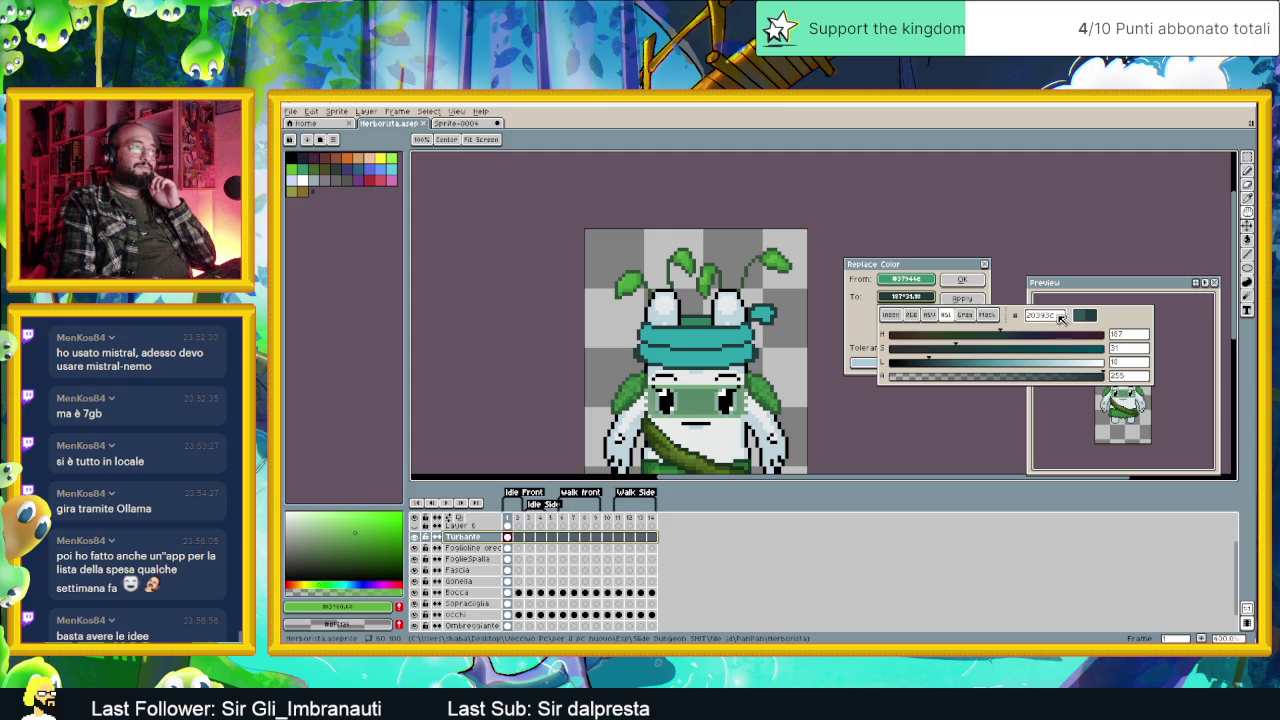
left_click(962, 280)
left_click(965, 280)
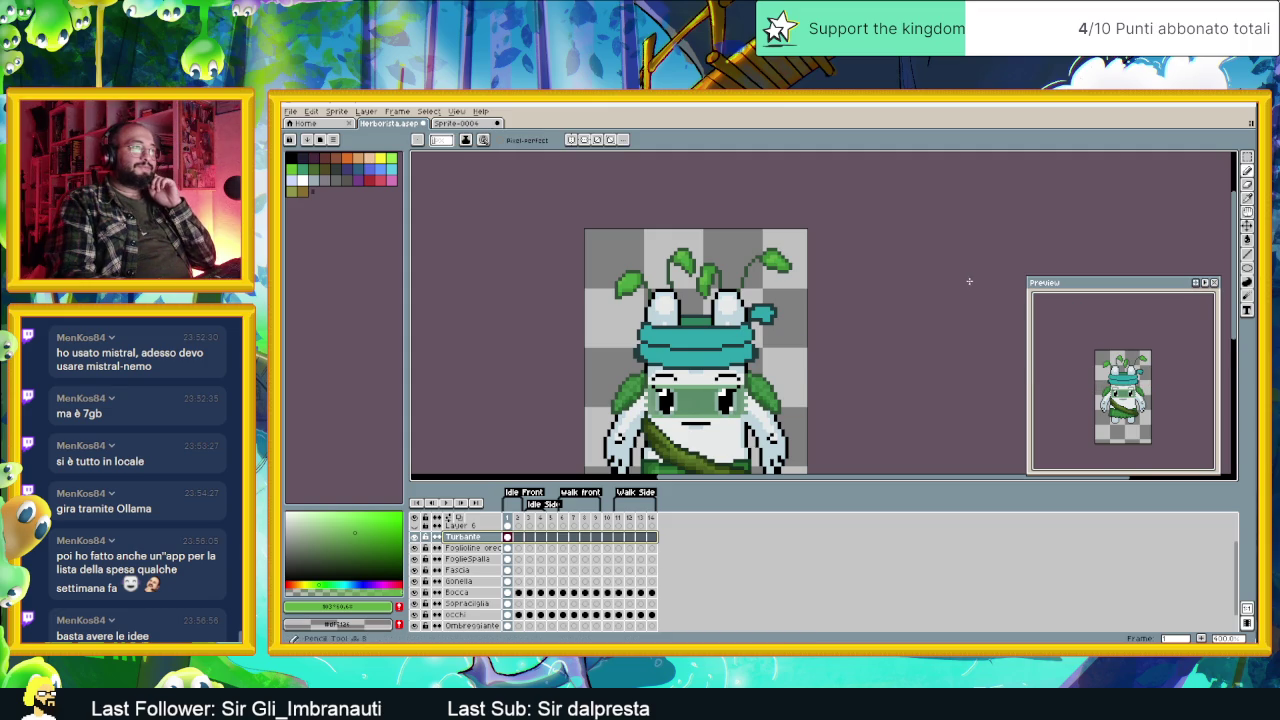
Step: Save the sprite, sample the turban teal, choose a darker teal and limit editing to frame 1
scroll(860, 390, "down", 2)
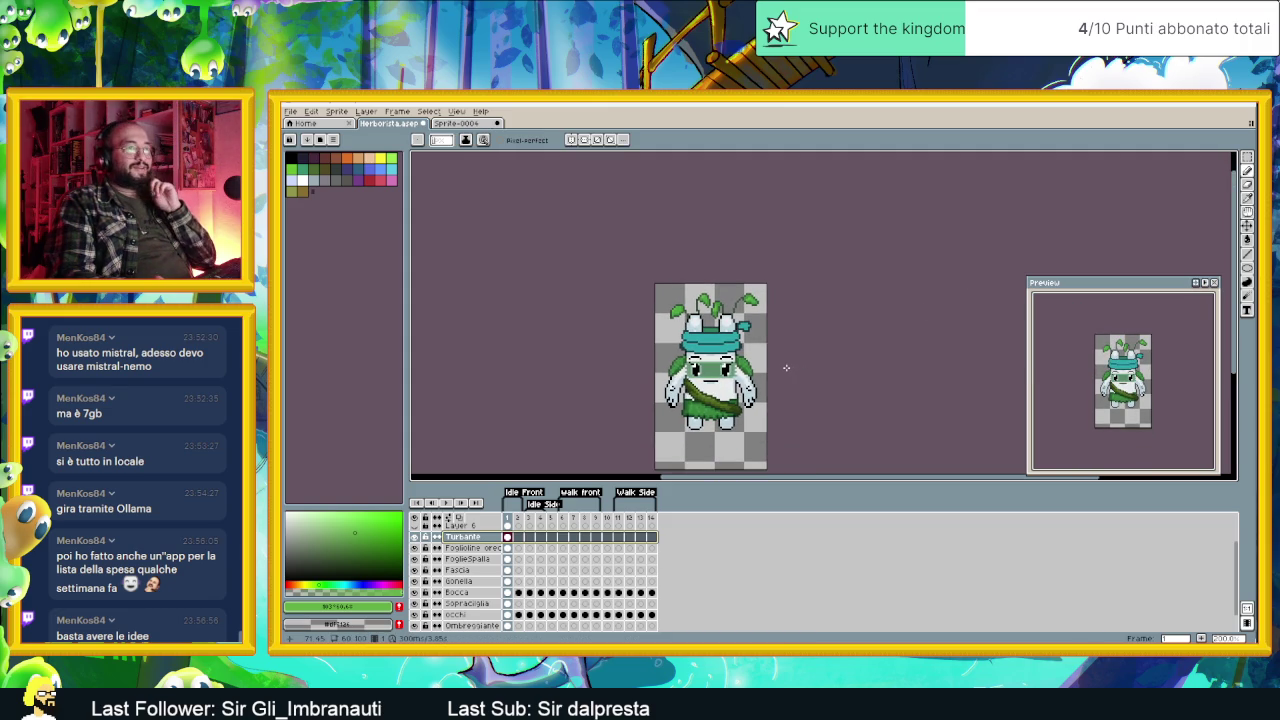
key("ctrl+s")
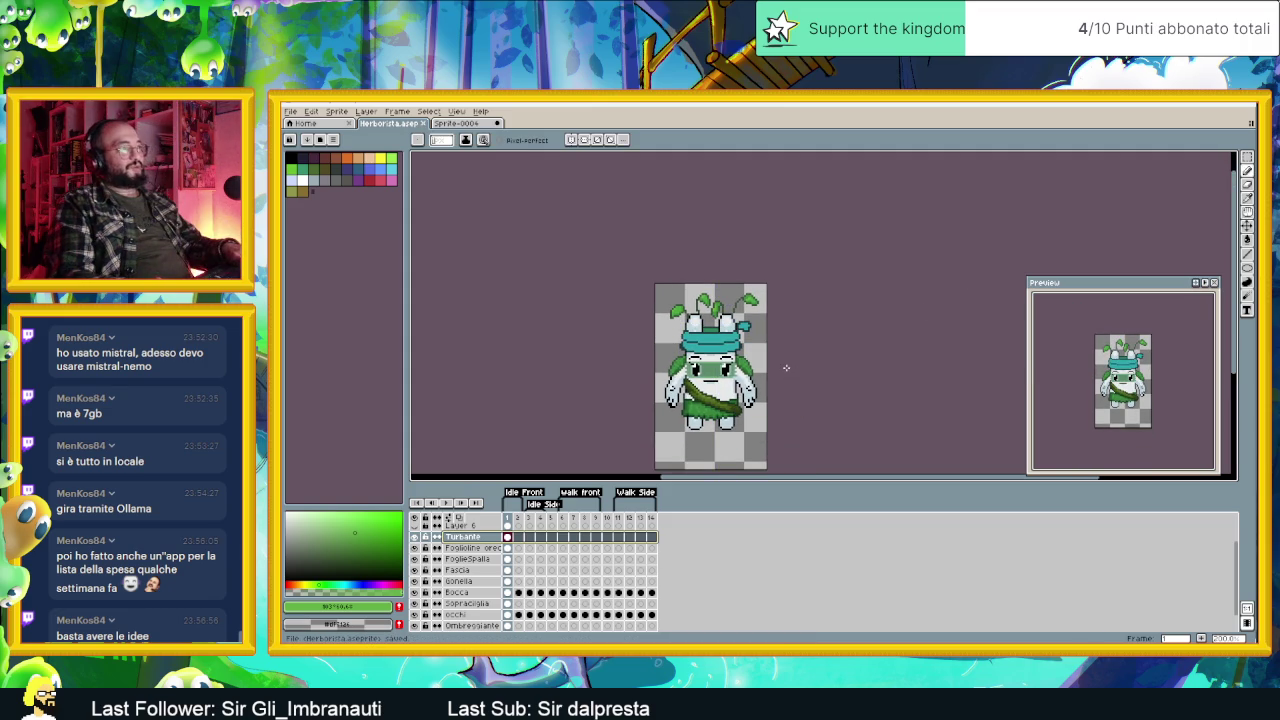
scroll(700, 337, "up", 2)
scroll(700, 337, "up", 1)
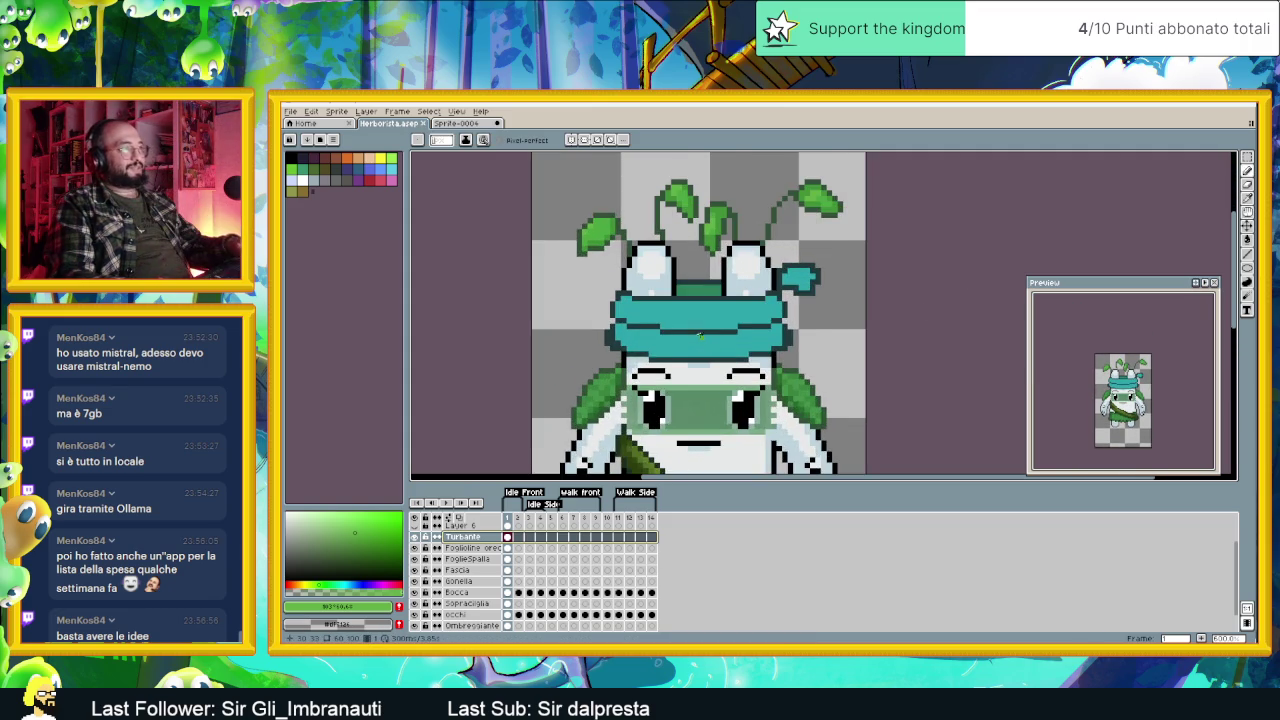
scroll(700, 337, "up", 1)
left_click(713, 343, "alt")
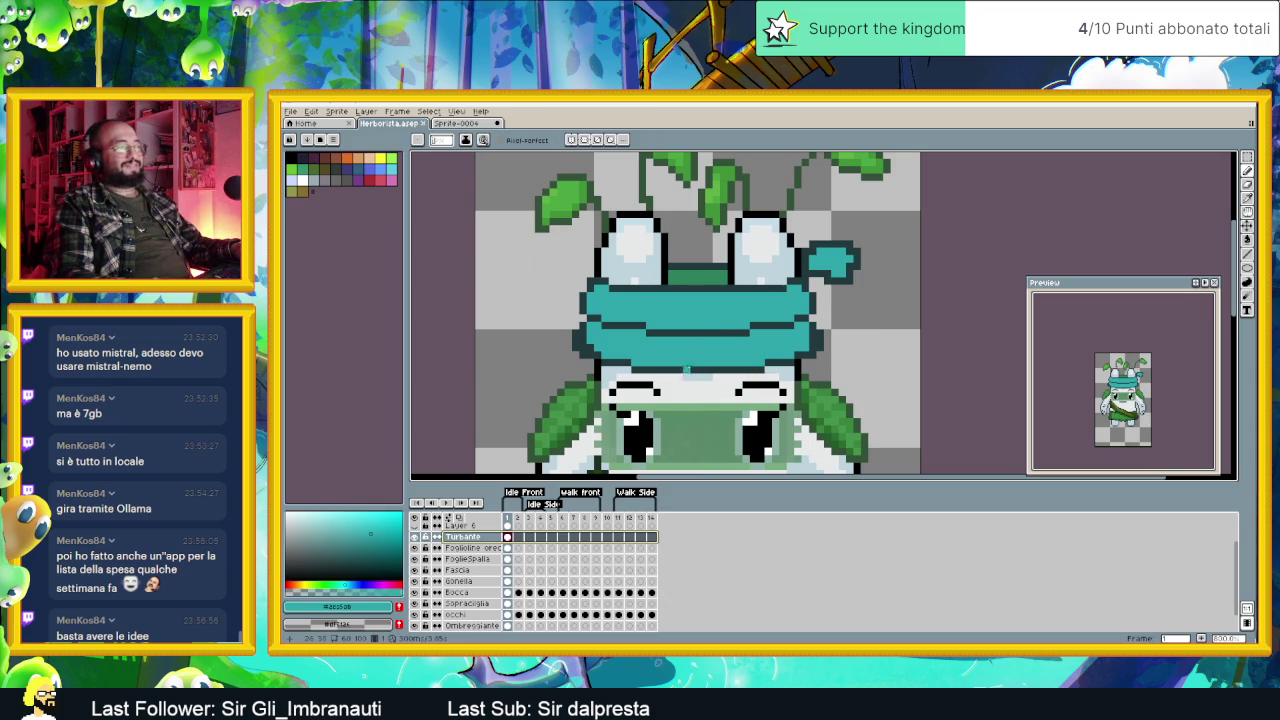
scroll(688, 368, "up", 1)
left_click(373, 539)
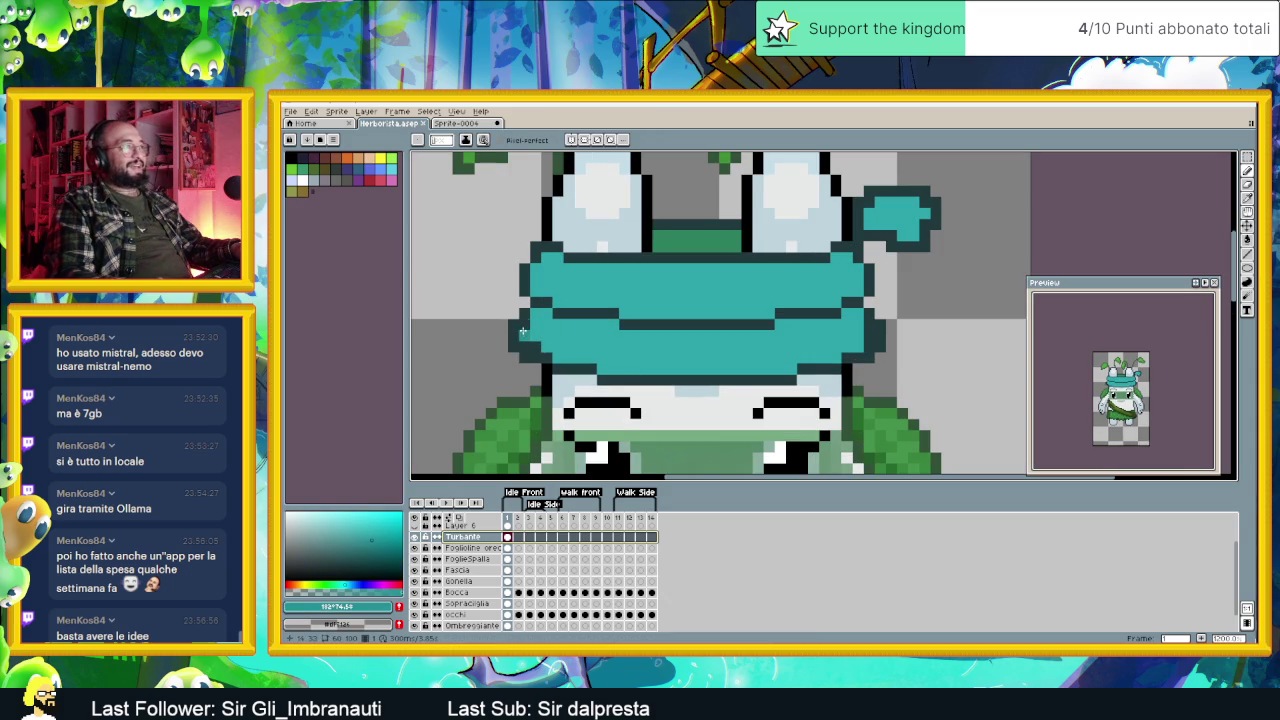
left_click(524, 334)
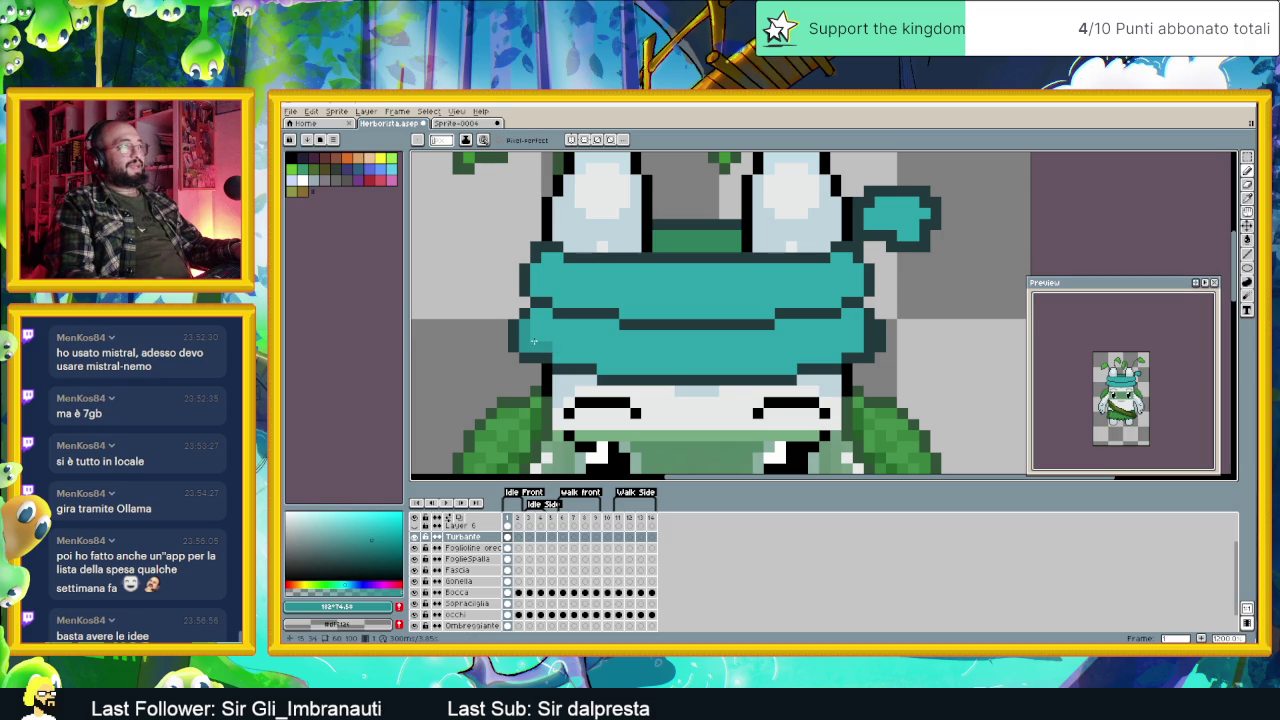
Step: Paint darker teal shading strips across the turban, covering part of its dark outline
mouse_move(559, 362)
left_mouse_down()
mouse_move(800, 370)
mouse_move(866, 344)
left_mouse_up()
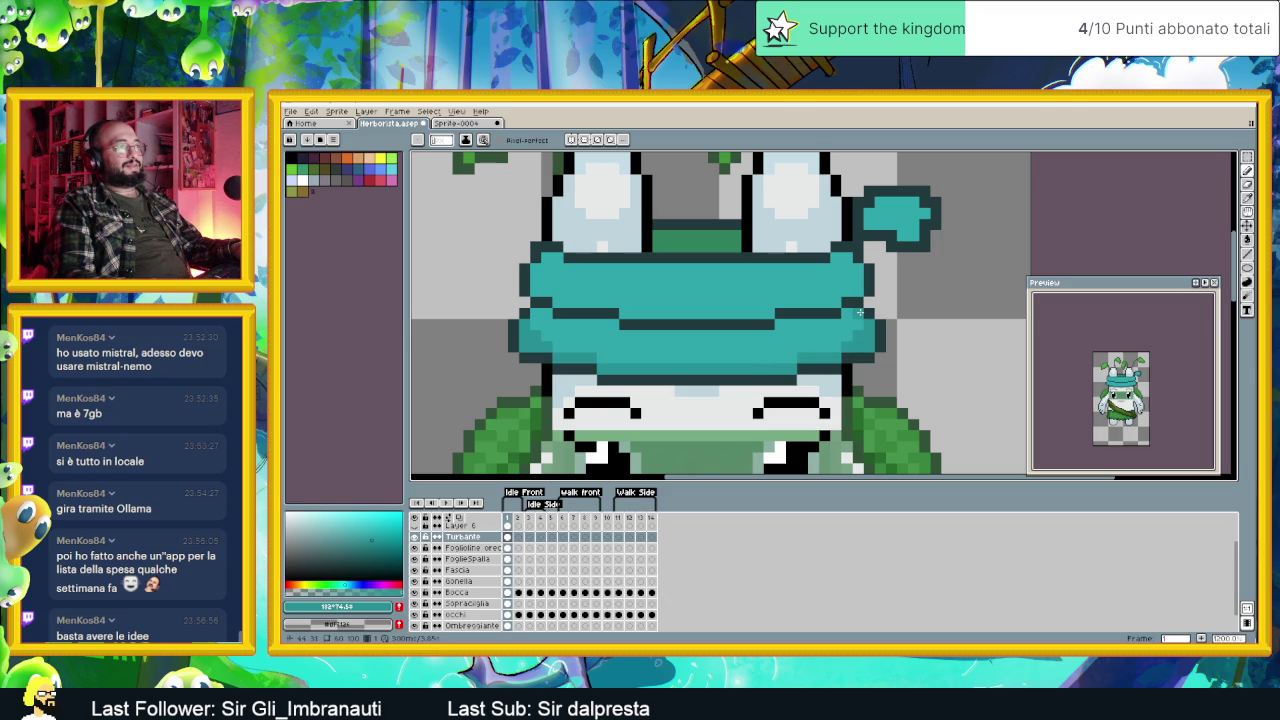
left_click_drag(843, 324, 776, 325)
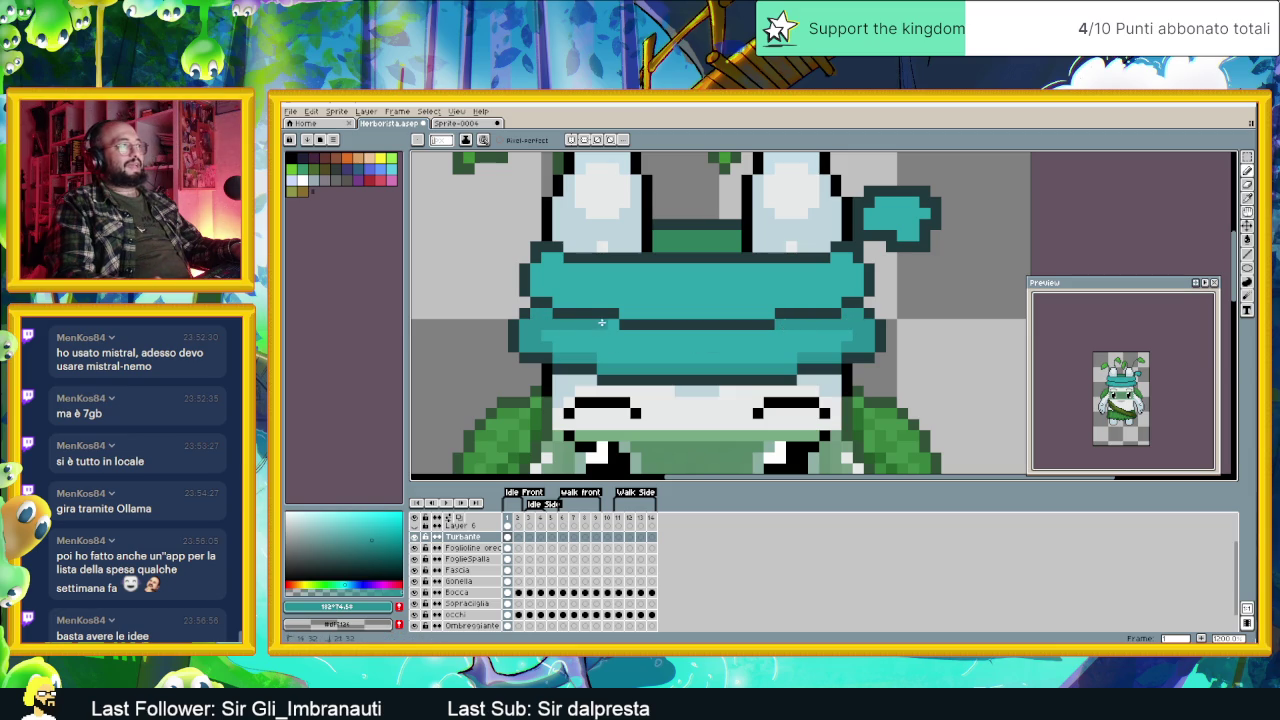
left_click_drag(626, 334, 770, 338)
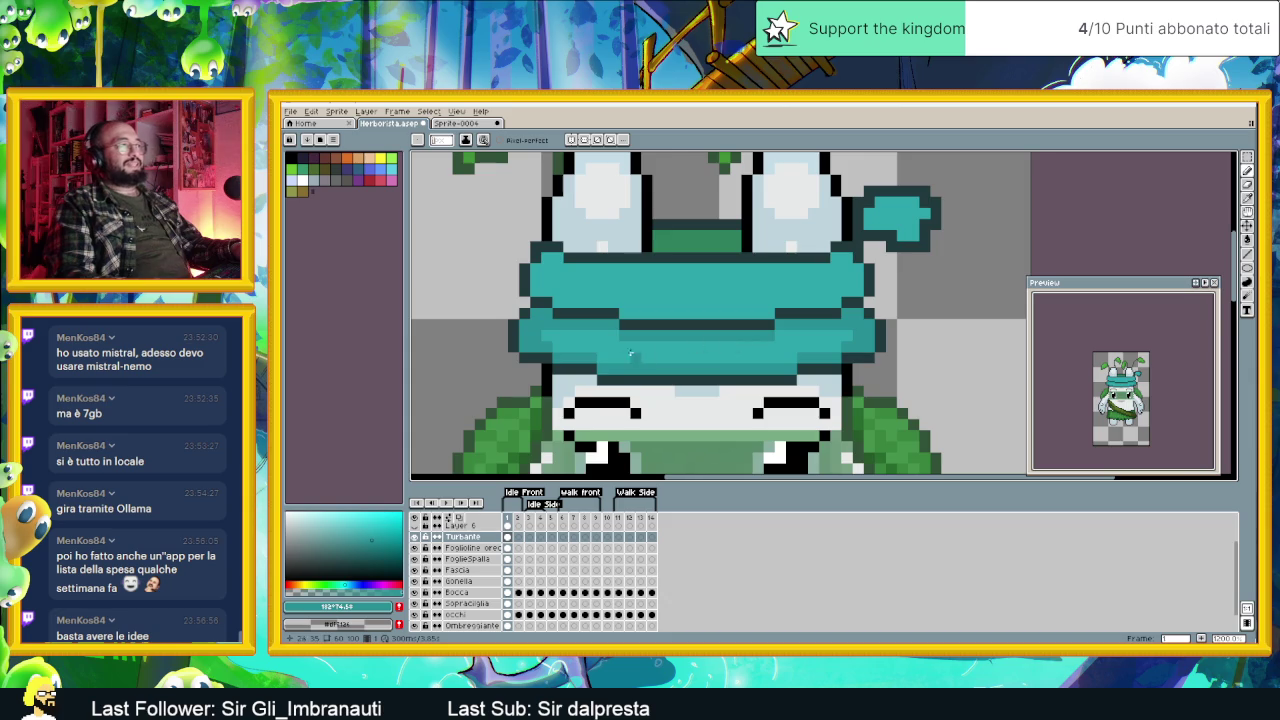
scroll(610, 352, "down", 3)
scroll(595, 350, "down", 1)
scroll(685, 348, "up", 2)
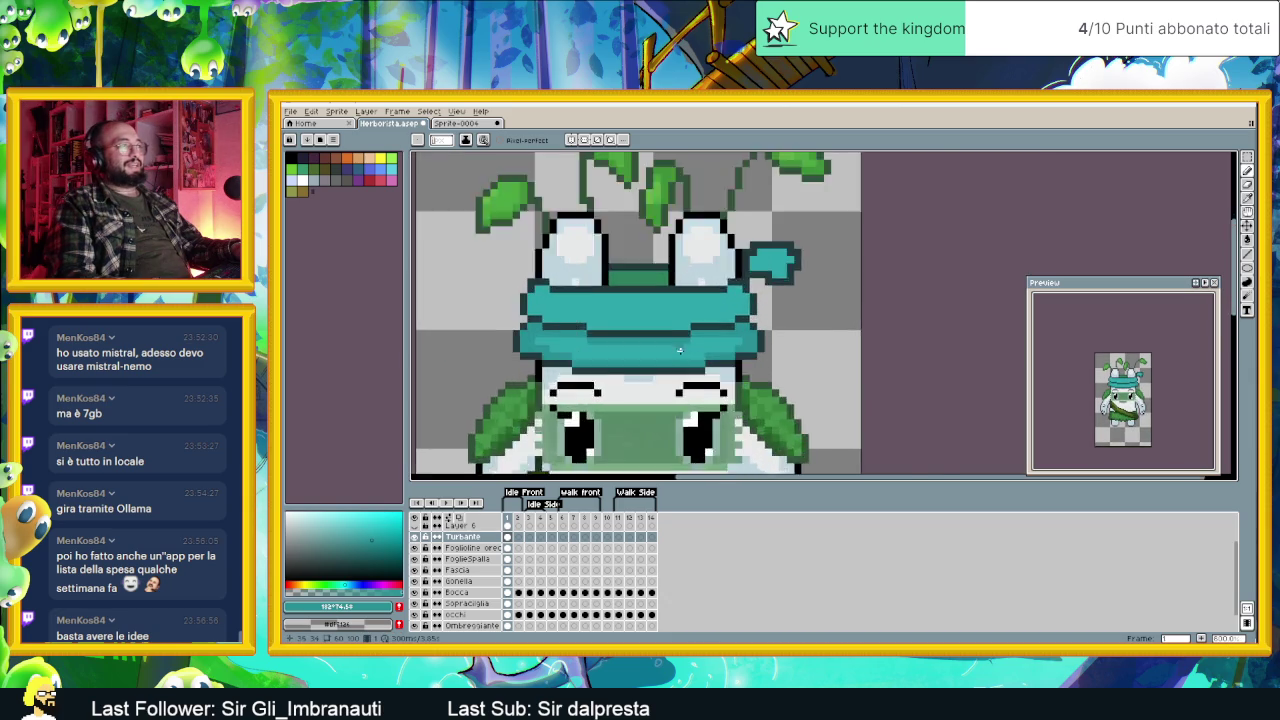
scroll(700, 350, "up", 1)
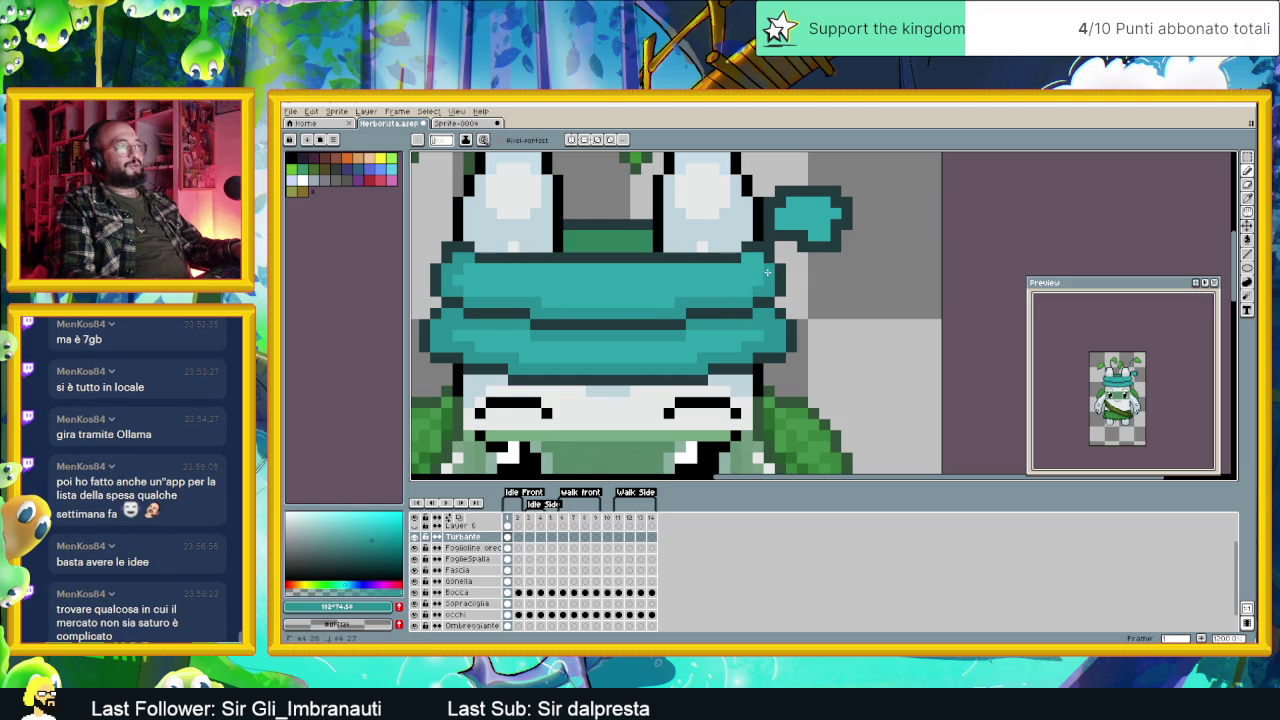
left_click_drag(746, 262, 483, 269)
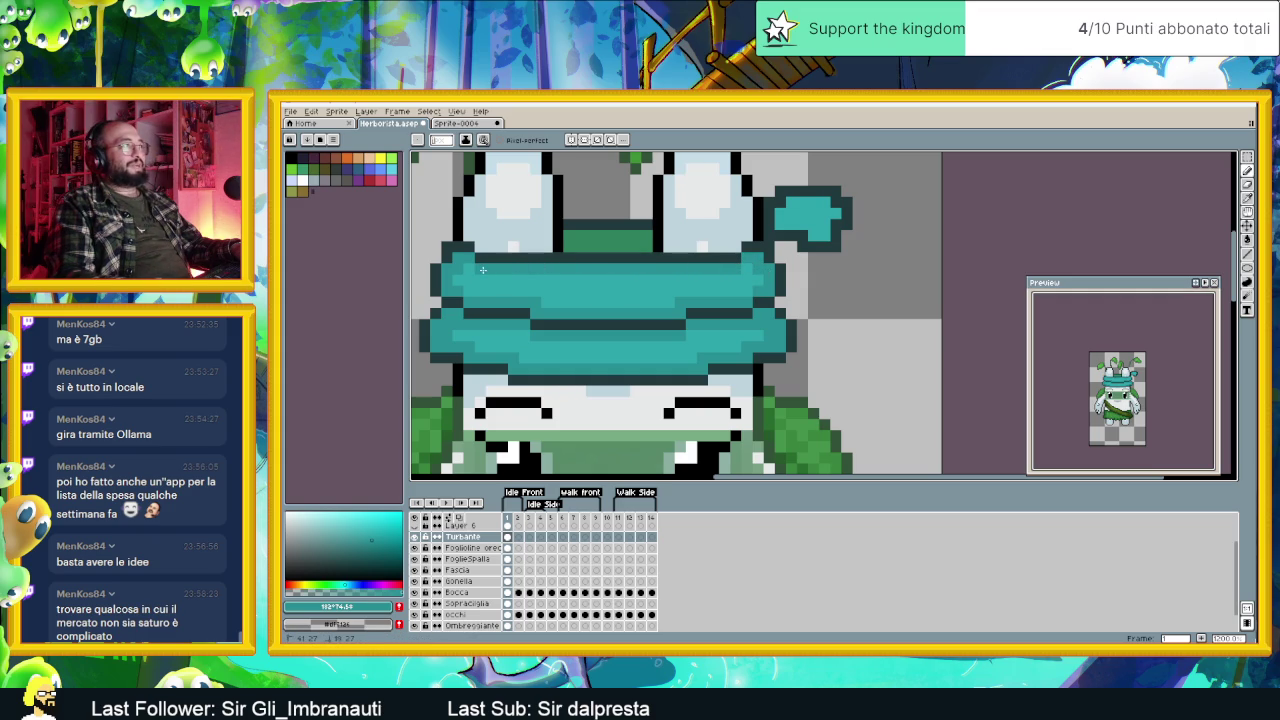
scroll(483, 269, "down", 2)
scroll(620, 290, "down", 1)
scroll(752, 292, "down", 1)
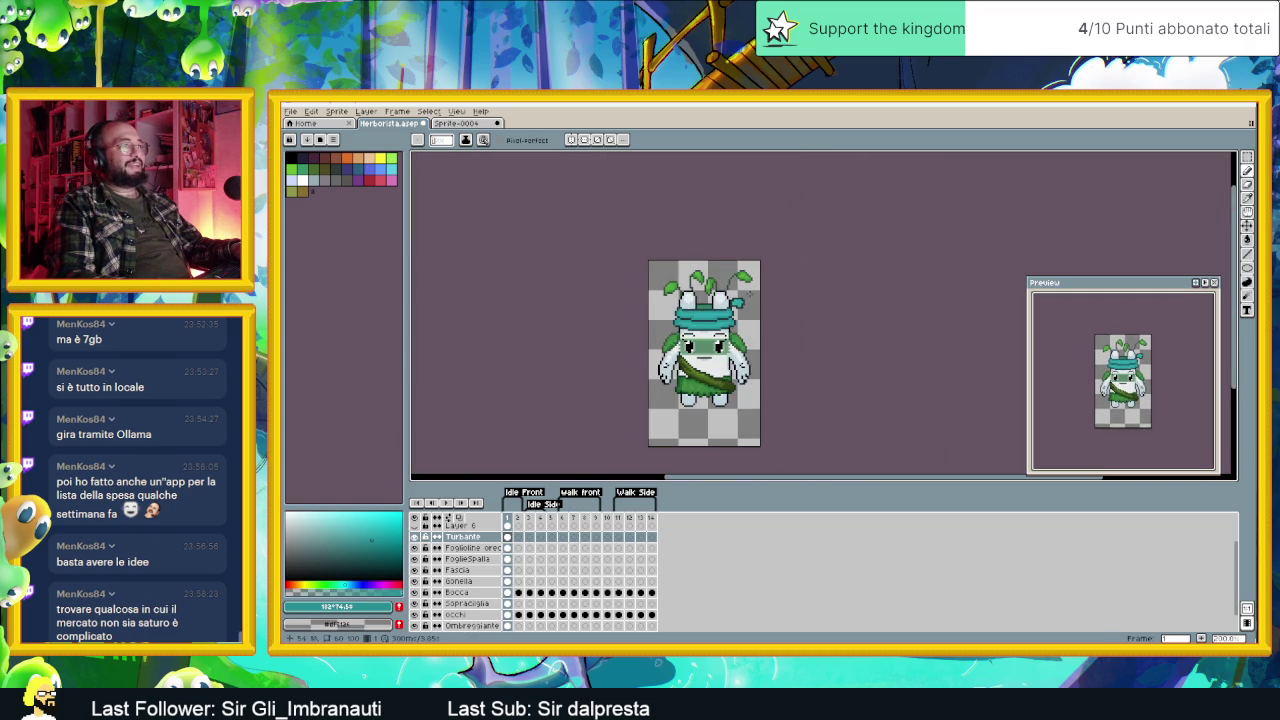
scroll(748, 292, "up", 4)
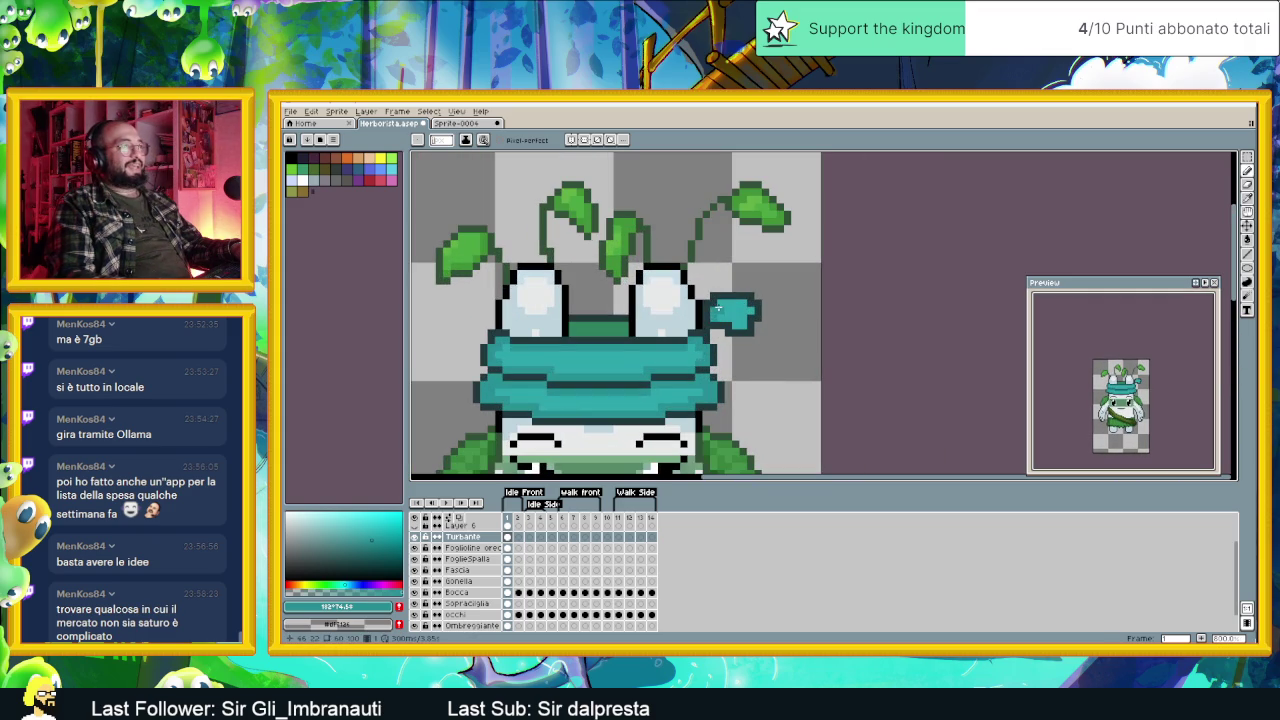
left_click(728, 323)
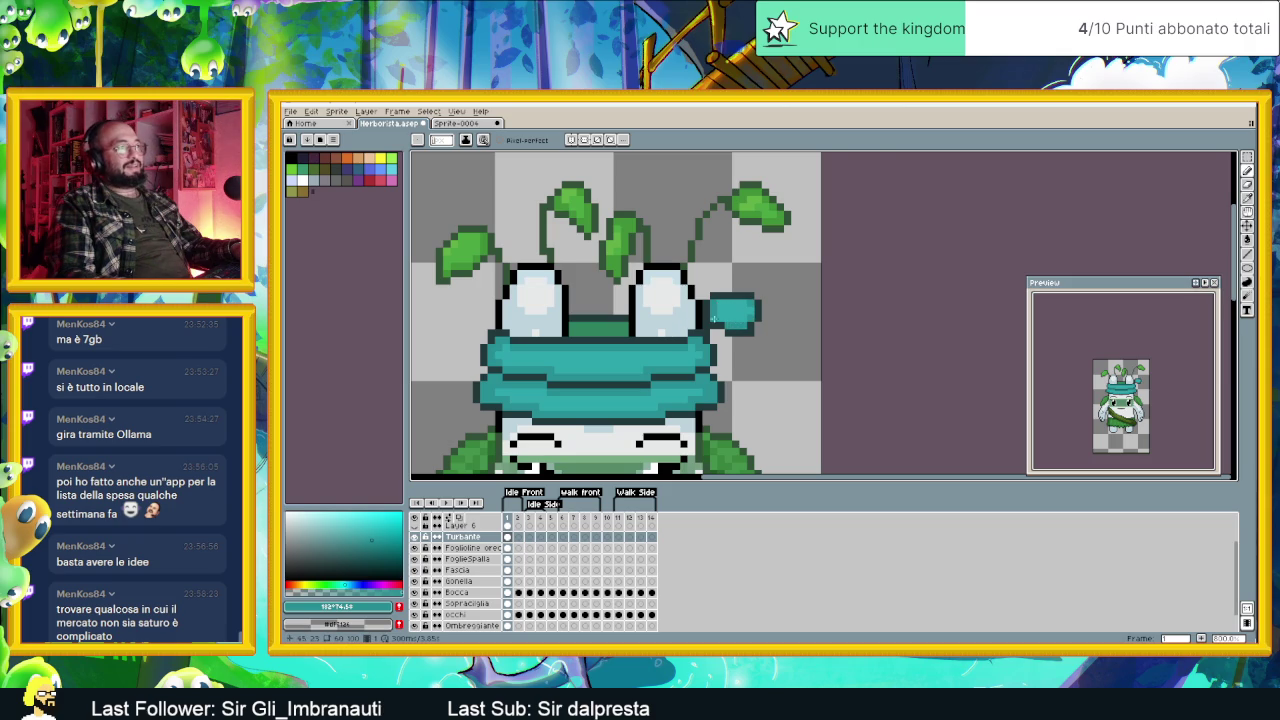
scroll(712, 319, "up", 2)
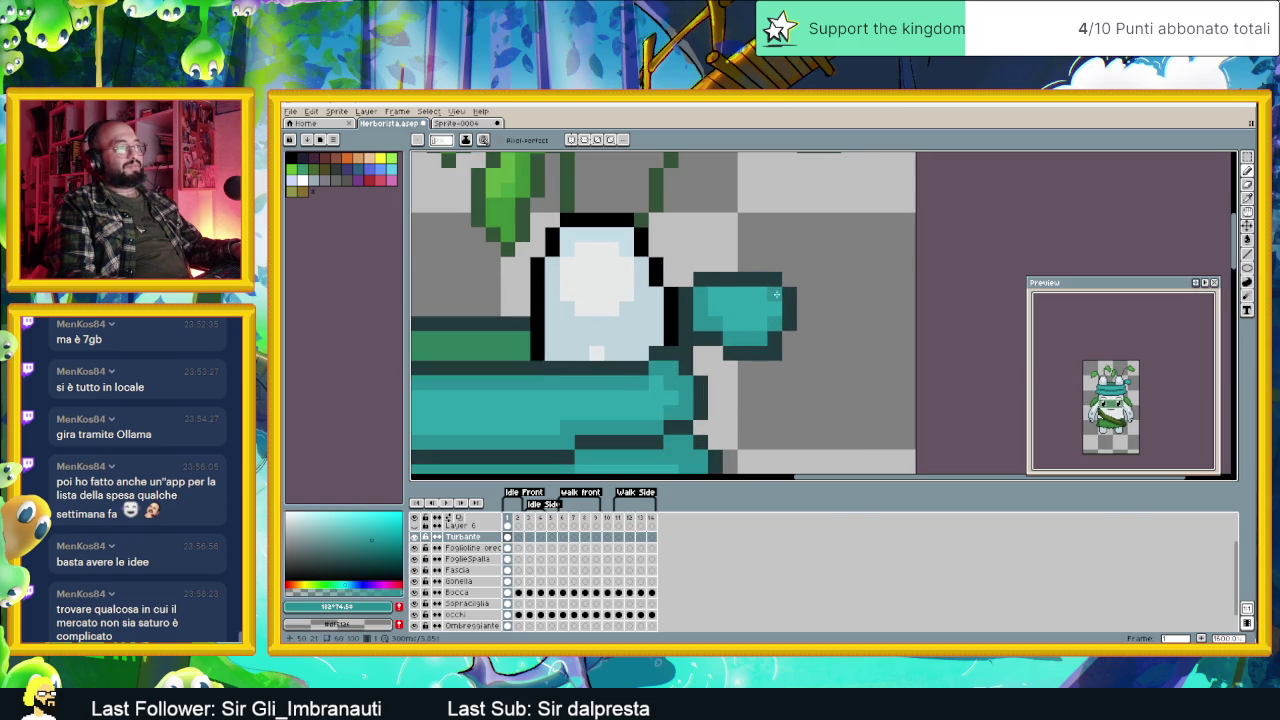
scroll(740, 310, "down", 1)
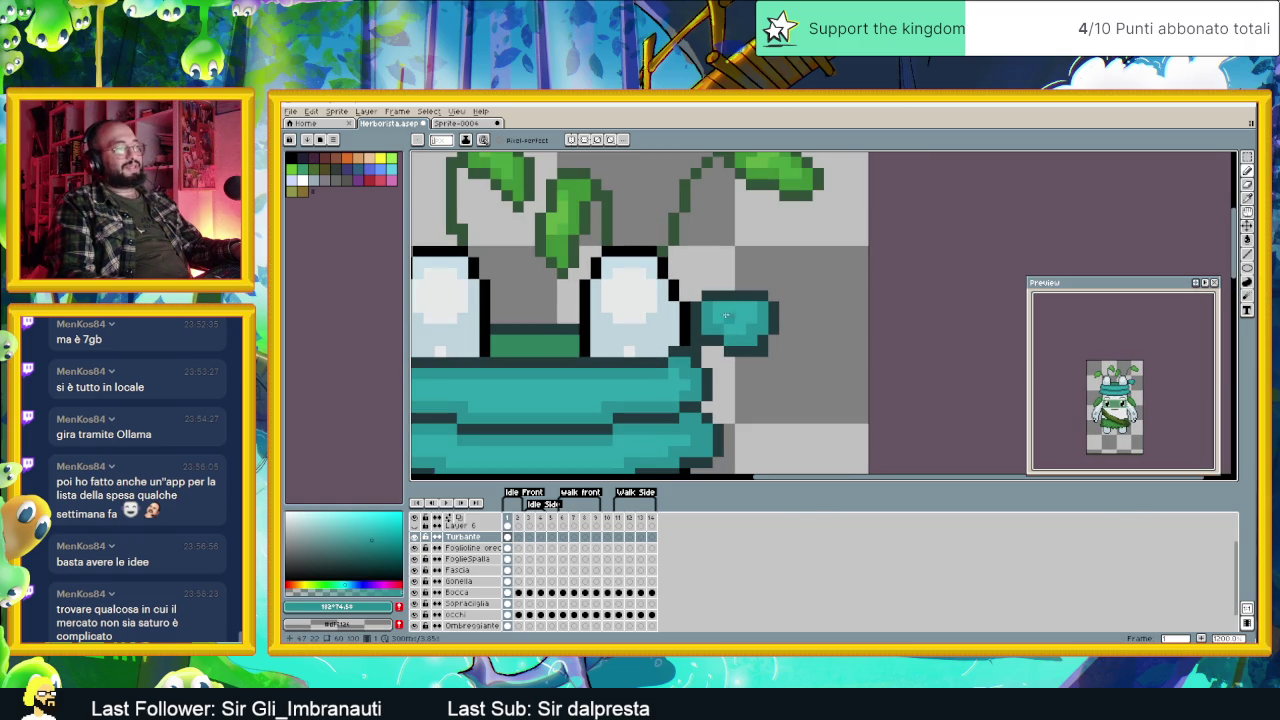
scroll(740, 352, "down", 2)
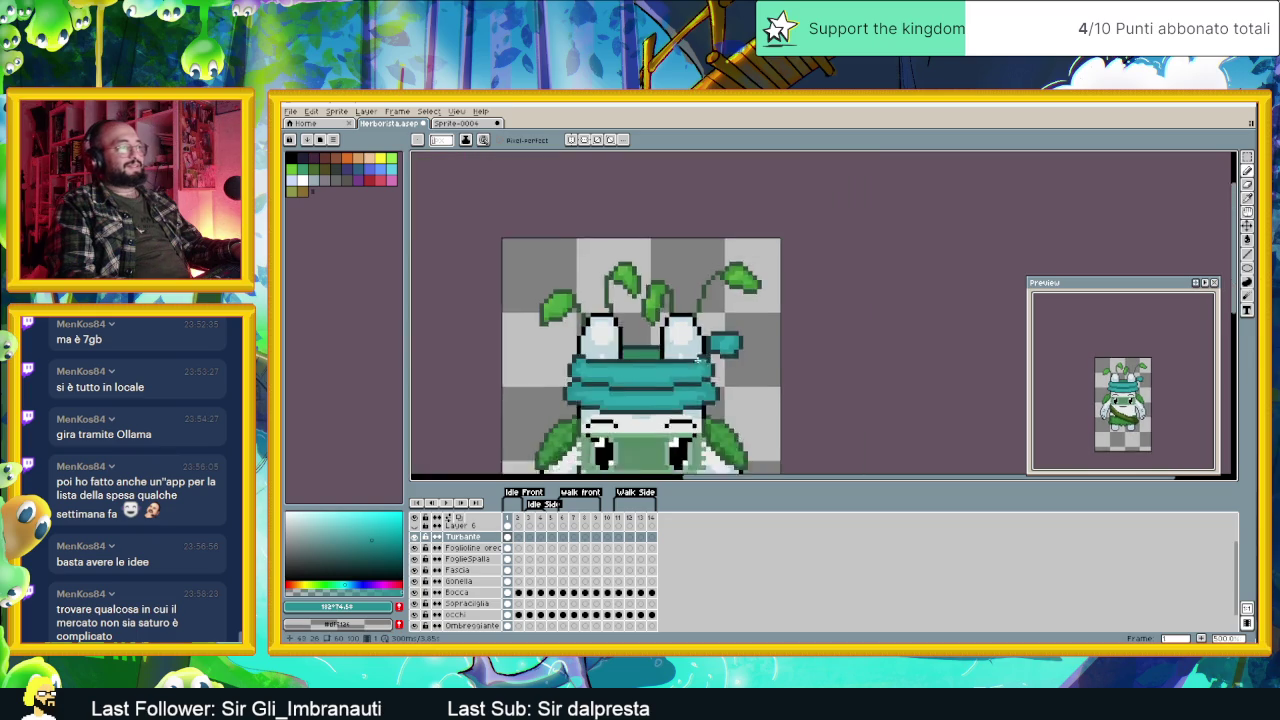
scroll(718, 357, "up", 1)
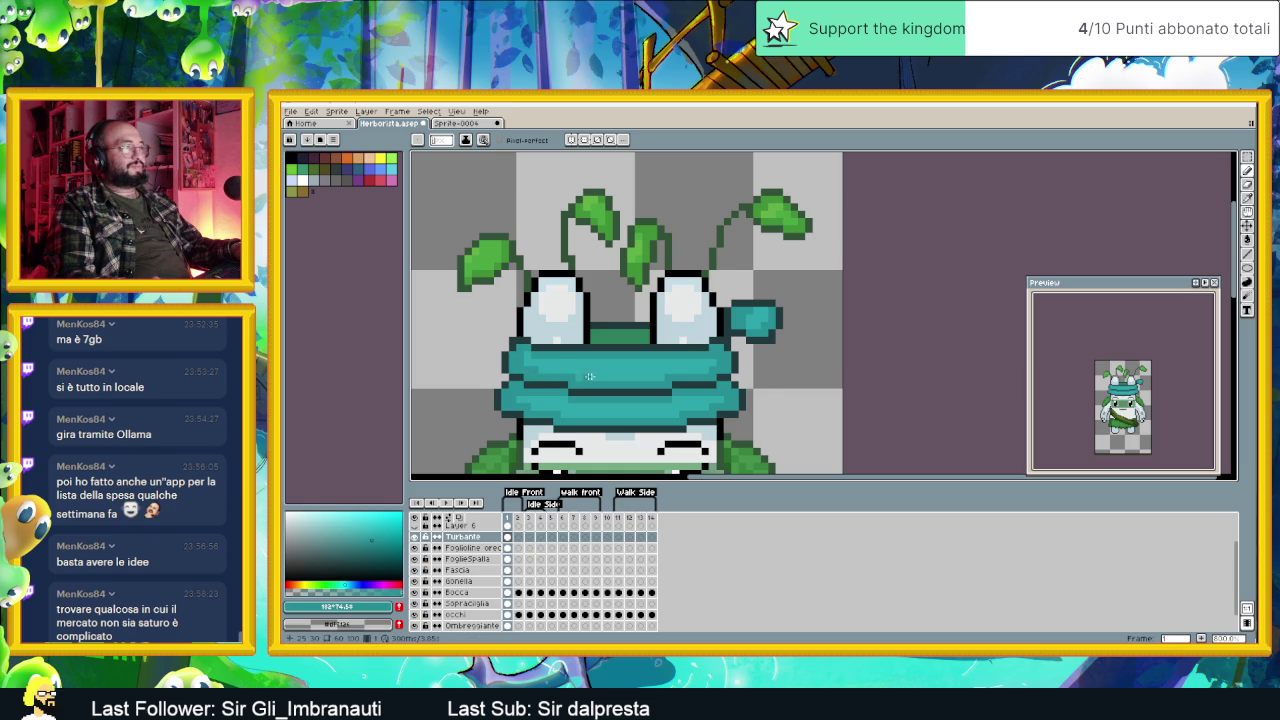
scroll(582, 376, "down", 1)
scroll(582, 376, "down", 1)
scroll(582, 376, "down", 1)
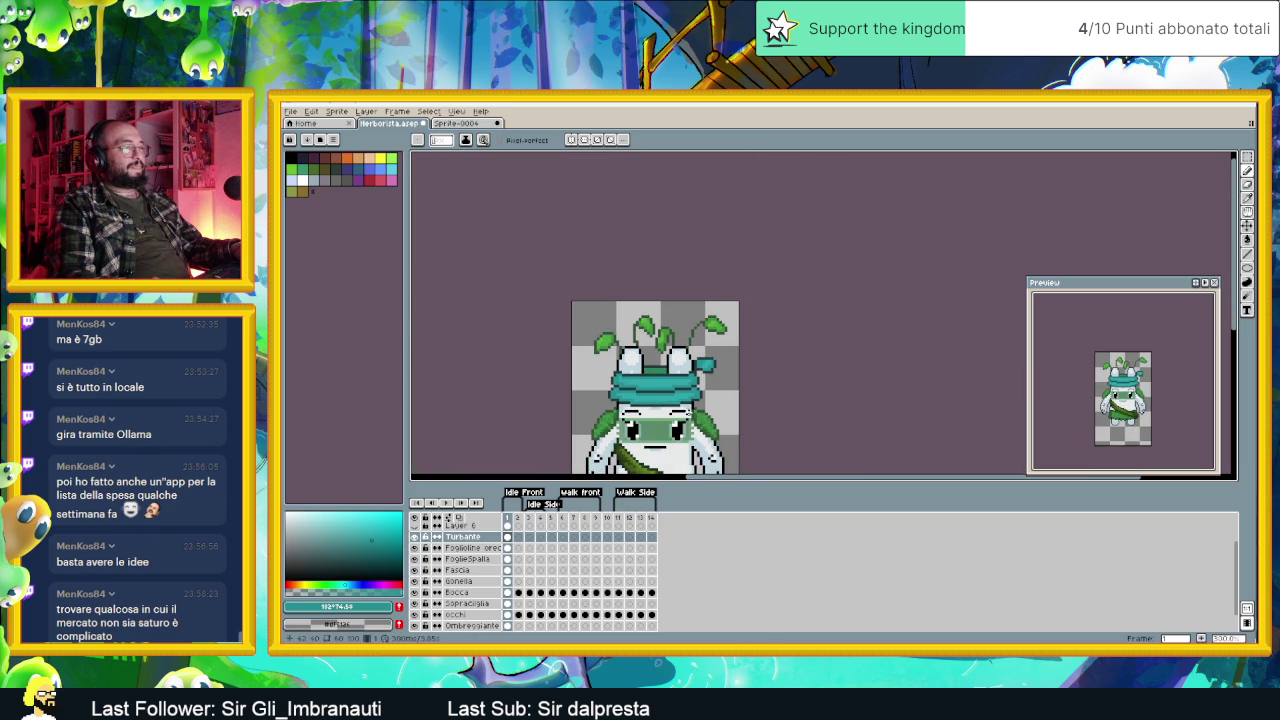
scroll(694, 412, "up", 1)
scroll(694, 412, "up", 3)
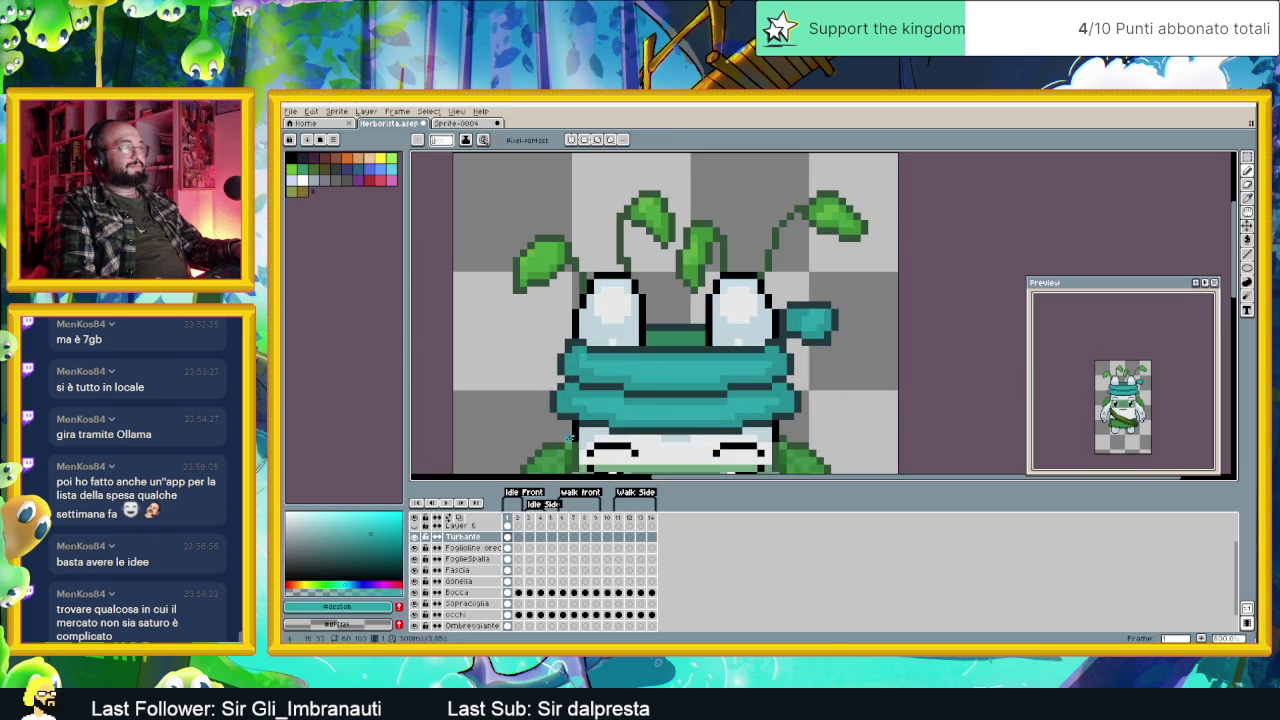
Step: Pick a new teal shade from the palette and zoom around the turban to inspect it
left_click(374, 528)
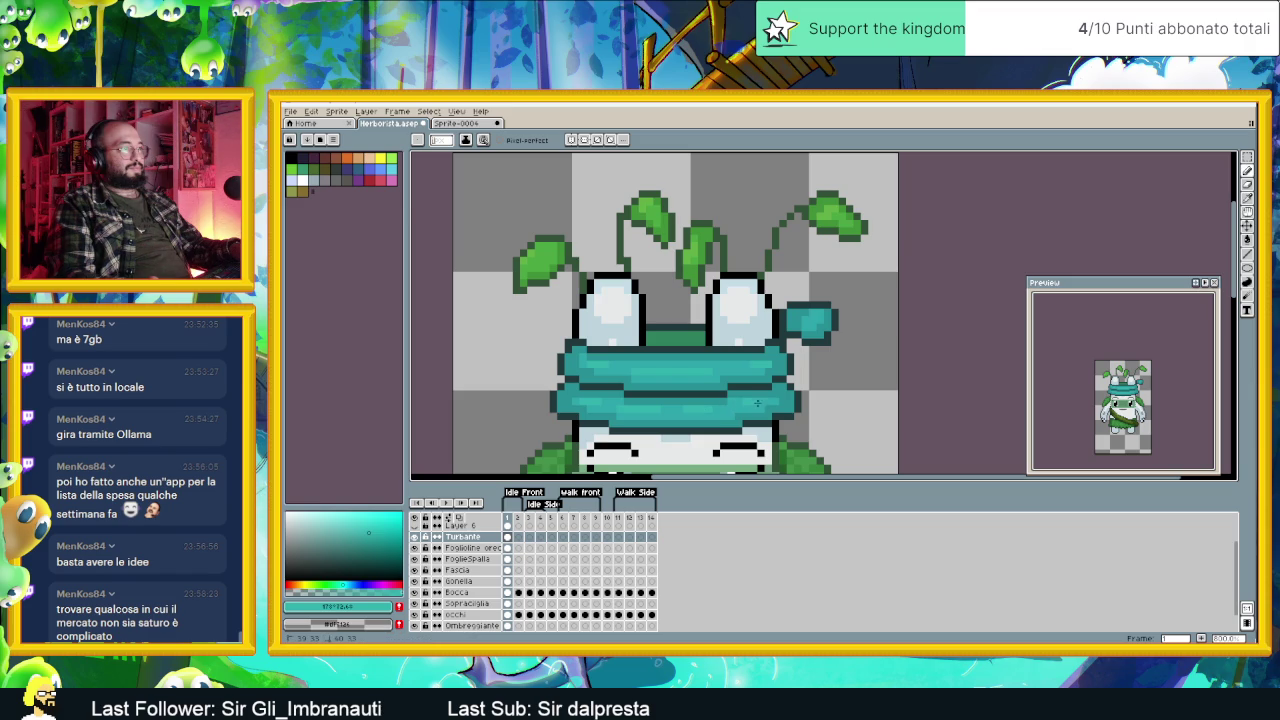
scroll(733, 403, "down", 3)
scroll(733, 400, "down", 2)
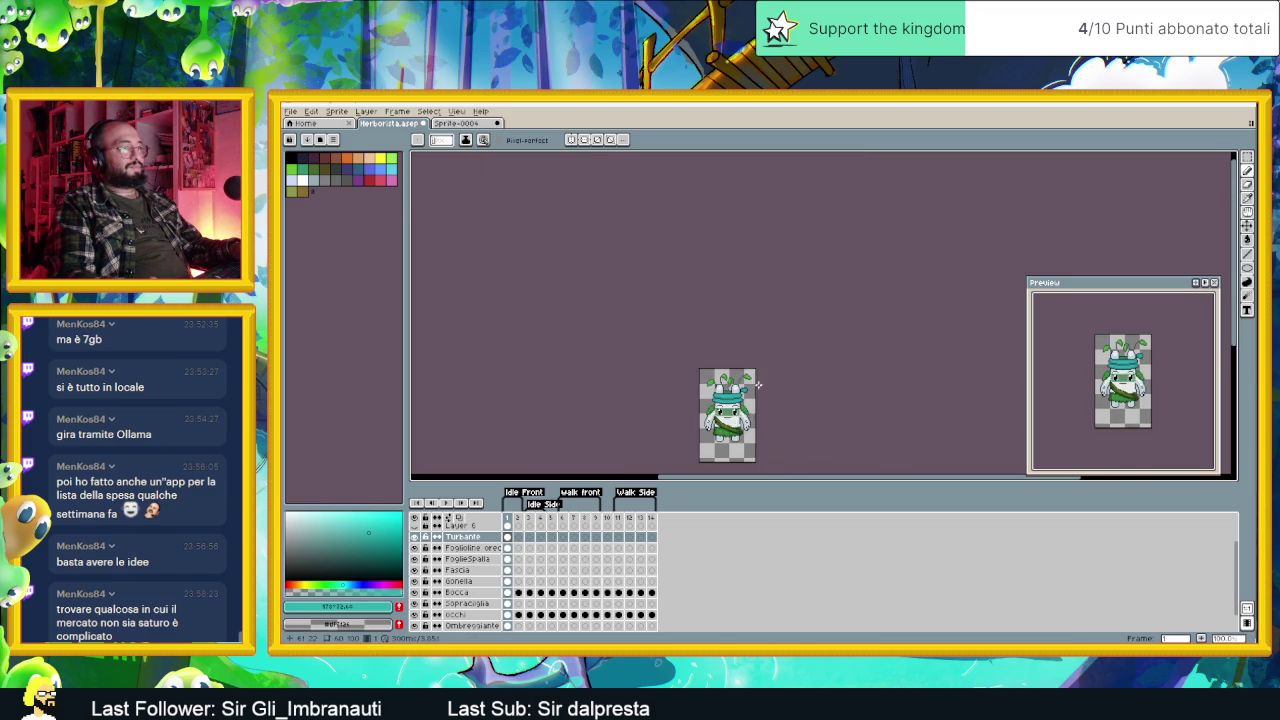
scroll(717, 389, "up", 5)
scroll(708, 297, "up", 2)
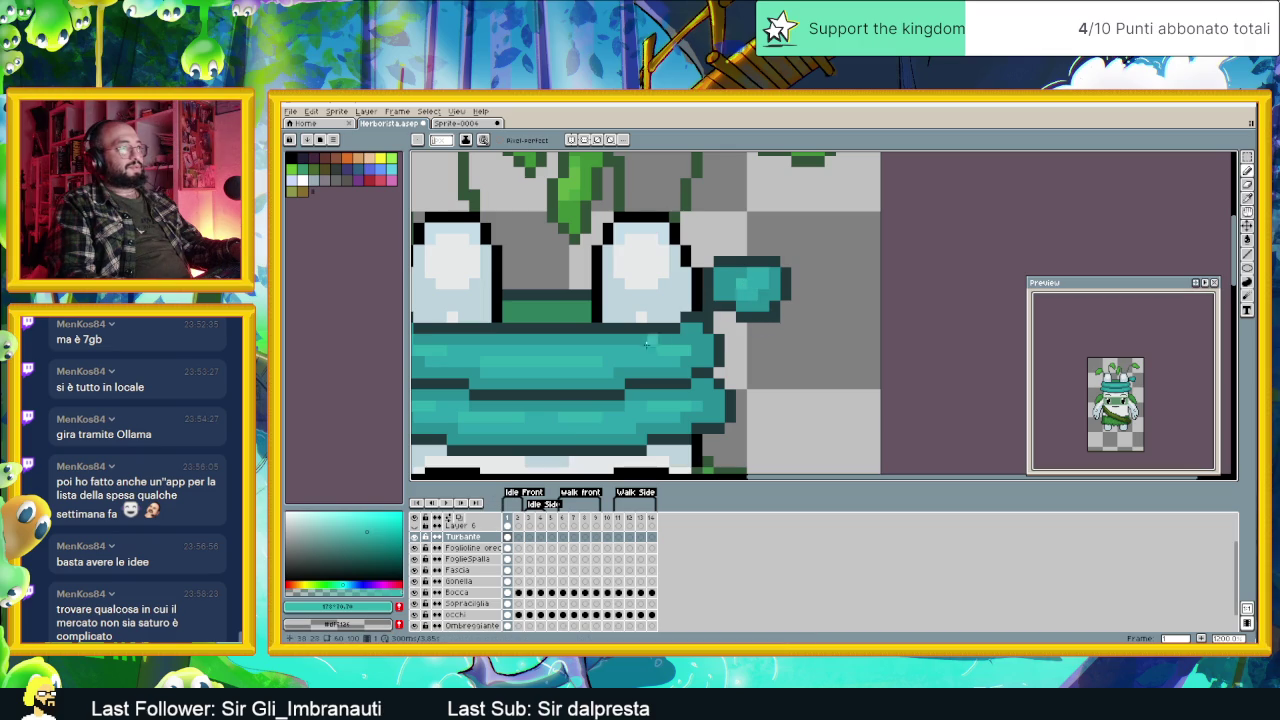
scroll(626, 364, "left", 3)
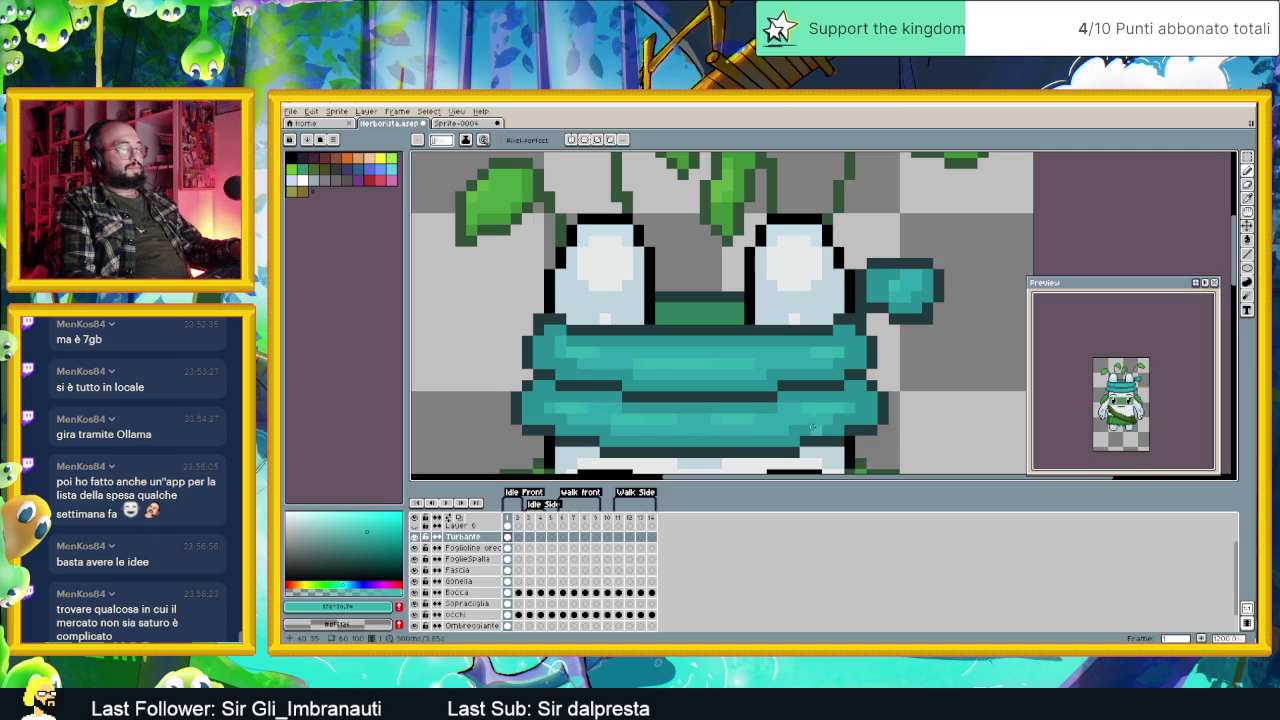
scroll(817, 409, "down", 5)
scroll(817, 409, "down", 3)
scroll(738, 408, "up", 1)
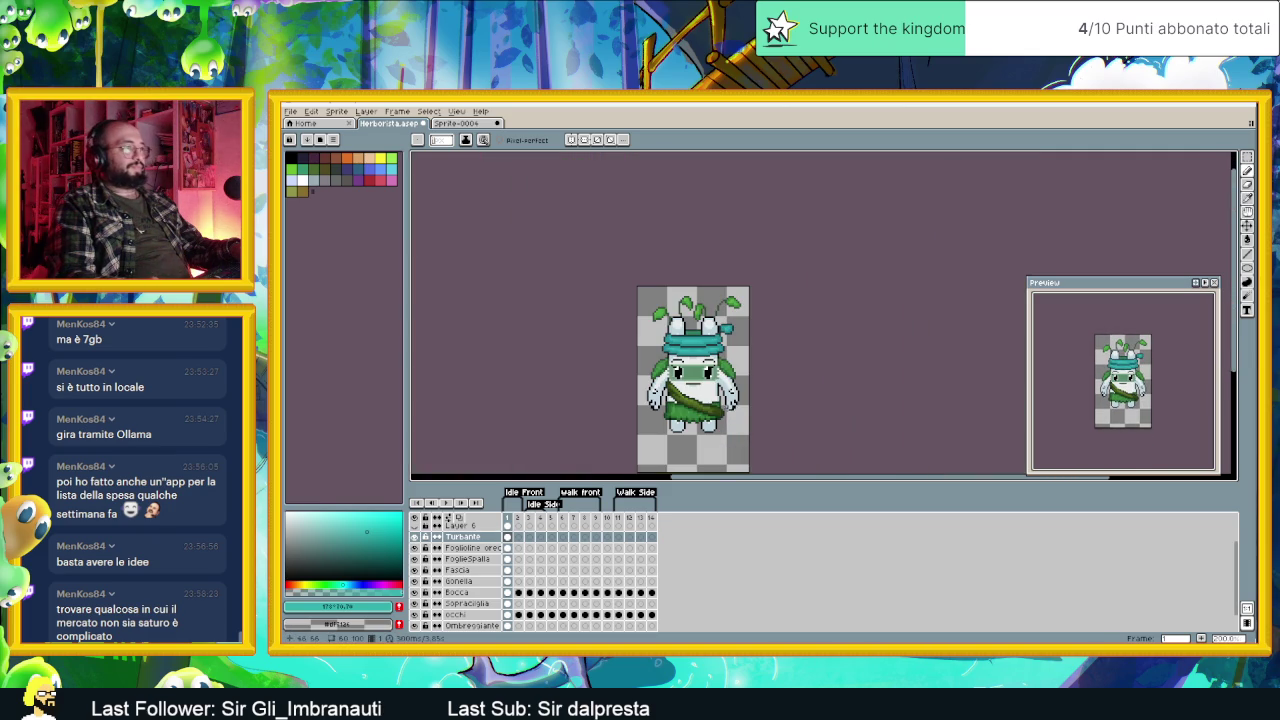
scroll(698, 400, "up", 3)
scroll(715, 341, "up", 2)
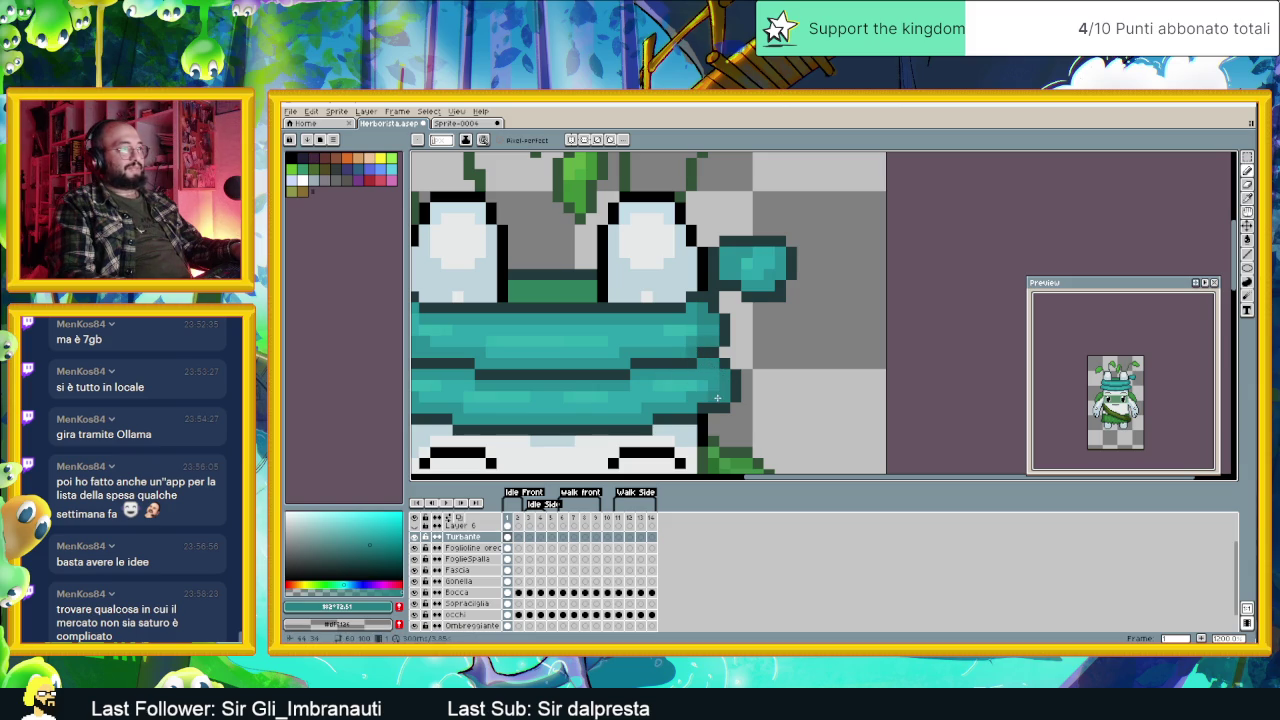
Step: Centre the head and eyedrop the hat's teal to choose a painting shade
left_click_drag(692, 408, 840, 412)
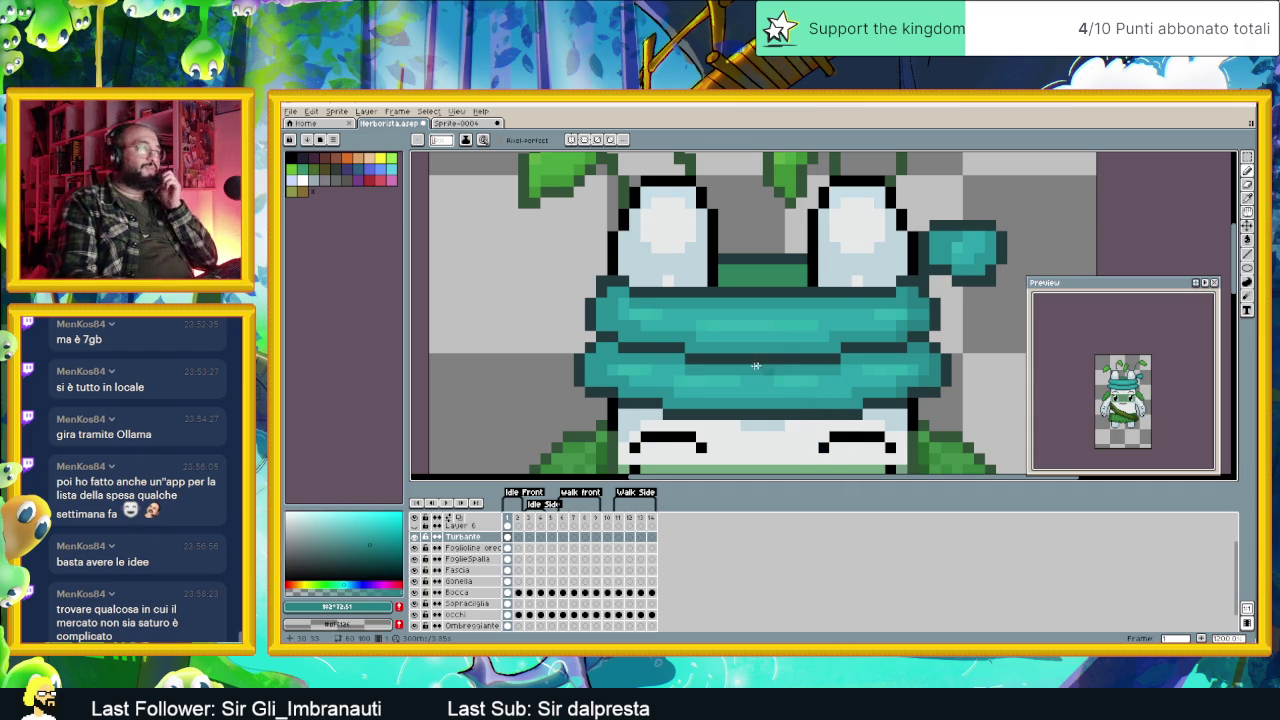
scroll(579, 357, "up", 1)
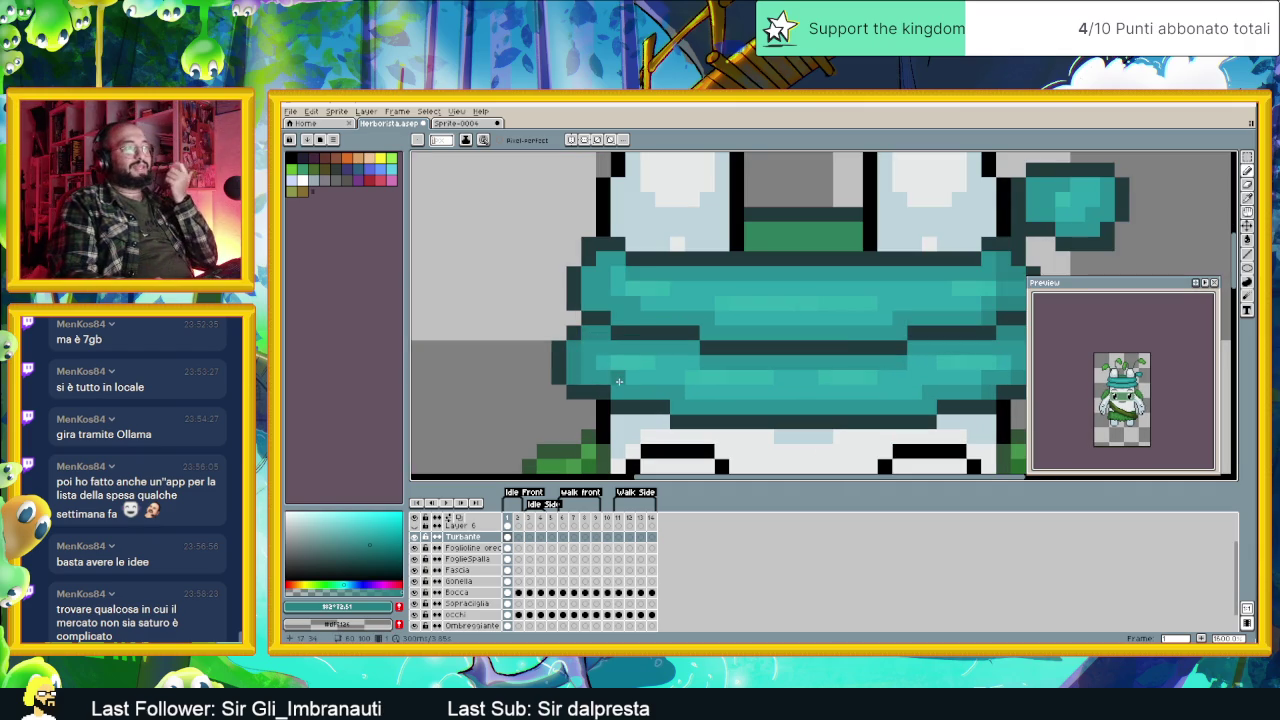
scroll(792, 408, "right", 2)
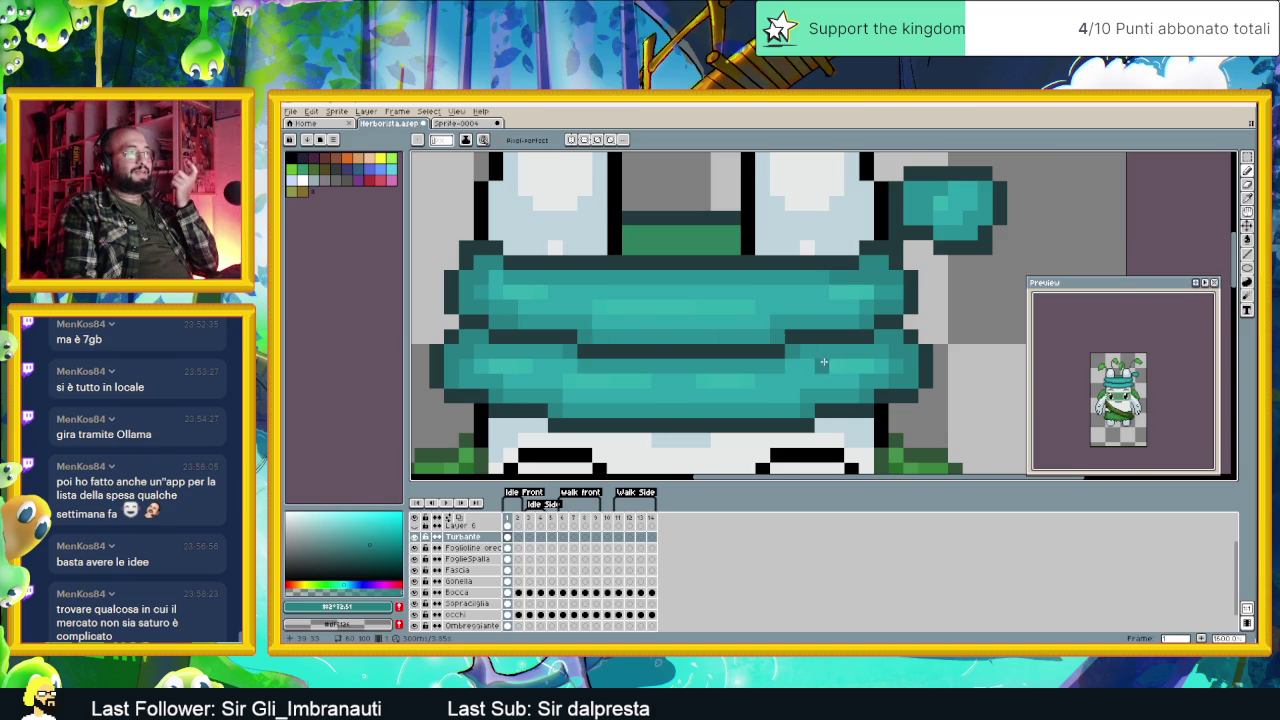
scroll(776, 335, "down", 2)
scroll(840, 377, "down", 1)
scroll(840, 345, "up", 1)
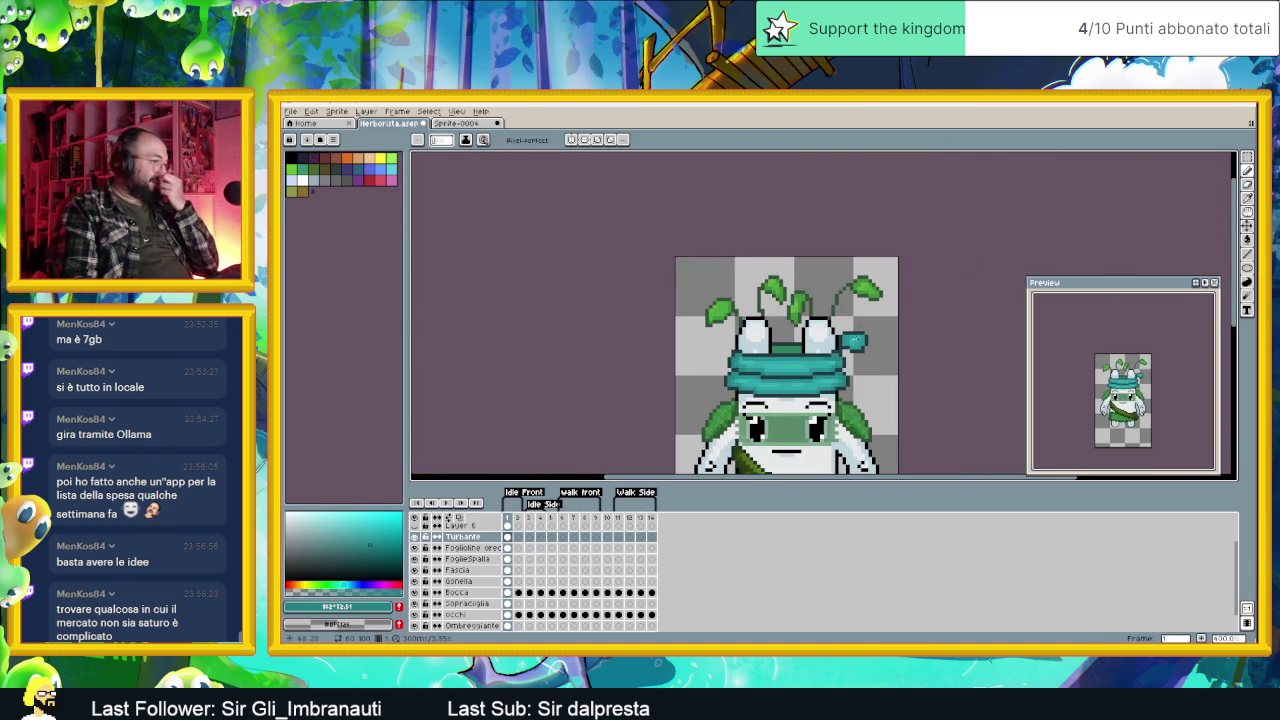
scroll(839, 340, "up", 1)
scroll(838, 335, "up", 1)
scroll(837, 328, "up", 1)
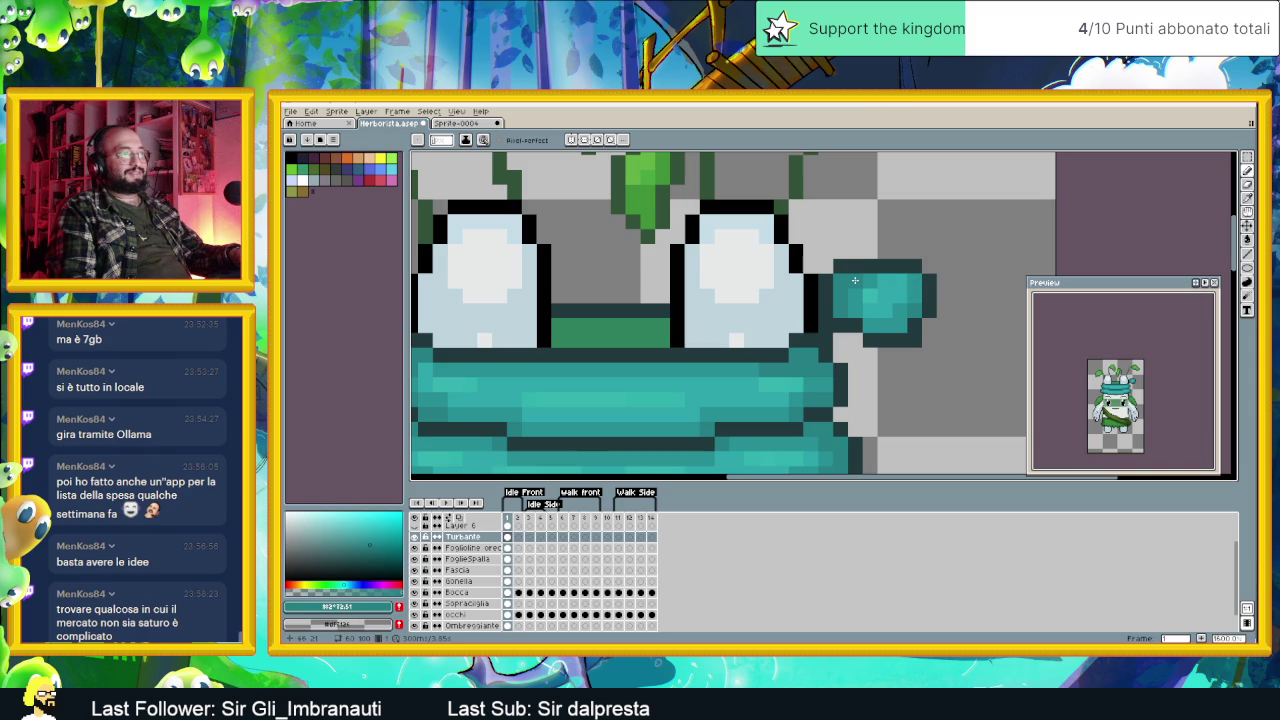
scroll(590, 438, "down", 2)
scroll(560, 400, "up", 1)
scroll(530, 398, "up", 1)
key("i")
left_click(513, 395)
key("b")
left_click(370, 548)
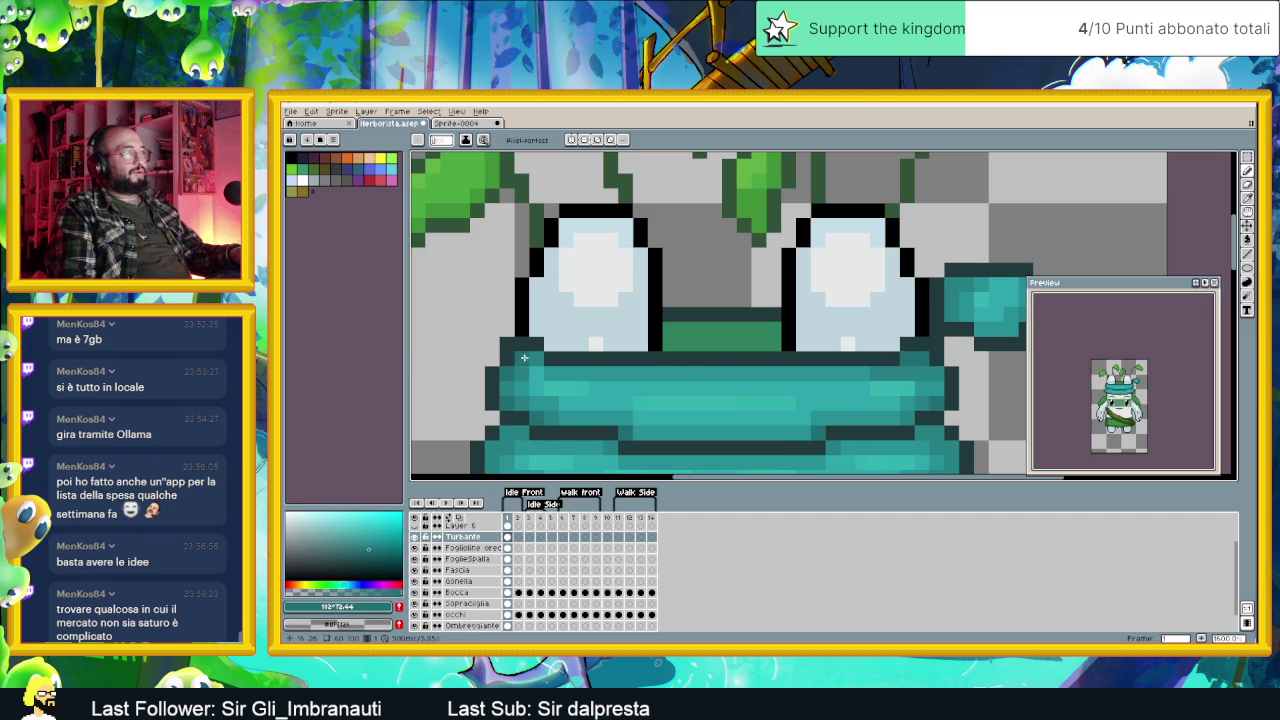
Step: Sample the darker hat teal and recolour a pixel at the brim's right edge
left_click(600, 386, "alt")
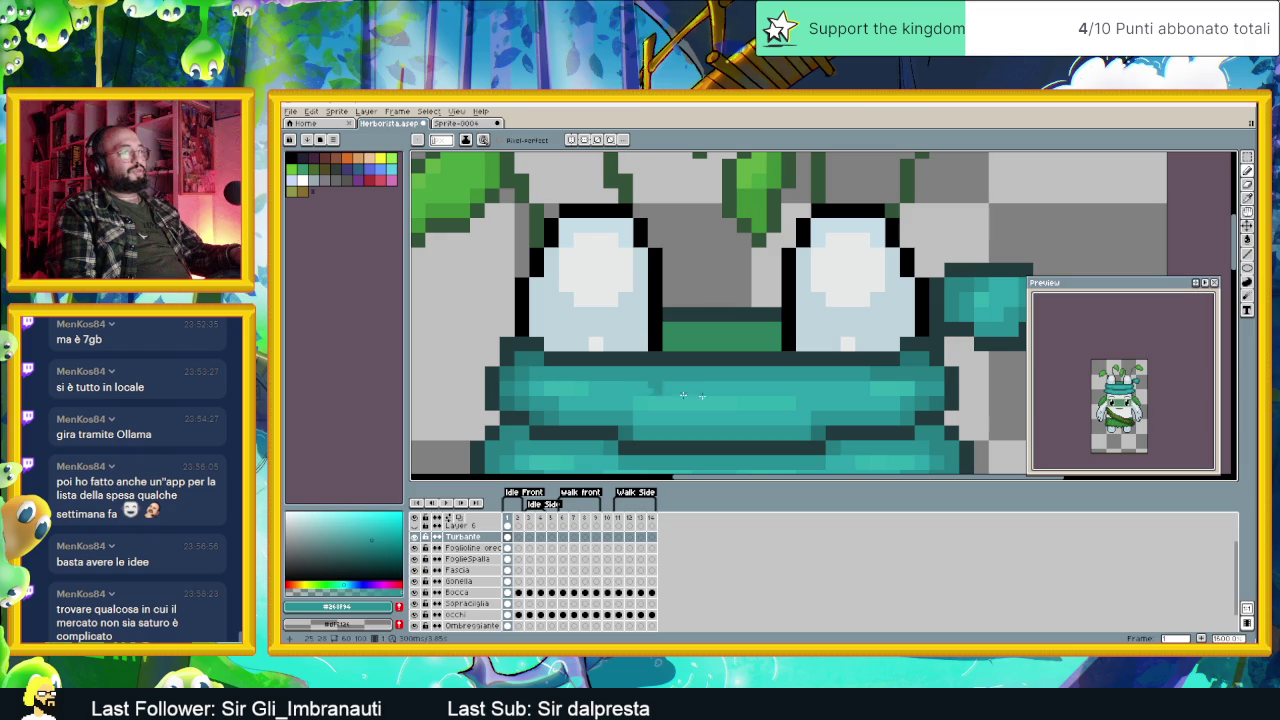
key("alt")
left_click(905, 353, "alt")
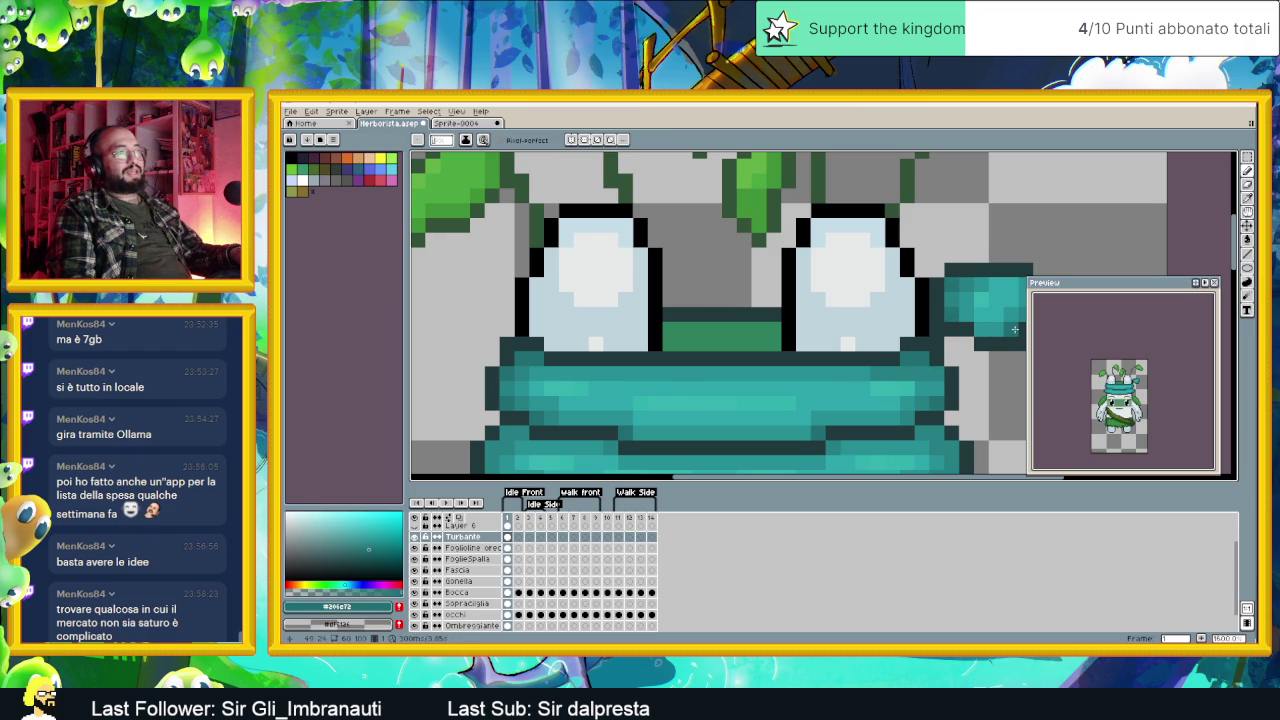
scroll(1014, 329, "down", 3)
scroll(940, 340, "up", 1)
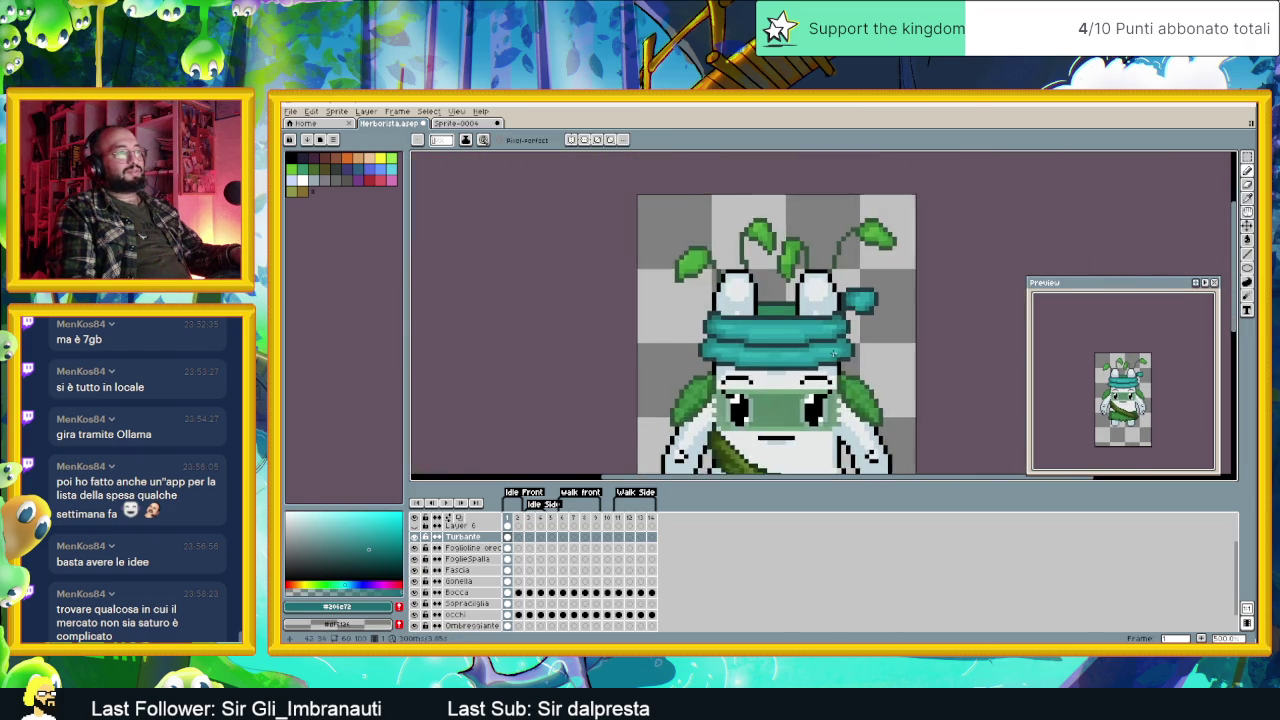
scroll(900, 350, "up", 1)
scroll(871, 357, "up", 1)
left_click(845, 311)
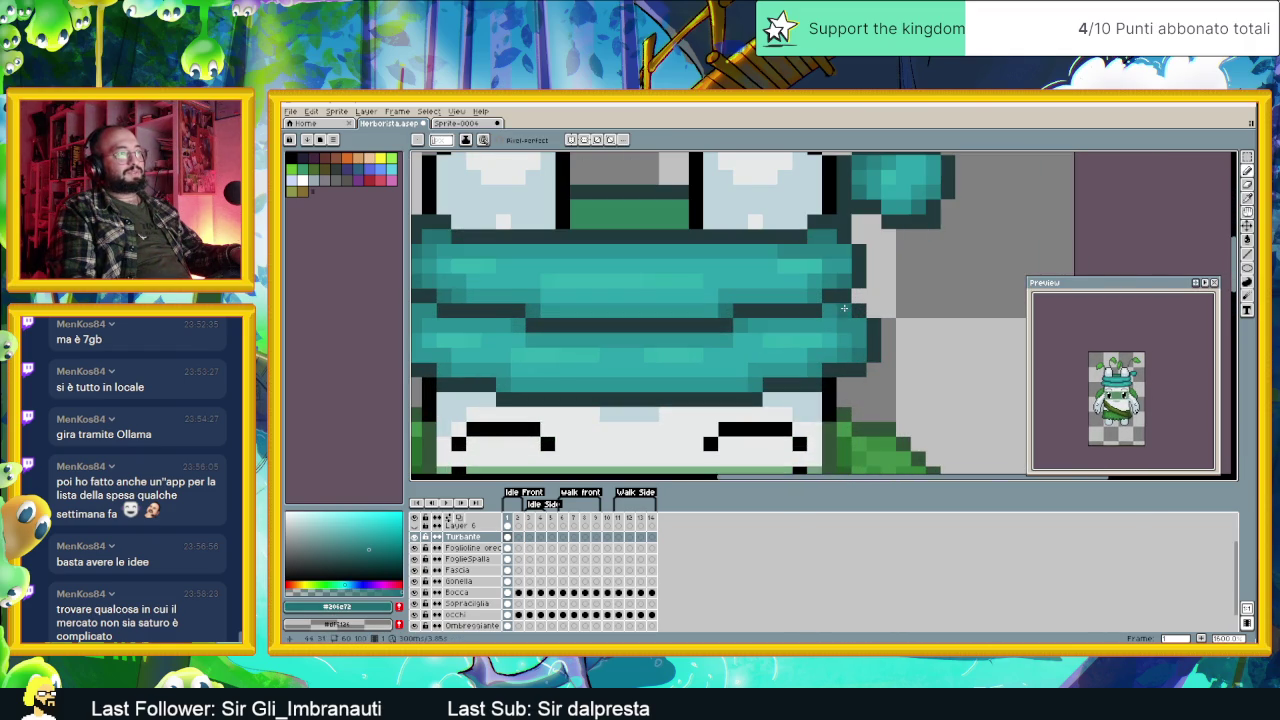
scroll(814, 340, "down", 2)
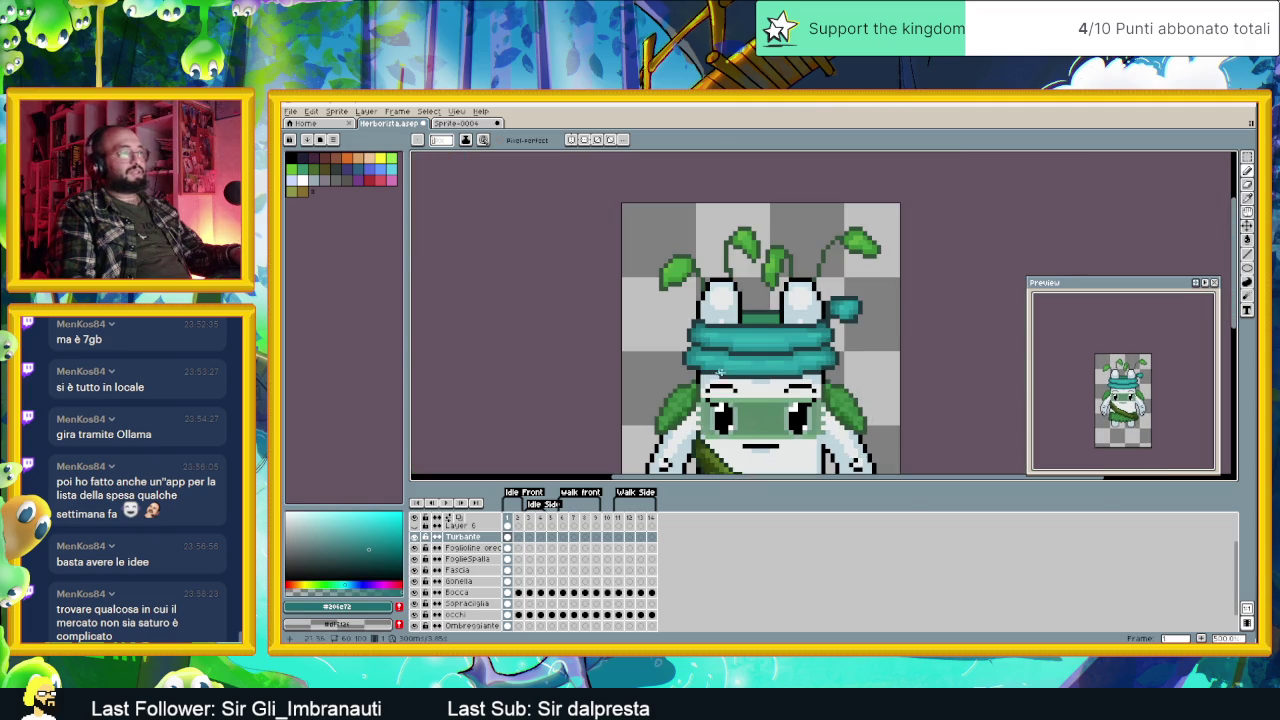
scroll(688, 336, "up", 2)
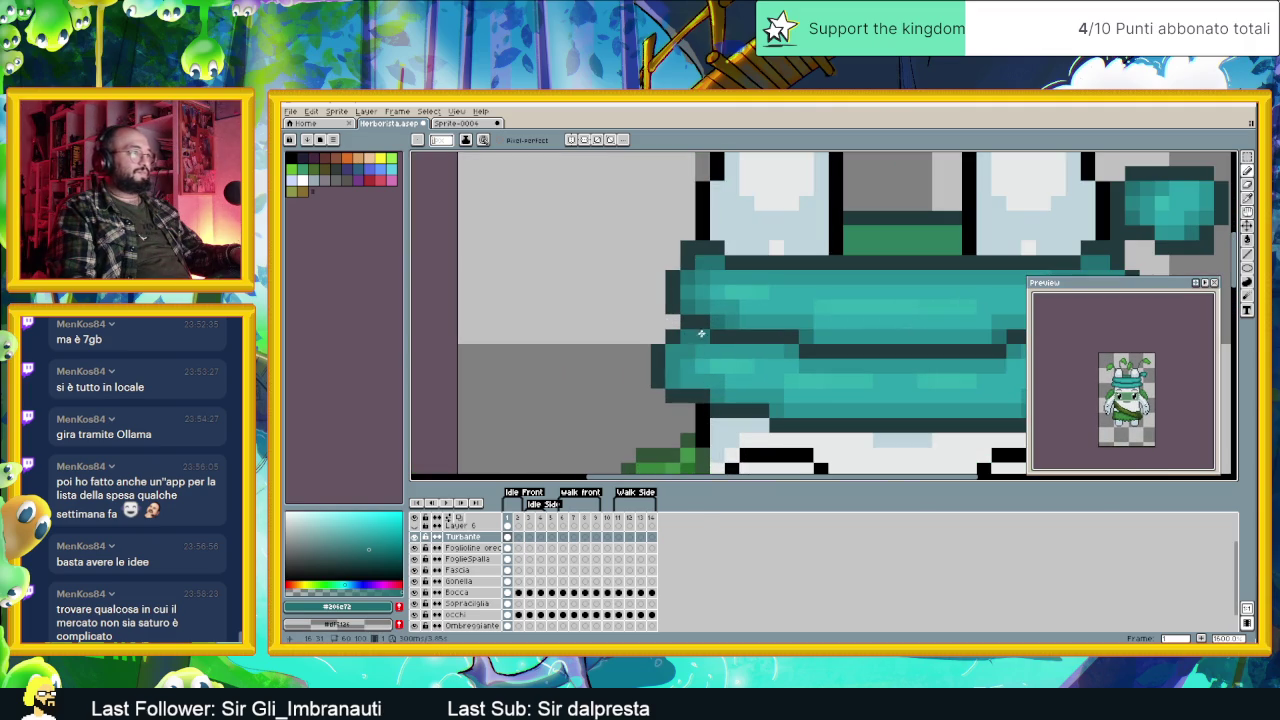
scroll(670, 349, "down", 3)
scroll(748, 404, "down", 1)
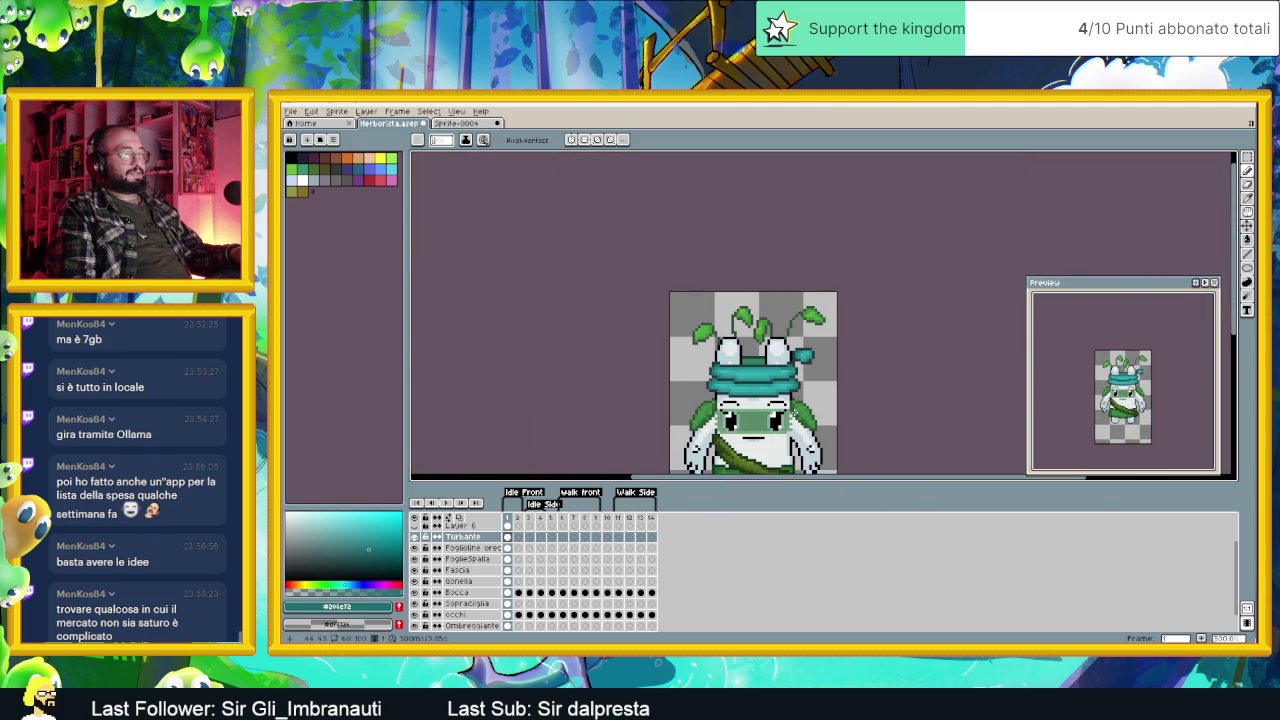
scroll(751, 422, "down", 2)
scroll(745, 410, "up", 1)
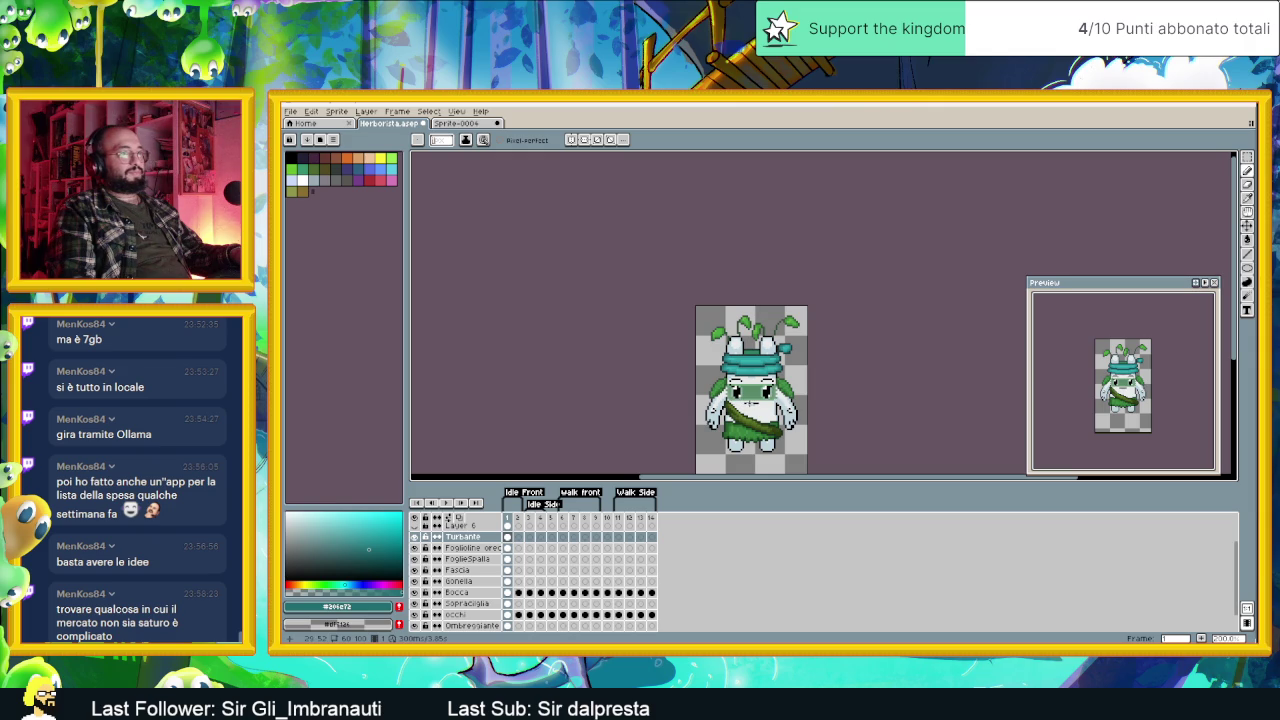
Step: Save Herborista.aseprite
key("ctrl+s")
scroll(748, 390, "up", 1)
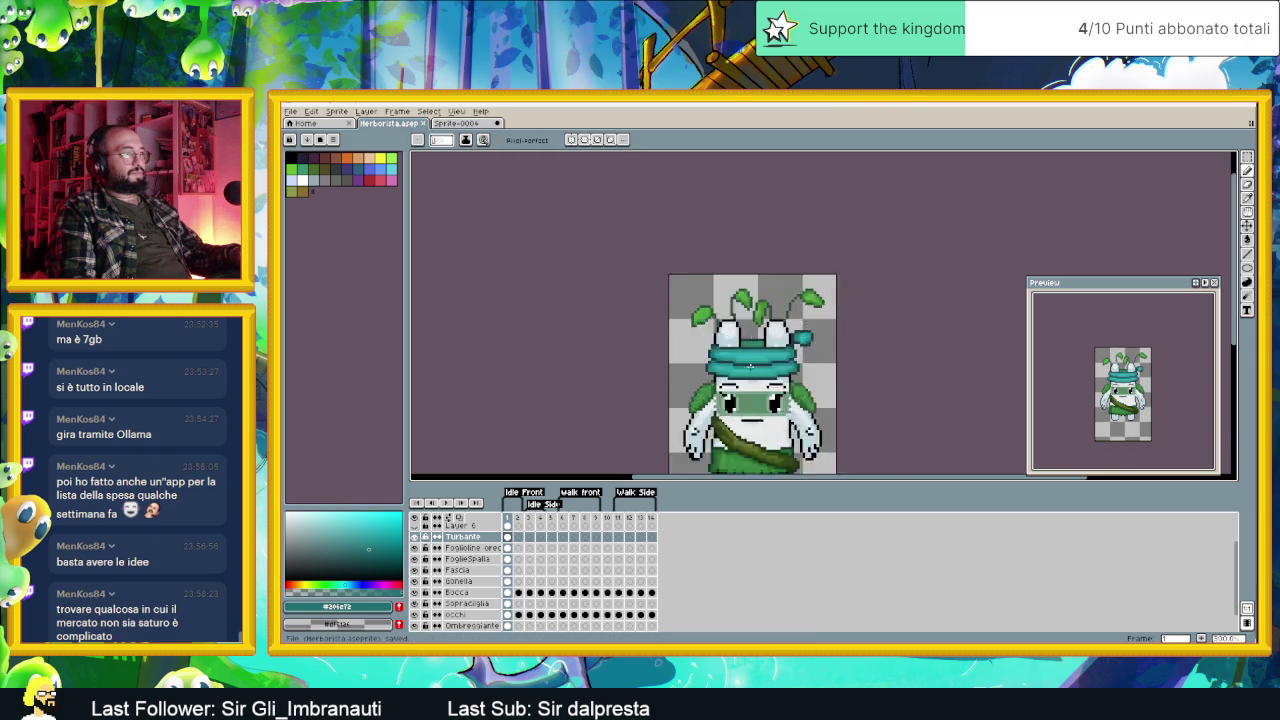
scroll(749, 362, "up", 2)
scroll(748, 360, "up", 2)
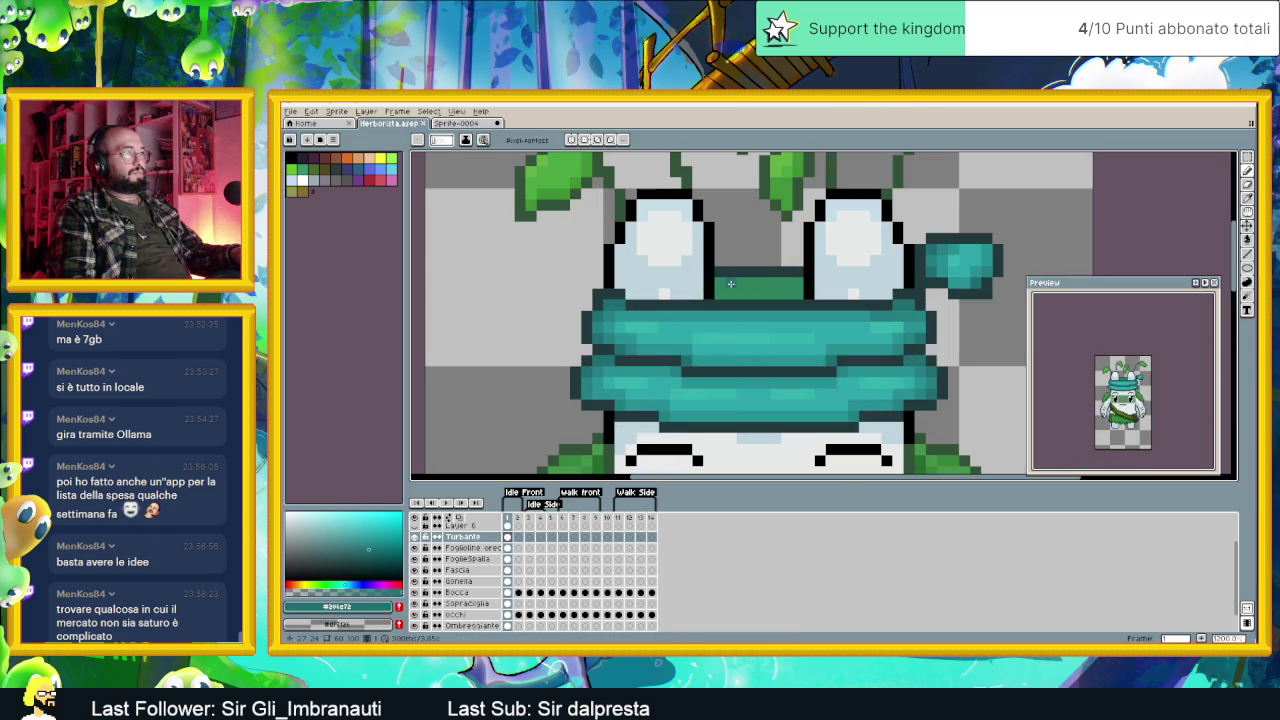
Step: Paint the band between the eyes and its lower row in dark teal
mouse_move(720, 284)
left_mouse_down()
mouse_move(798, 294)
mouse_move(749, 293)
left_mouse_up()
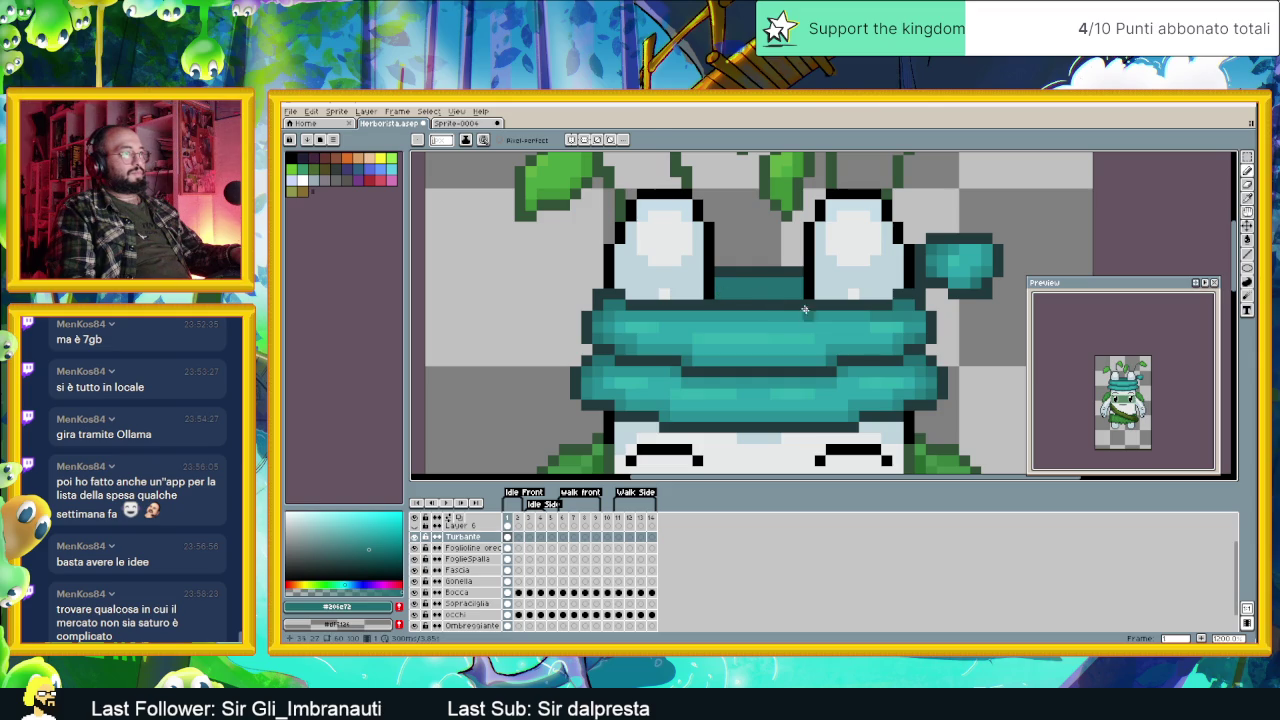
left_click(789, 267, "alt")
mouse_move(812, 294)
left_mouse_down()
mouse_move(726, 294)
mouse_move(720, 280)
mouse_move(793, 283)
left_mouse_up()
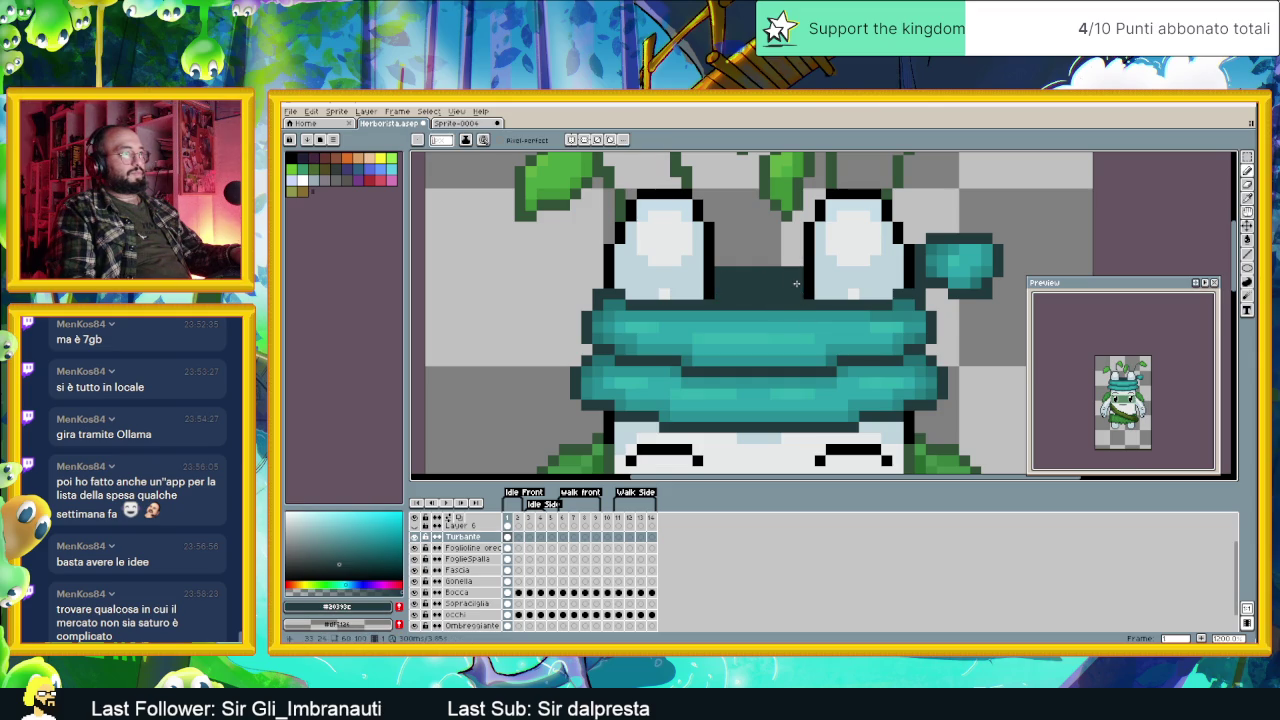
Step: Undo the last dark teal stroke and pick a medium teal instead
scroll(796, 284, "down", 2)
scroll(796, 290, "up", 1)
scroll(792, 310, "up", 1)
key("ctrl+z")
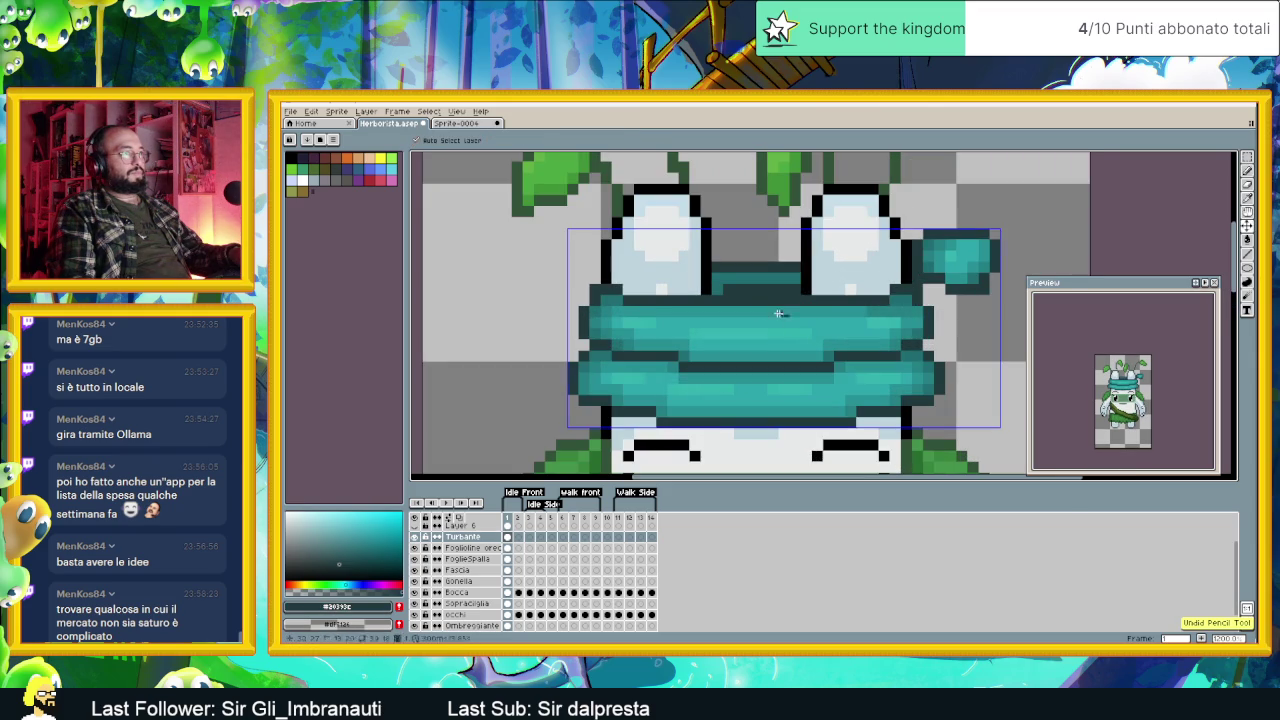
left_click(766, 289, "alt")
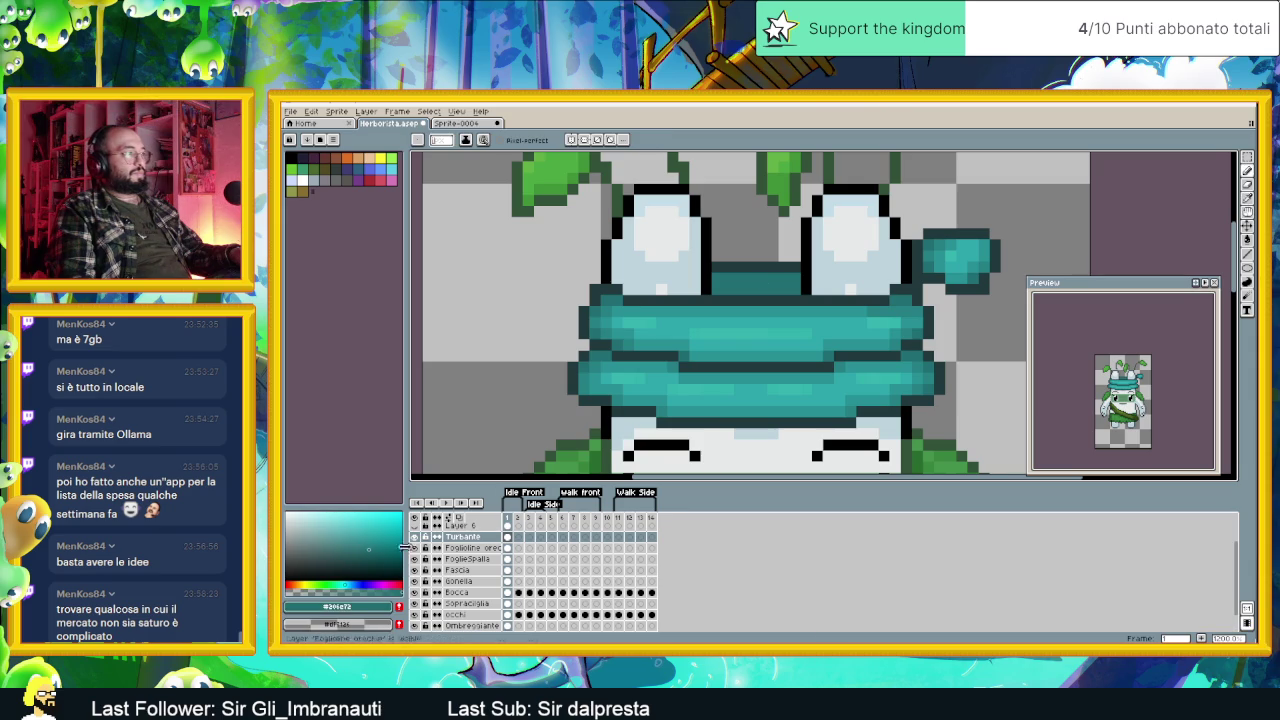
left_click(703, 341, "alt")
Step: Repaint the rows between the eyes in the darker teal
left_click_drag(788, 289, 731, 290)
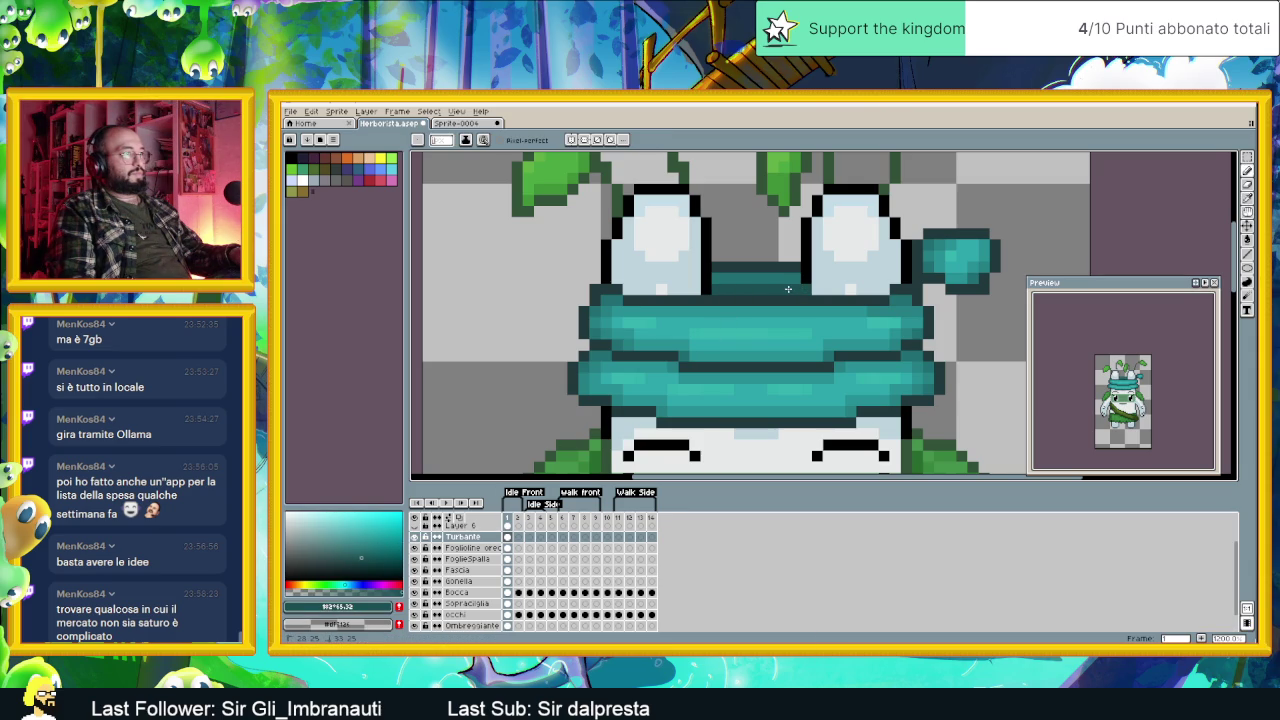
left_click_drag(797, 279, 741, 280)
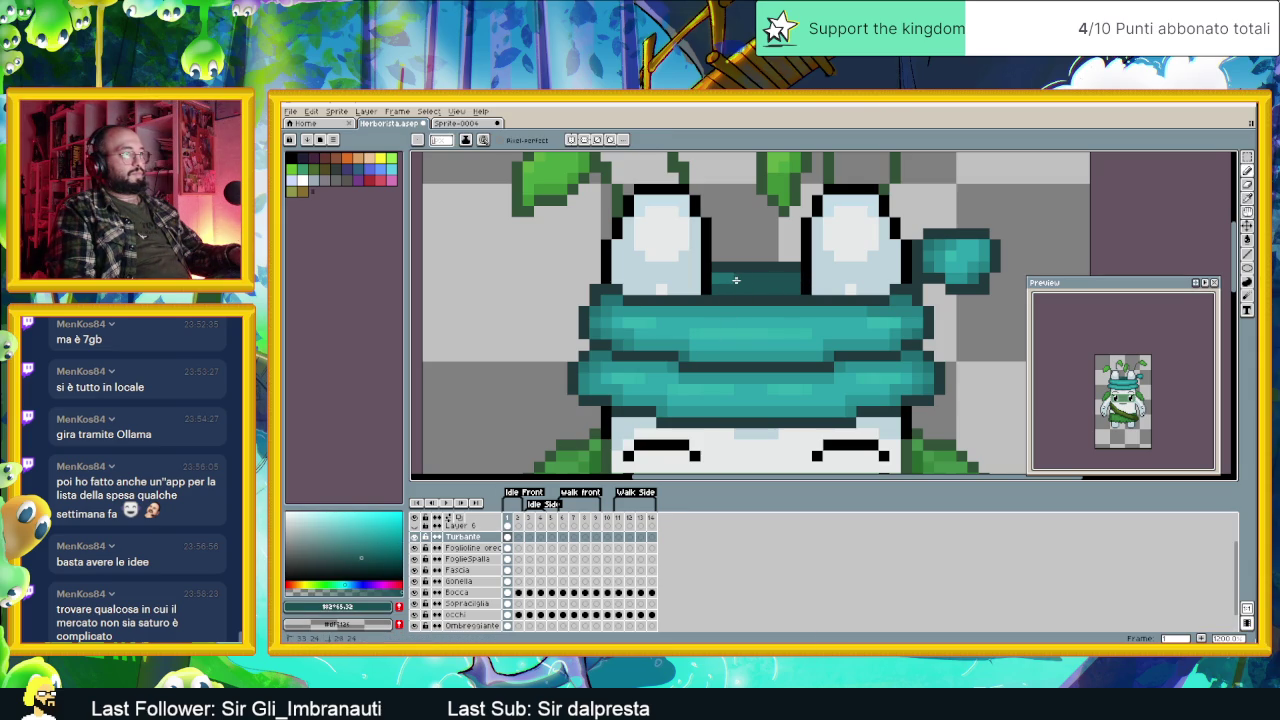
scroll(718, 280, "down", 3)
scroll(718, 280, "down", 3)
Step: Save Herborista.aseprite again
key("ctrl+s")
scroll(884, 376, "down", 1)
scroll(771, 387, "up", 1)
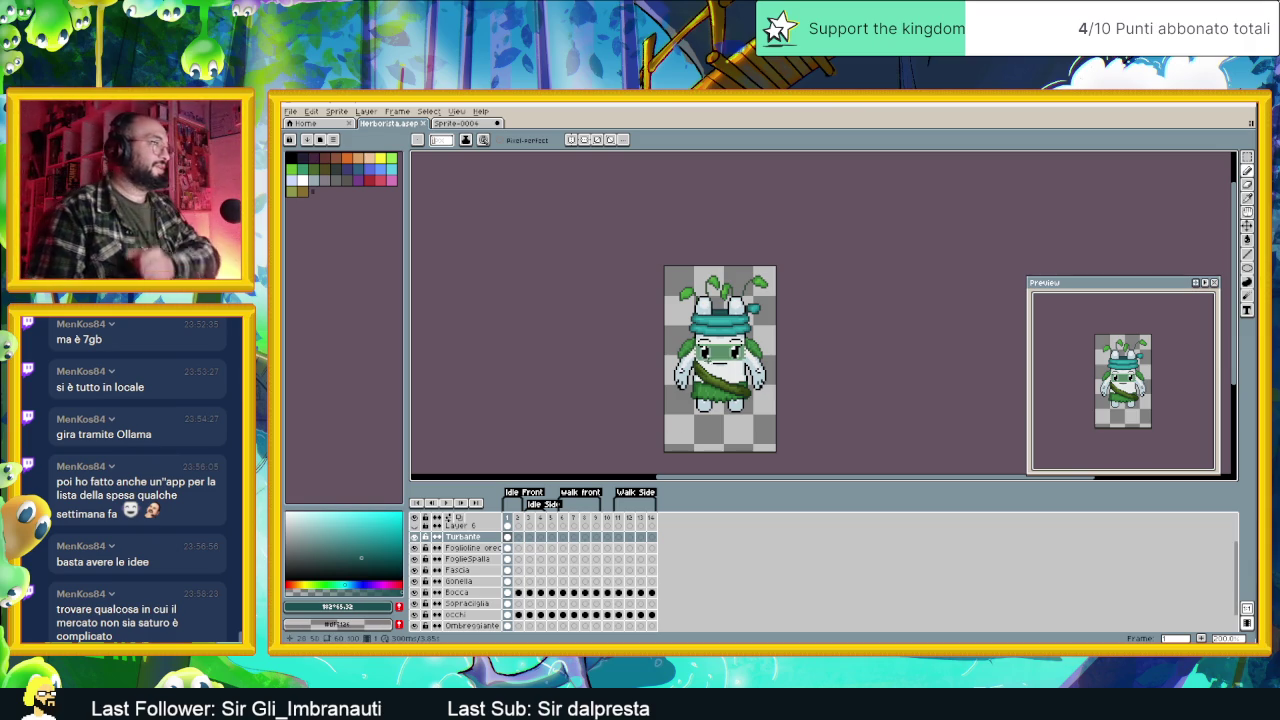
scroll(718, 368, "up", 1)
scroll(720, 370, "up", 1)
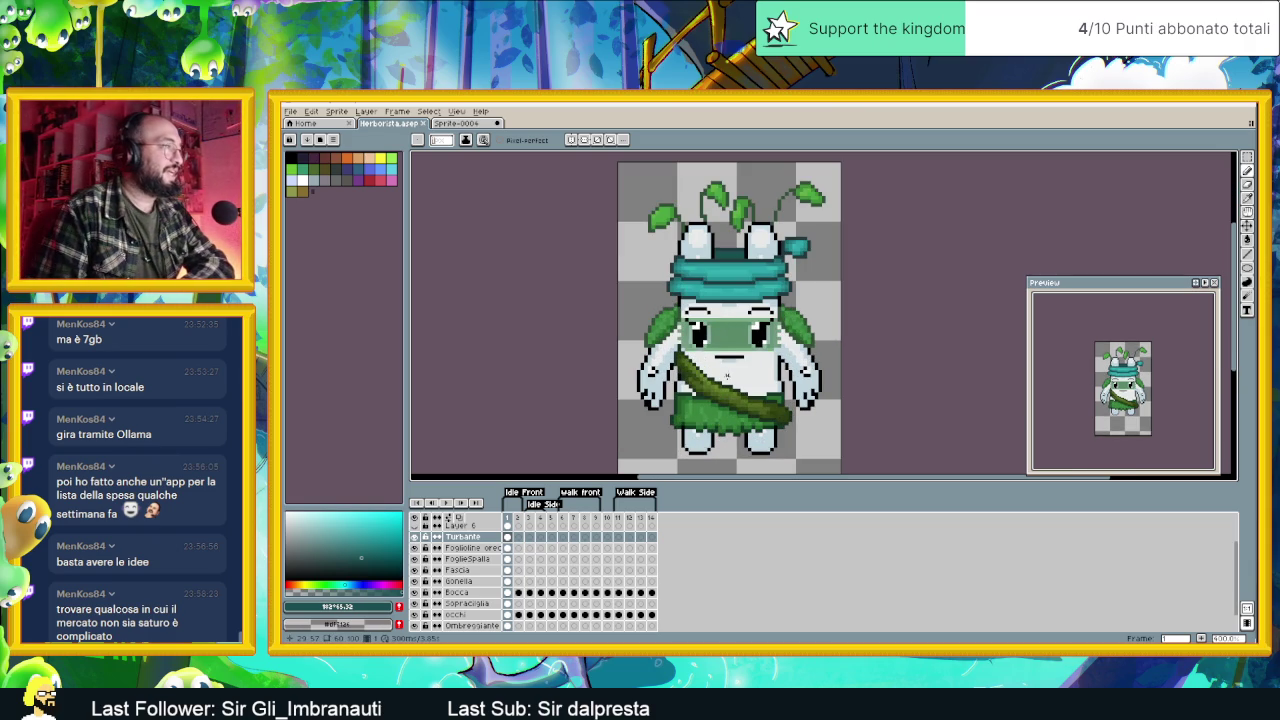
scroll(476, 596, "down", 2)
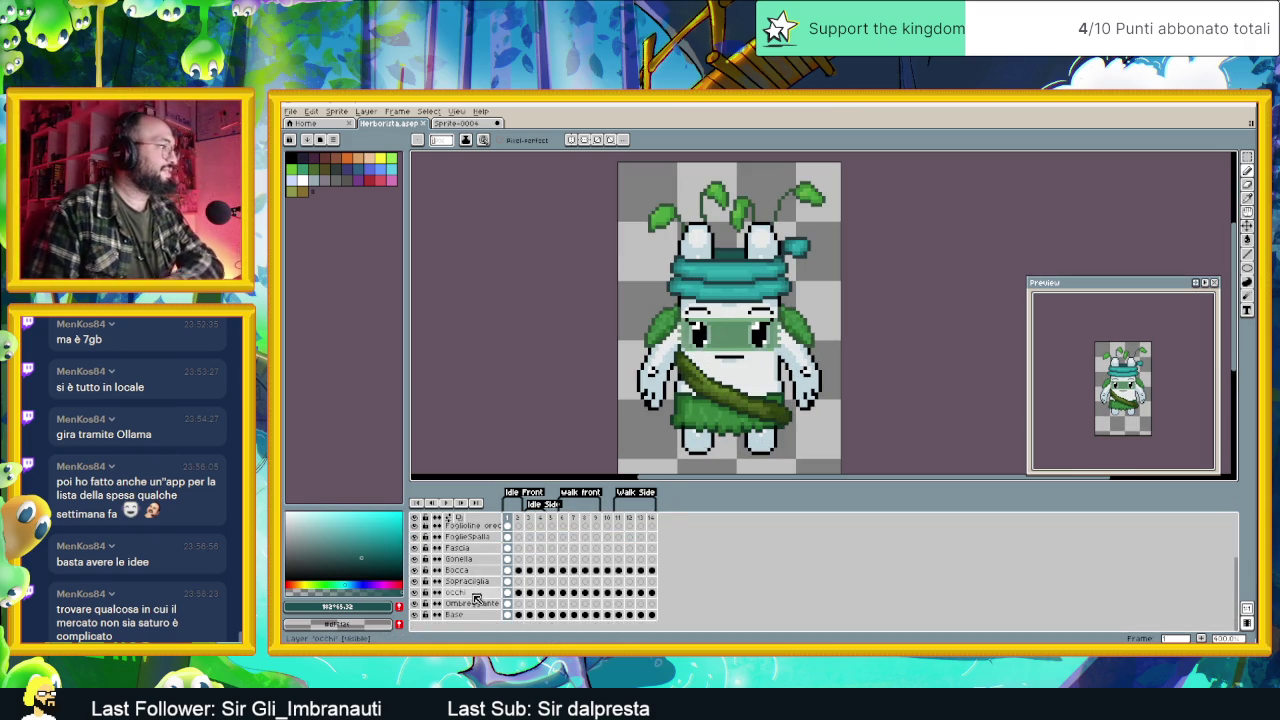
Step: On the Base layer, shade the pixels under the hat with the face's light white-grey
left_click(455, 614)
scroll(729, 306, "up", 2)
scroll(729, 306, "up", 1)
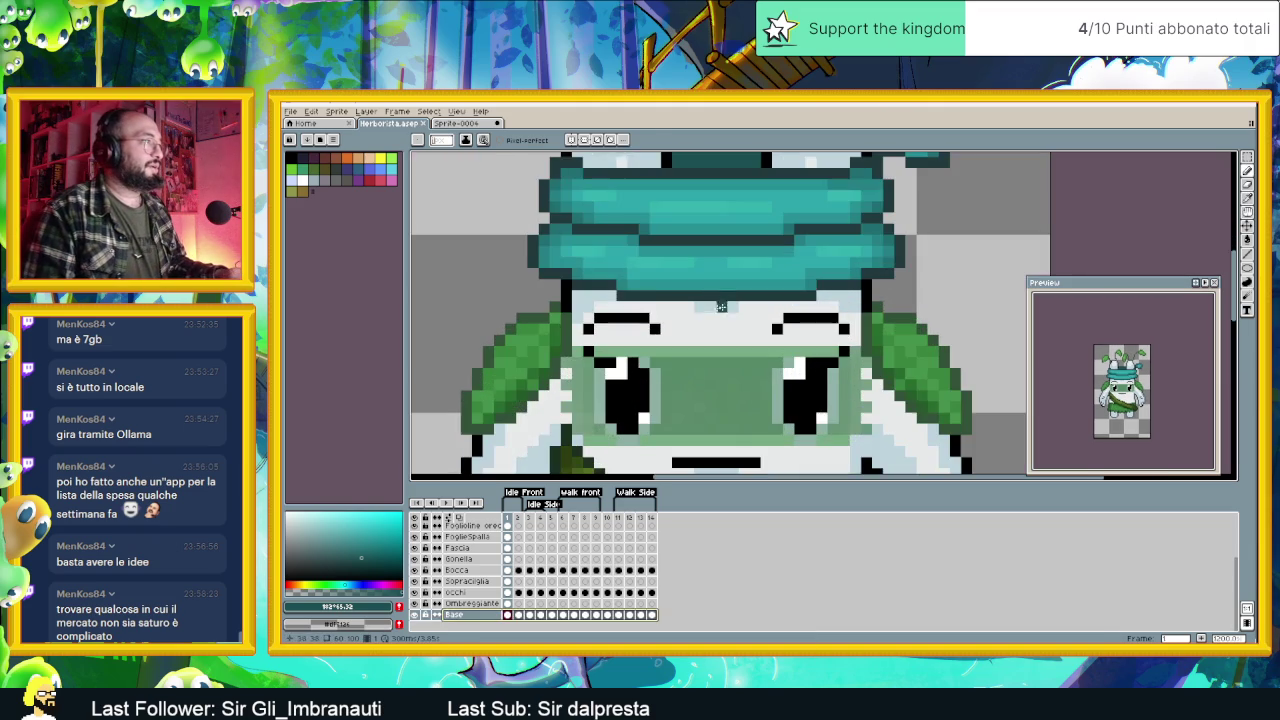
left_click(628, 305, "alt")
left_click_drag(602, 302, 680, 302)
left_click_drag(770, 302, 821, 302)
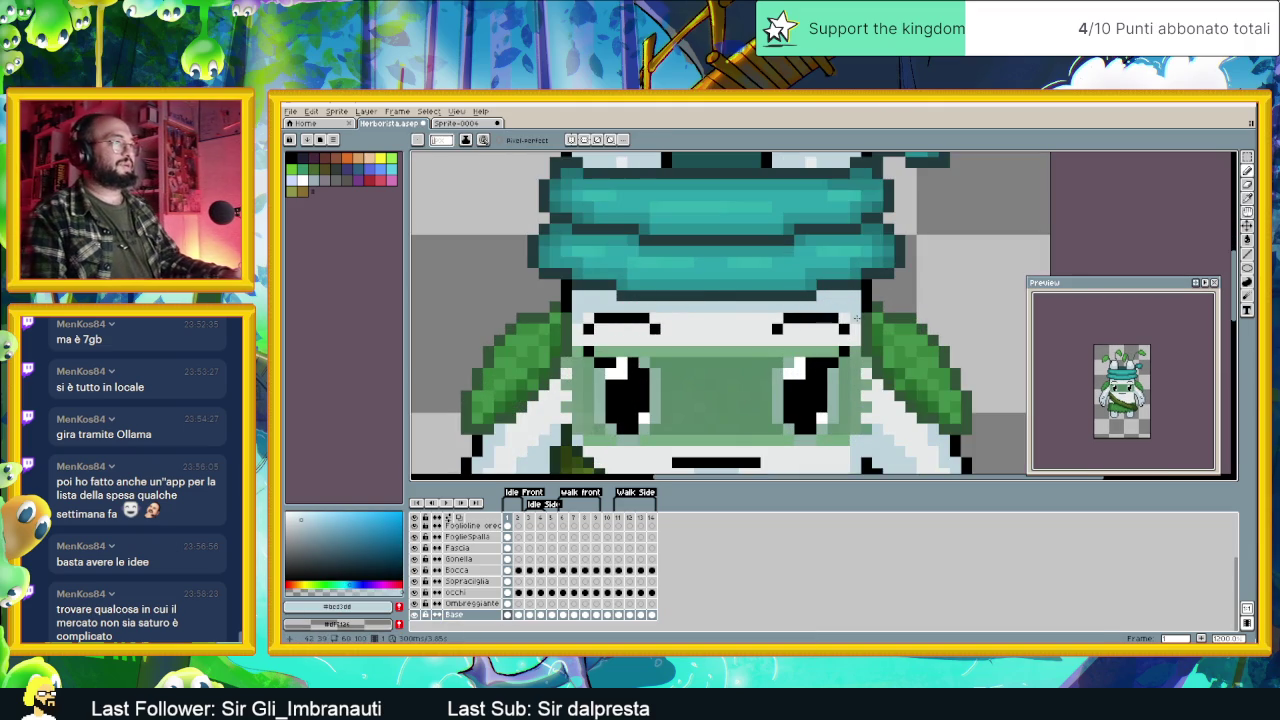
Step: Bring the legs into view and touch up a couple of pixels
scroll(704, 332, "down", 2)
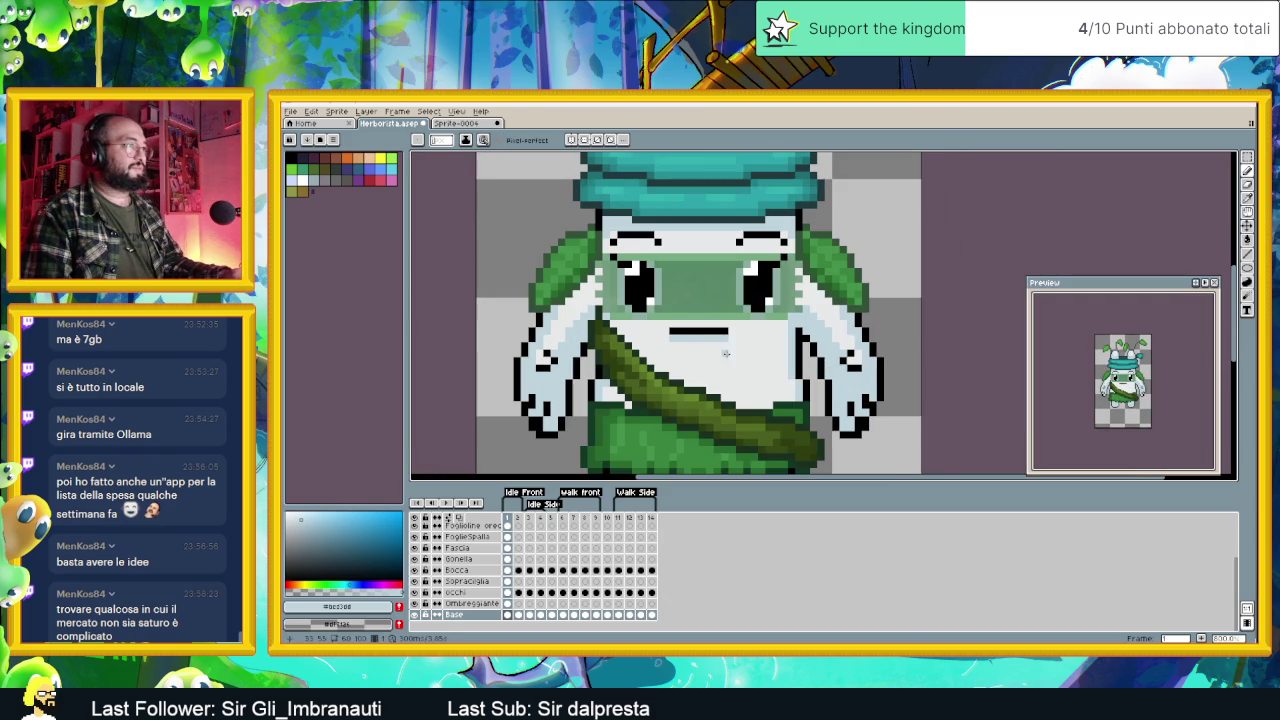
left_click_drag(693, 394, 670, 318)
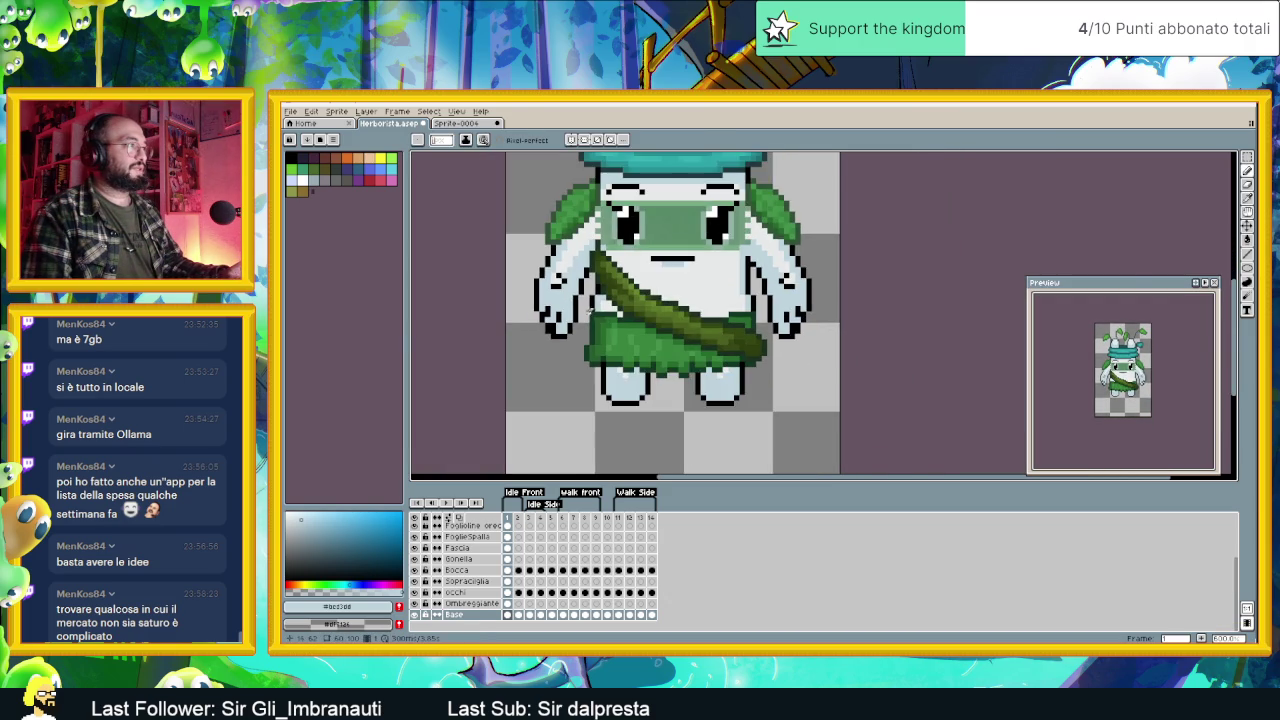
scroll(604, 310, "up", 1)
scroll(604, 300, "up", 1)
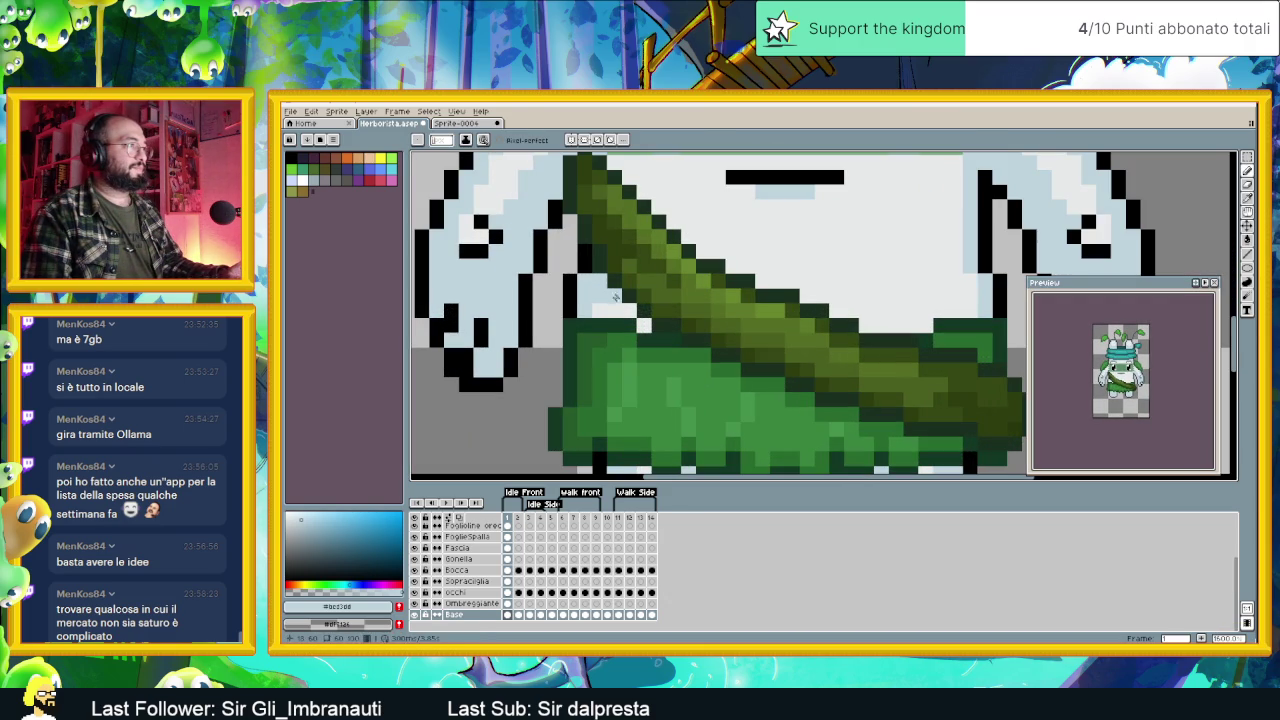
scroll(625, 308, "down", 2)
scroll(590, 290, "up", 1)
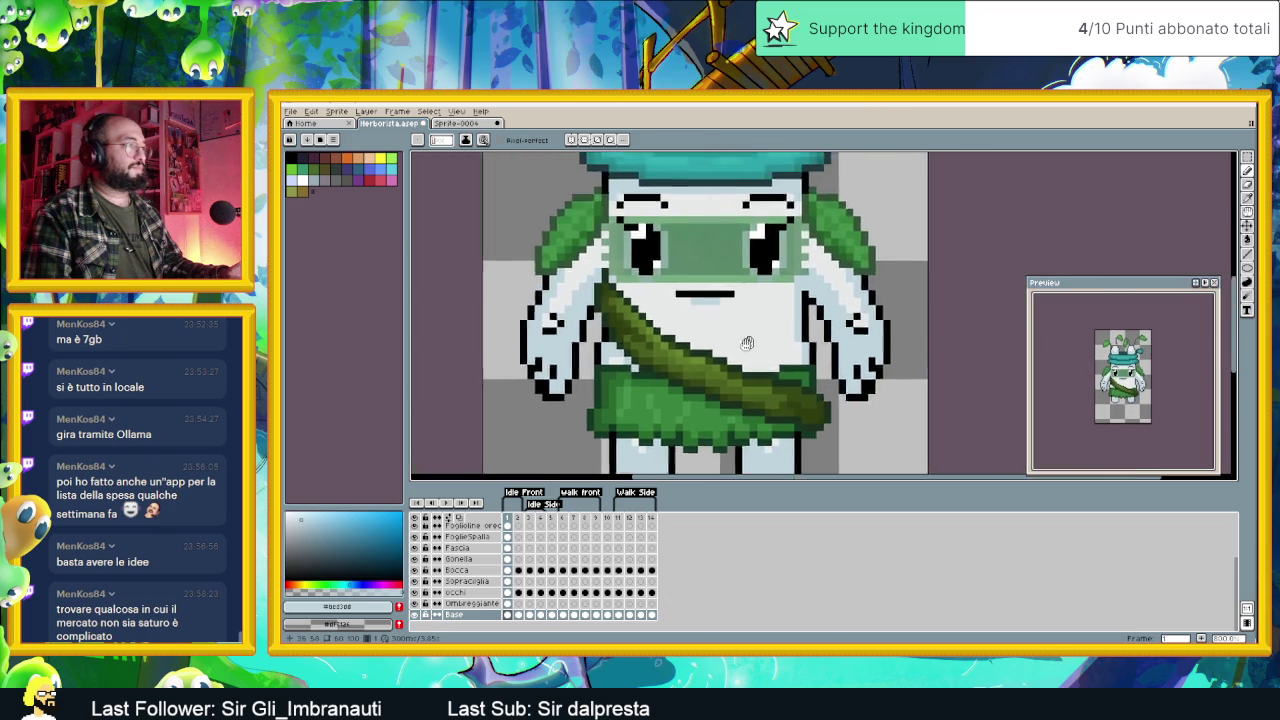
scroll(567, 276, "up", 1)
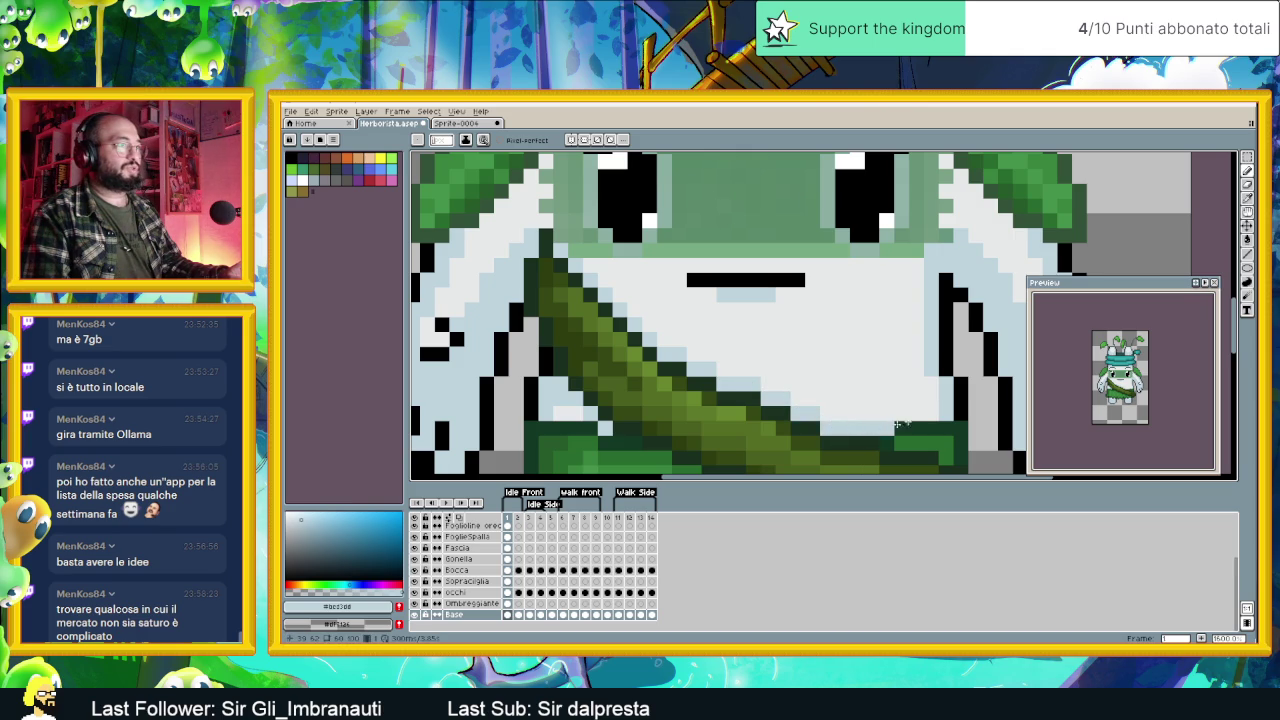
left_click_drag(934, 412, 901, 412)
Step: Zoom in and out to review the face, belt and feet up close
scroll(915, 420, "down", 5)
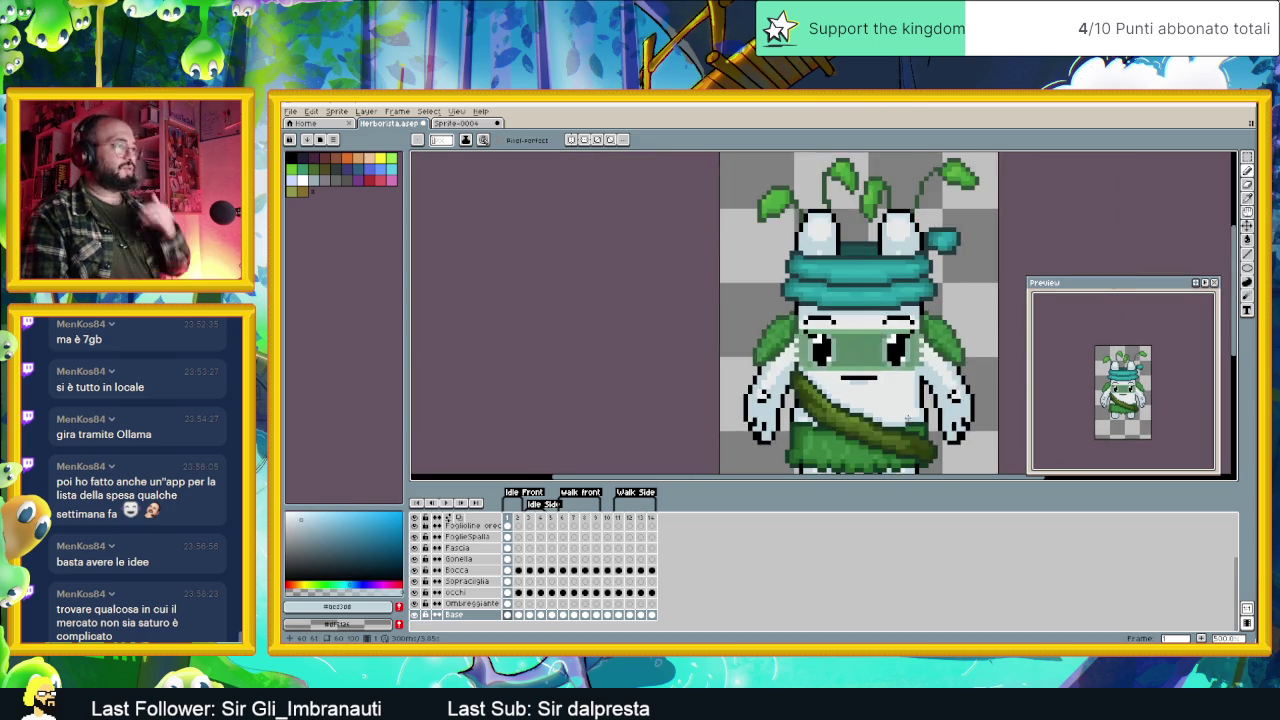
scroll(915, 420, "down", 3)
scroll(917, 393, "up", 4)
scroll(917, 393, "up", 2)
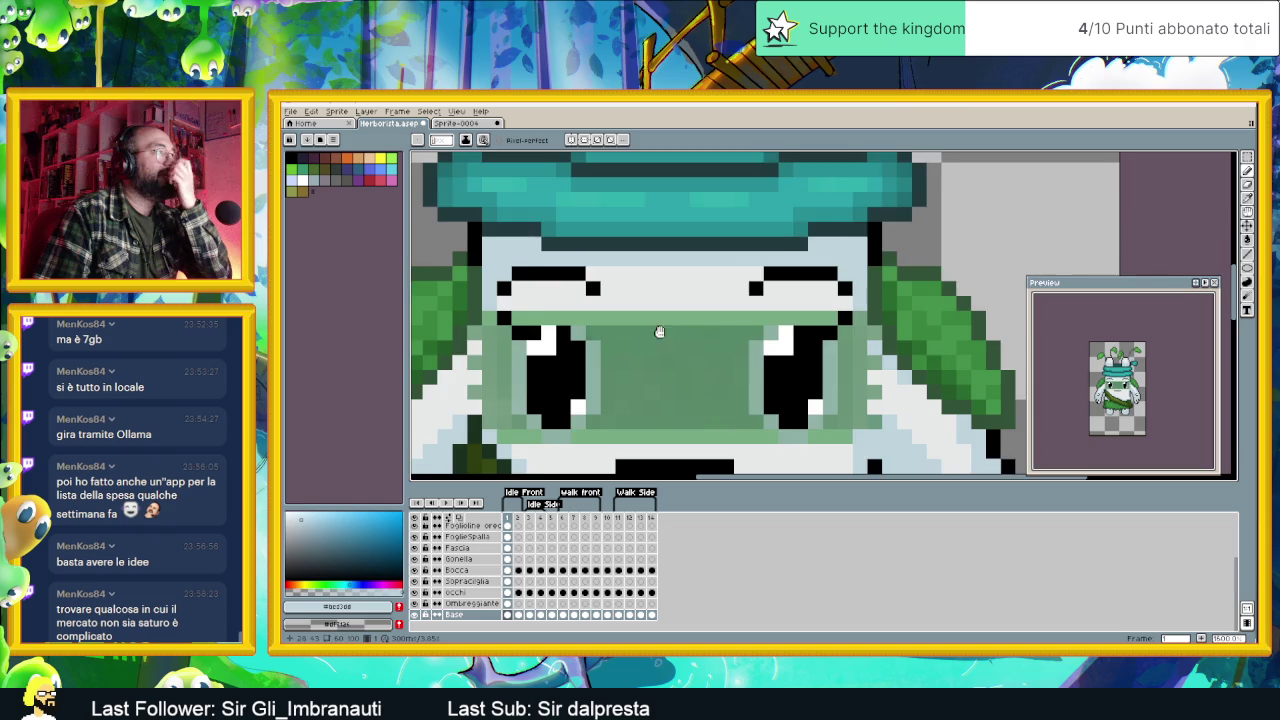
scroll(658, 332, "down", 1)
scroll(600, 300, "down", 1)
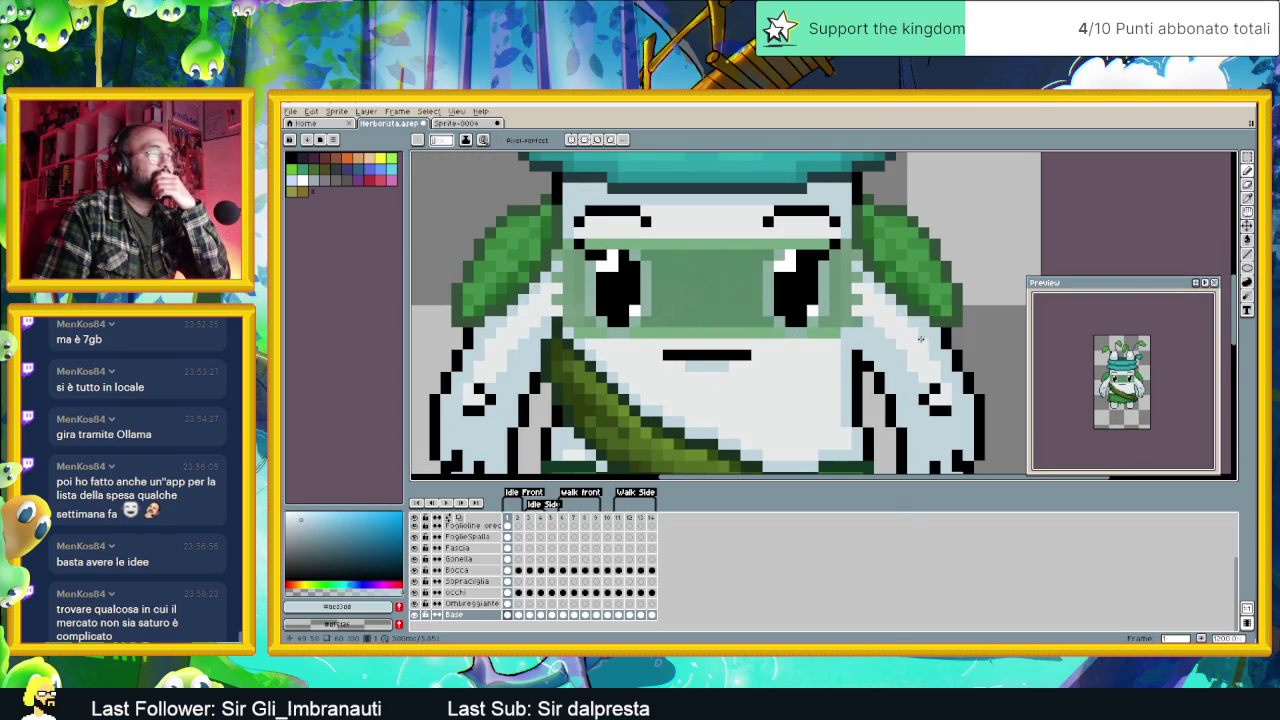
scroll(919, 322, "down", 3)
scroll(900, 345, "down", 1)
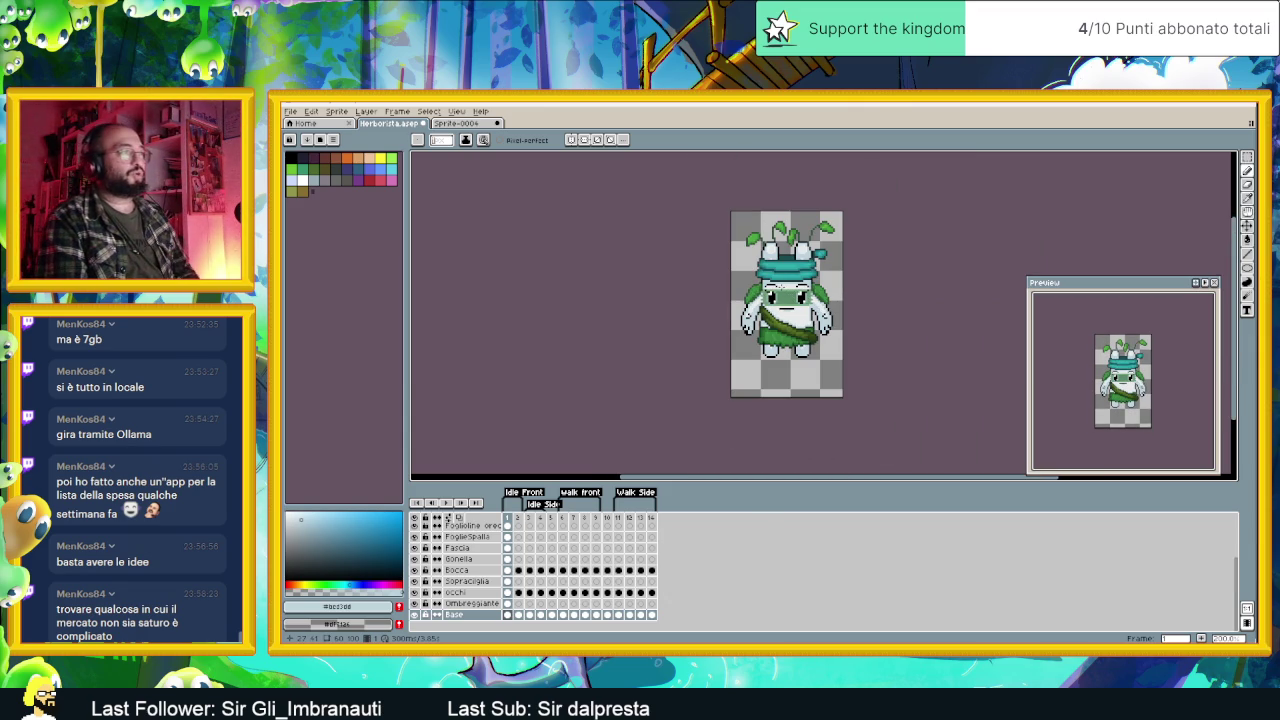
scroll(771, 316, "up", 2)
scroll(771, 316, "up", 1)
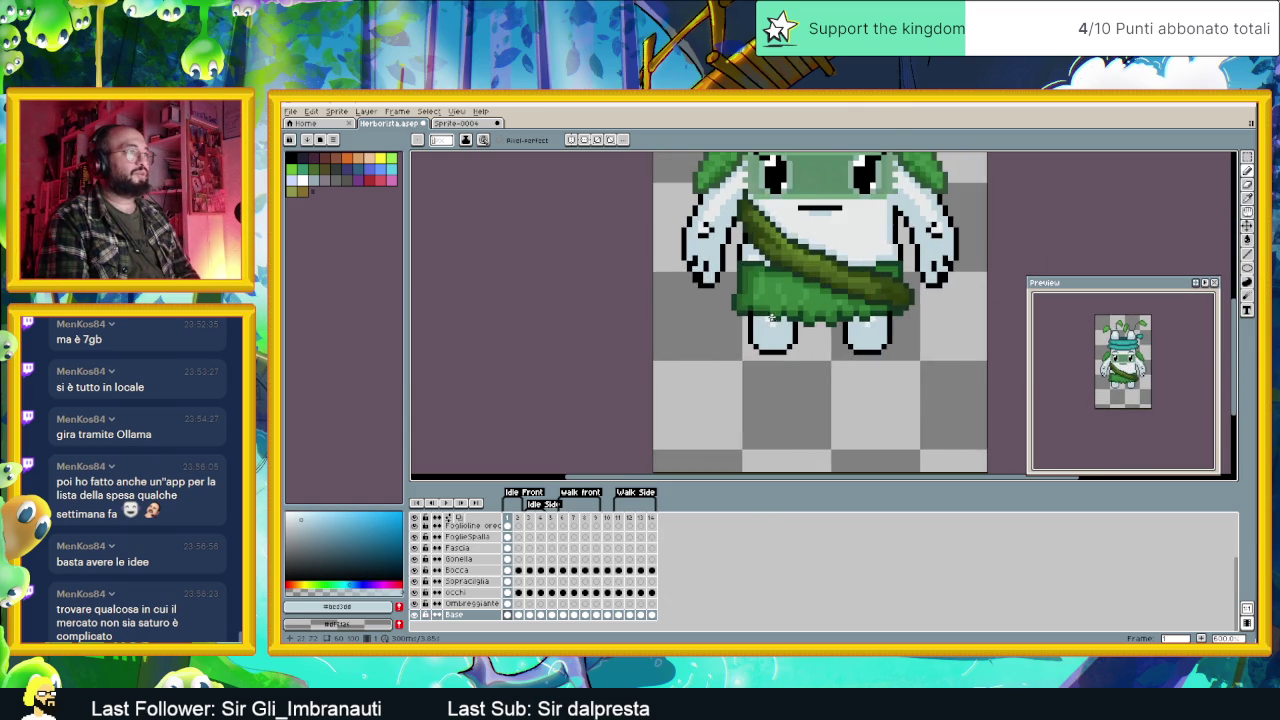
scroll(771, 316, "up", 1)
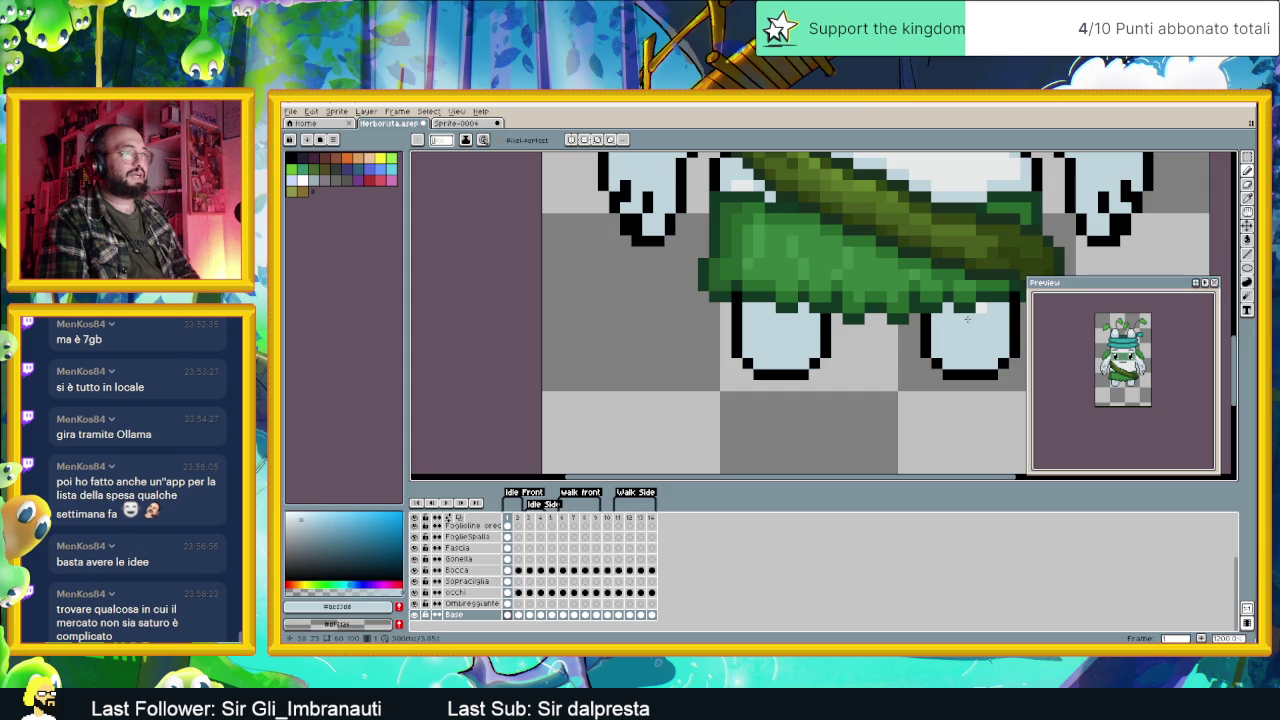
scroll(985, 309, "down", 2)
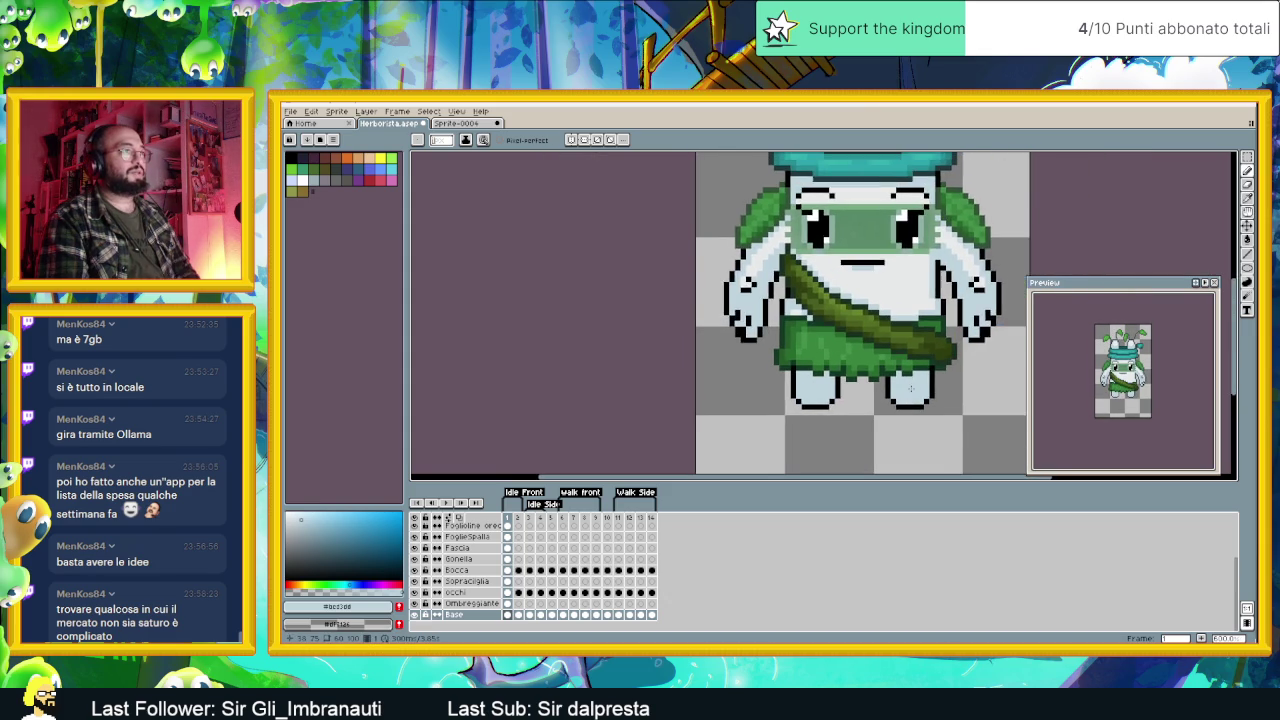
scroll(910, 365, "up", 1)
scroll(915, 370, "up", 2)
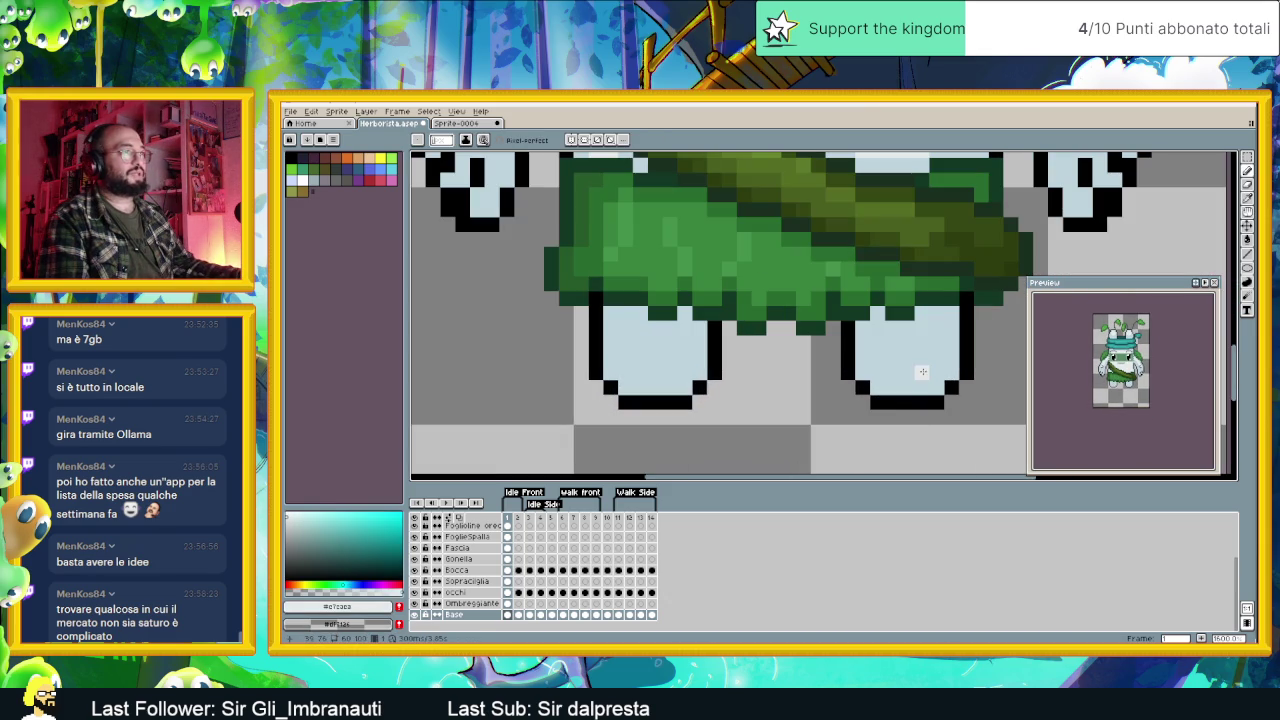
Step: Add a second pale highlight row to both feet and save Herborista.aseprite
left_click_drag(897, 363, 929, 362)
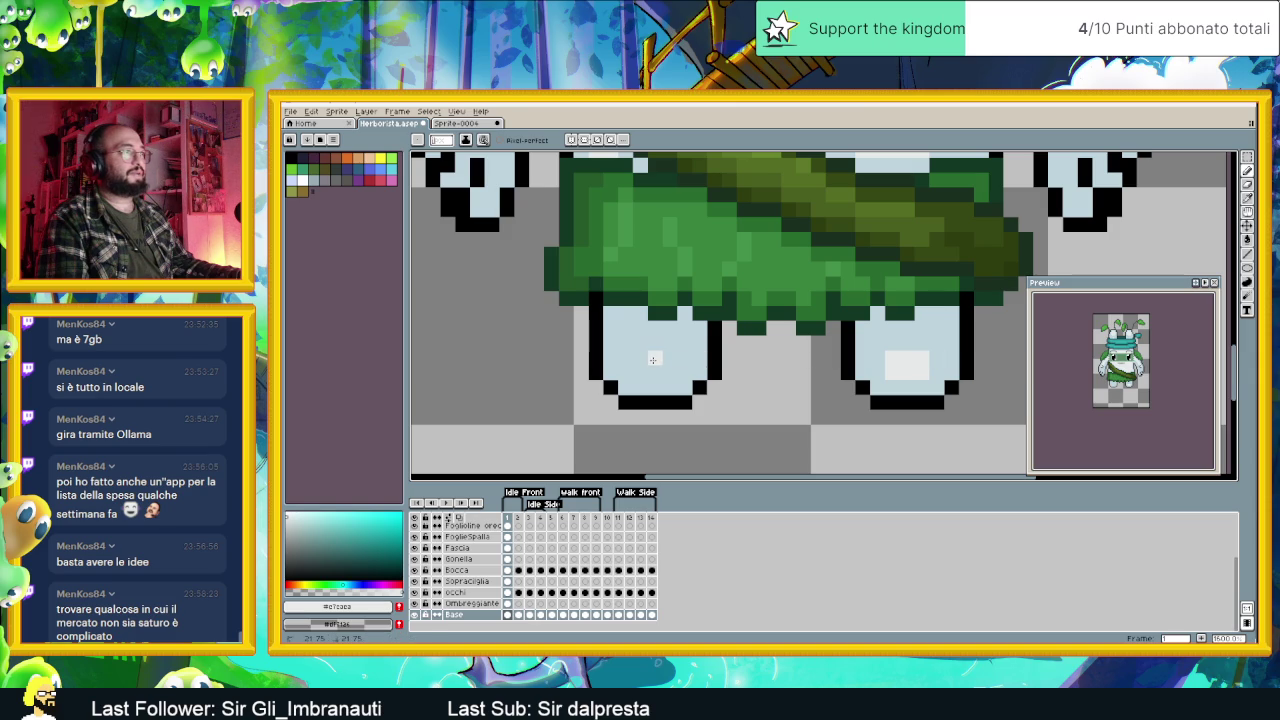
left_click_drag(670, 358, 649, 370)
scroll(638, 369, "down", 1)
scroll(638, 369, "down", 1)
scroll(866, 401, "down", 1)
scroll(866, 401, "down", 1)
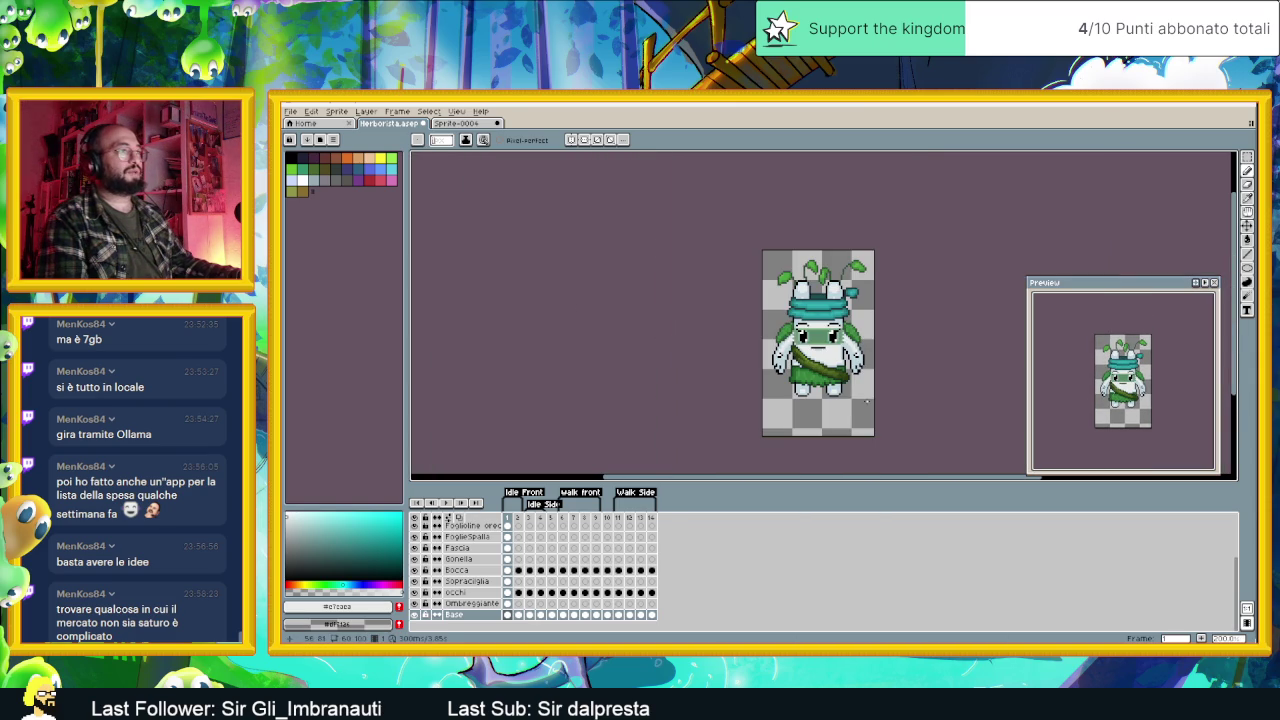
key("ctrl+s")
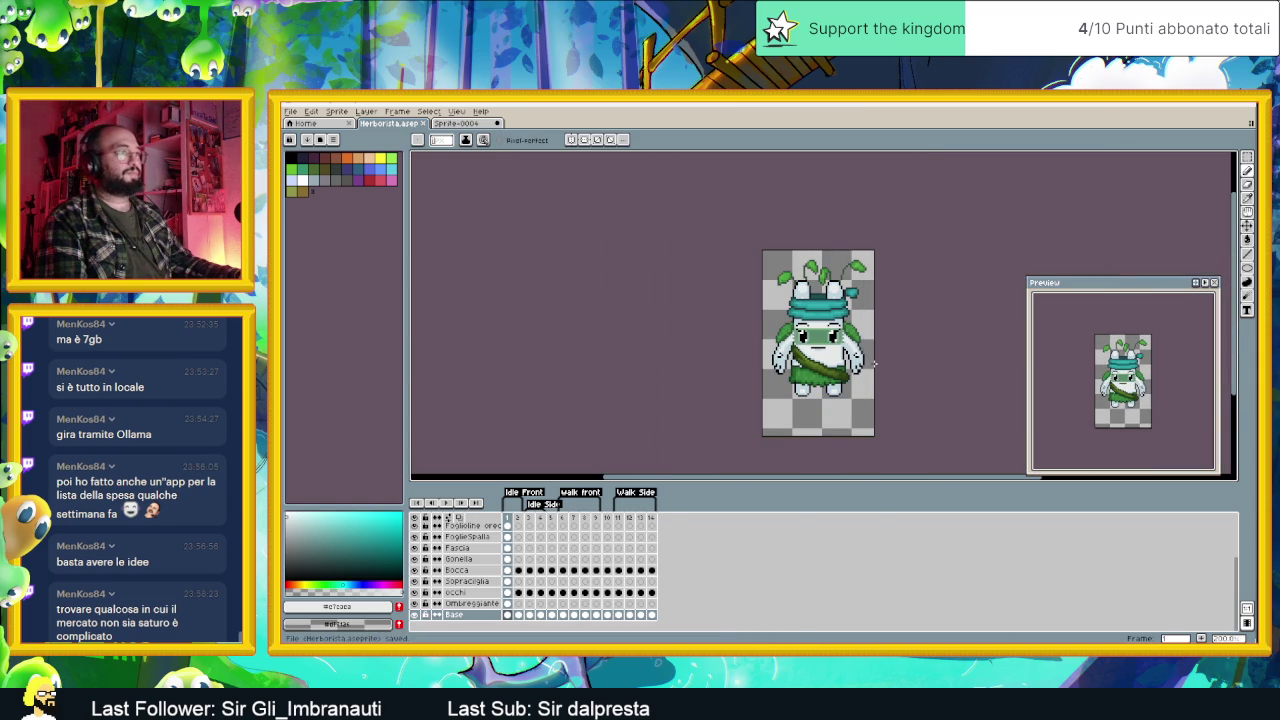
left_click(304, 113)
mouse_move(305, 203)
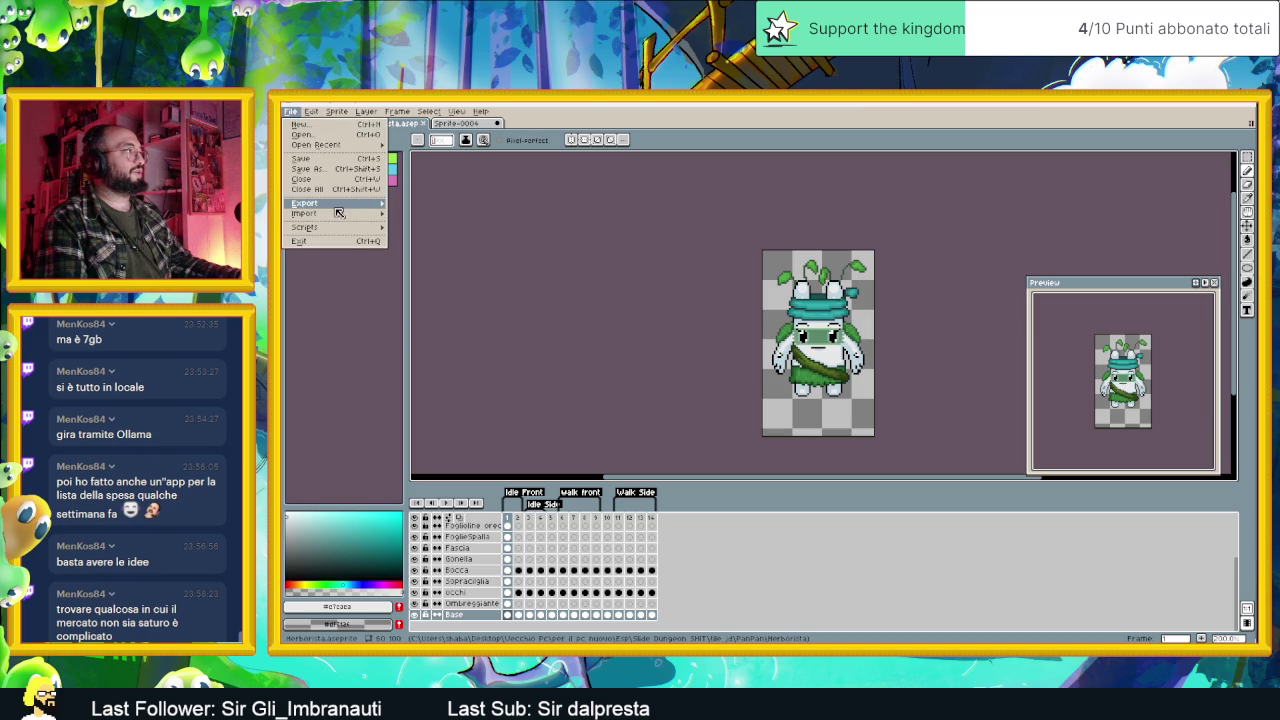
Step: Export the herbalist as Herborista.png with Frames set to Selected frames
left_click(440, 211)
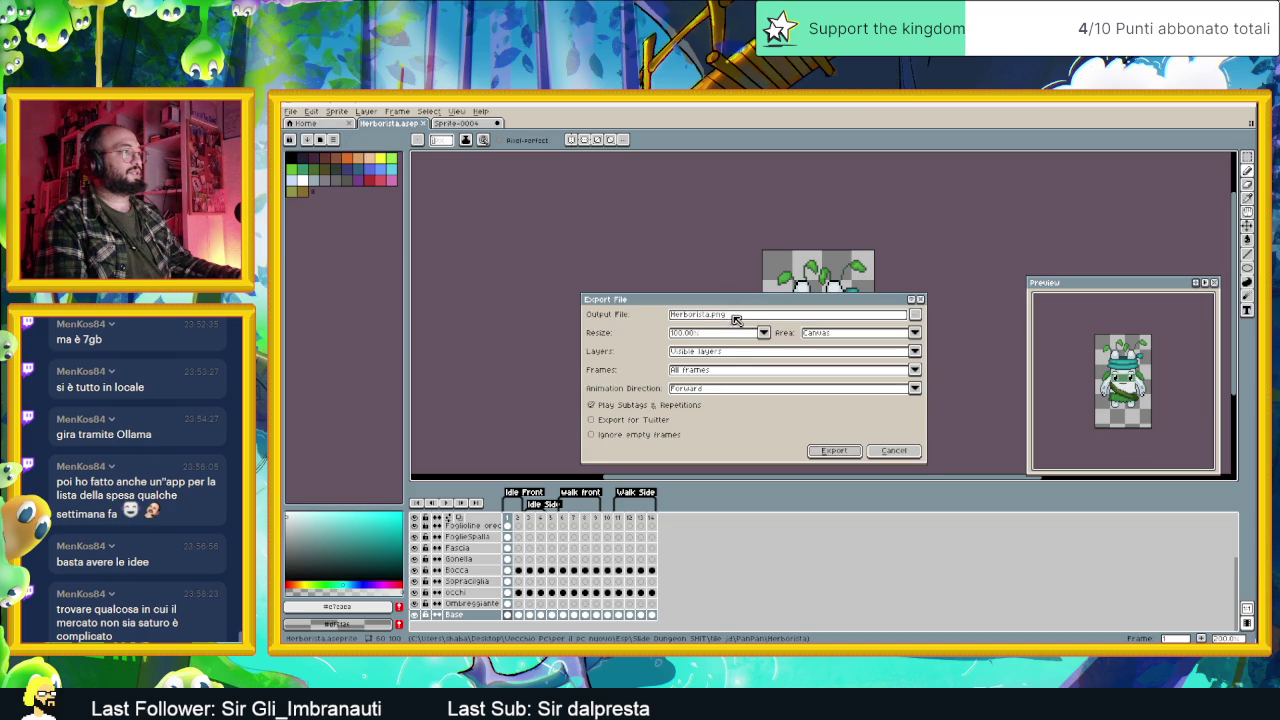
left_click(712, 370)
left_click(704, 394)
left_click(838, 438)
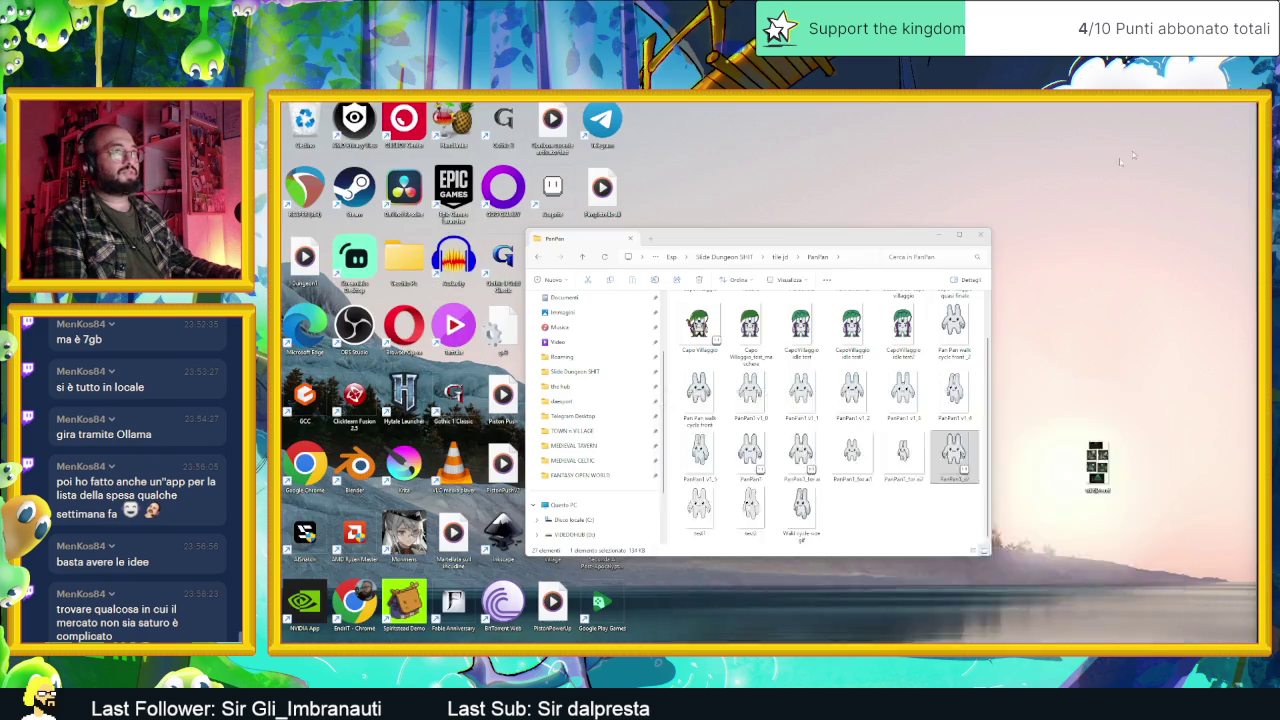
left_click(1213, 106)
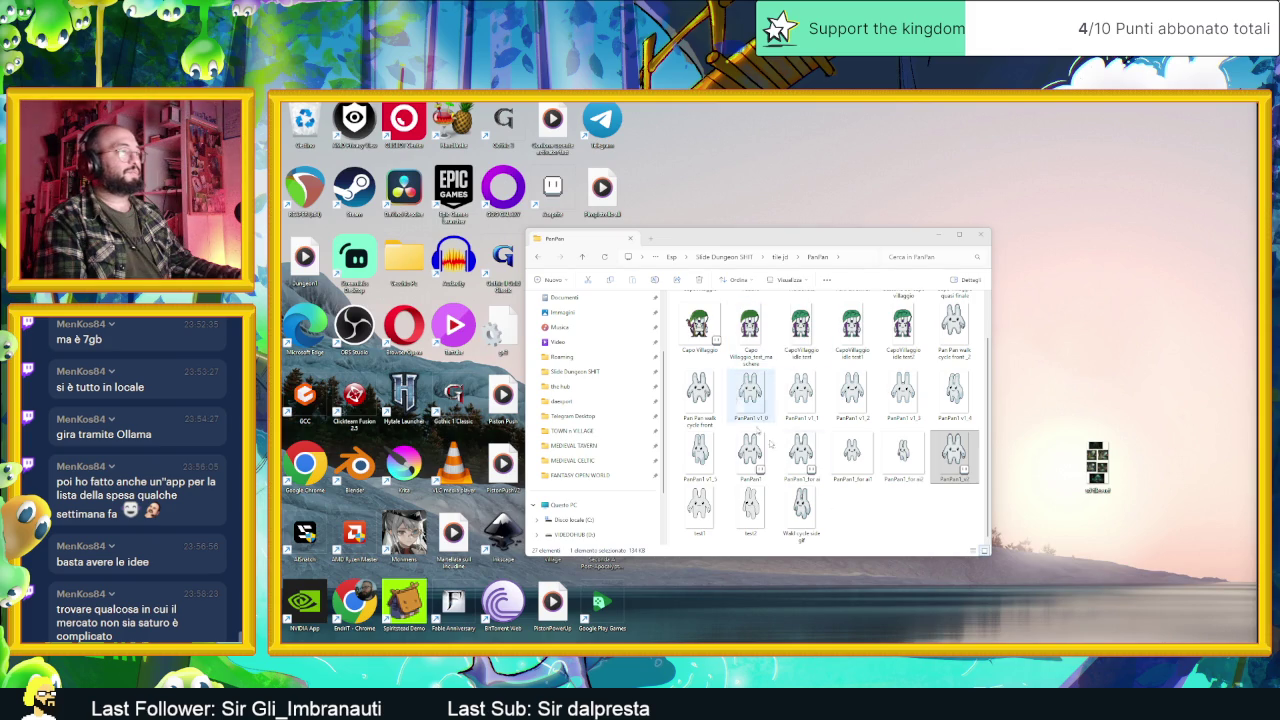
key("alt+Tab")
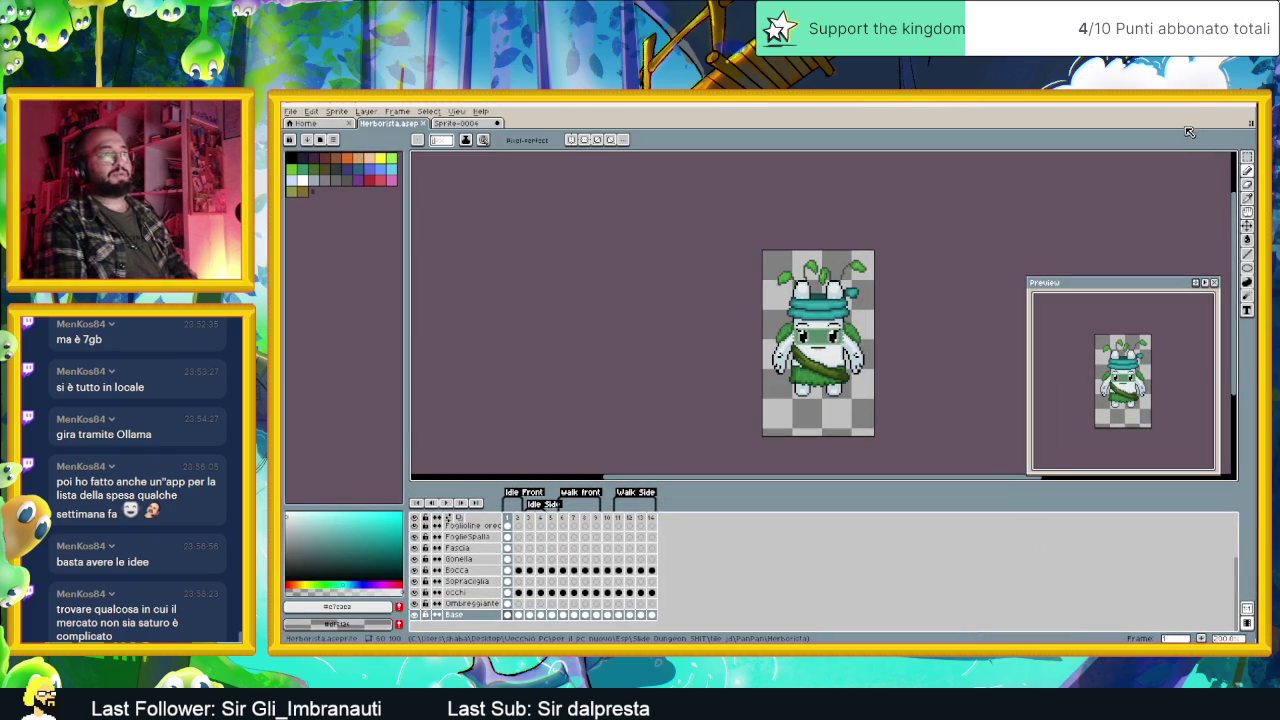
Step: Compare the herbalist with the Sprite-0004 reference drawing, then minimize Aseprite
left_click(460, 124)
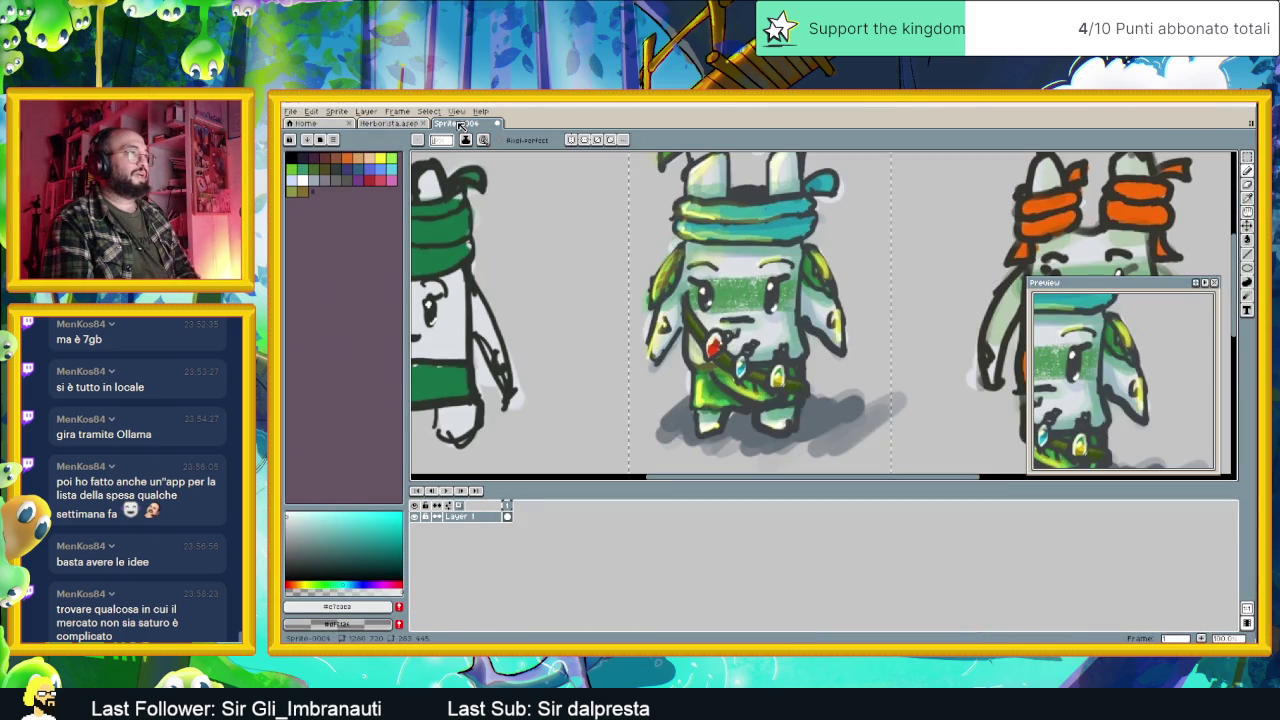
left_click(384, 126)
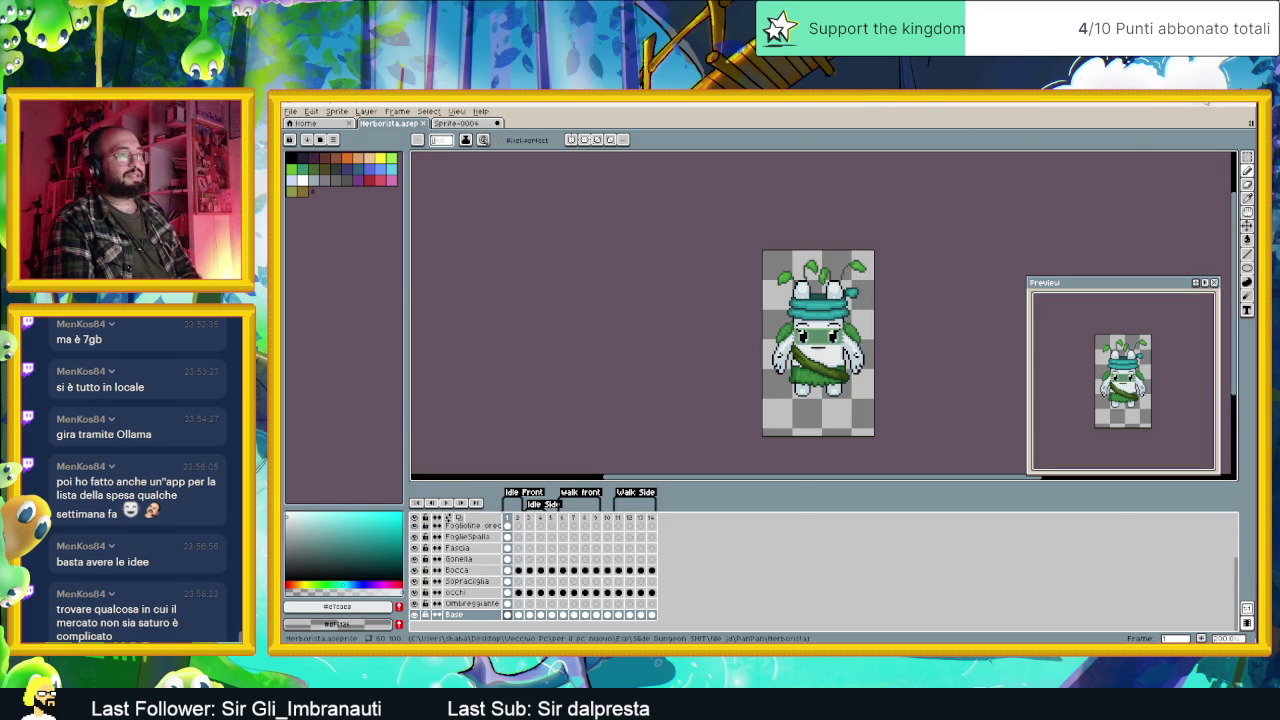
left_click(1206, 102)
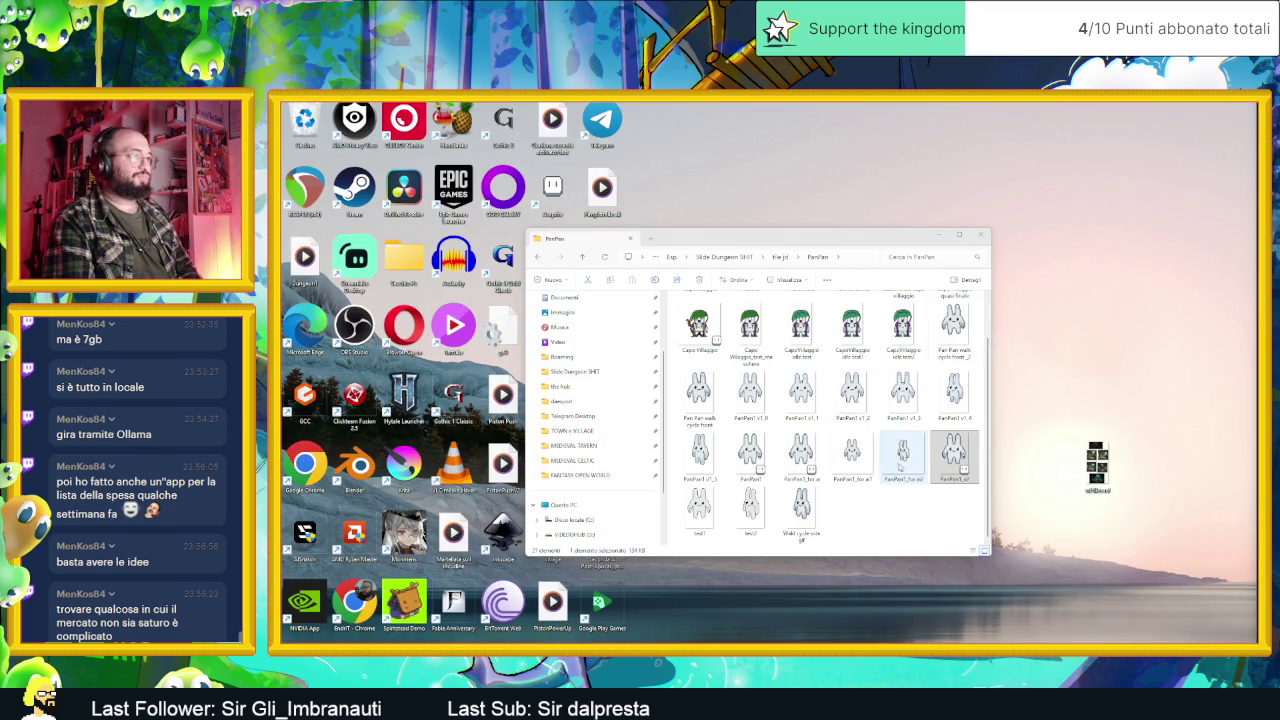
Step: Preview the exported Herborista.png from the Herborista folder, then switch to Discord
double_click(800, 318)
left_click(772, 340)
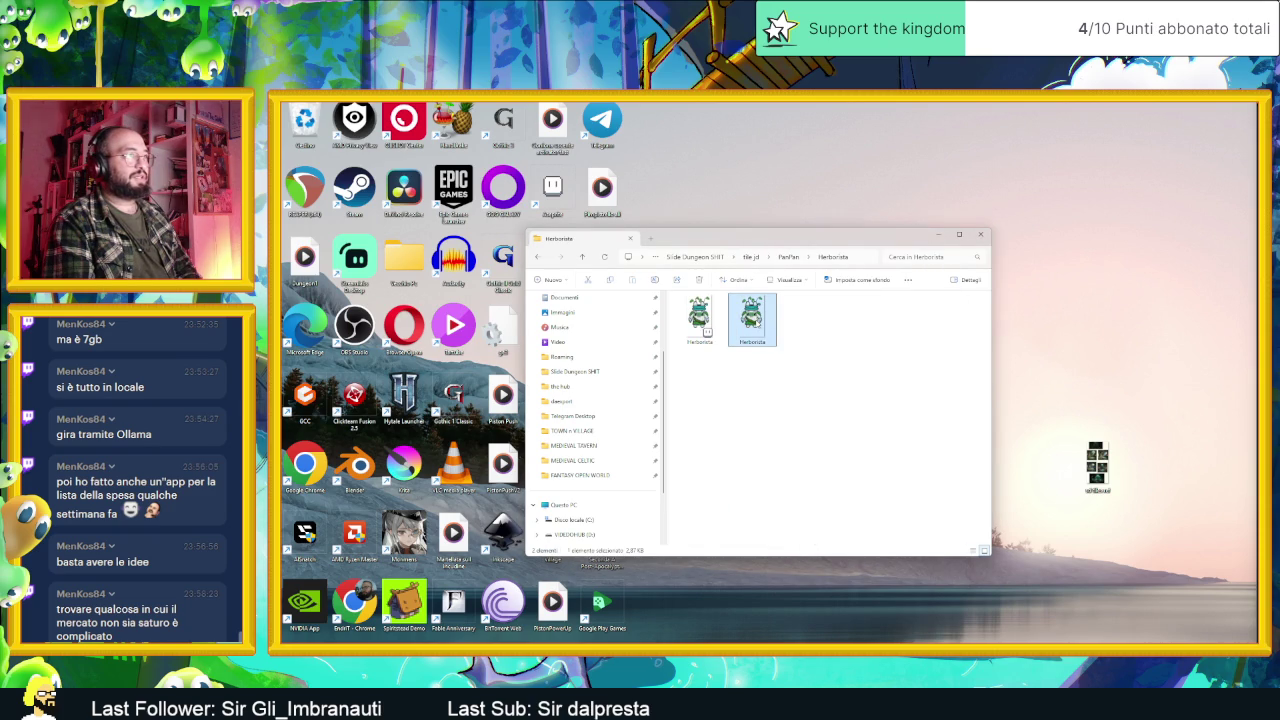
key("Return")
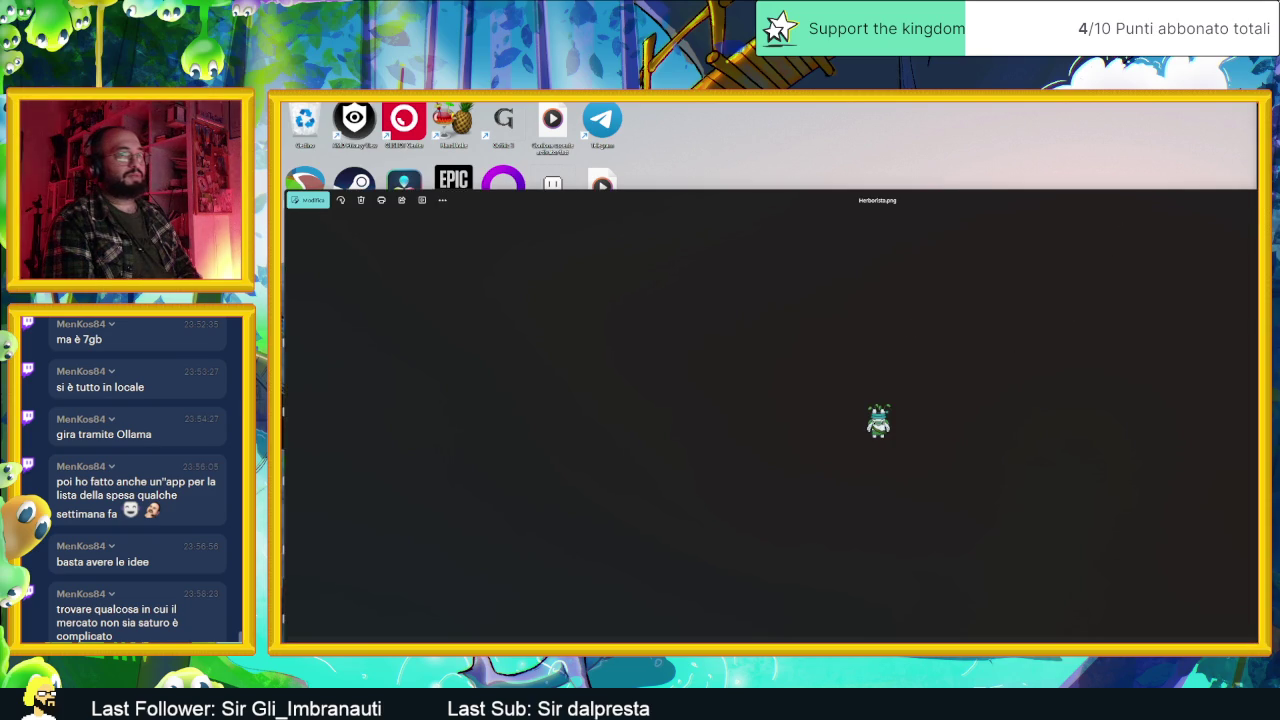
left_click(1215, 217)
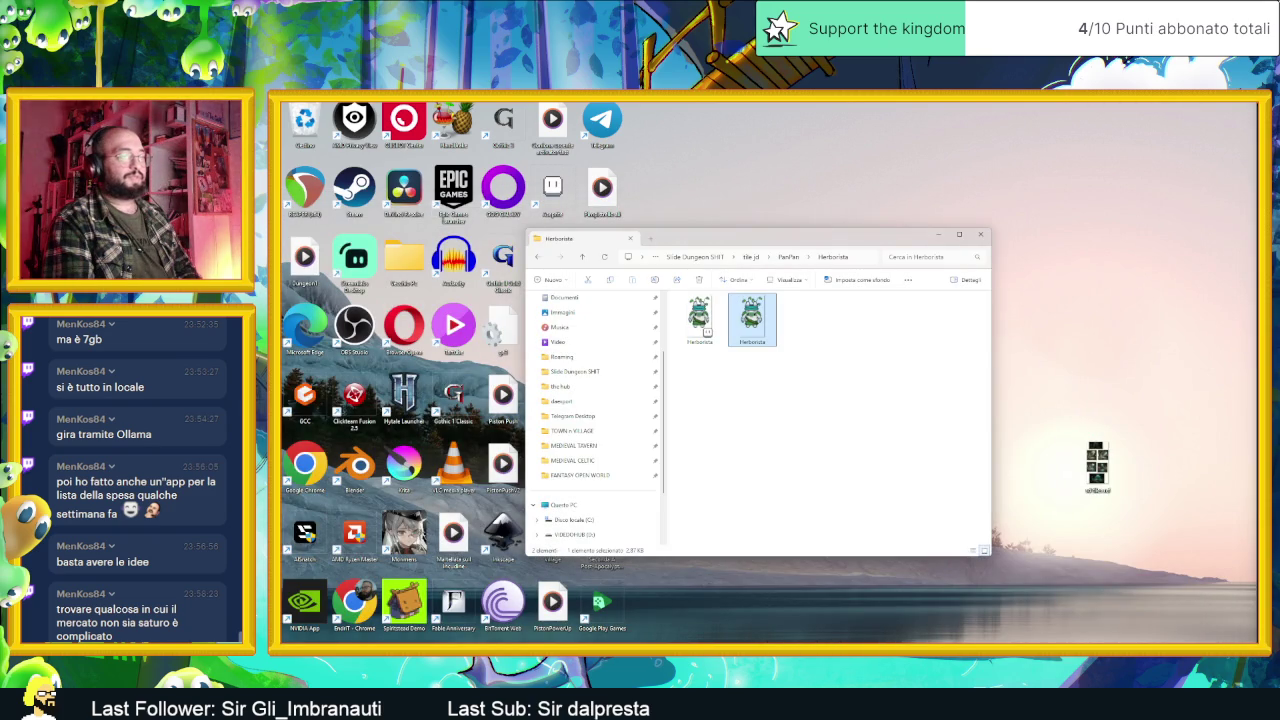
key("alt+Tab")
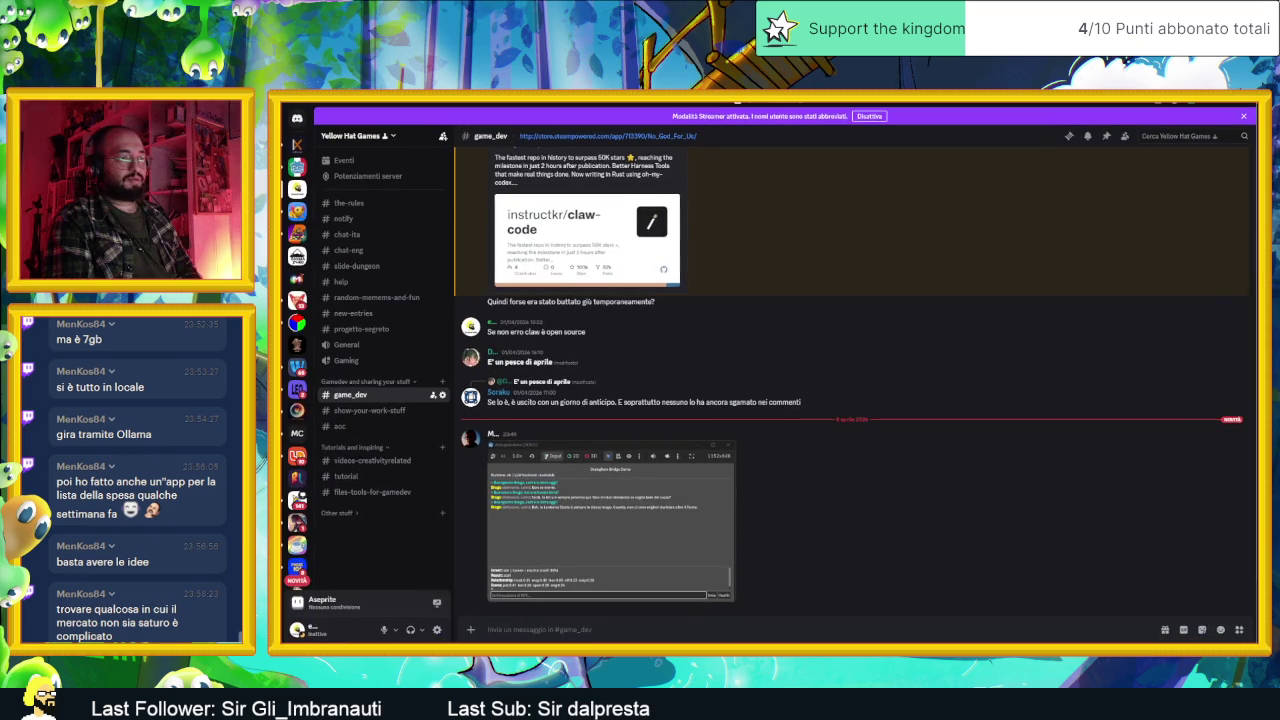
Step: In Godot's FileSystem dock, collapse FX and filter the files for 'panpa'
key("alt+Tab")
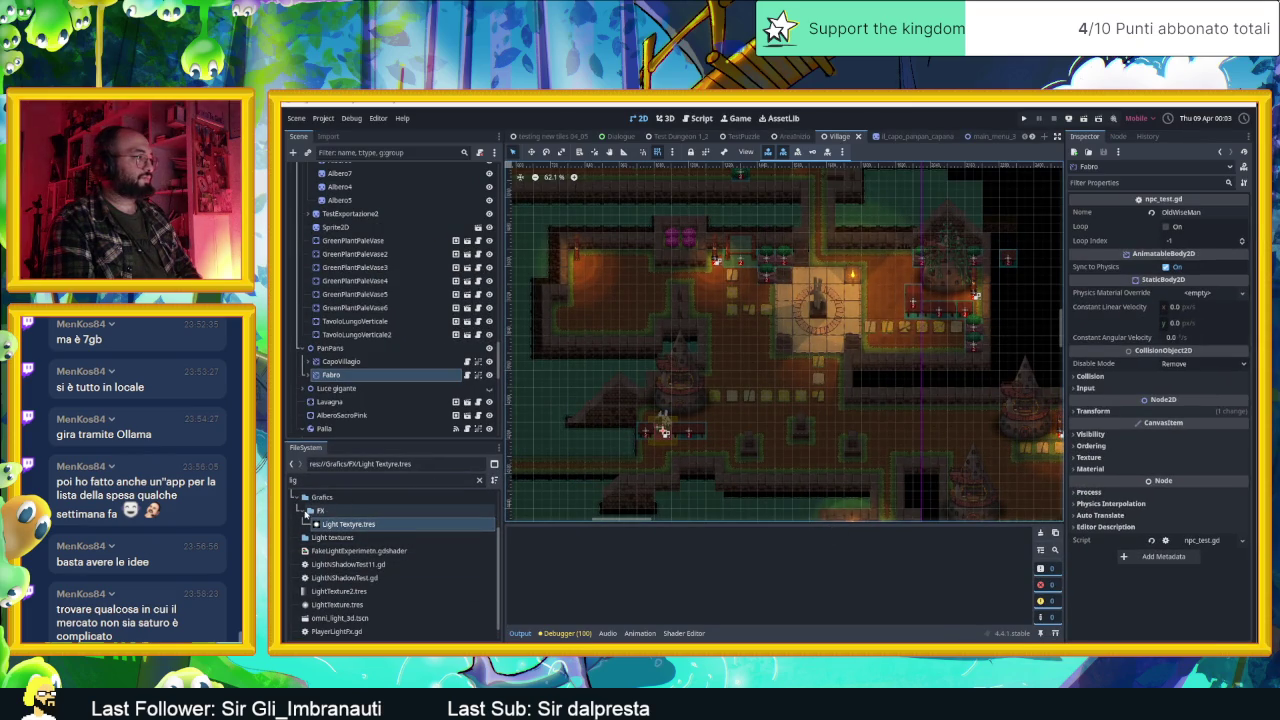
left_click(308, 511)
scroll(315, 525, "up", 2)
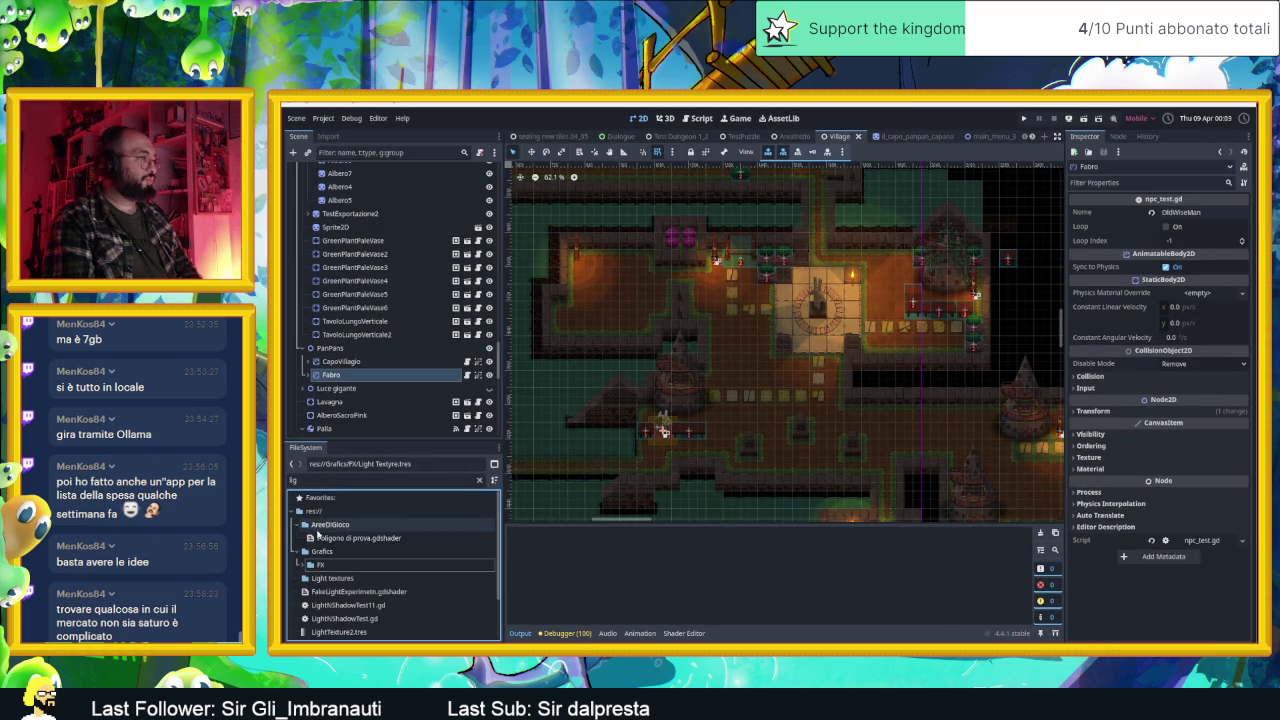
left_click(310, 481)
key("BackSpace")
key("BackSpace")
key("BackSpace")
type("panpa")
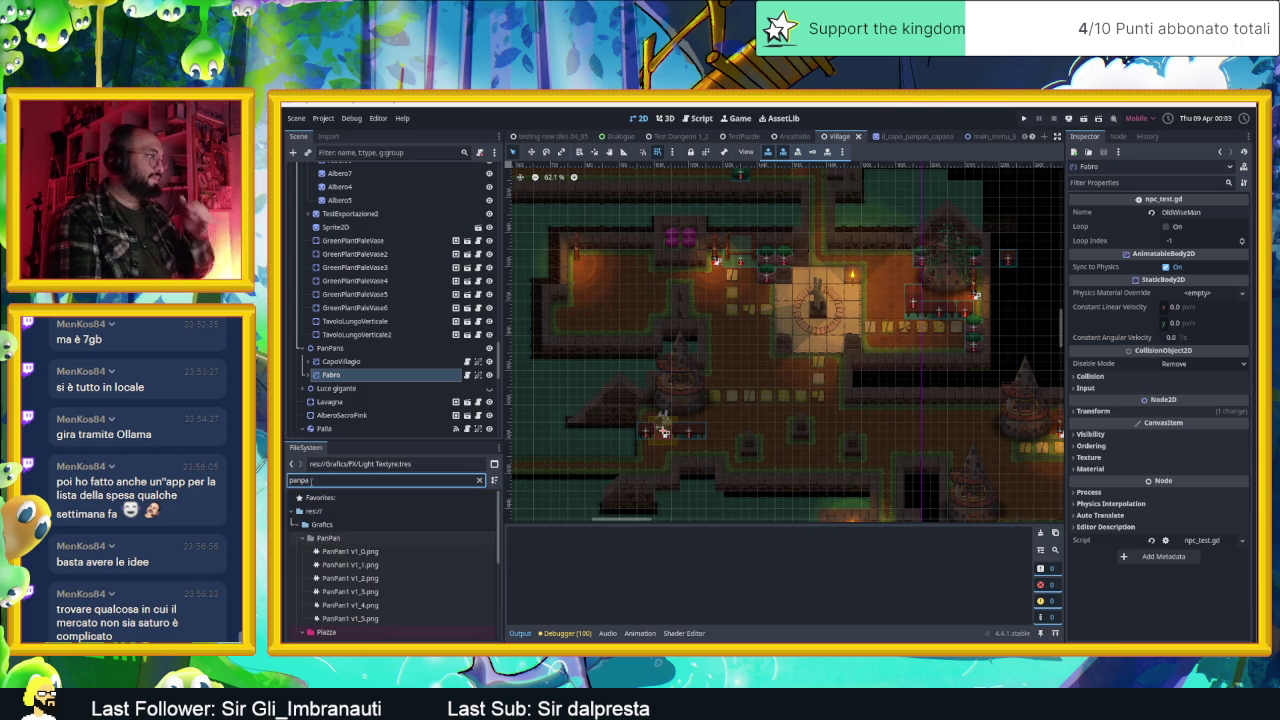
Step: Clear the filter, collapse CapoVillaggio and bring up the PanPan folder's context menu
left_click(325, 538)
right_click(325, 540)
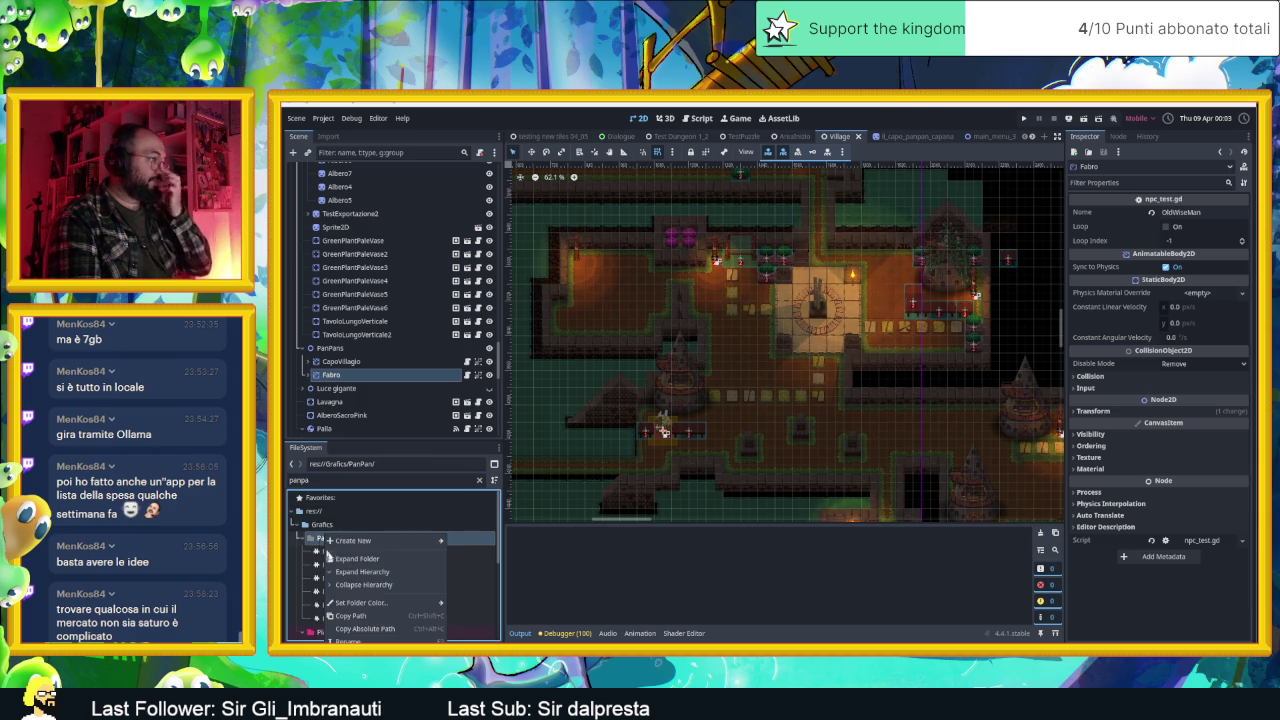
key("Escape")
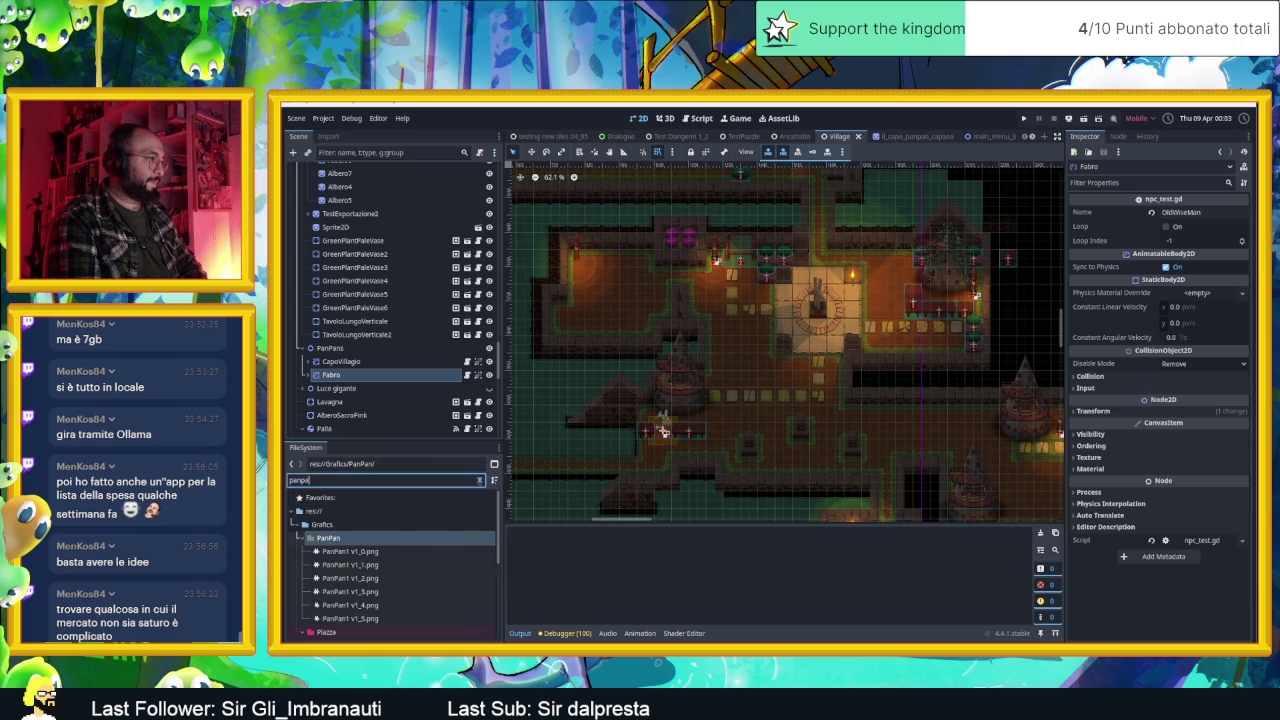
left_click(479, 481)
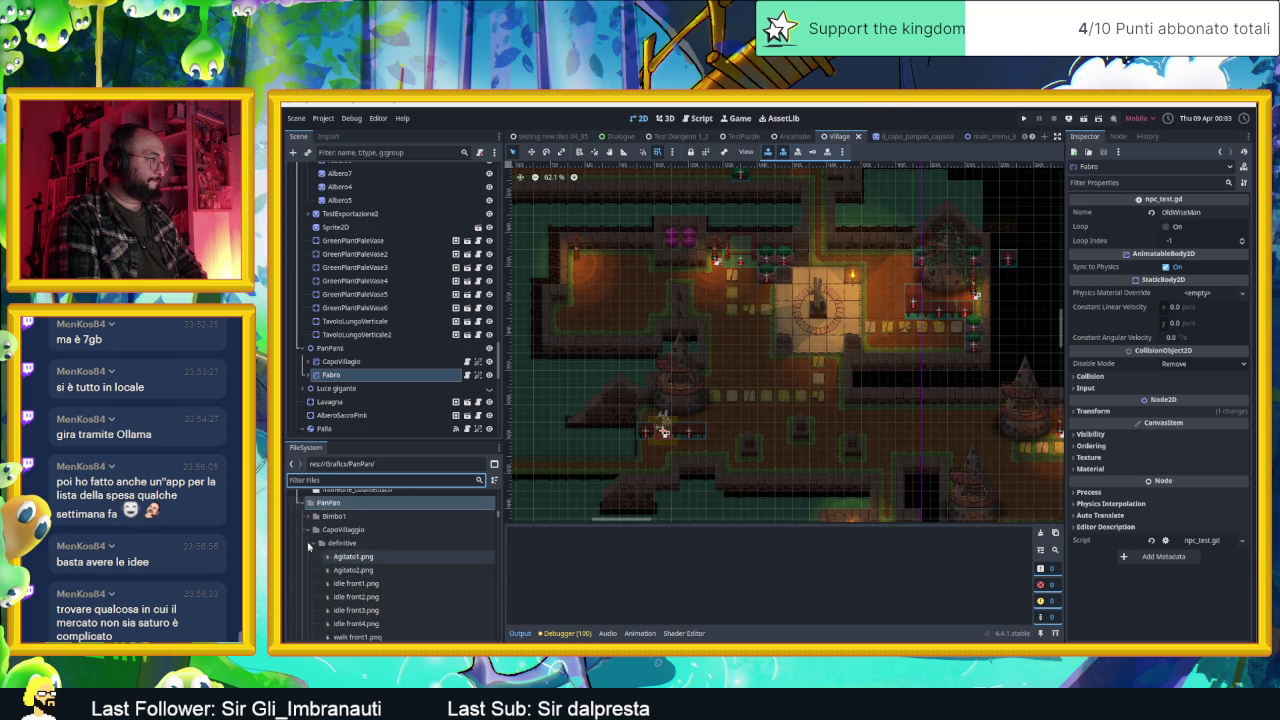
left_click(308, 532)
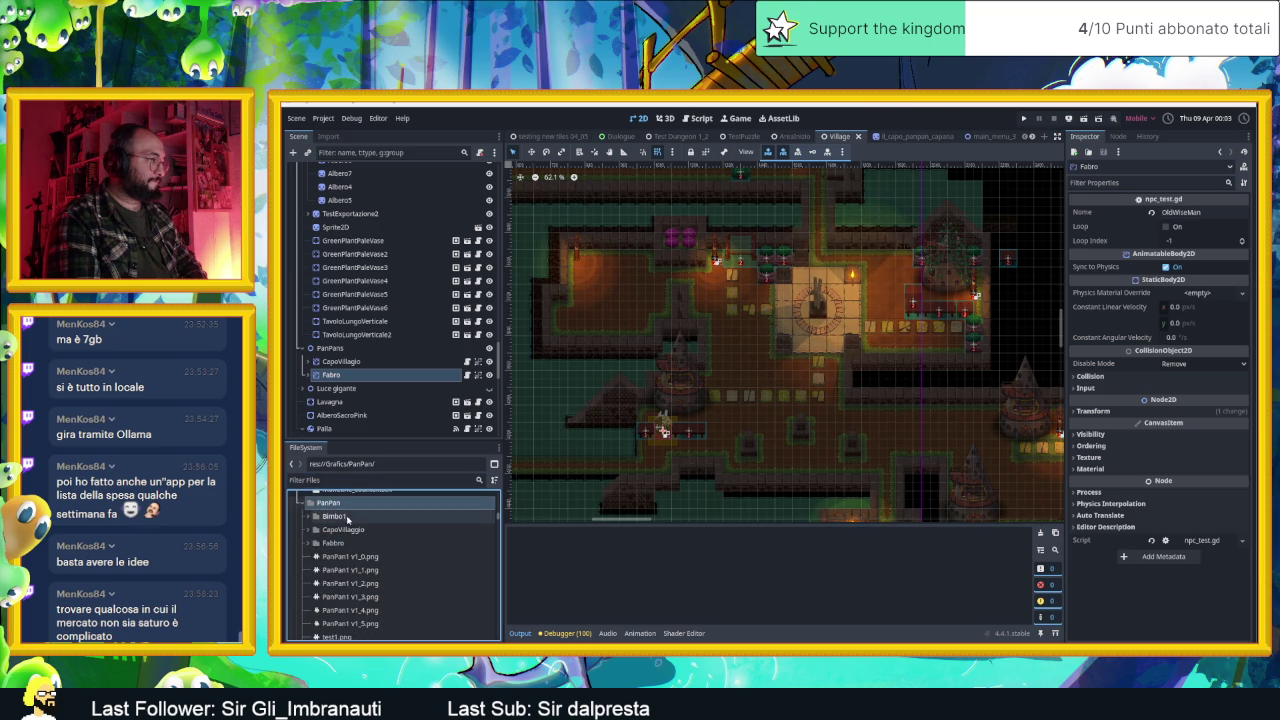
right_click(332, 507)
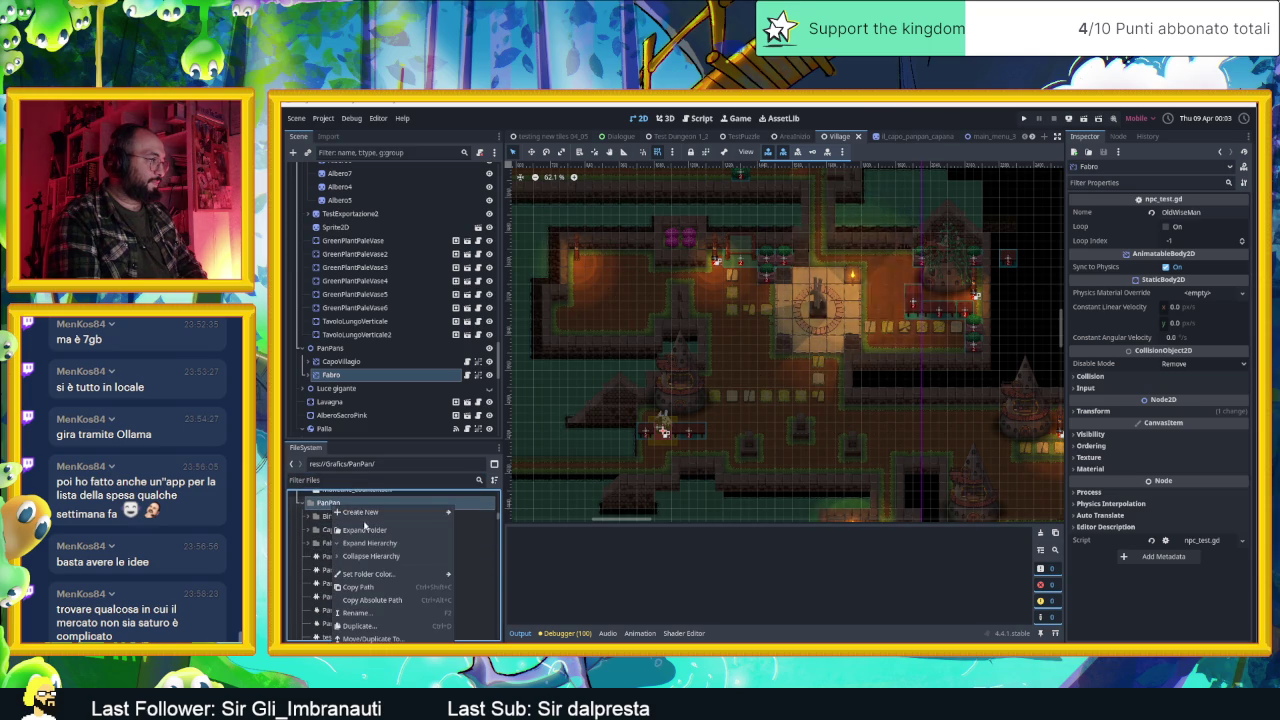
Step: Create a new folder named Herborista inside PanPan
left_click(472, 512)
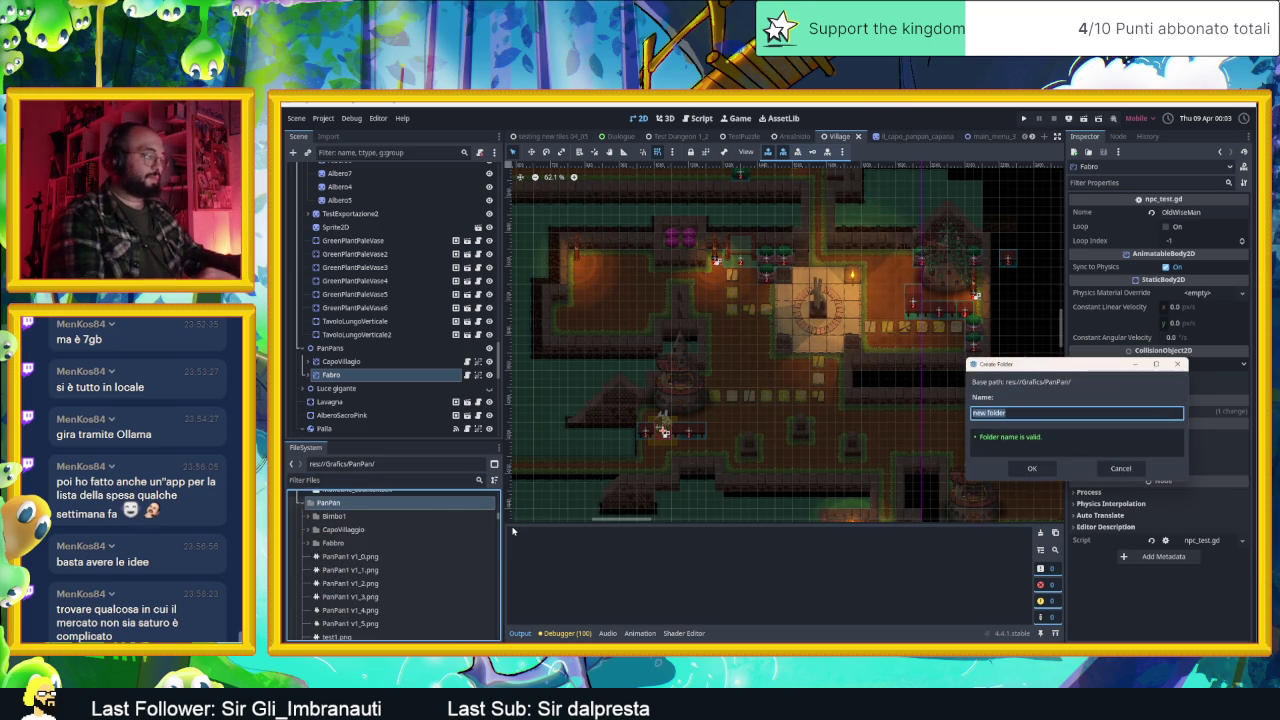
type("L")
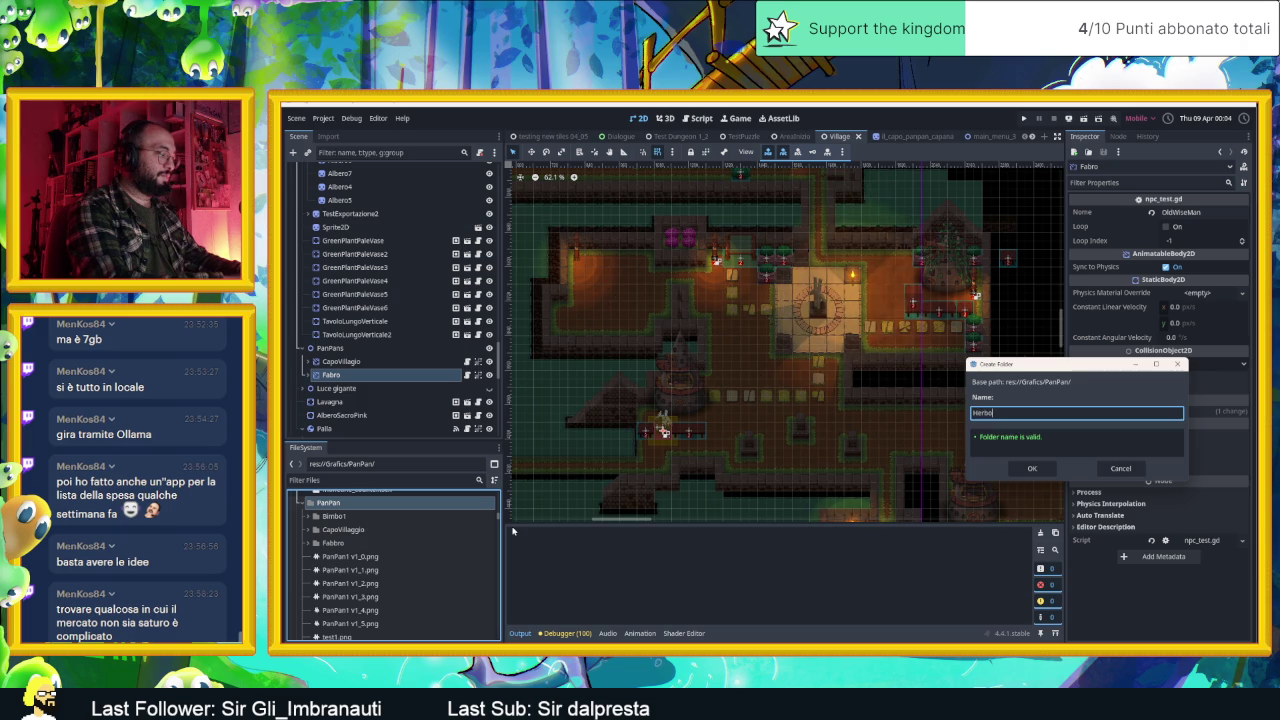
type("a")
key("Return")
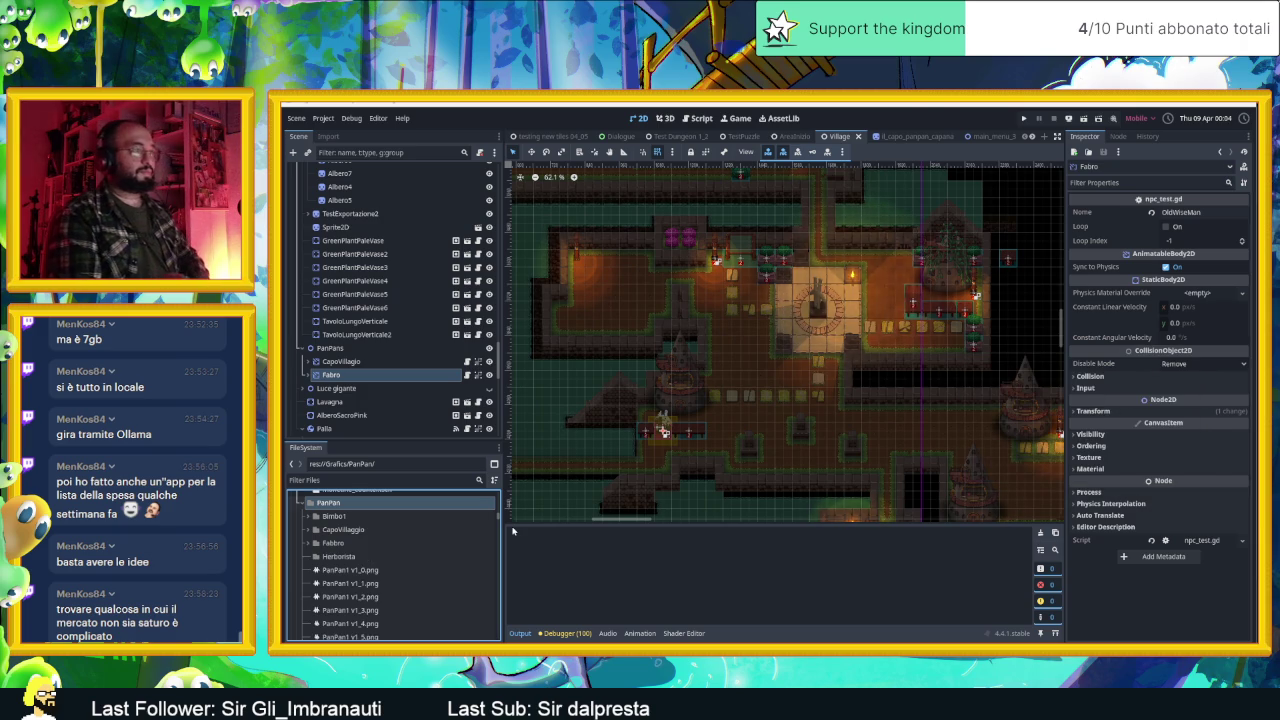
Step: Open the Herborista folder, select Herborista.png and pick the PanPans node
left_click(310, 558)
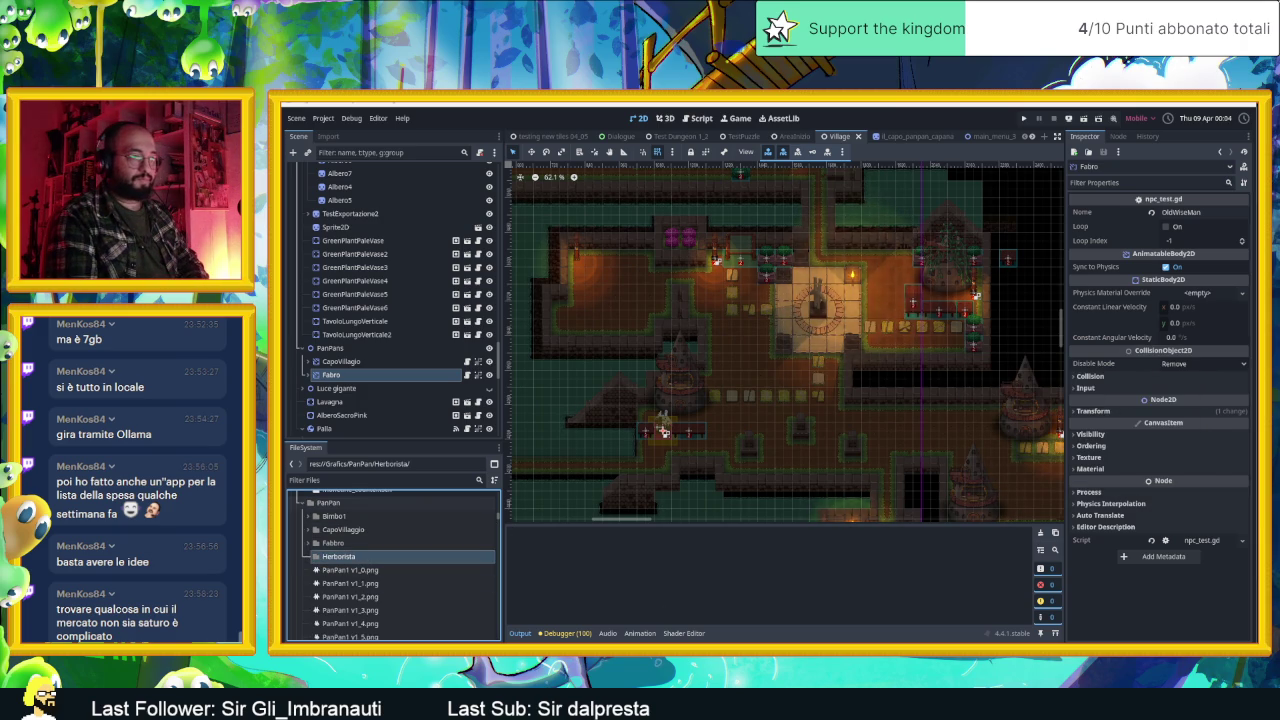
key("alt+Tab")
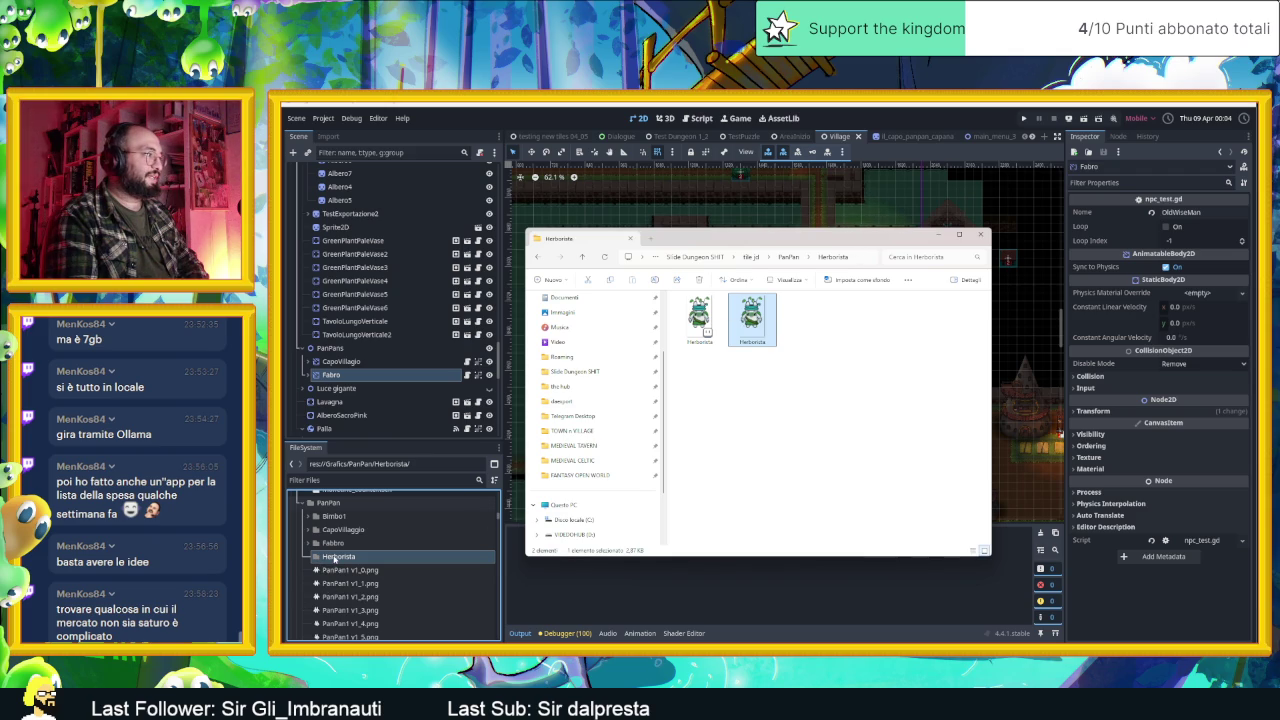
left_click(309, 561)
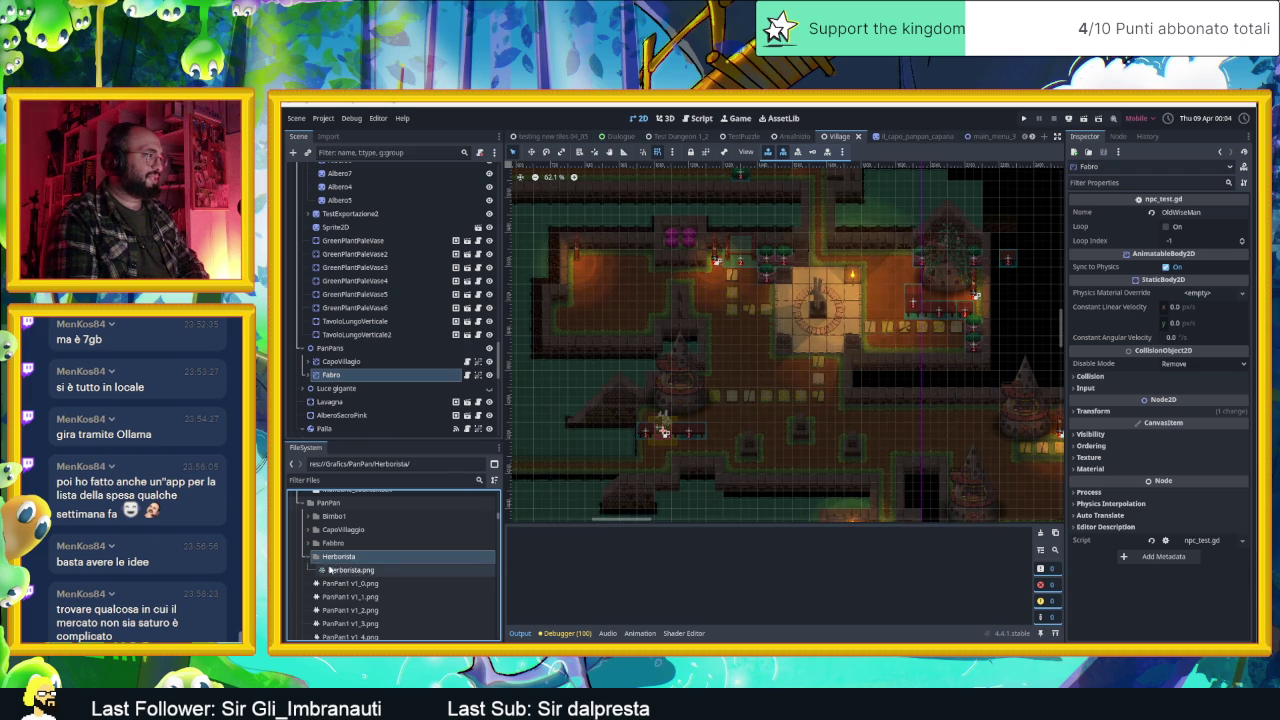
left_click(329, 569)
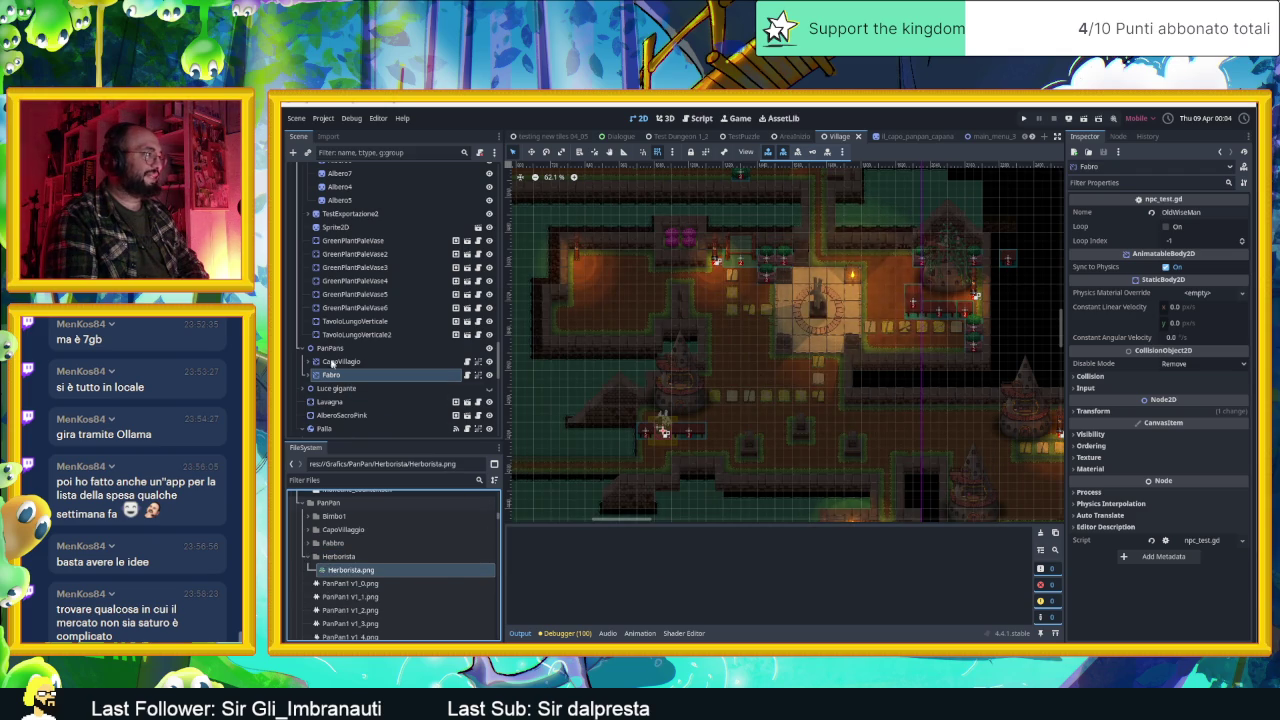
left_click(328, 348)
Step: Drag Herborista.png into the village and nudge it down behind the central table
left_click_drag(355, 571, 944, 300)
scroll(944, 300, "up", 1)
scroll(944, 300, "up", 2)
scroll(944, 302, "up", 2)
scroll(944, 302, "up", 1)
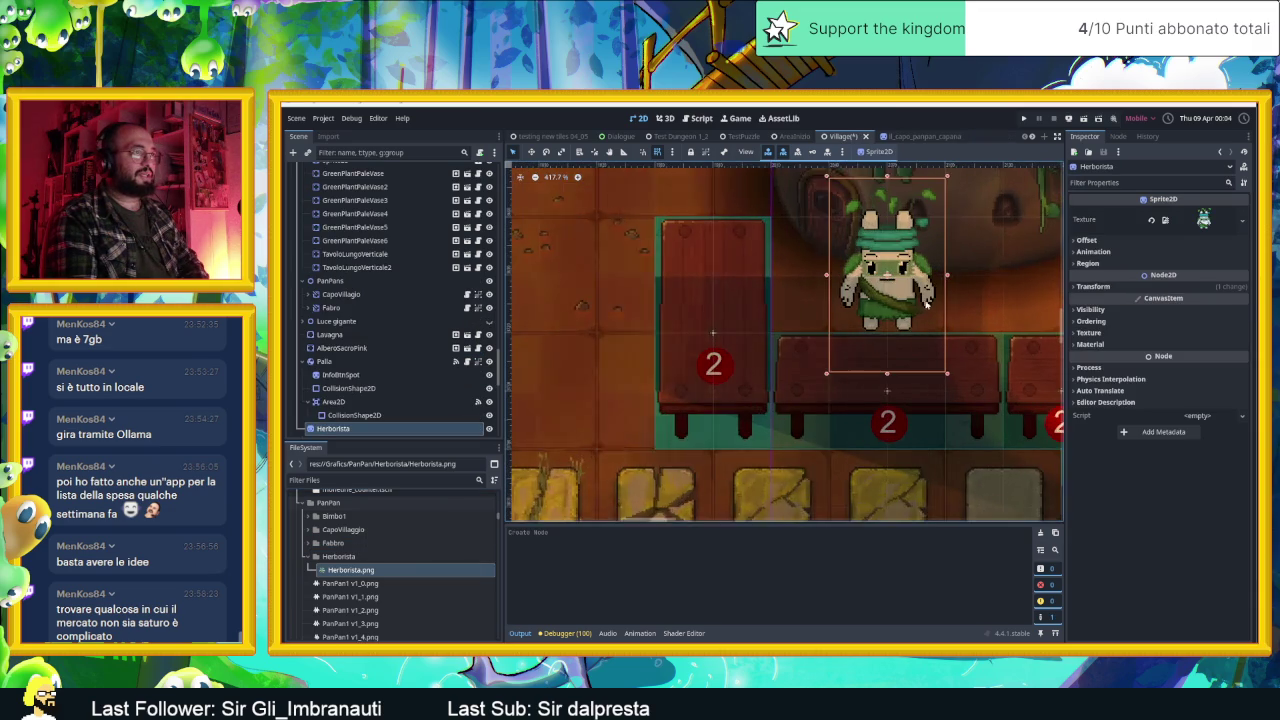
mouse_move(903, 311)
left_mouse_down()
mouse_move(904, 325)
mouse_move(916, 314)
left_mouse_up()
key("Down")
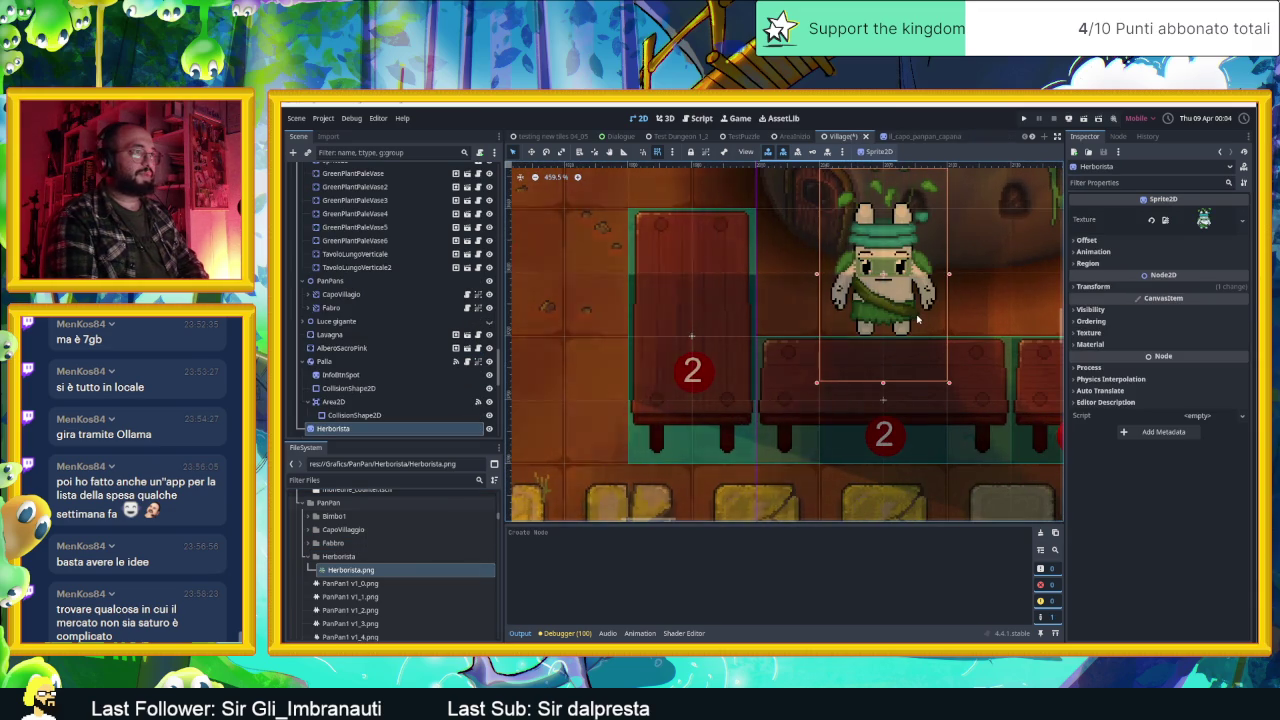
key("Down")
key("Down")
key("Down")
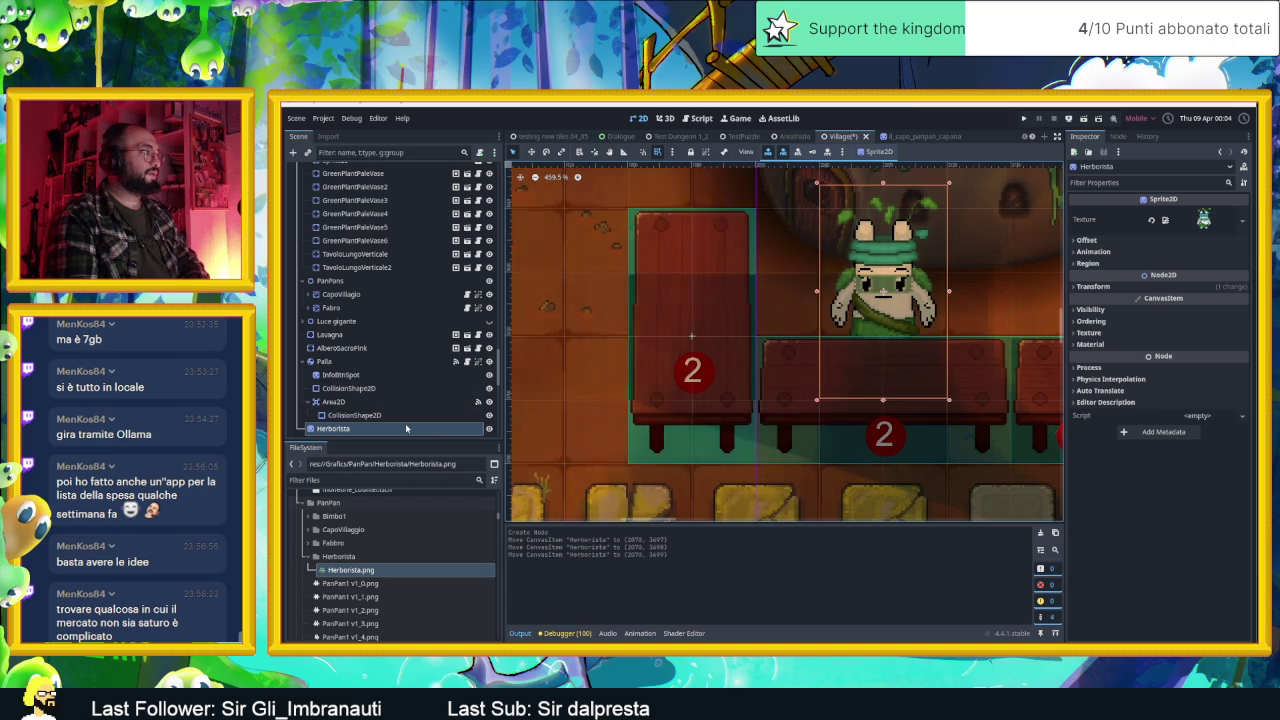
Step: Save the Village scene and launch the game to see the herbalist
scroll(370, 412, "down", 3)
scroll(375, 408, "up", 2)
scroll(380, 404, "up", 1)
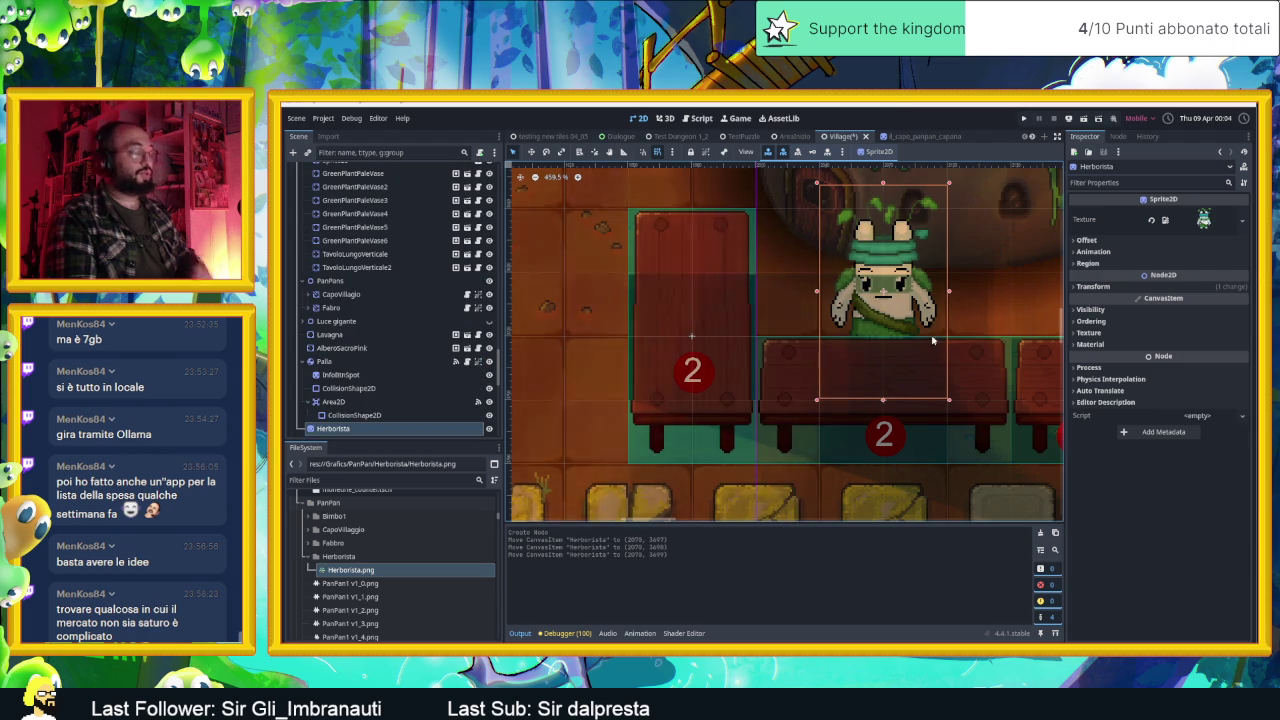
key("ctrl+s")
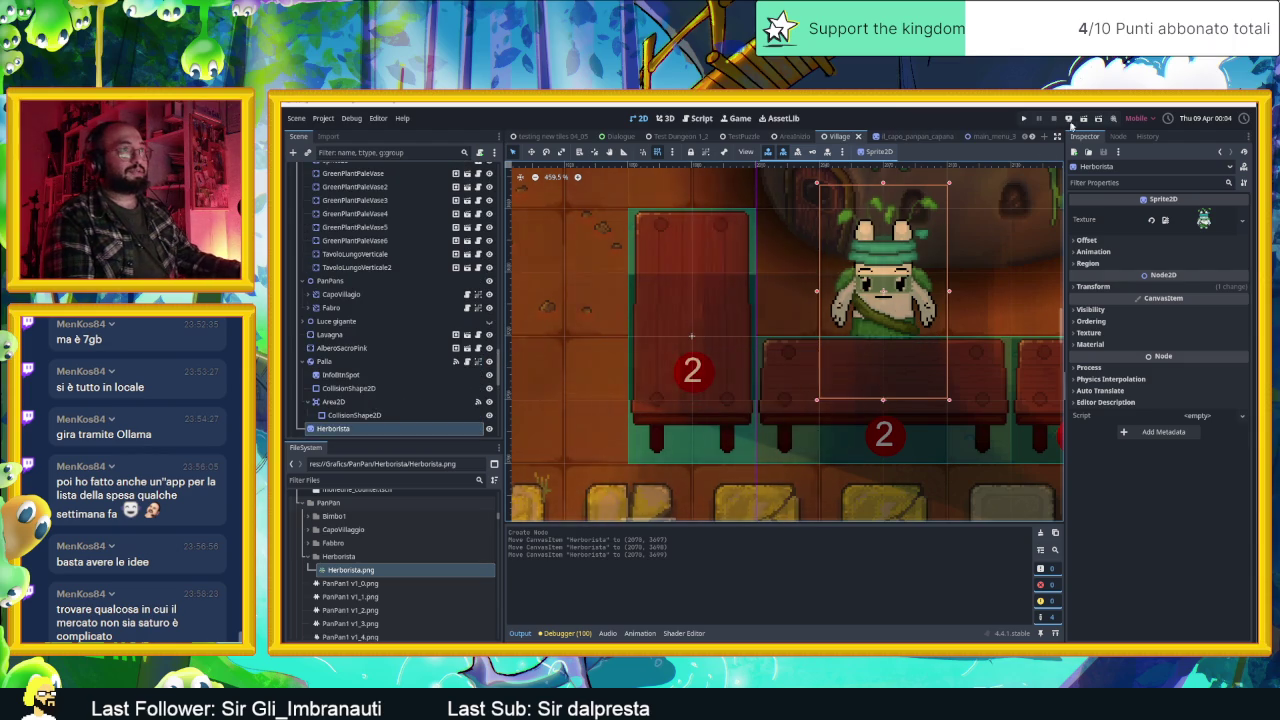
key("ctrl+s")
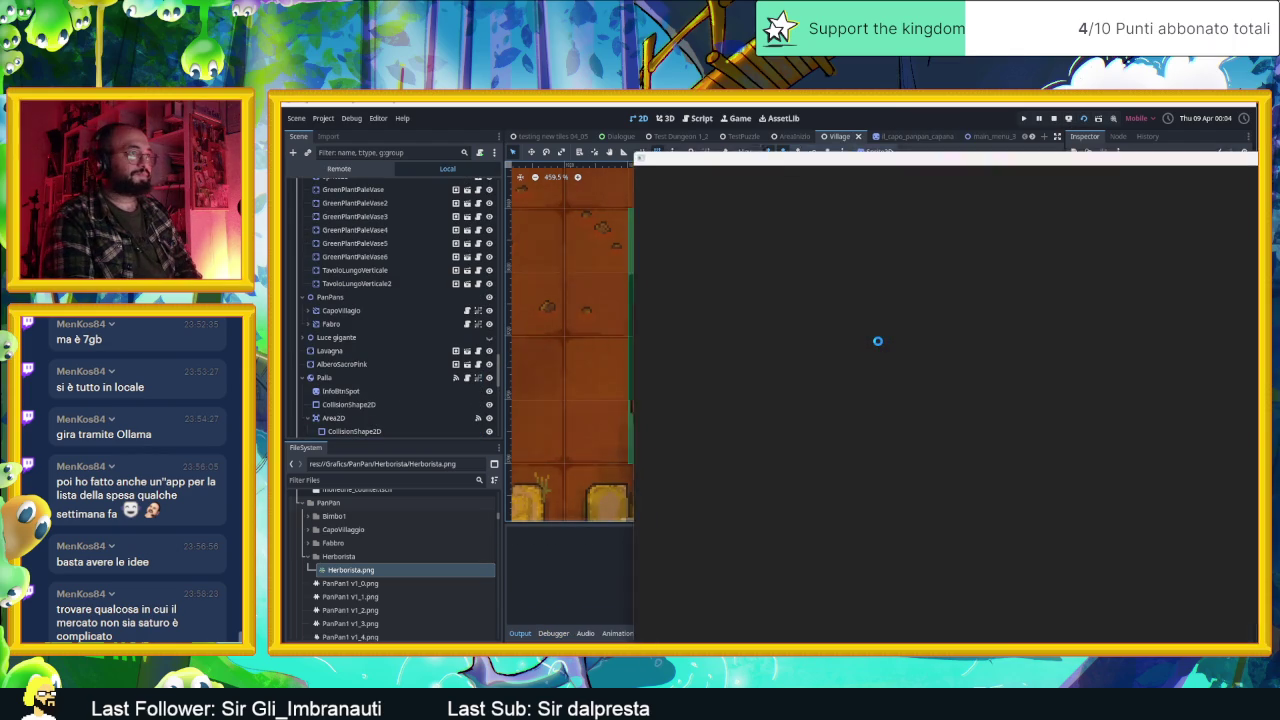
key("Up")
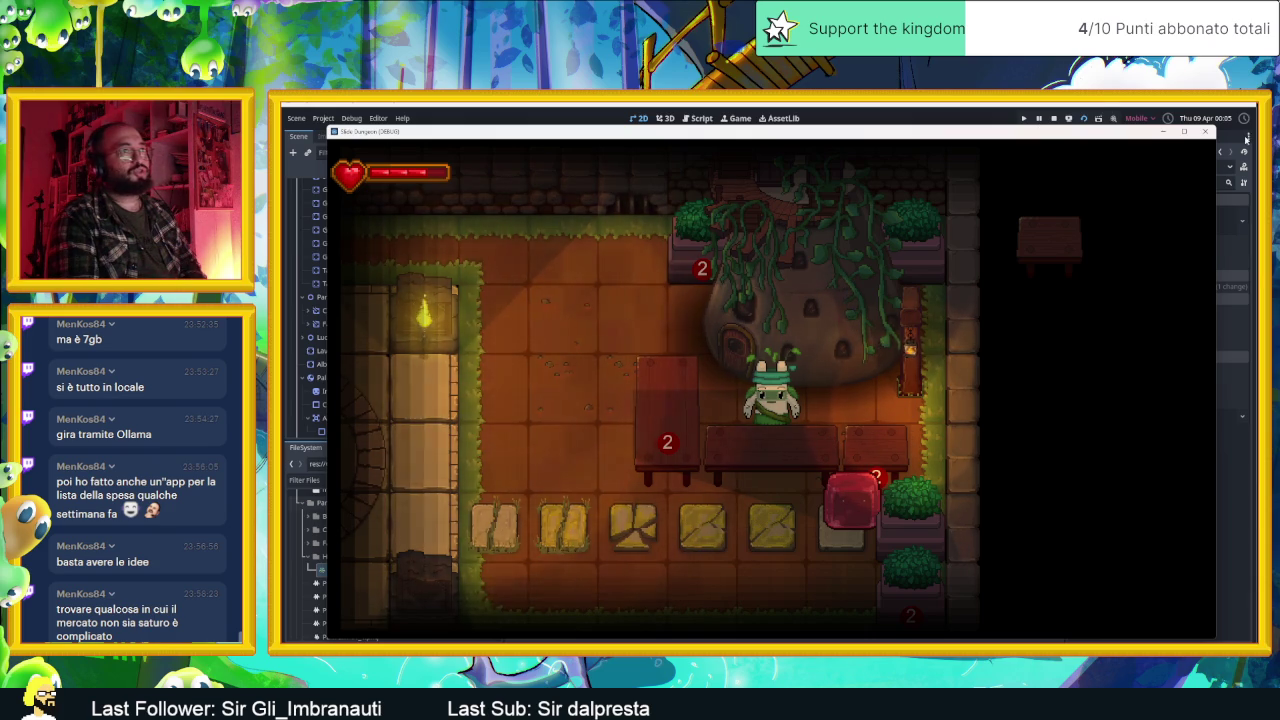
left_click(1205, 131)
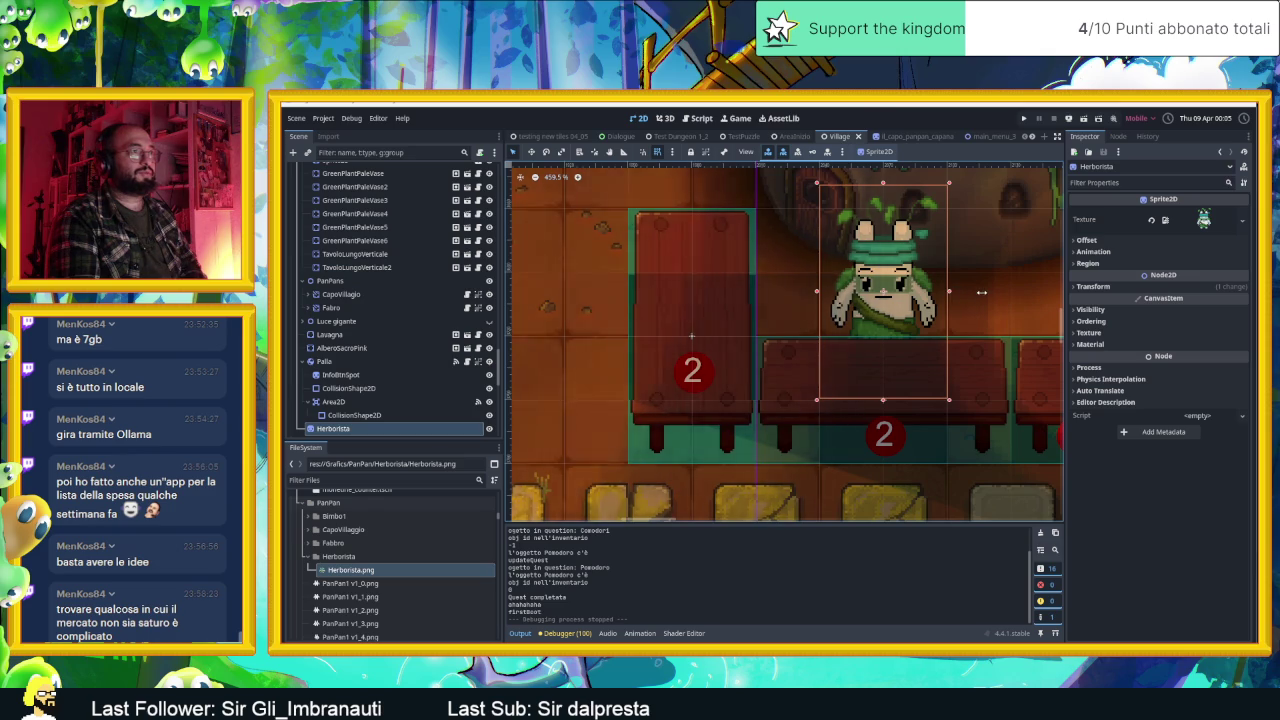
Step: Set the Herborista sprite's Transform Scale x to 1.27 and run the game
left_click(1094, 287)
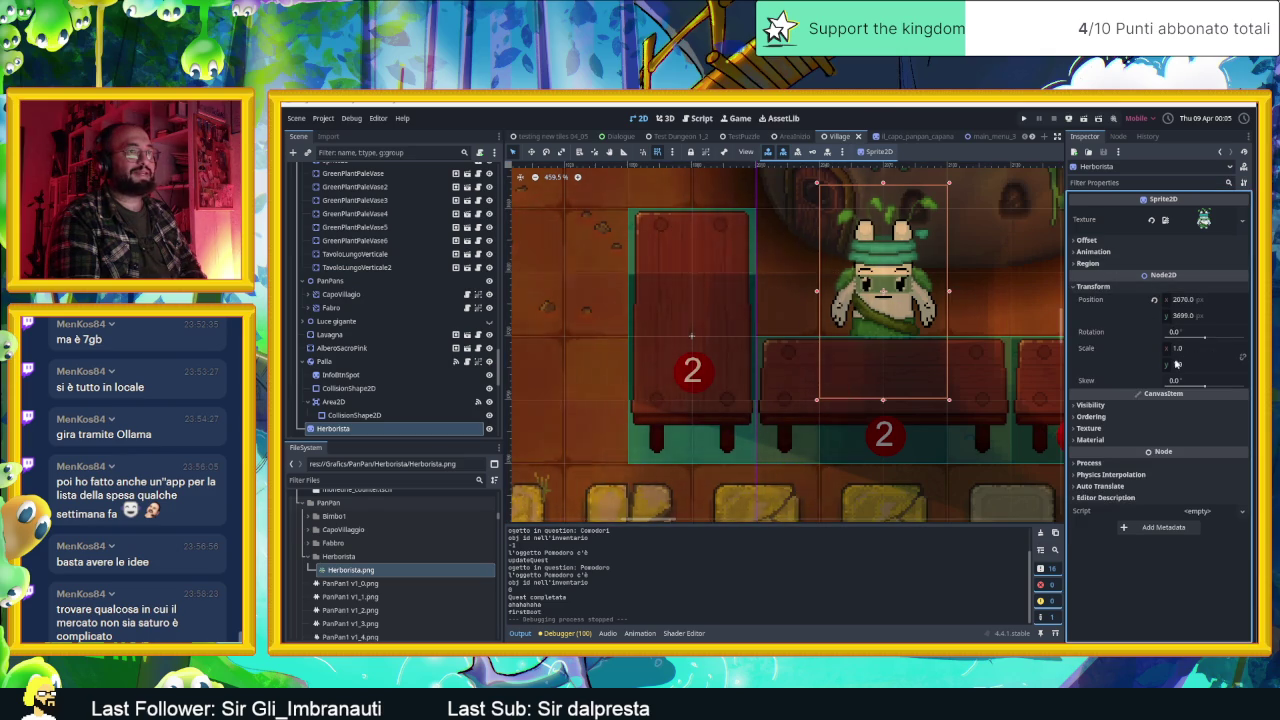
left_click_drag(1200, 348, 1220, 348)
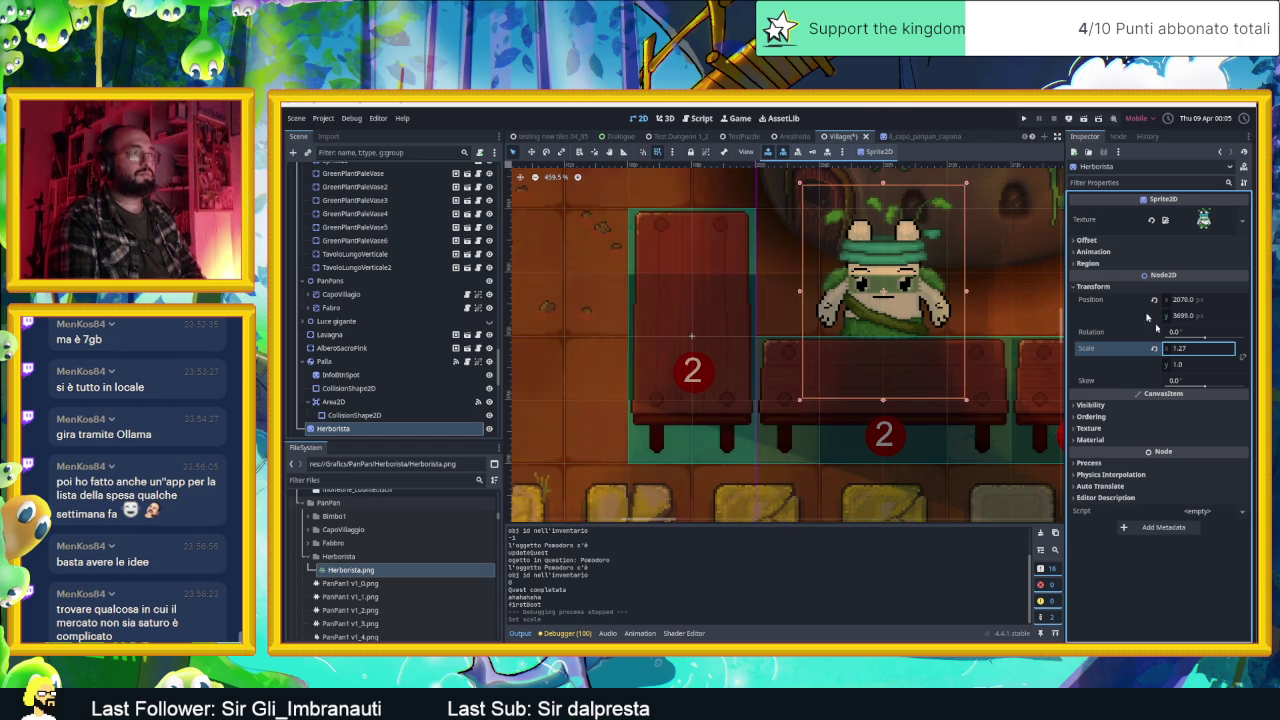
left_click(1083, 119)
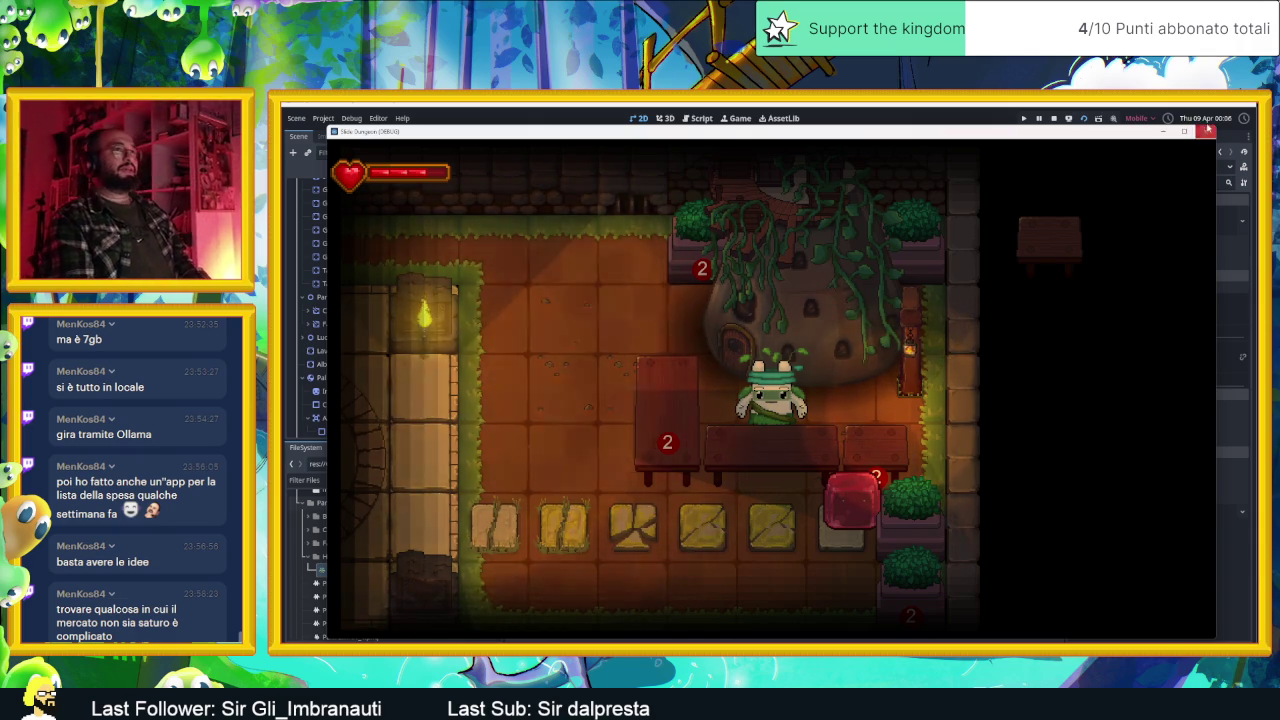
Step: Stop the running game to return to the Village scene editor
left_click(1207, 131)
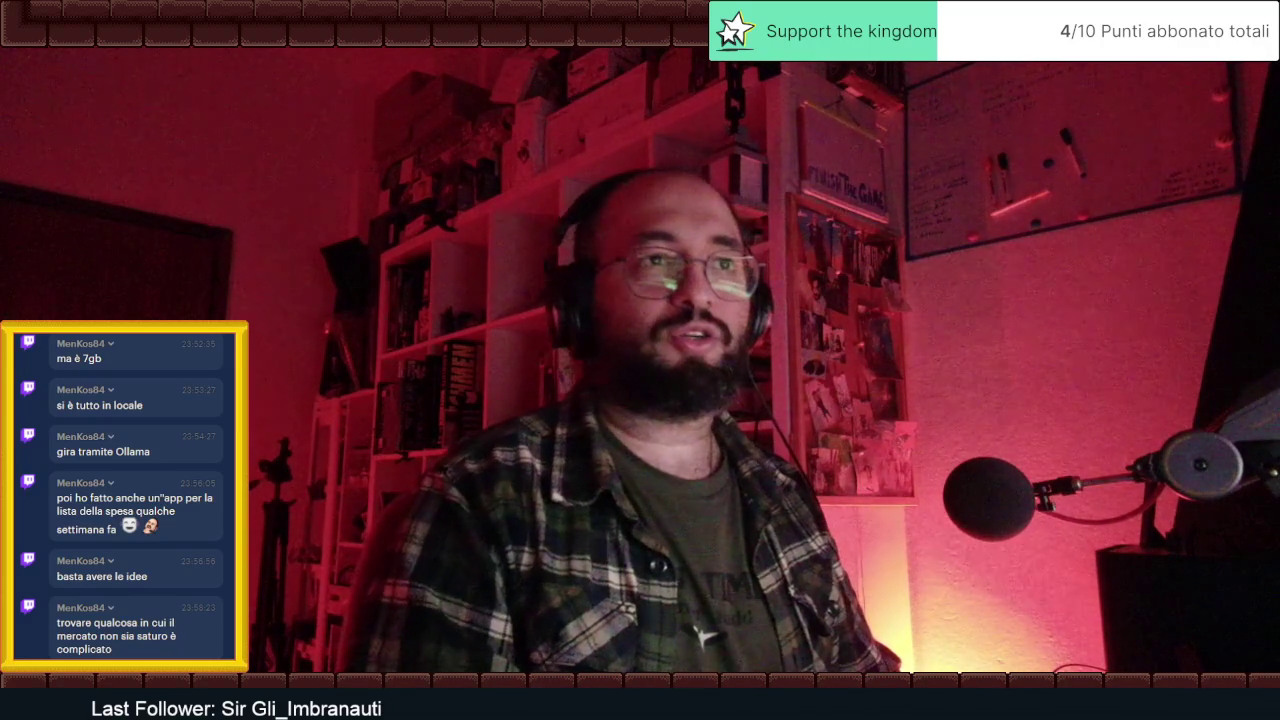
scroll(135, 566, "up", 1)
scroll(135, 566, "up", 2)
scroll(135, 566, "up", 2)
scroll(135, 566, "up", 3)
scroll(135, 566, "up", 1)
scroll(135, 566, "up", 1)
scroll(135, 566, "up", 1)
scroll(137, 567, "up", 2)
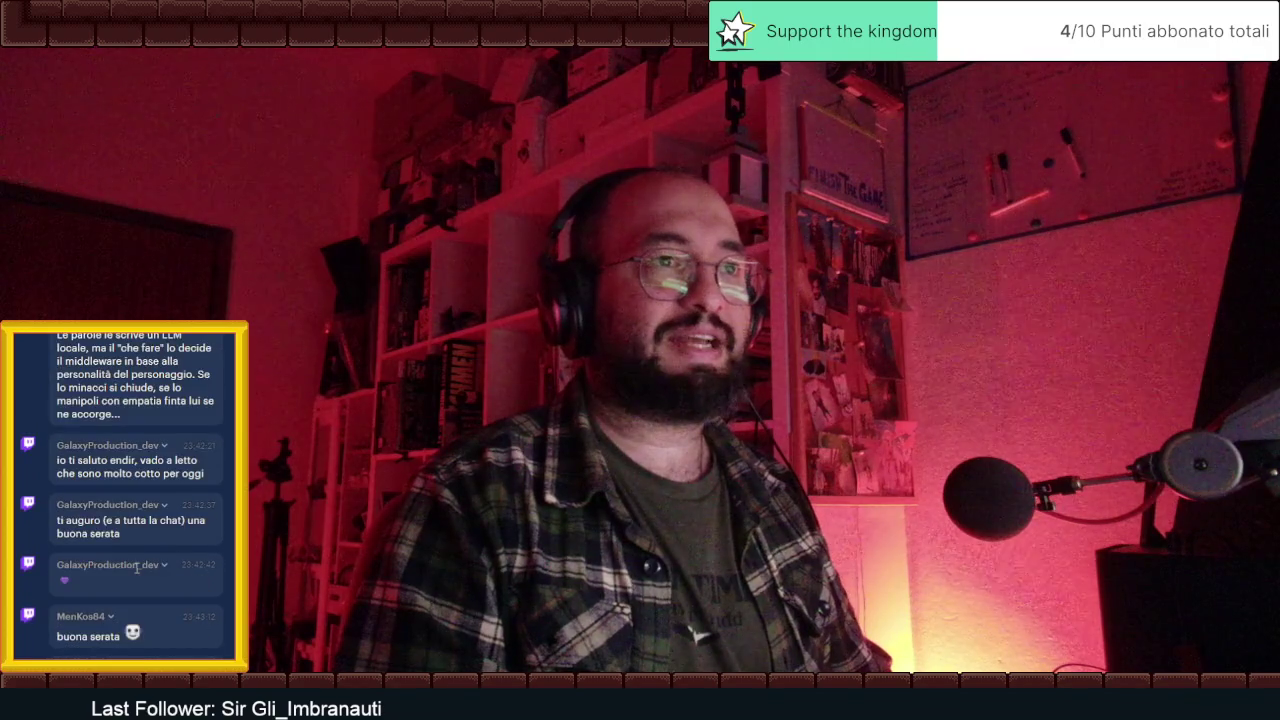
scroll(137, 567, "up", 1)
scroll(137, 567, "up", 2)
scroll(137, 567, "up", 2)
scroll(137, 567, "up", 2)
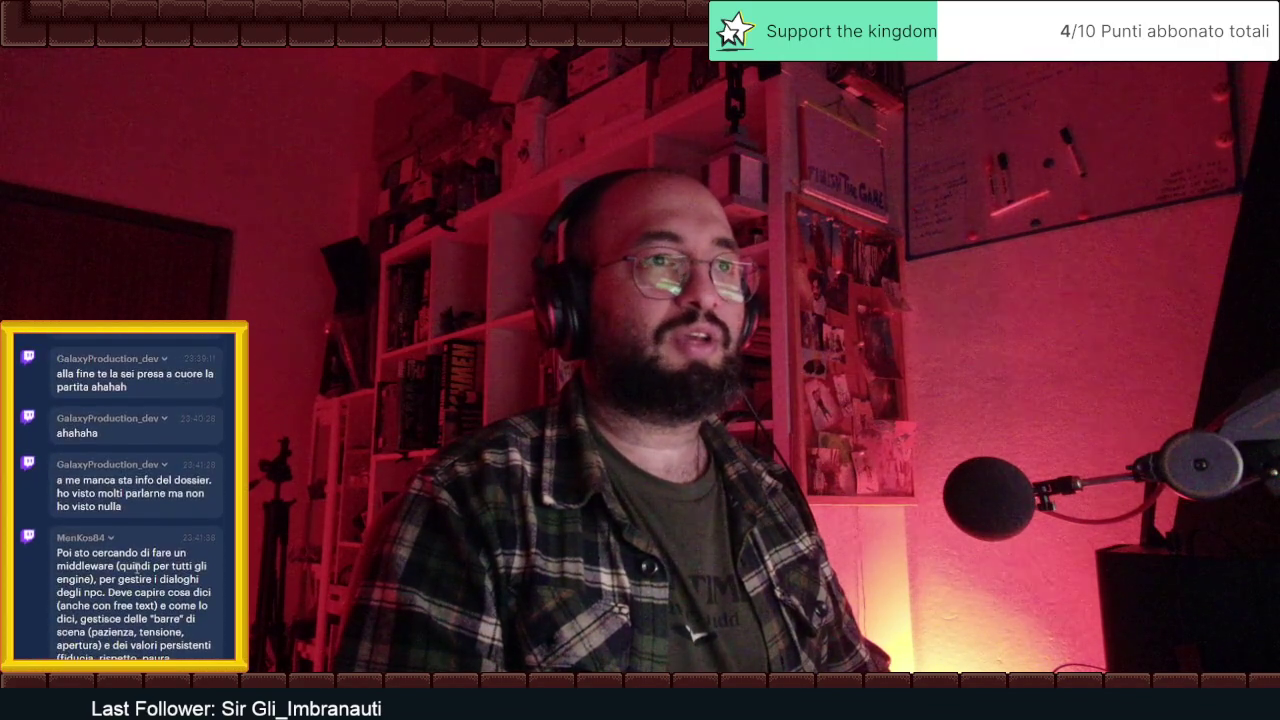
scroll(137, 567, "up", 2)
scroll(137, 567, "up", 1)
scroll(137, 567, "up", 2)
scroll(136, 568, "up", 2)
scroll(136, 568, "up", 2)
scroll(136, 568, "up", 2)
scroll(137, 571, "up", 2)
scroll(137, 571, "up", 3)
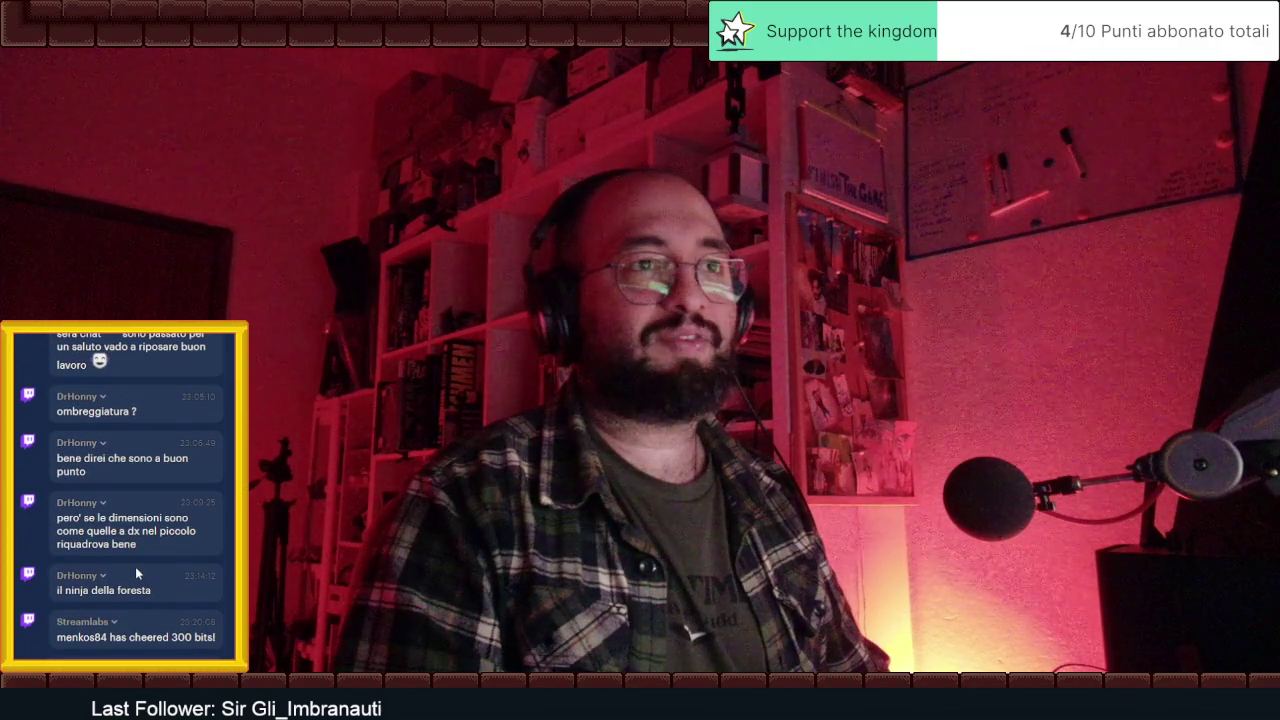
scroll(137, 571, "up", 2)
scroll(137, 571, "up", 2)
scroll(137, 571, "up", 2)
scroll(135, 566, "up", 2)
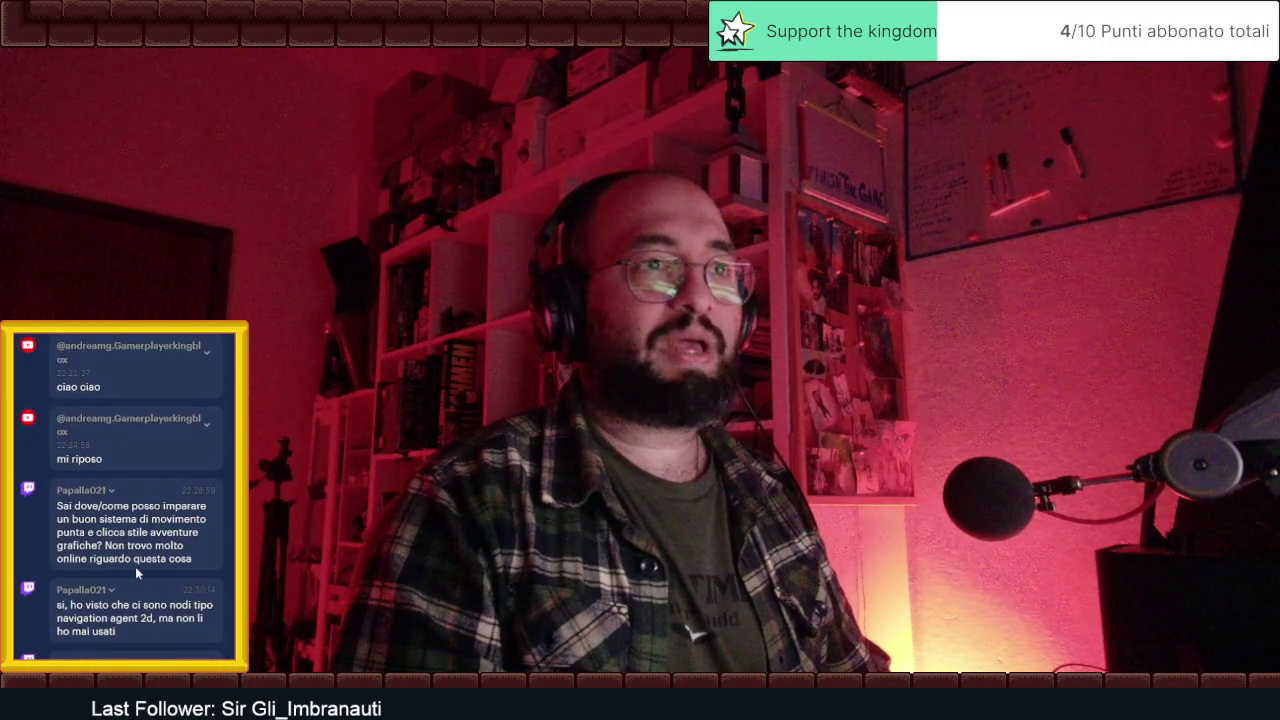
scroll(135, 566, "up", 2)
scroll(137, 571, "up", 1)
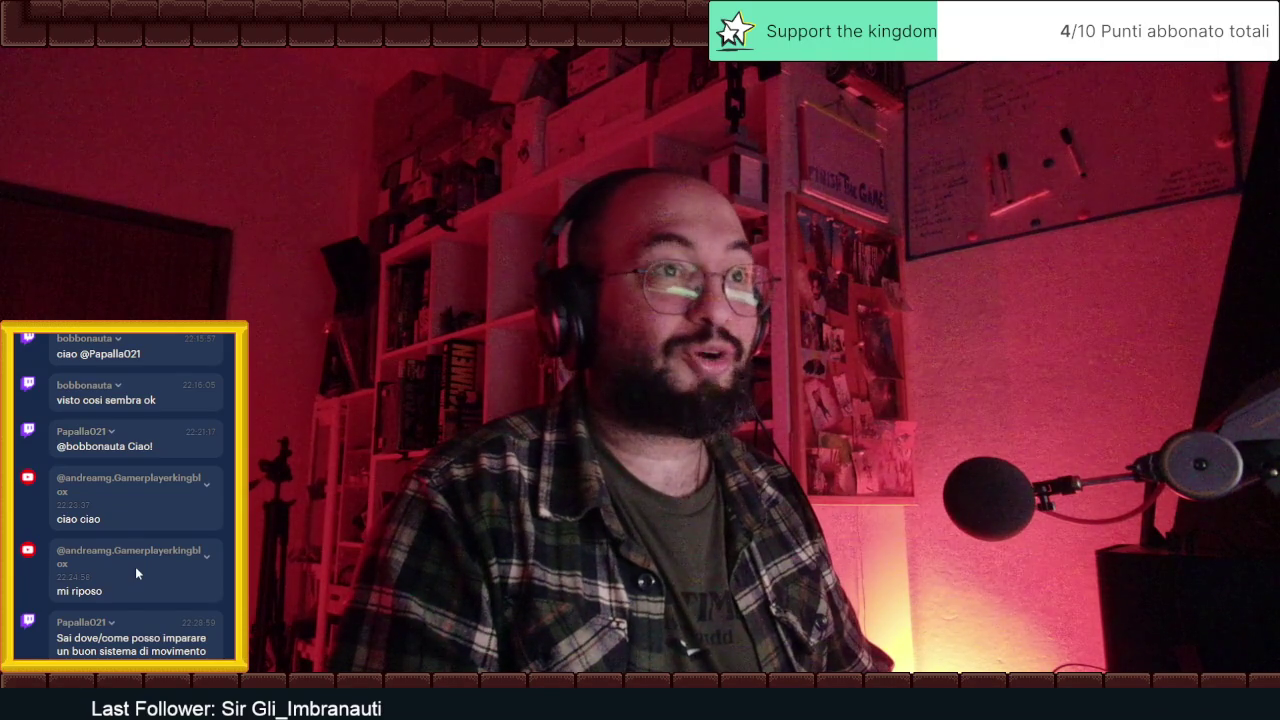
scroll(136, 572, "up", 1)
scroll(136, 572, "up", 2)
scroll(136, 572, "up", 2)
scroll(136, 572, "up", 1)
scroll(136, 572, "up", 1)
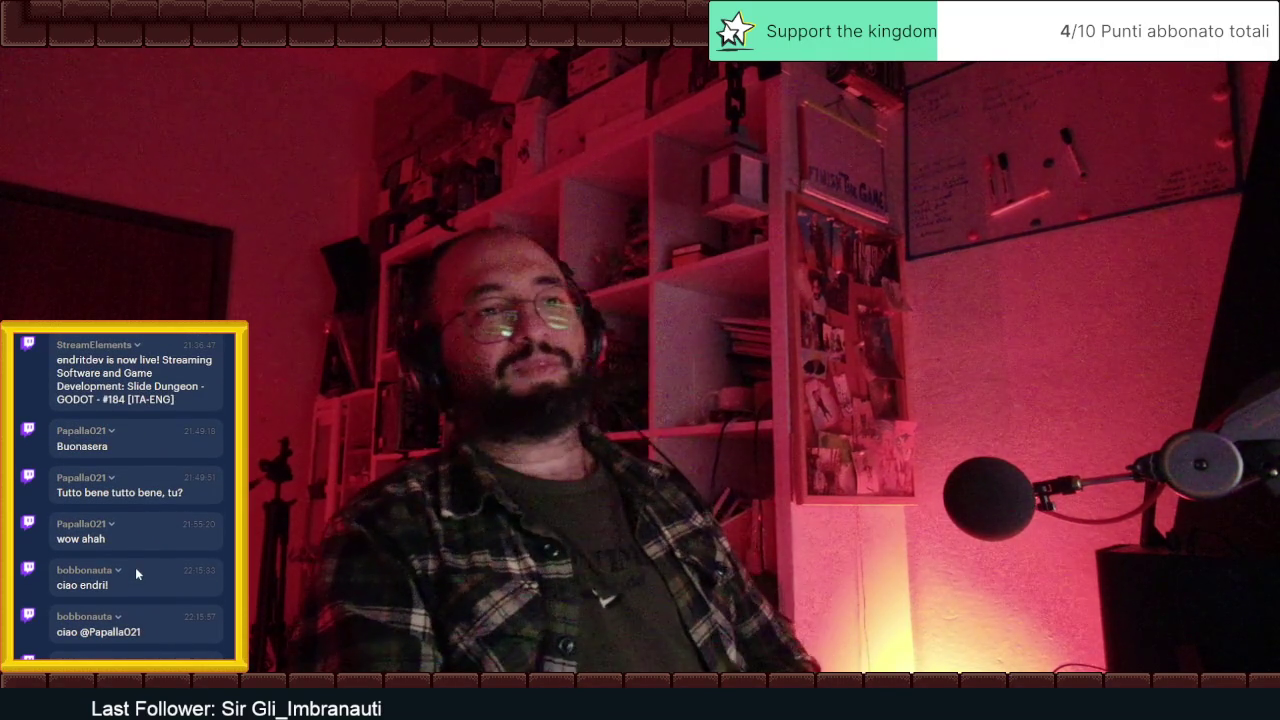